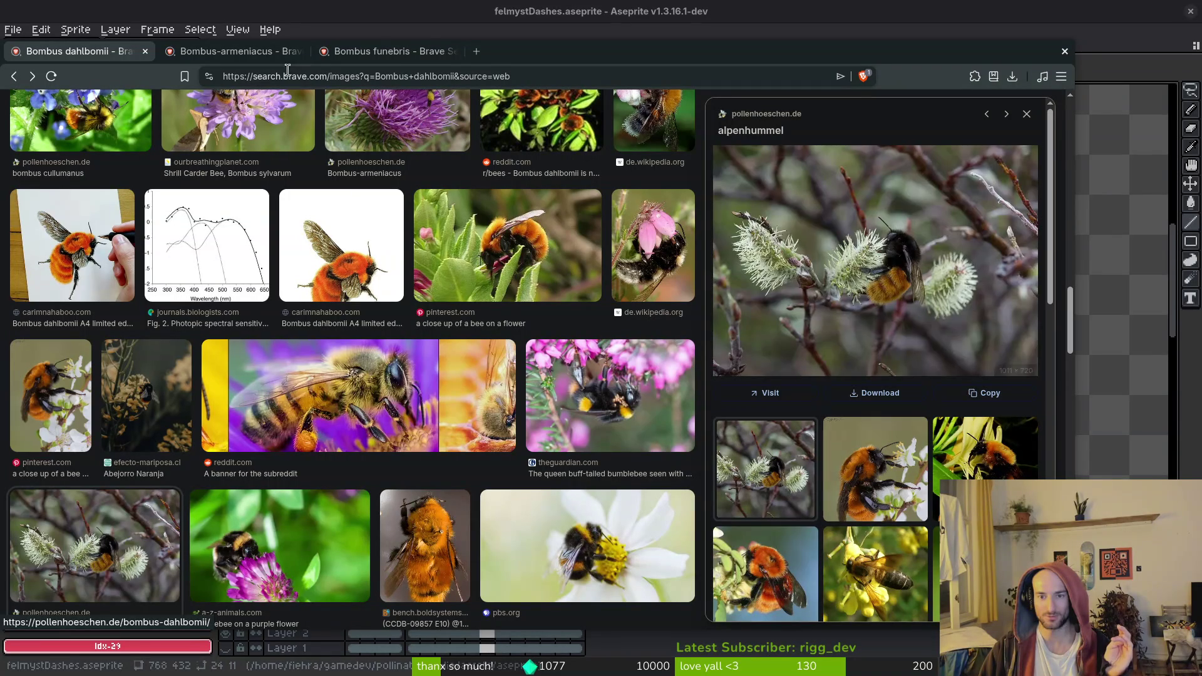
Search Brave for 'alpenhummel' and open the German Wikipedia Alpenhummel article
{"action": "left_click", "coordinate": [496, 76]}
{"action": "type", "text": "alp"}
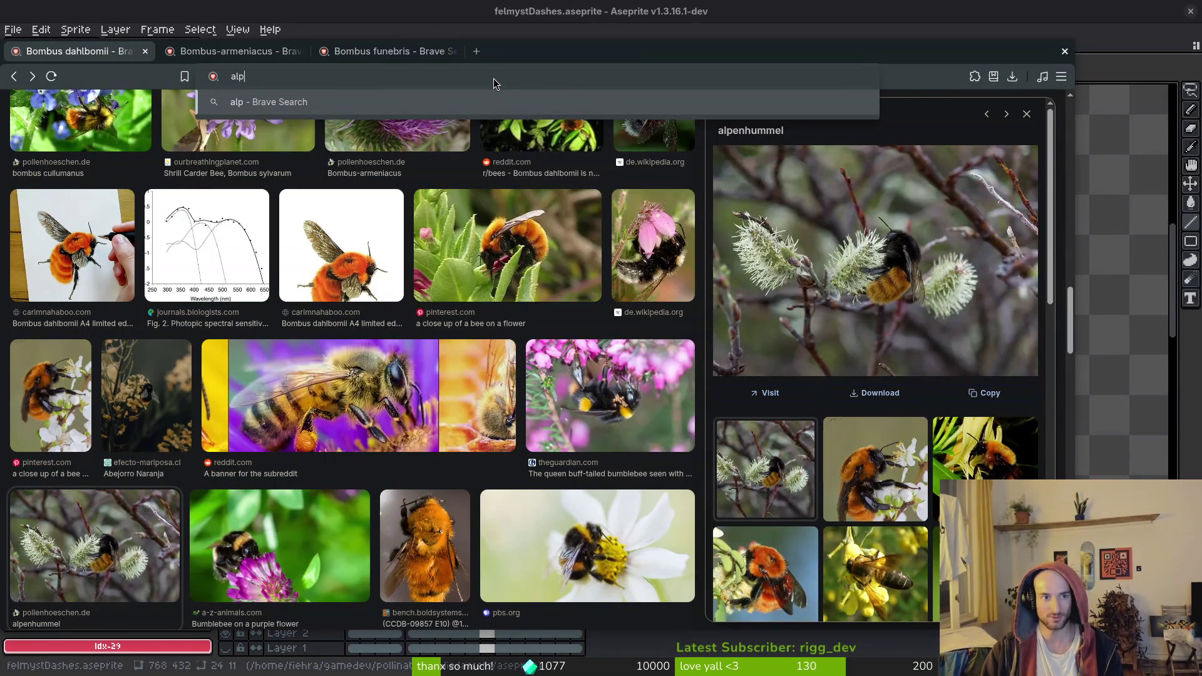
{"action": "type", "text": "enhummel"}
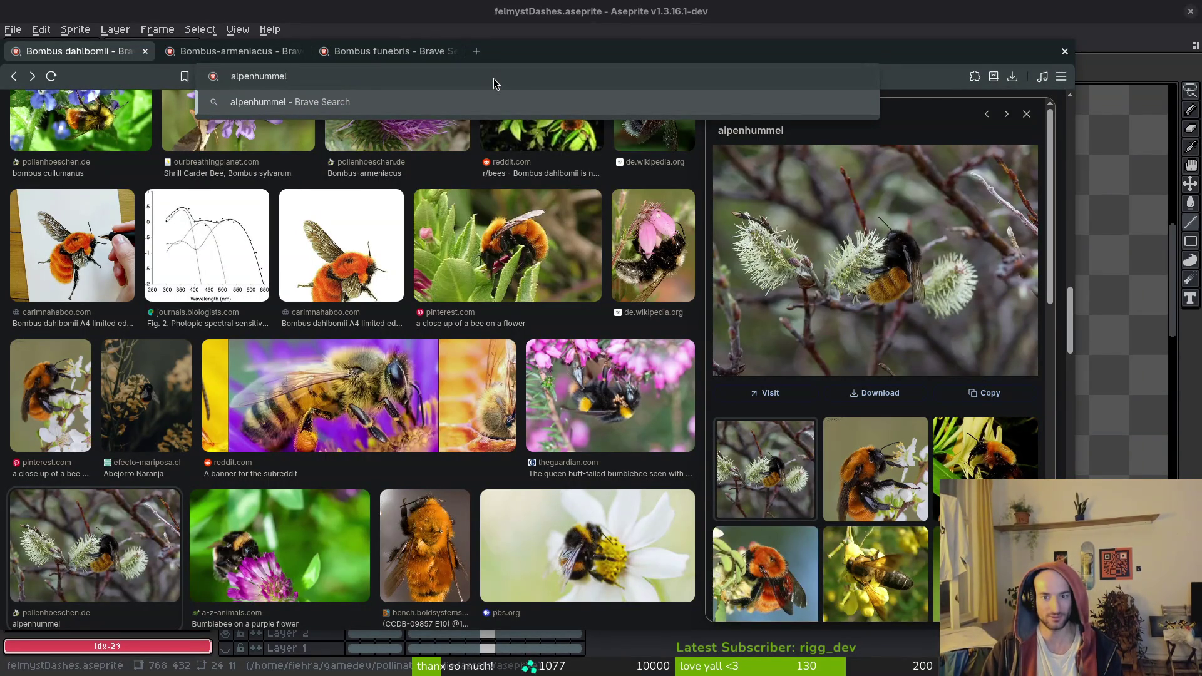
{"action": "key", "text": "Return"}
{"action": "left_click", "coordinate": [213, 218]}
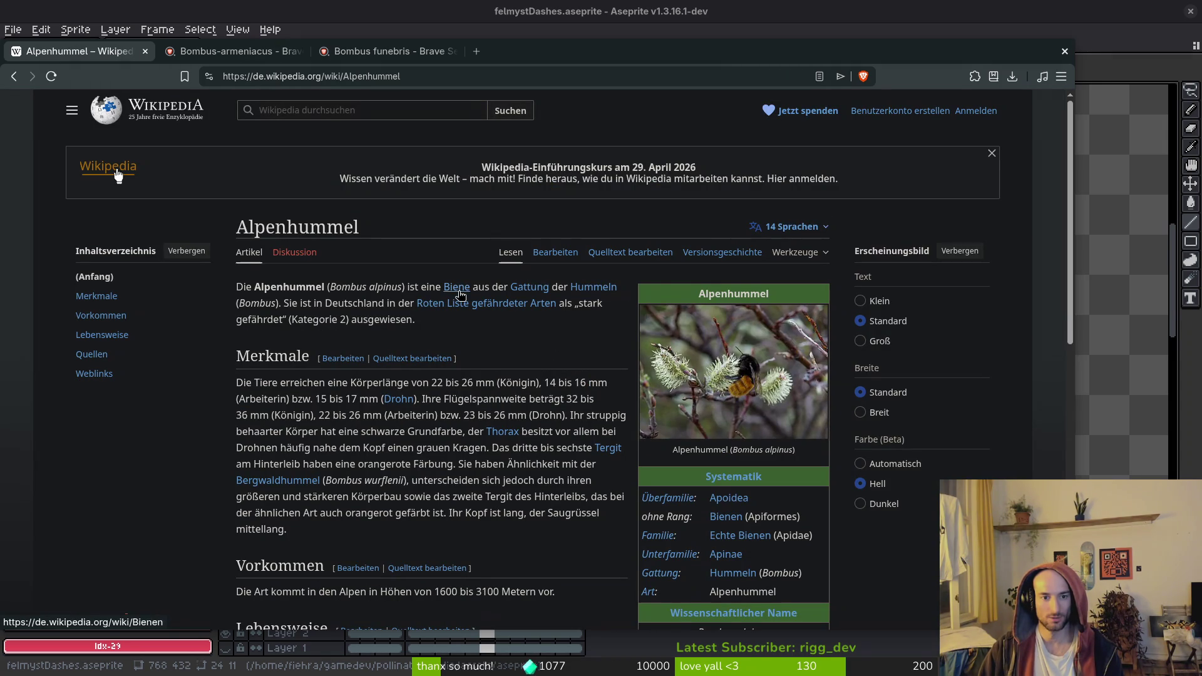
Switch to the English Bombus alpinus article, browse its bee photos, and open 'willows' in a new tab
{"action": "left_click", "coordinate": [791, 227]}
{"action": "left_click", "coordinate": [697, 302]}
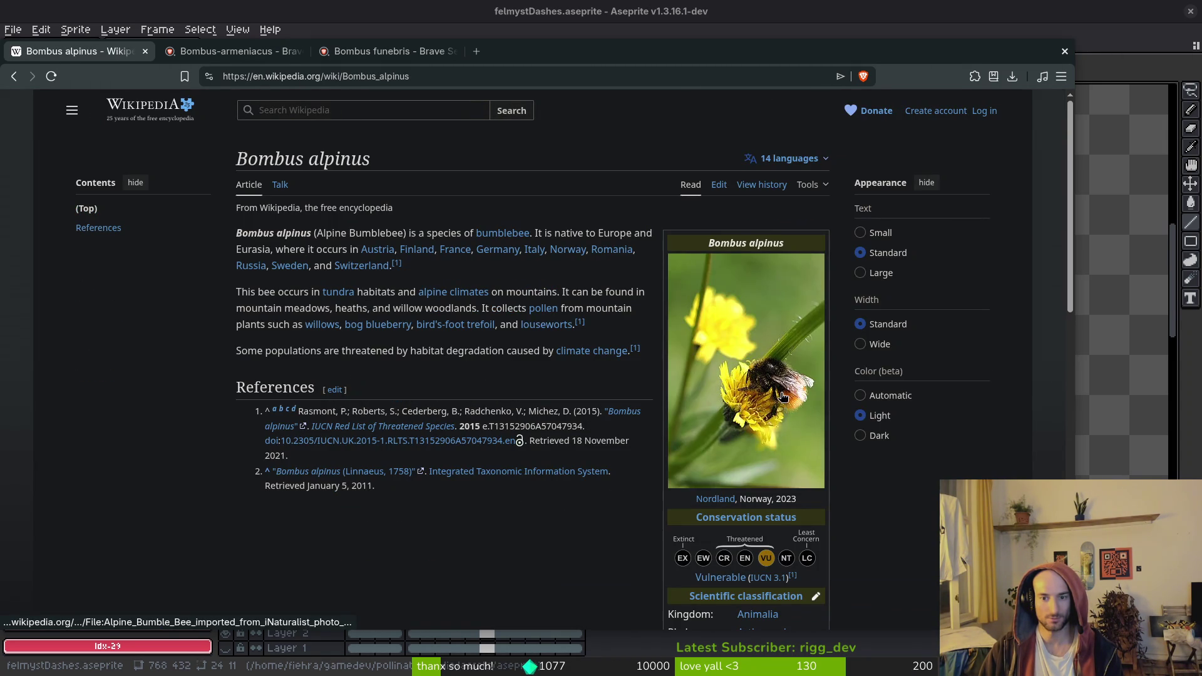
{"action": "left_click", "coordinate": [779, 398]}
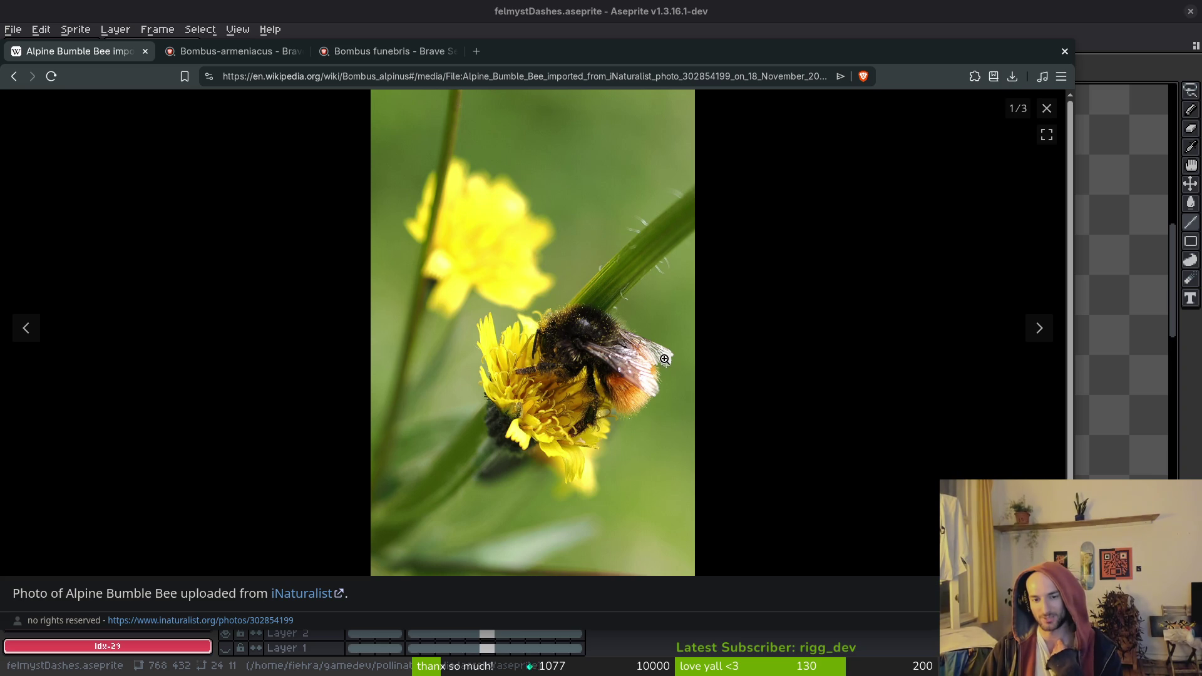
{"action": "left_click", "coordinate": [1040, 328]}
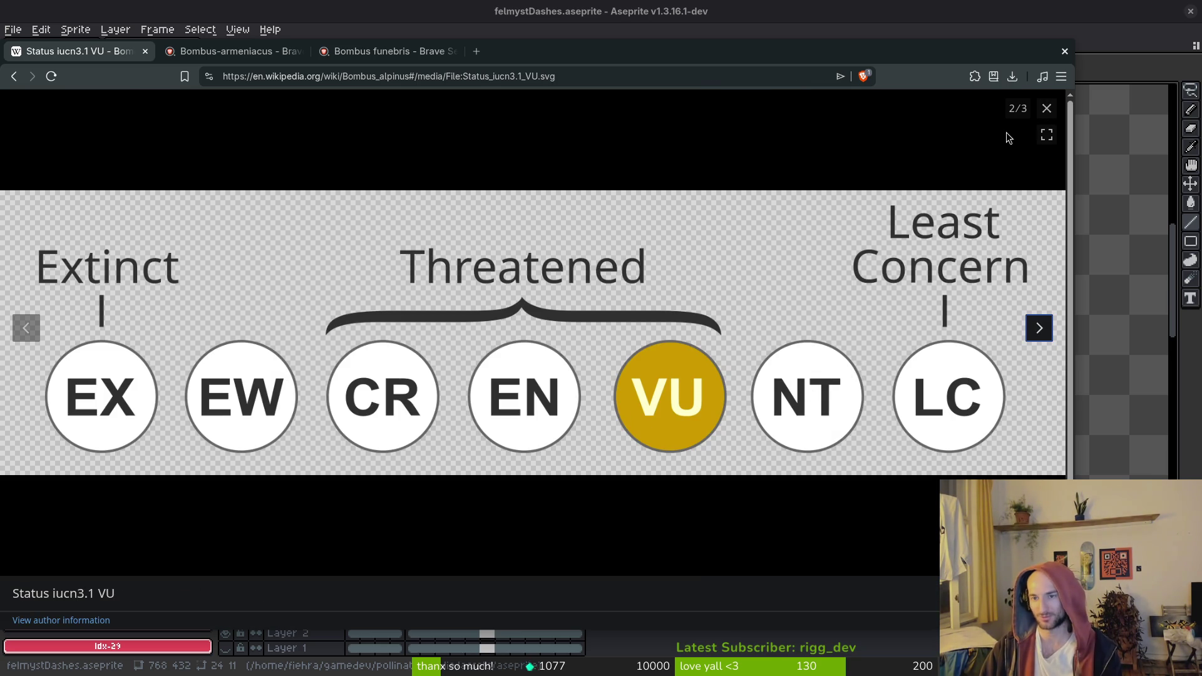
{"action": "left_click", "coordinate": [1045, 108]}
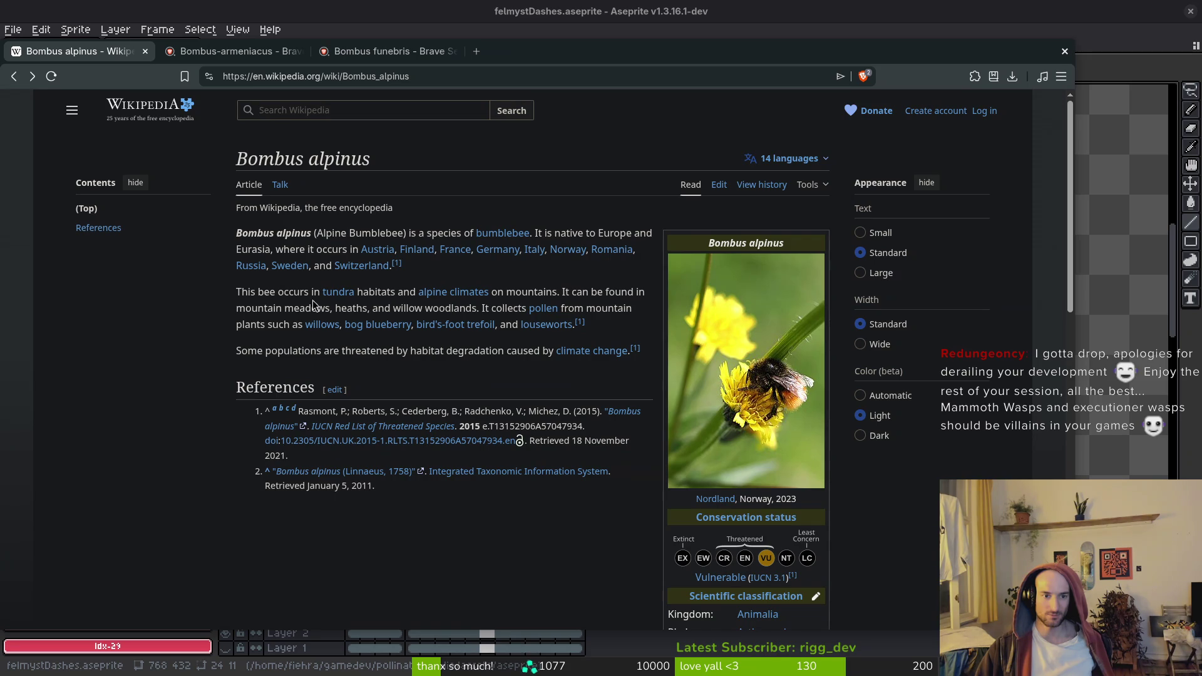
{"action": "mouse_move", "coordinate": [441, 295]}
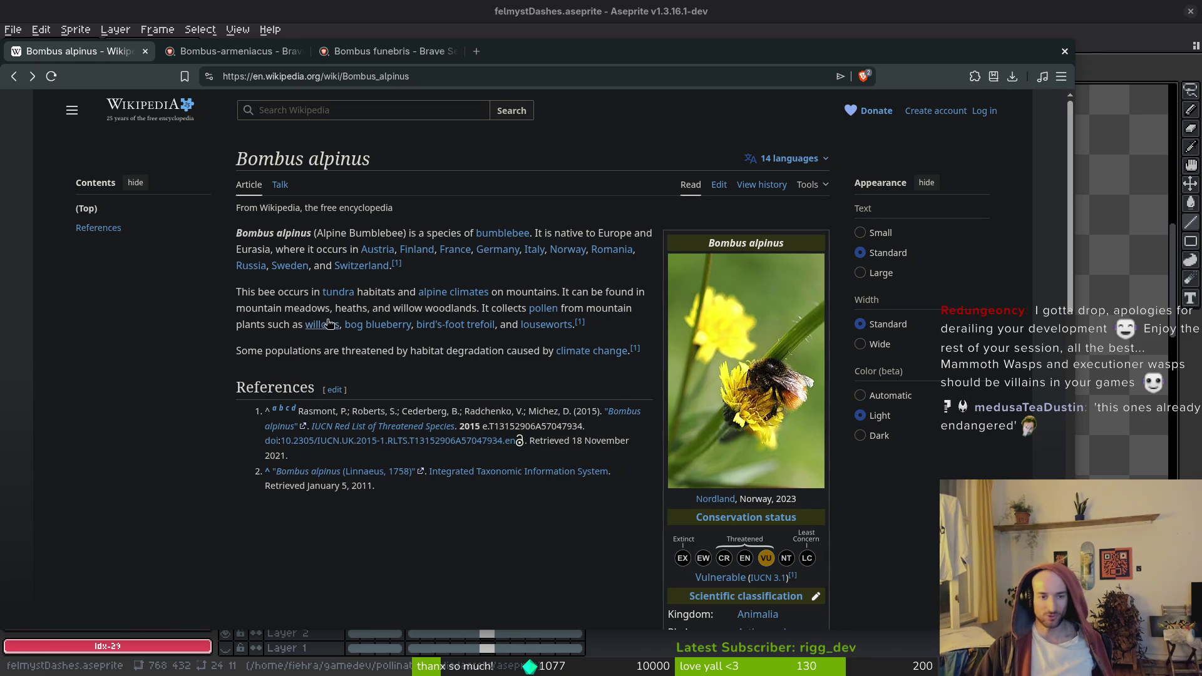
{"action": "middle_click", "coordinate": [322, 324]}
Glance over the Willow article, then return to the Bombus alpinus tab
{"action": "left_click", "coordinate": [222, 51]}
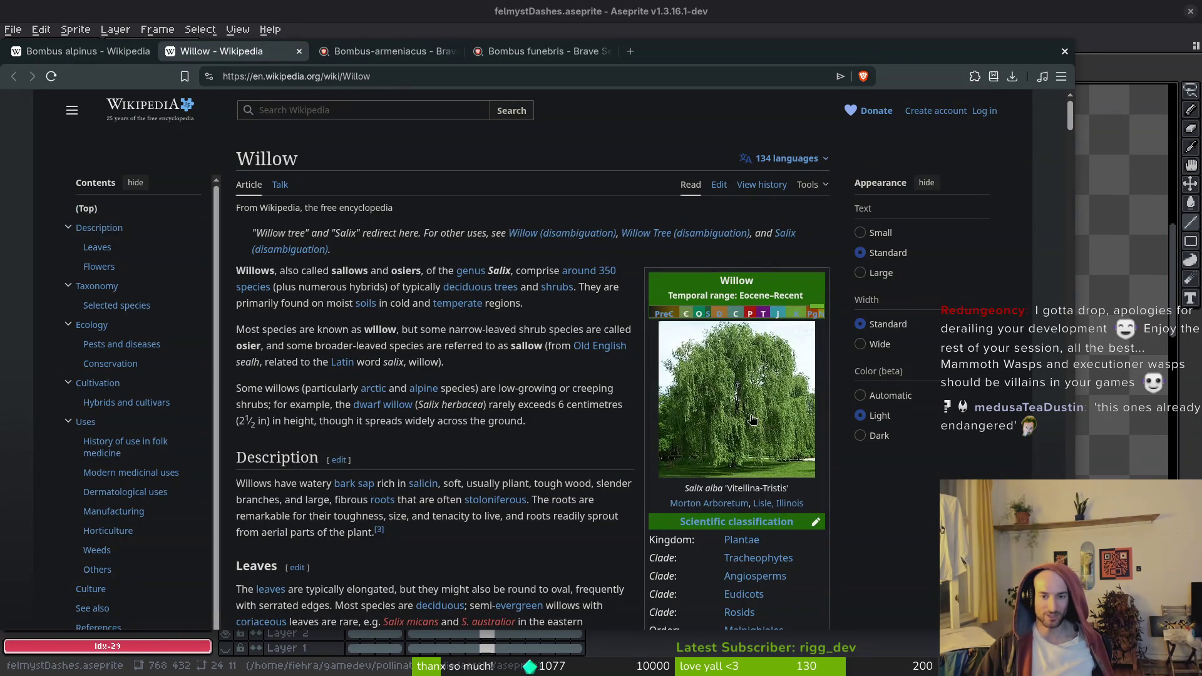
{"action": "scroll", "coordinate": [751, 413], "scroll_direction": "down", "scroll_amount": 2}
{"action": "scroll", "coordinate": [437, 370], "scroll_direction": "up", "scroll_amount": 3}
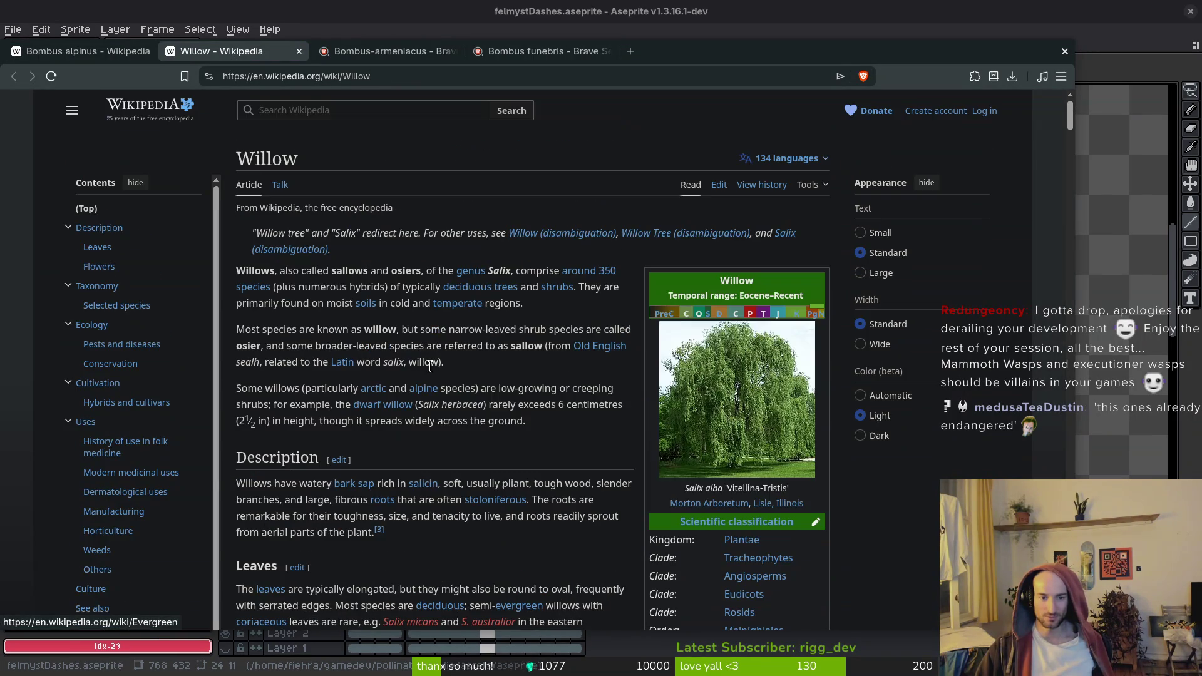
{"action": "left_click", "coordinate": [87, 50]}
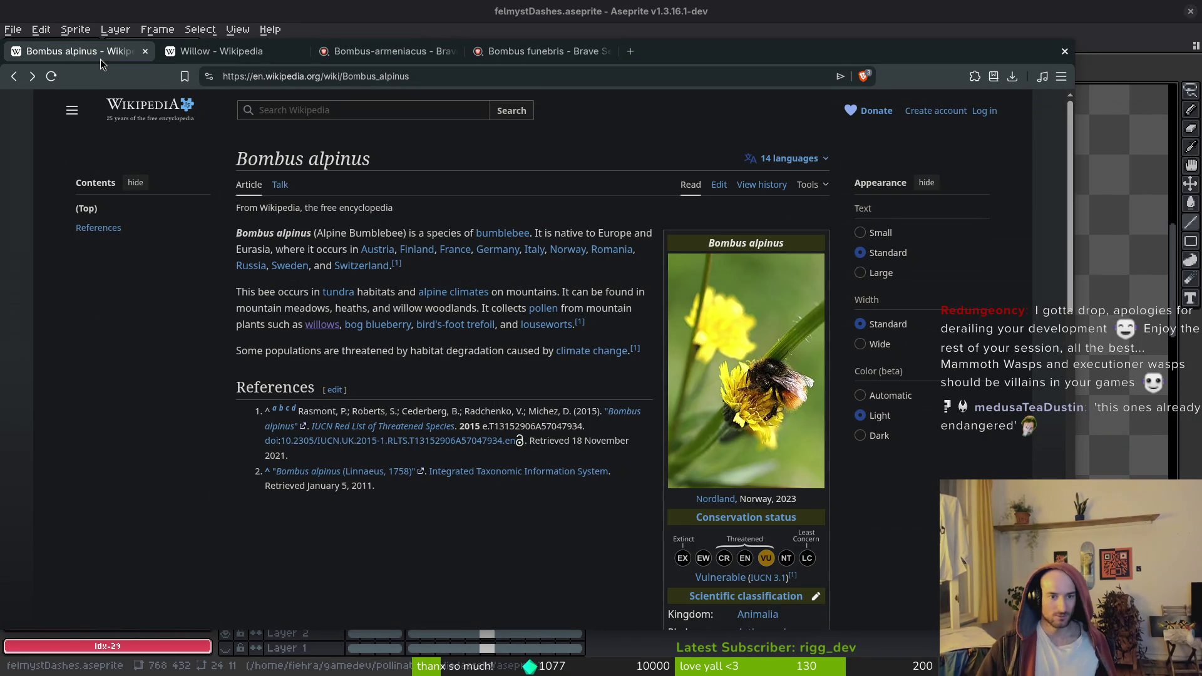
Look at the bog blueberry article, go back to Bombus alpinus, and shift the window right
{"action": "left_click", "coordinate": [377, 324]}
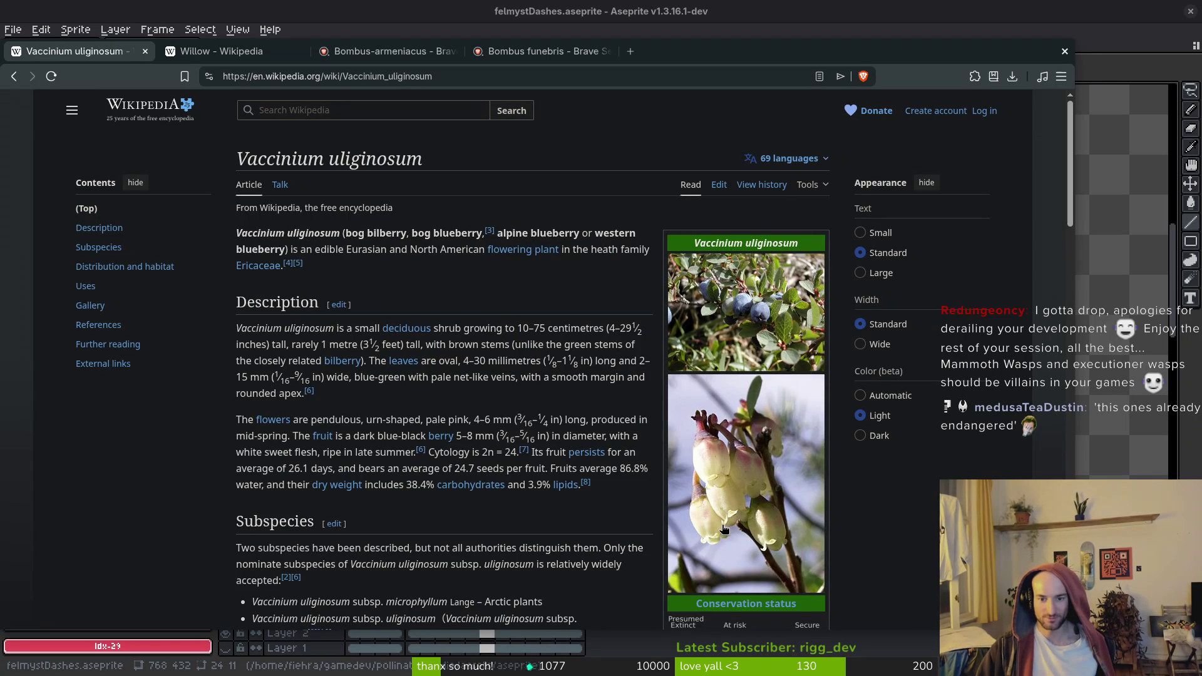
{"action": "scroll", "coordinate": [755, 579], "scroll_direction": "down", "scroll_amount": 2}
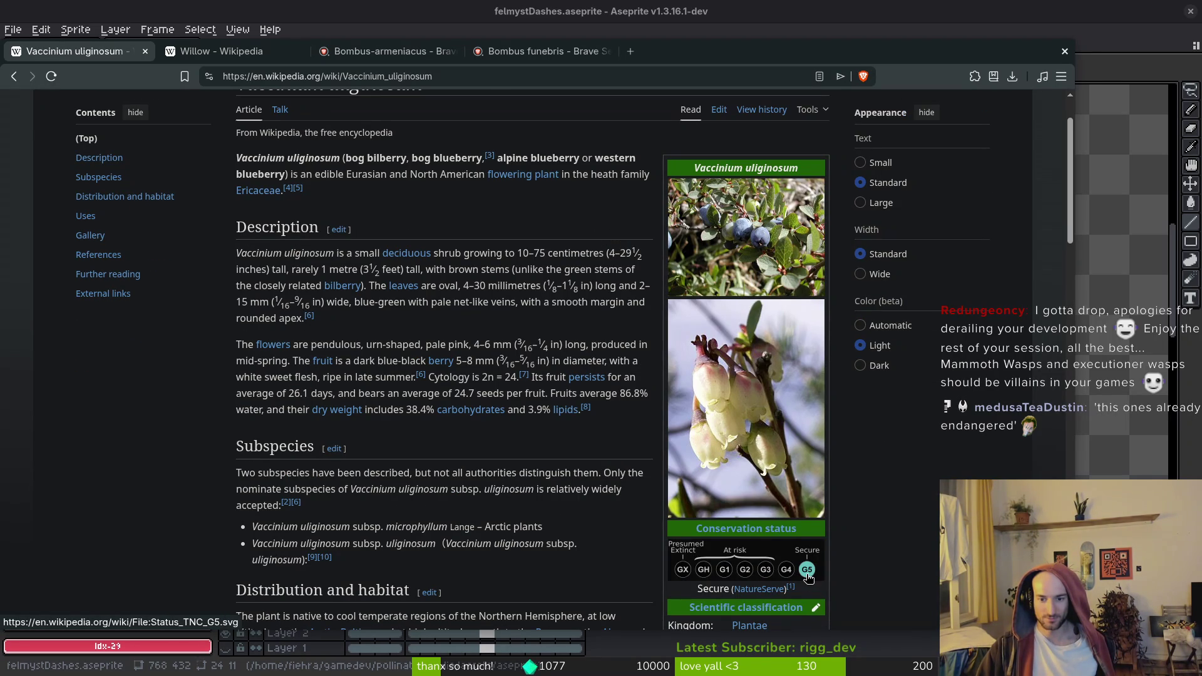
{"action": "key", "text": "alt+Left"}
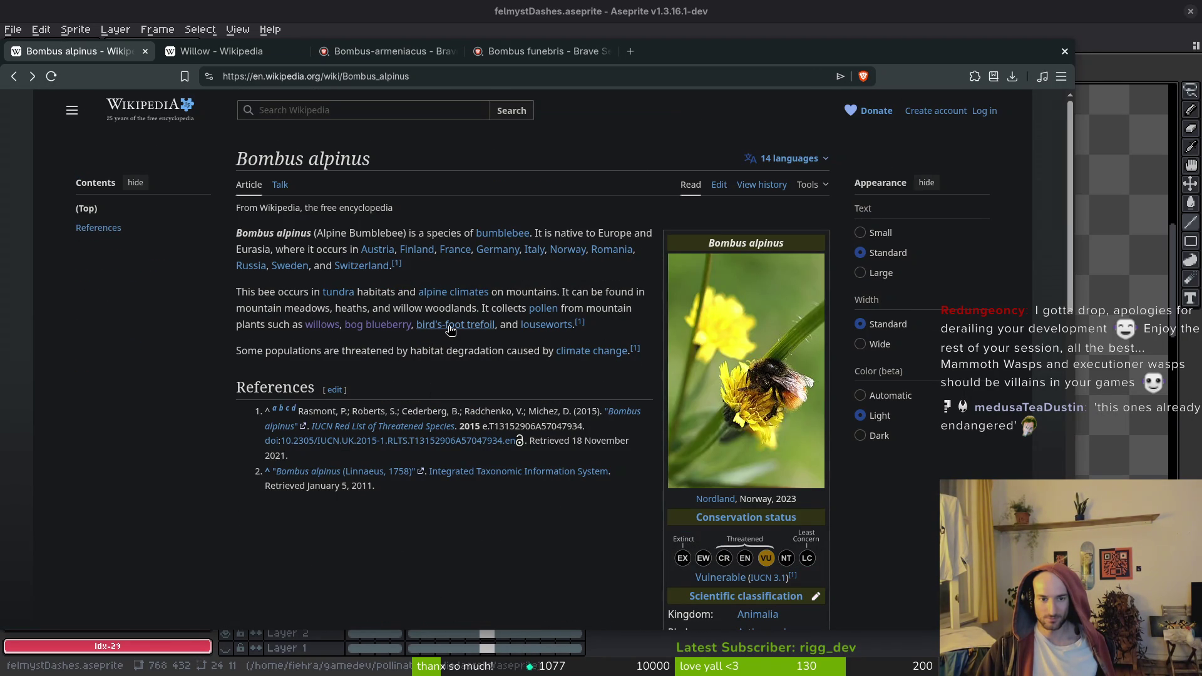
{"action": "mouse_move", "coordinate": [450, 330]}
{"action": "mouse_move", "coordinate": [562, 330]}
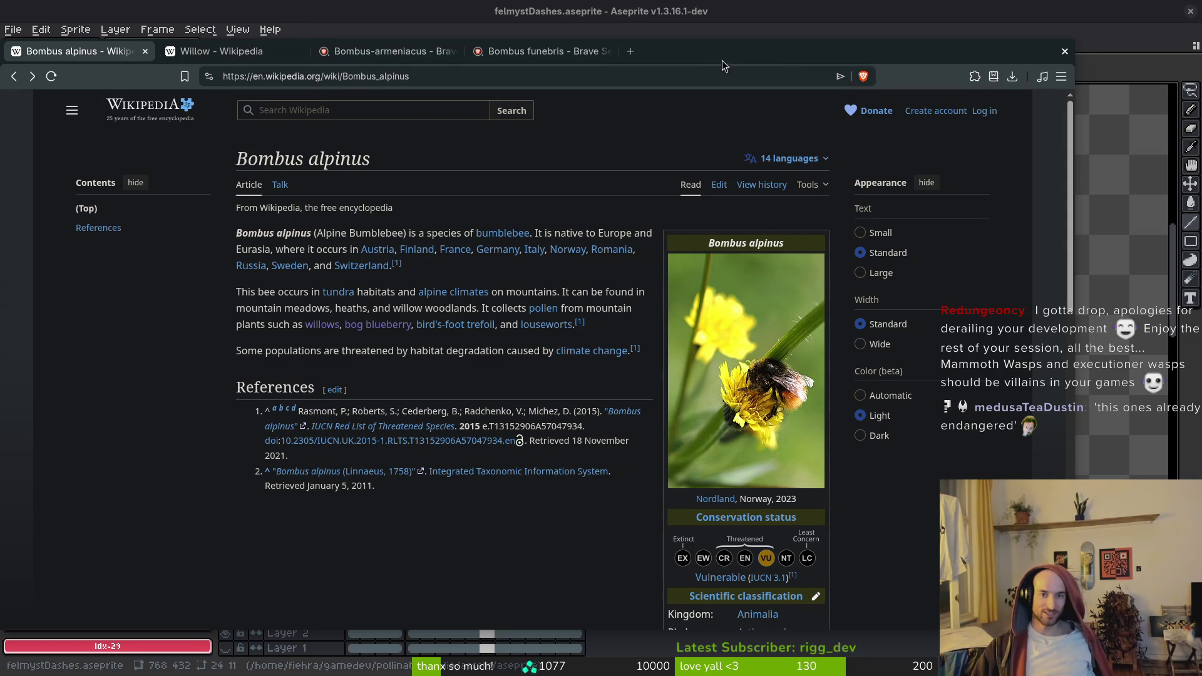
{"action": "left_click_drag", "start_coordinate": [146, 58], "coordinate": [210, 52]}
Close the Willow, Bombus armeniacus and Bombus funebris tabs
{"action": "left_click", "coordinate": [362, 46]}
{"action": "left_click", "coordinate": [351, 46]}
{"action": "left_click", "coordinate": [363, 46]}
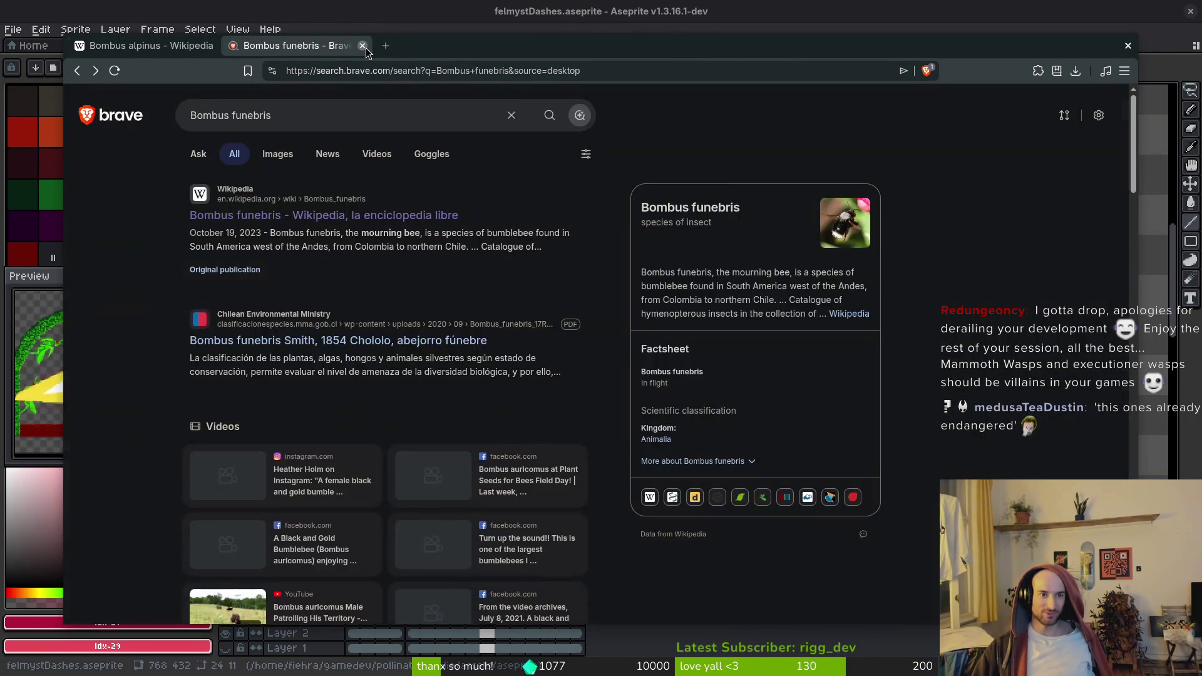
{"action": "left_click", "coordinate": [363, 45]}
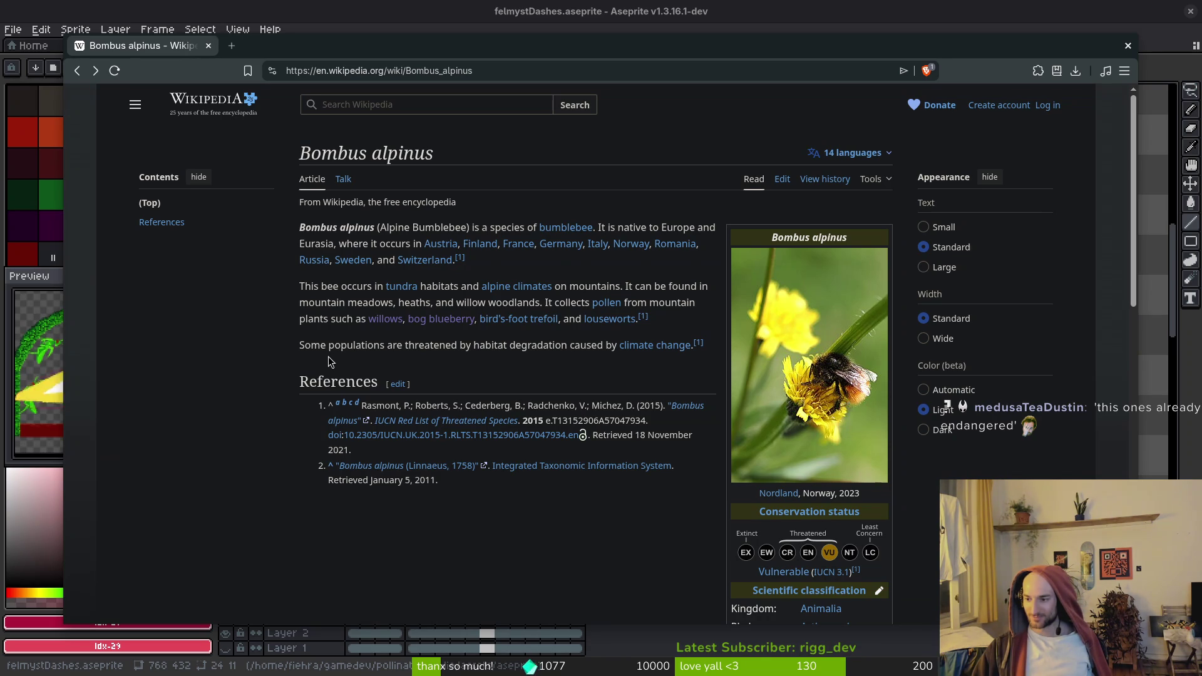
Search Brave for 'executioner wasp'
{"action": "left_click", "coordinate": [387, 70]}
{"action": "type", "text": "executioner wasp"}
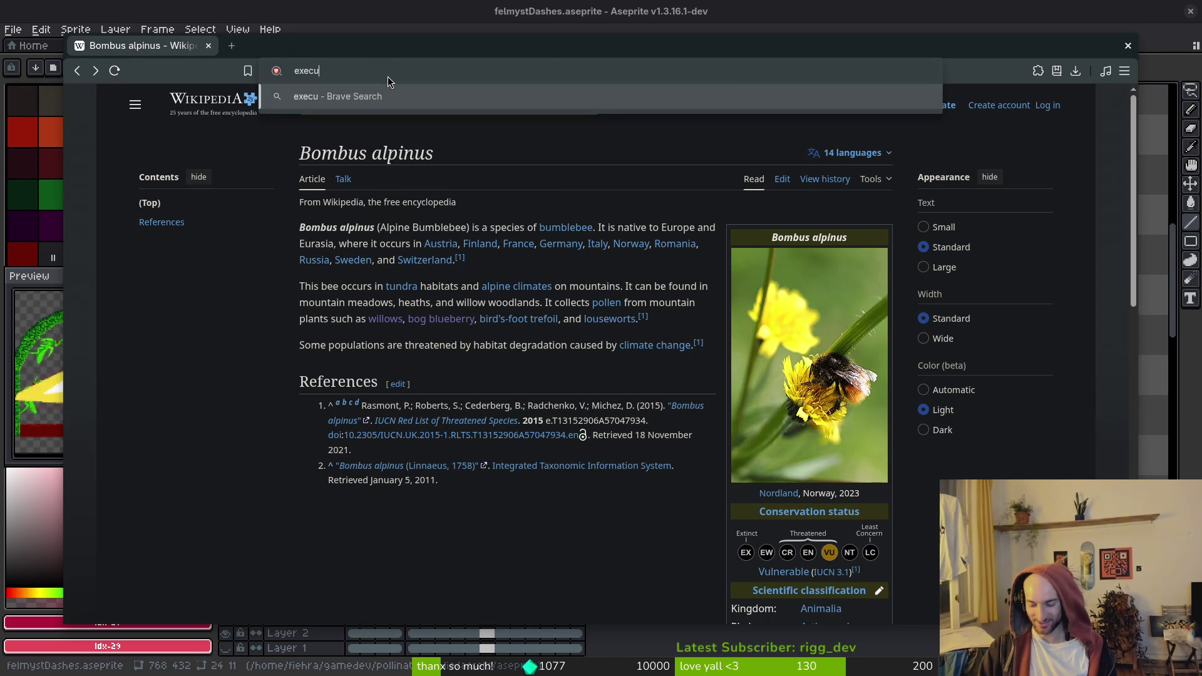
{"action": "key", "text": "Return"}
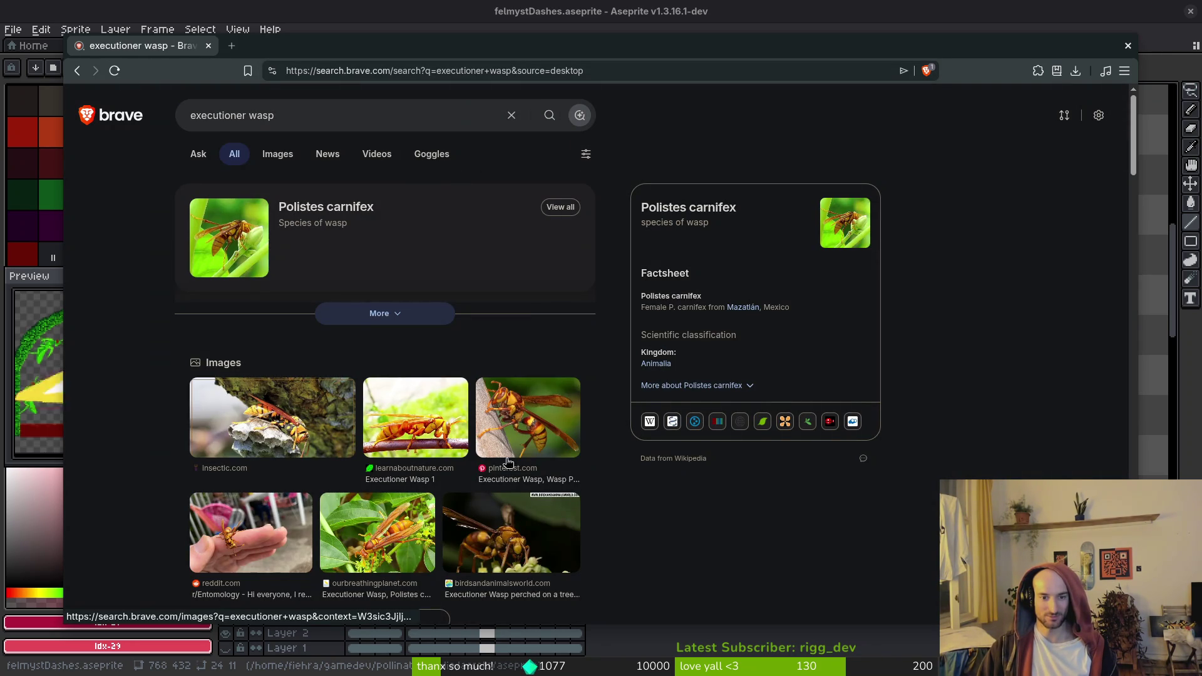
Preview several executioner wasp image results, then return to the web results and scroll down
{"action": "left_click", "coordinate": [277, 154]}
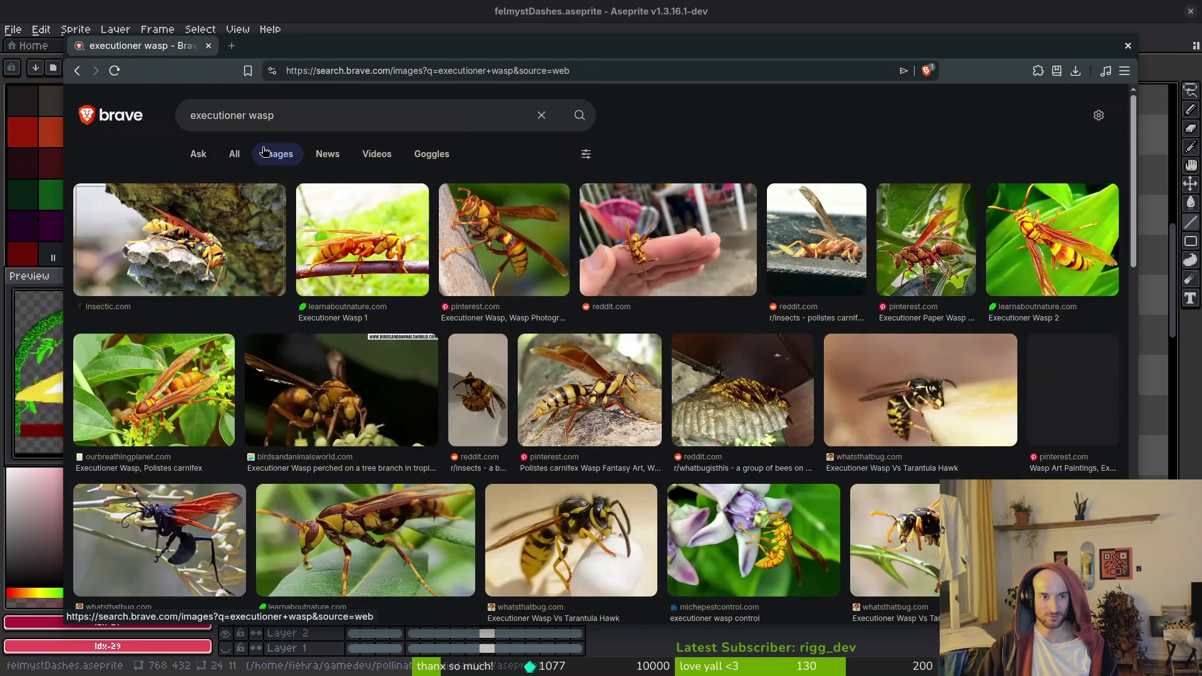
{"action": "left_click", "coordinate": [493, 236]}
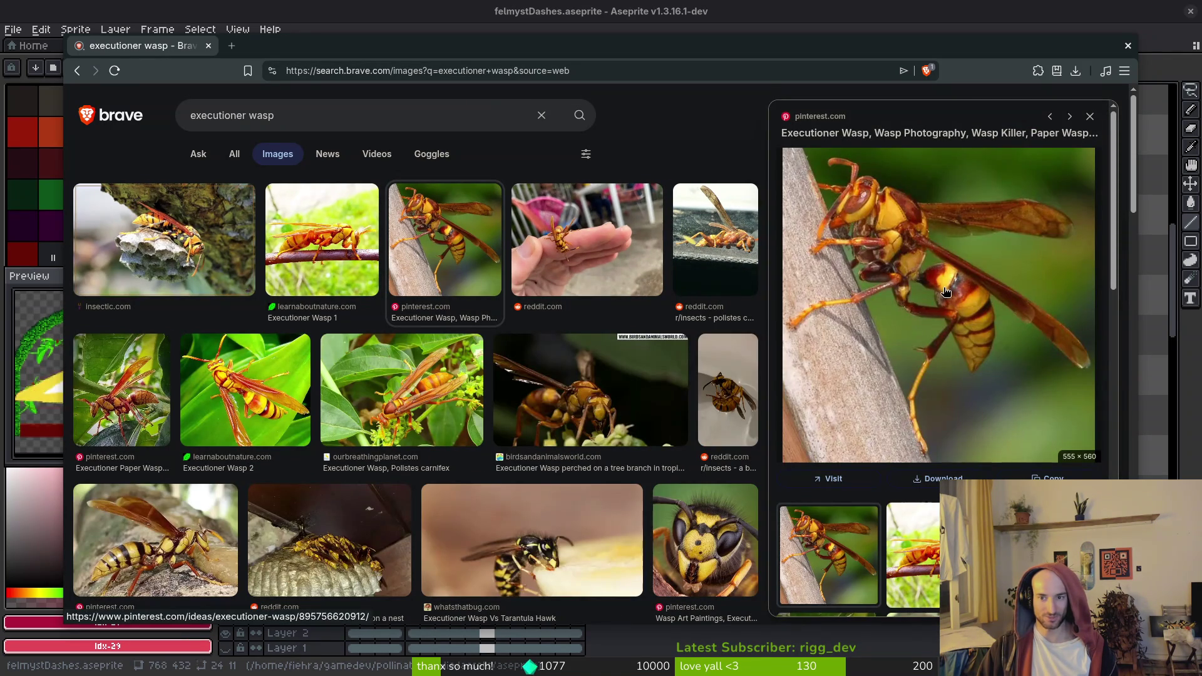
{"action": "left_click", "coordinate": [735, 239]}
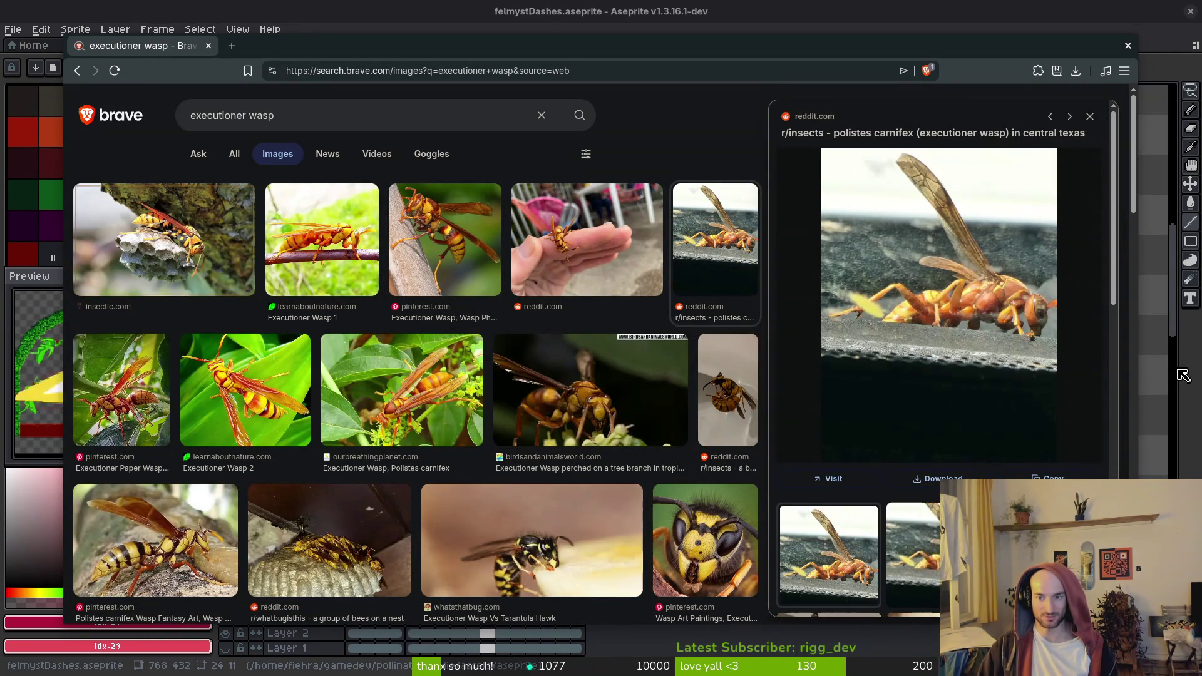
{"action": "left_click", "coordinate": [313, 244]}
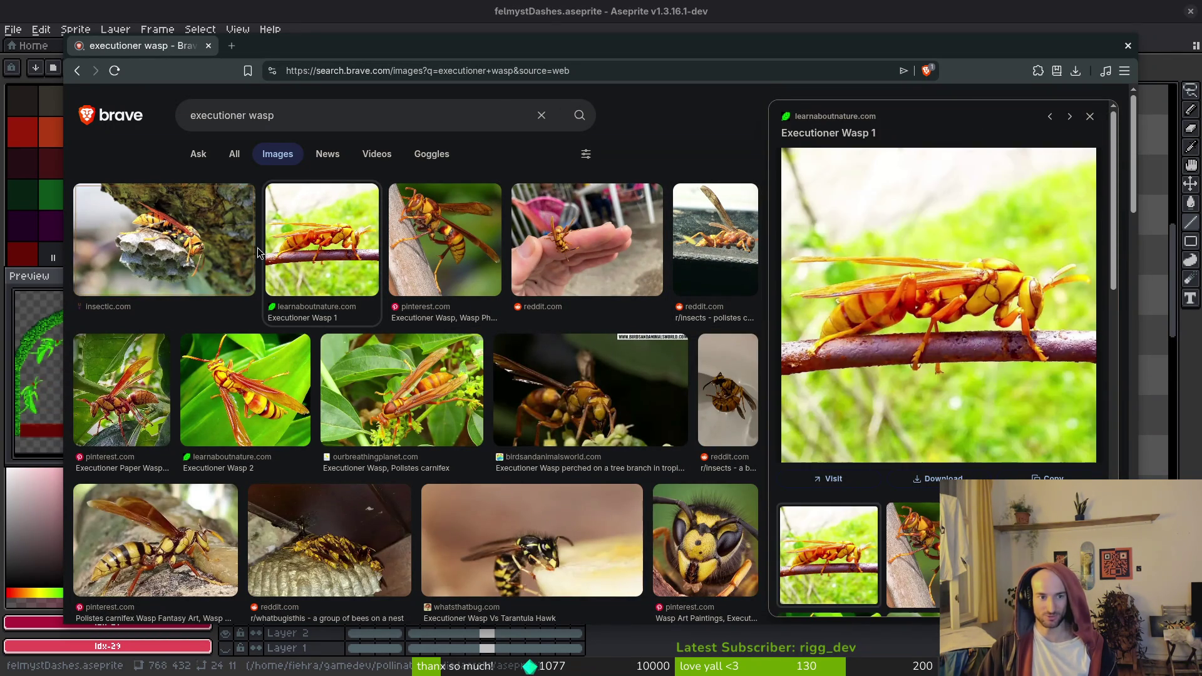
{"action": "left_click", "coordinate": [181, 244]}
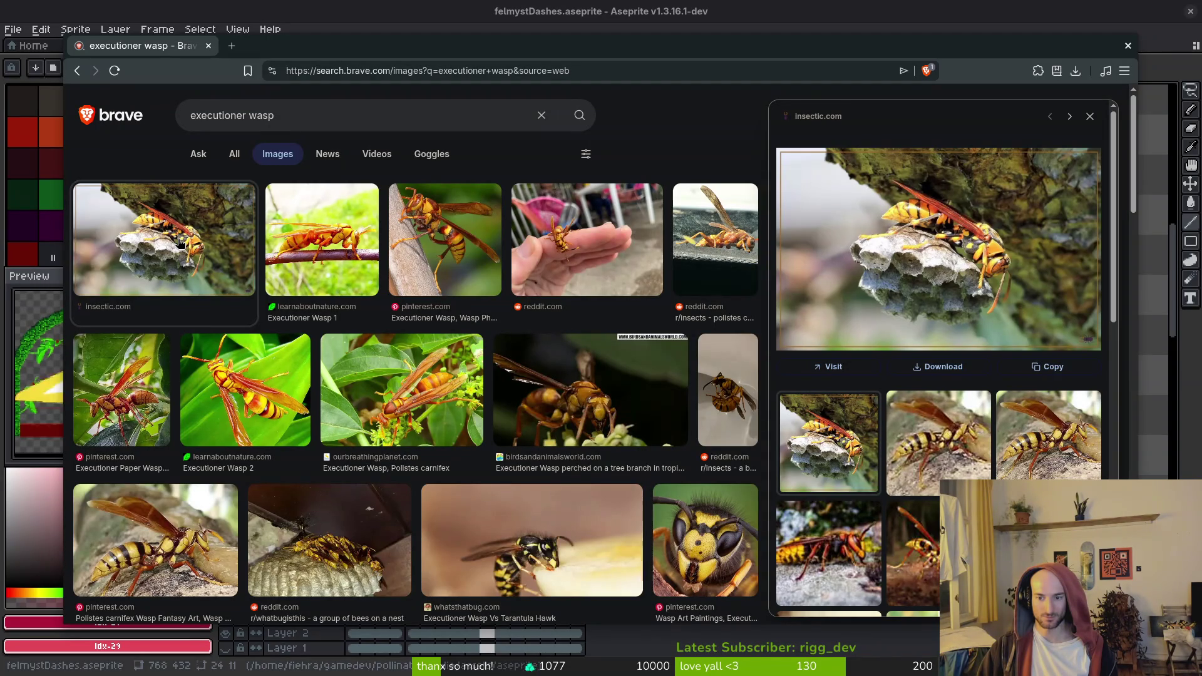
{"action": "left_click", "coordinate": [235, 156]}
{"action": "scroll", "coordinate": [869, 289], "scroll_direction": "down", "scroll_amount": 5}
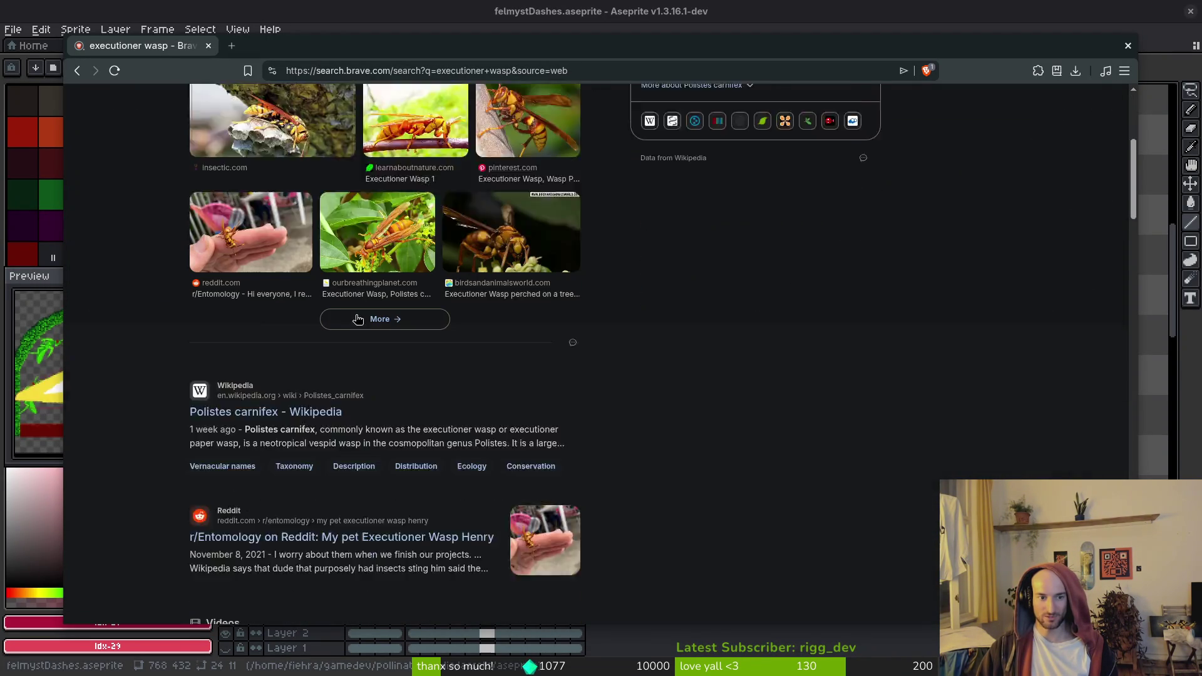
Open the Polistes carnifex Wikipedia article and scroll down to Taxonomy and Subgeneric classification
{"action": "left_click", "coordinate": [224, 340]}
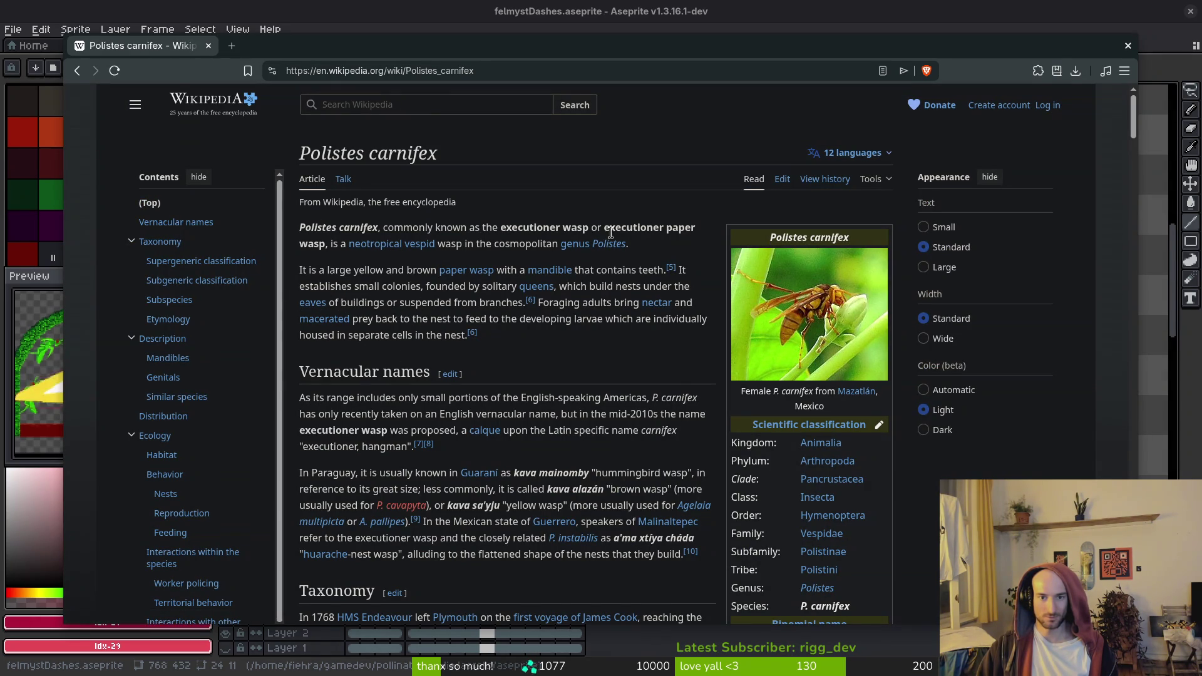
{"action": "mouse_move", "coordinate": [385, 250]}
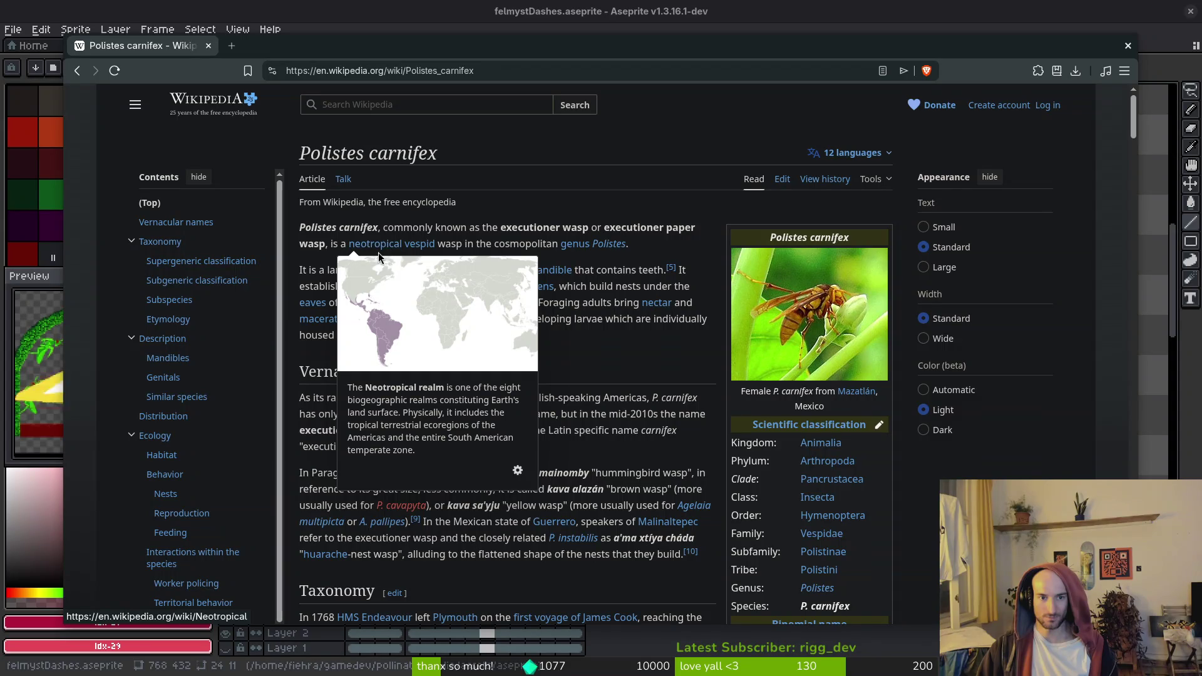
{"action": "scroll", "coordinate": [363, 220], "scroll_direction": "down", "scroll_amount": 3}
{"action": "scroll", "coordinate": [333, 405], "scroll_direction": "down", "scroll_amount": 15}
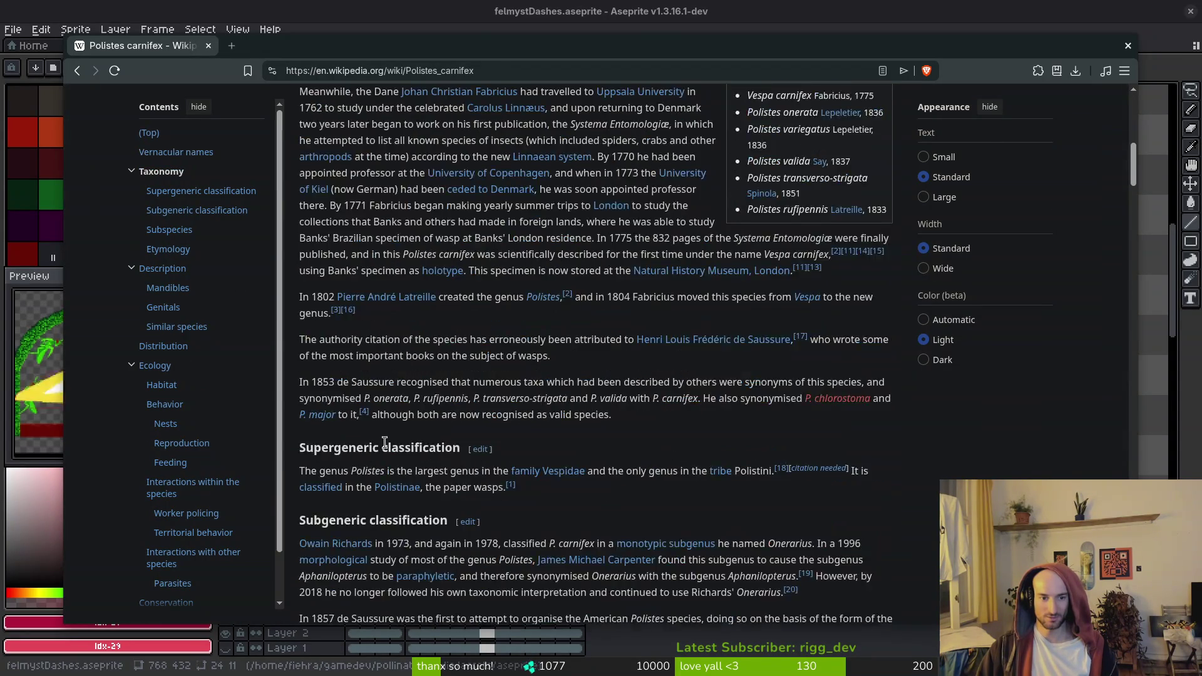
{"action": "scroll", "coordinate": [371, 436], "scroll_direction": "down", "scroll_amount": 6}
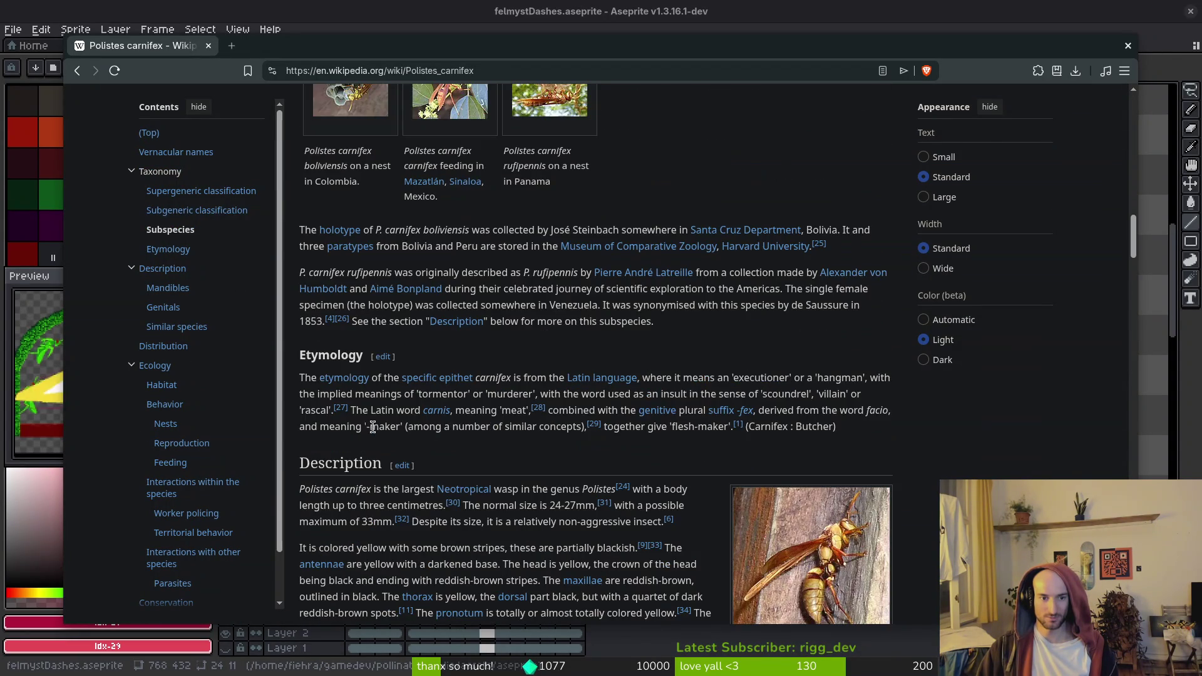
{"action": "scroll", "coordinate": [342, 375], "scroll_direction": "down", "scroll_amount": 5}
{"action": "scroll", "coordinate": [337, 374], "scroll_direction": "down", "scroll_amount": 6}
{"action": "scroll", "coordinate": [356, 381], "scroll_direction": "down", "scroll_amount": 20}
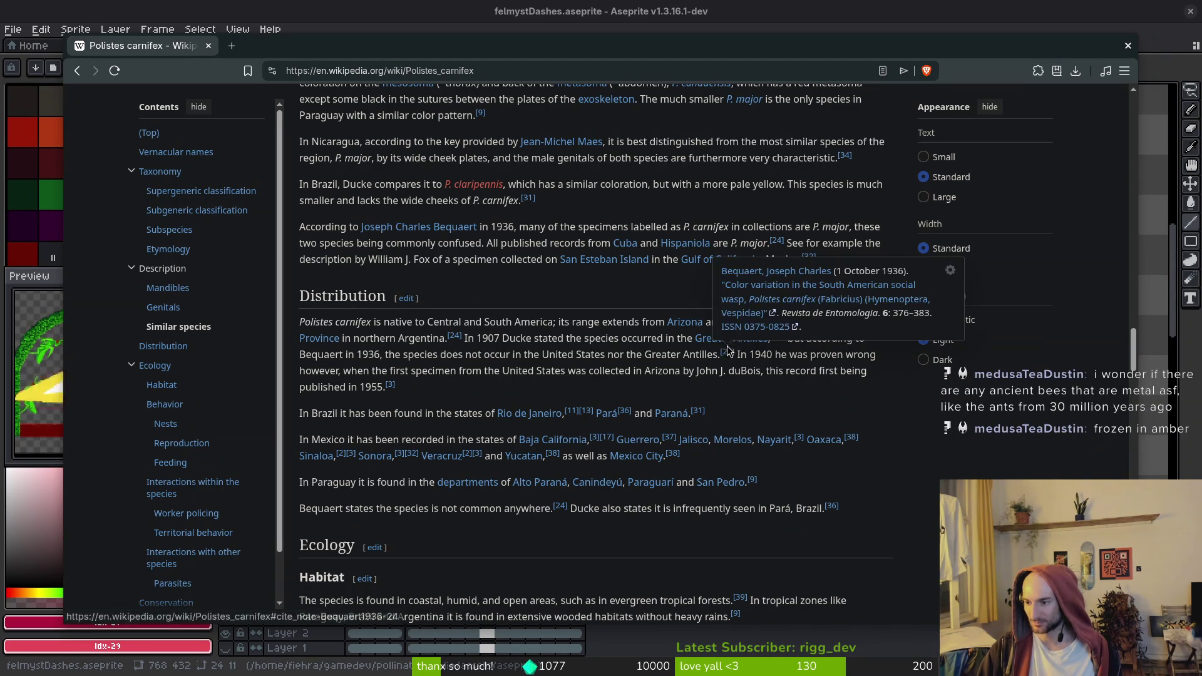
Scroll back to the top of the article and open Typer.io in a new tab
{"action": "scroll", "coordinate": [685, 366], "scroll_direction": "up", "scroll_amount": 20}
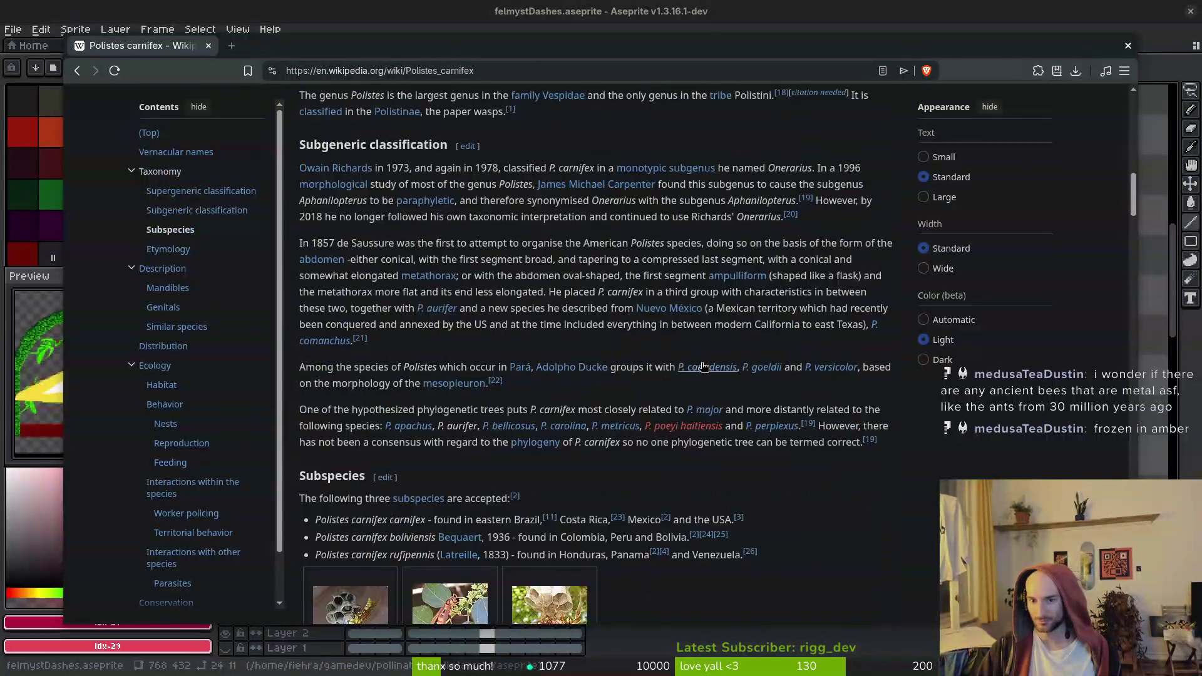
{"action": "scroll", "coordinate": [619, 413], "scroll_direction": "up", "scroll_amount": 5}
{"action": "scroll", "coordinate": [717, 404], "scroll_direction": "down", "scroll_amount": 15}
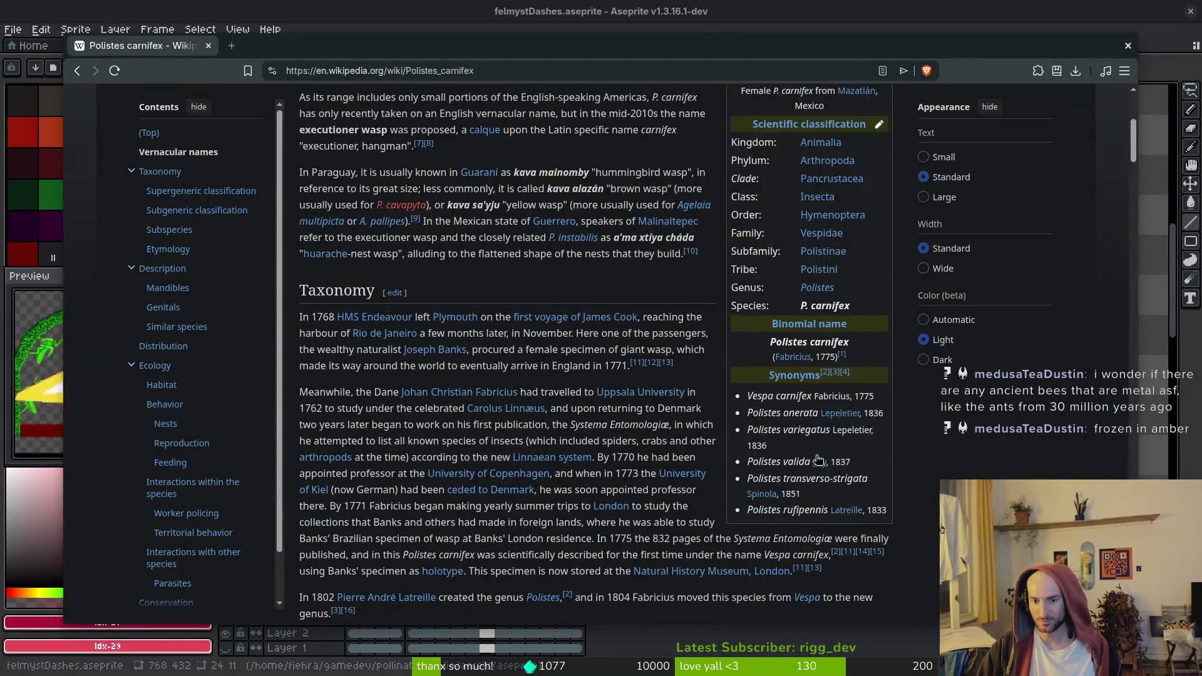
{"action": "scroll", "coordinate": [716, 404], "scroll_direction": "up", "scroll_amount": 15}
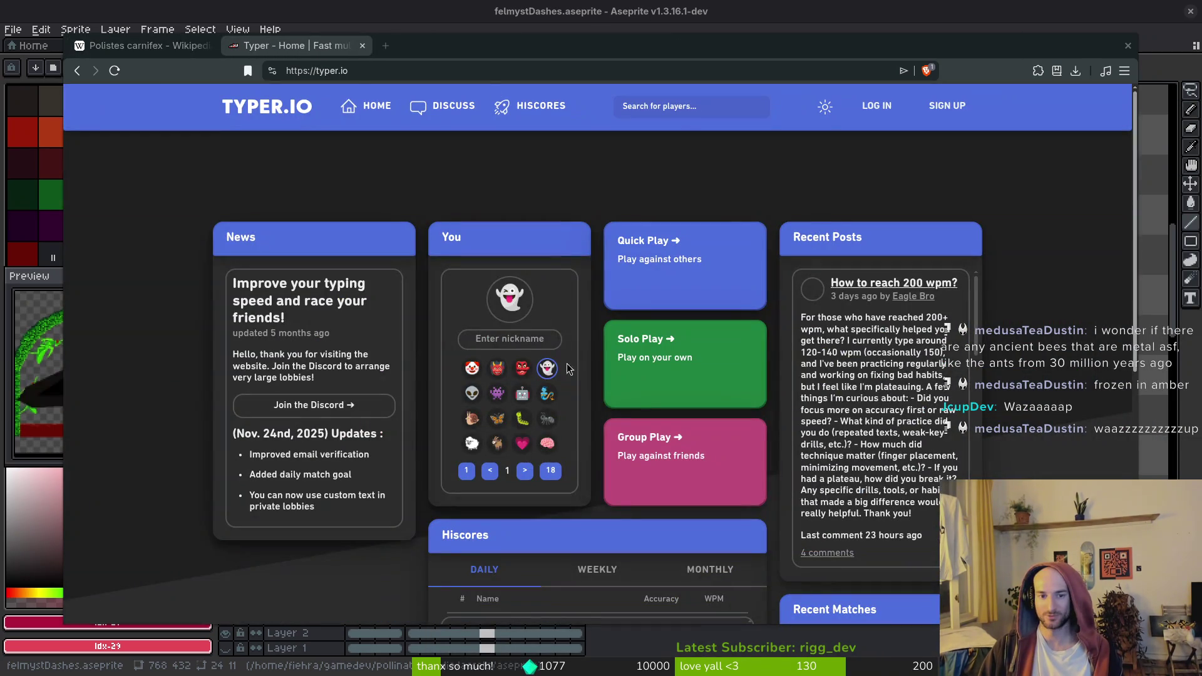
{"action": "left_click", "coordinate": [494, 339]}
Create a private Typer.io lobby and choose the bee avatar
{"action": "type", "text": "fiehra"}
{"action": "left_click", "coordinate": [733, 501]}
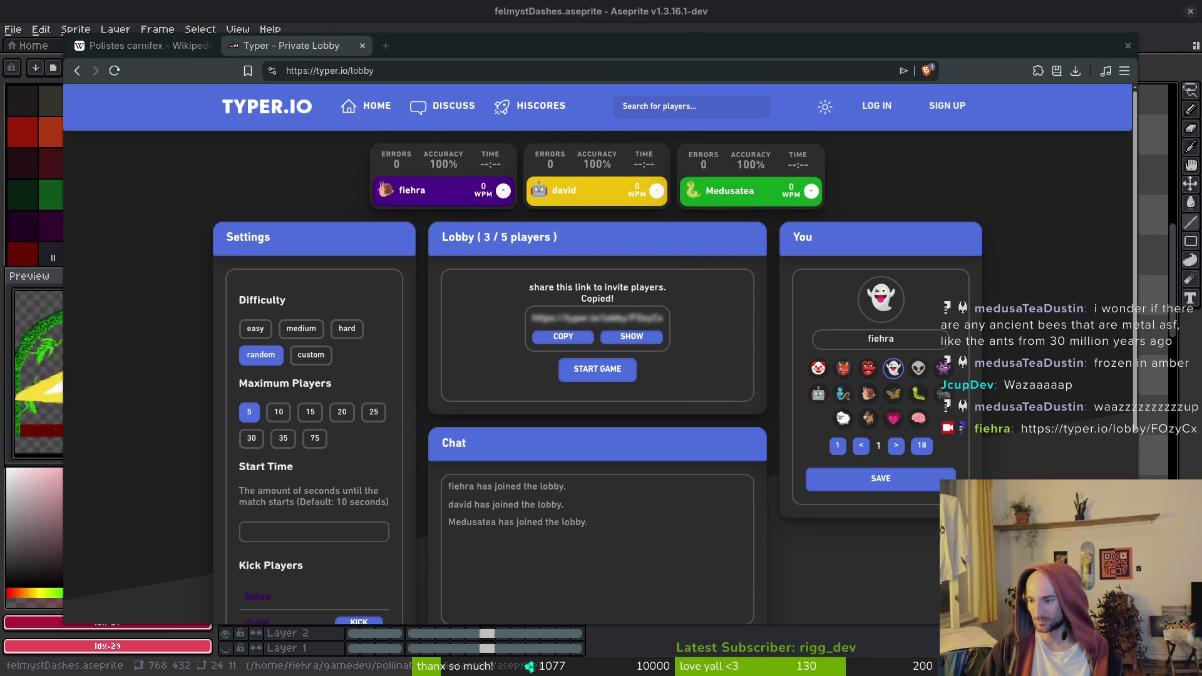
{"action": "left_click", "coordinate": [896, 446]}
{"action": "left_click", "coordinate": [896, 445]}
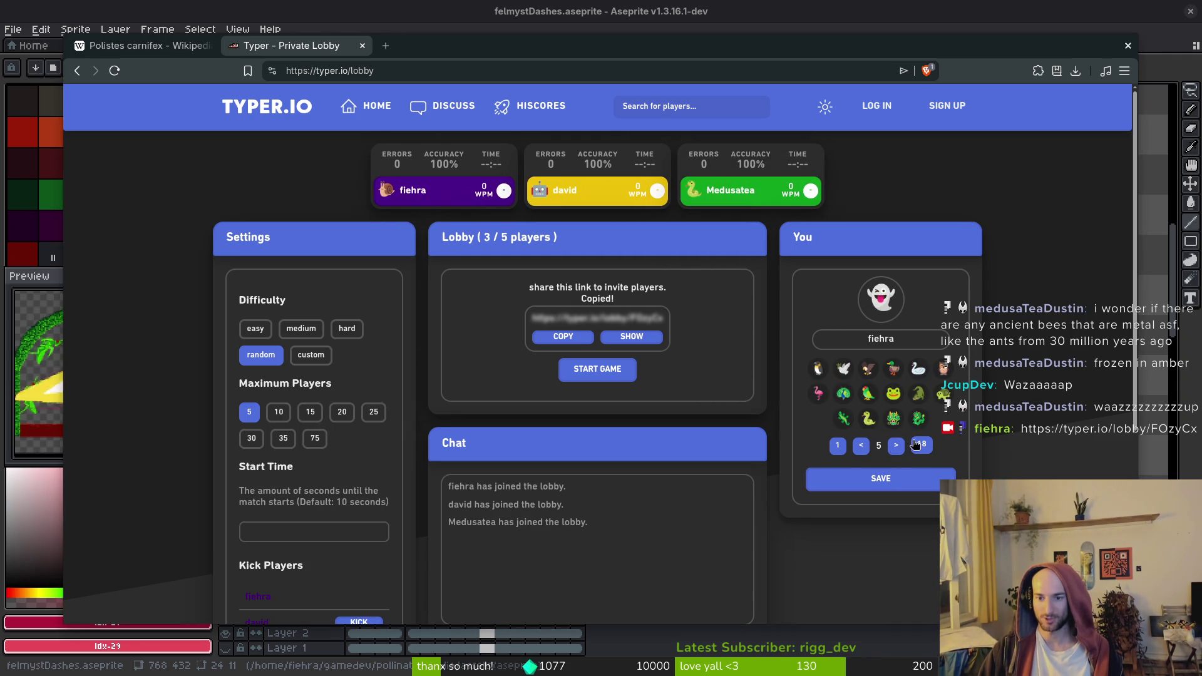
{"action": "left_click", "coordinate": [940, 394]}
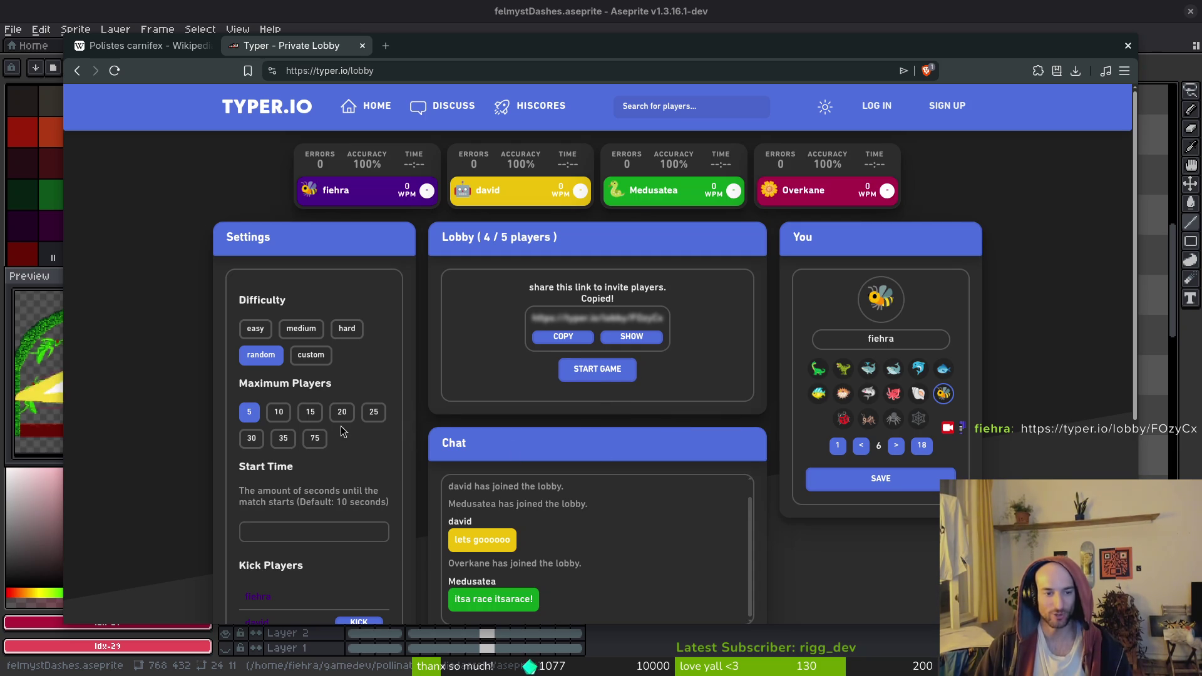
Set Maximum Players to 10 and Difficulty to medium, then start the game
{"action": "left_click", "coordinate": [281, 415]}
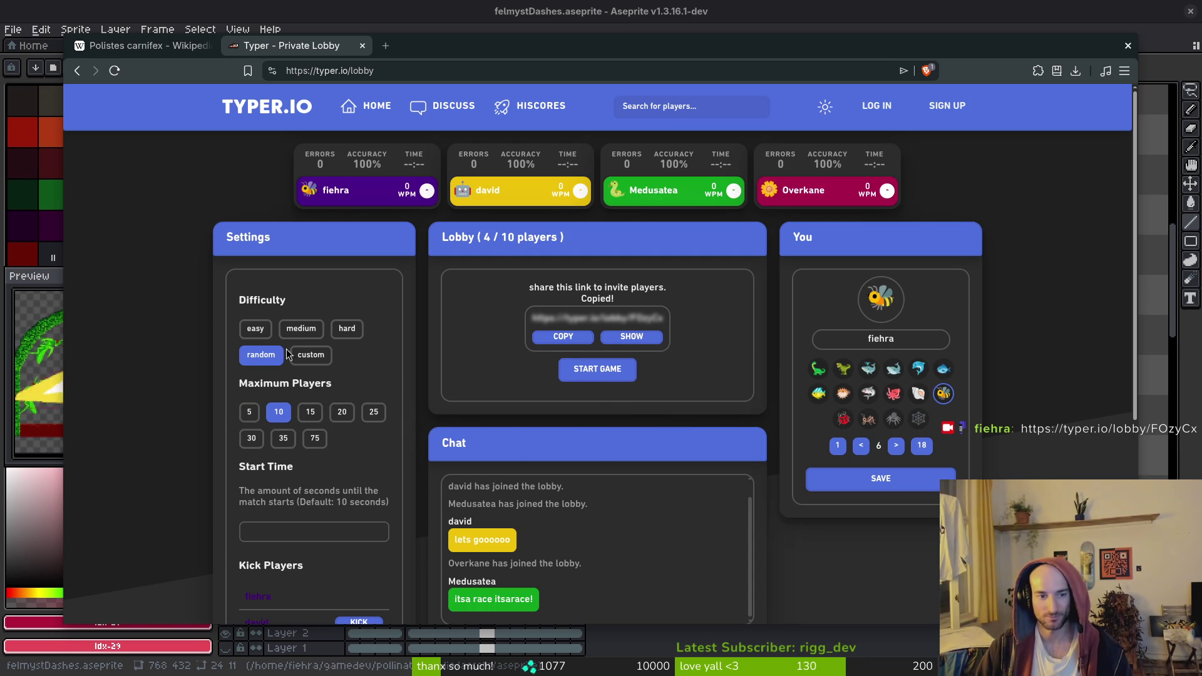
{"action": "left_click", "coordinate": [301, 329]}
{"action": "left_click", "coordinate": [593, 375]}
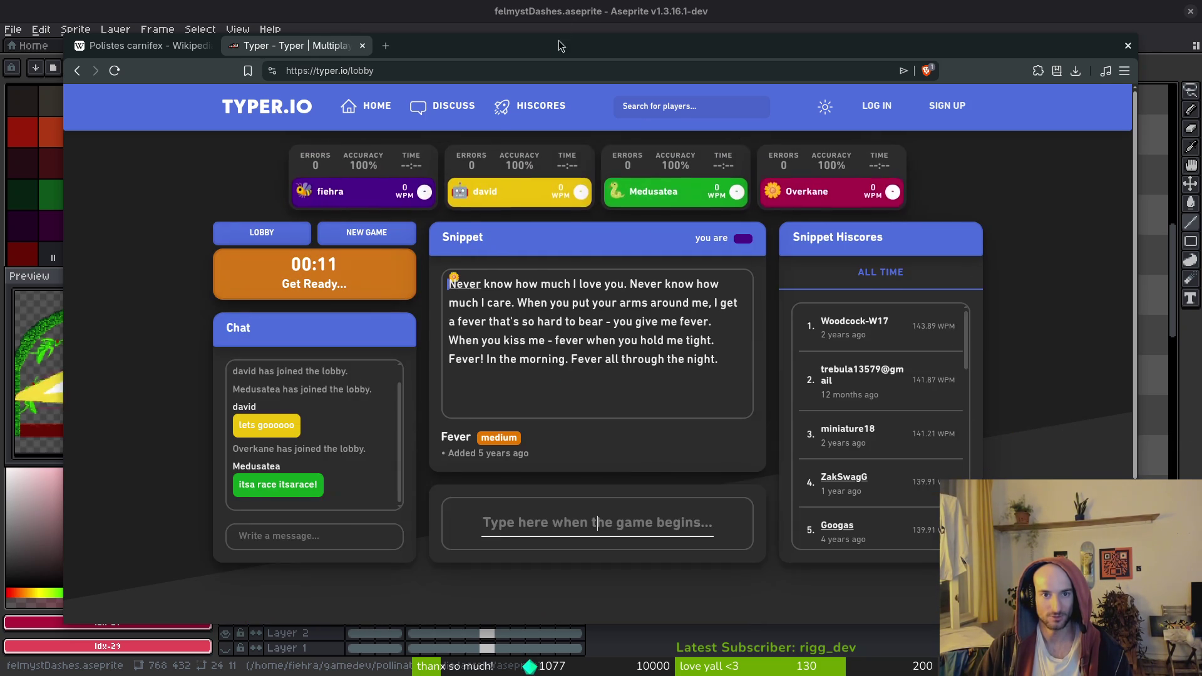
Type the Fever snippet from 'Never know how much I love you' through 'so hard to bear', fixing a typo
{"action": "key", "text": "super+f"}
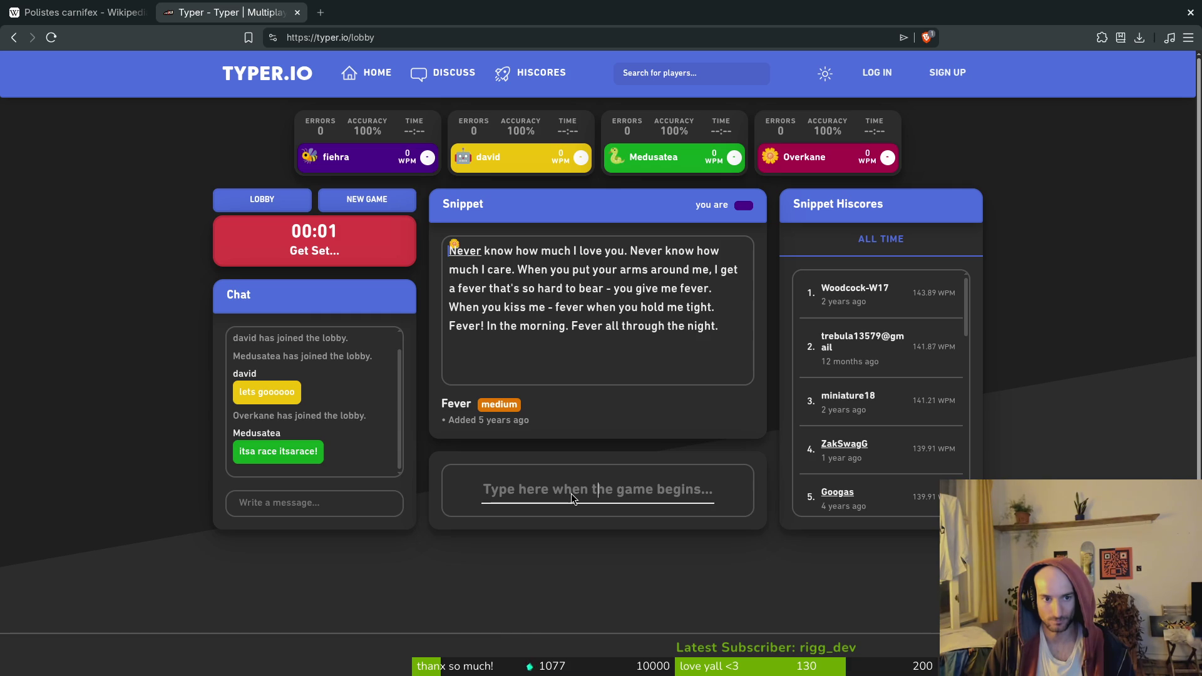
{"action": "type", "text": "Never know how much "}
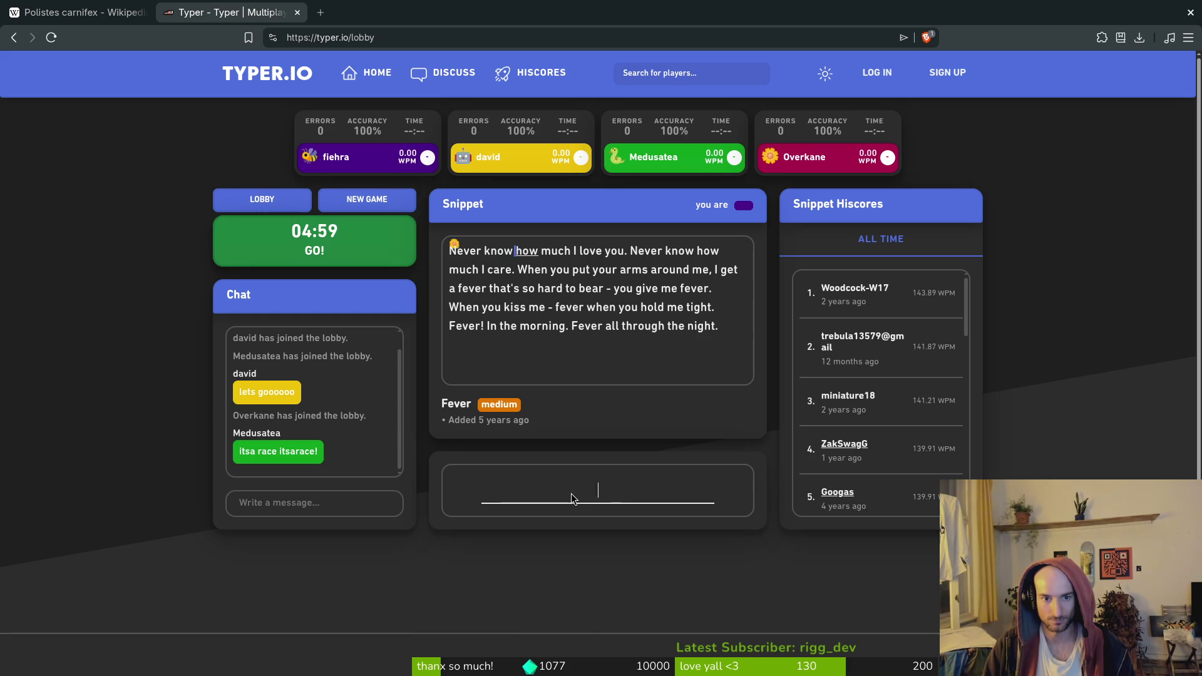
{"action": "type", "text": "I love you. Nev"}
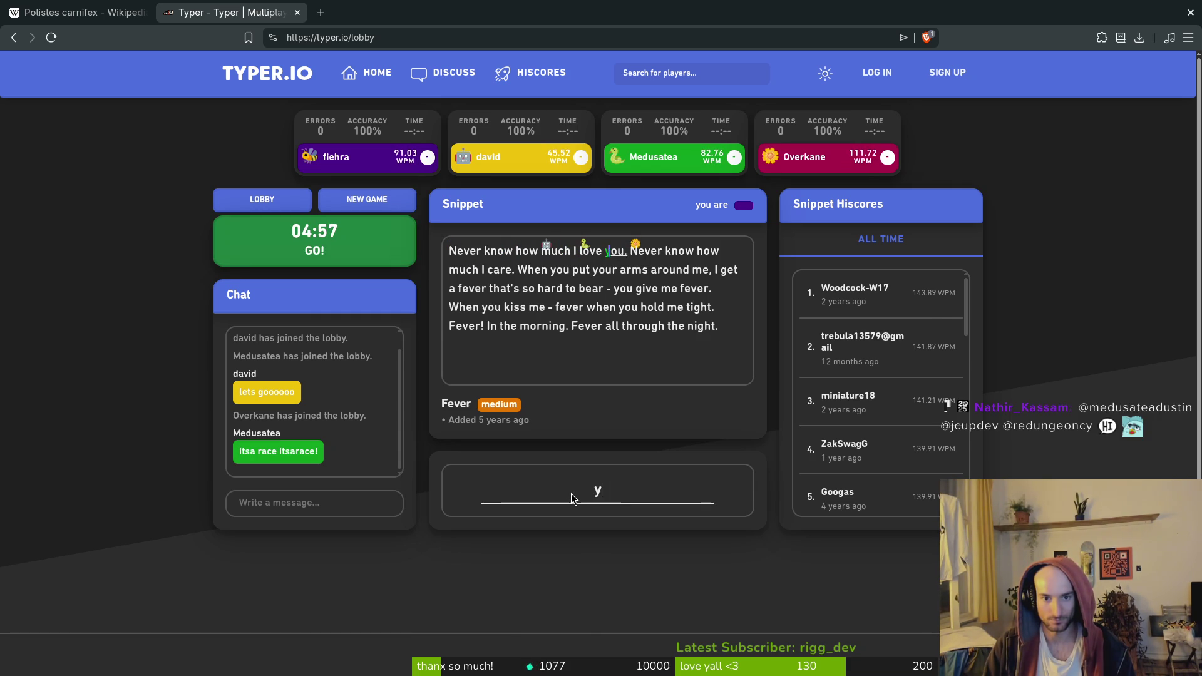
{"action": "type", "text": "er know how much "}
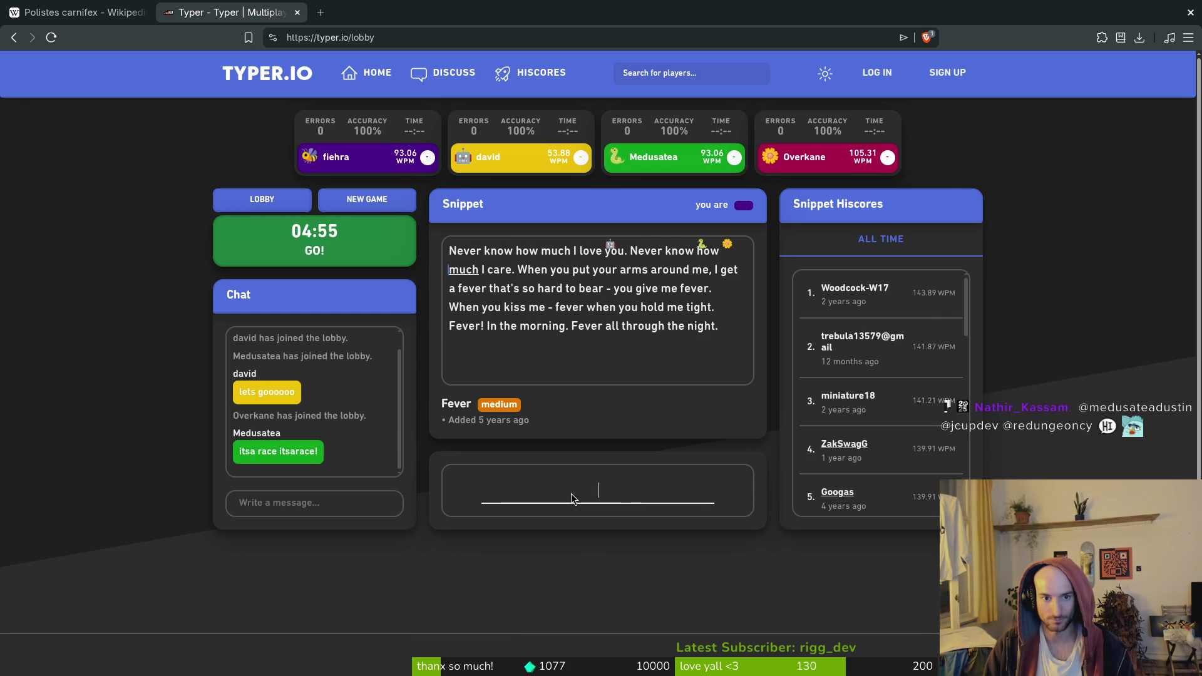
{"action": "type", "text": " care. When you "}
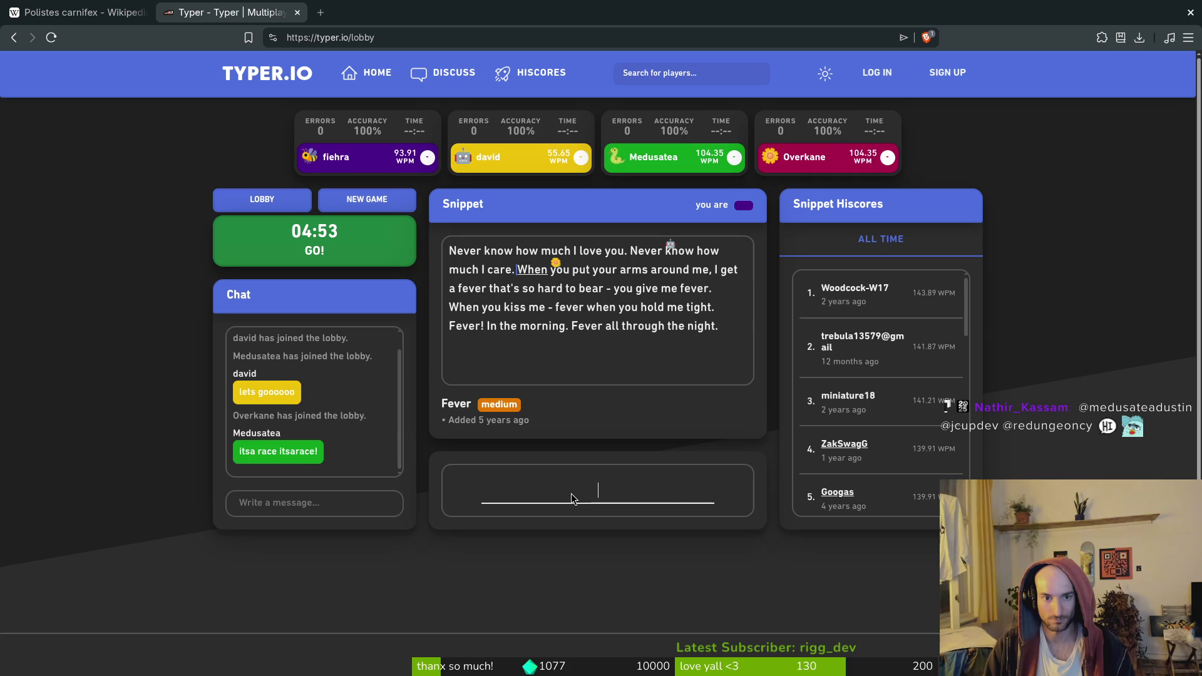
{"action": "type", "text": "put your arms arou"}
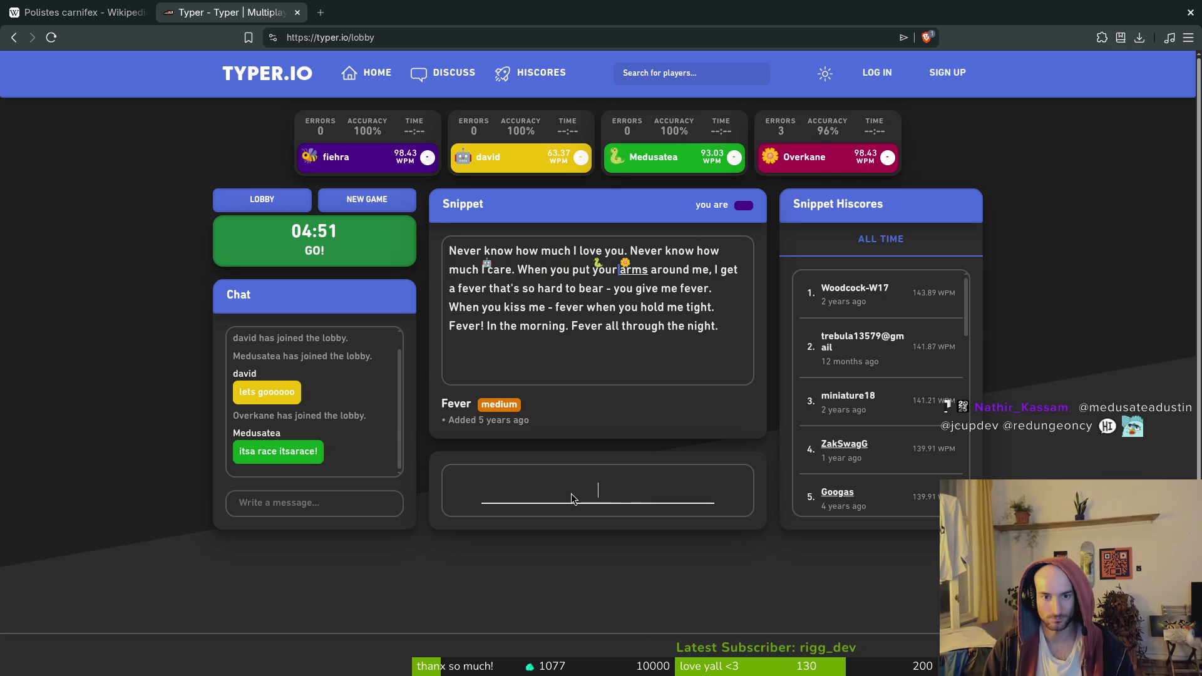
{"action": "type", "text": "nd me, "}
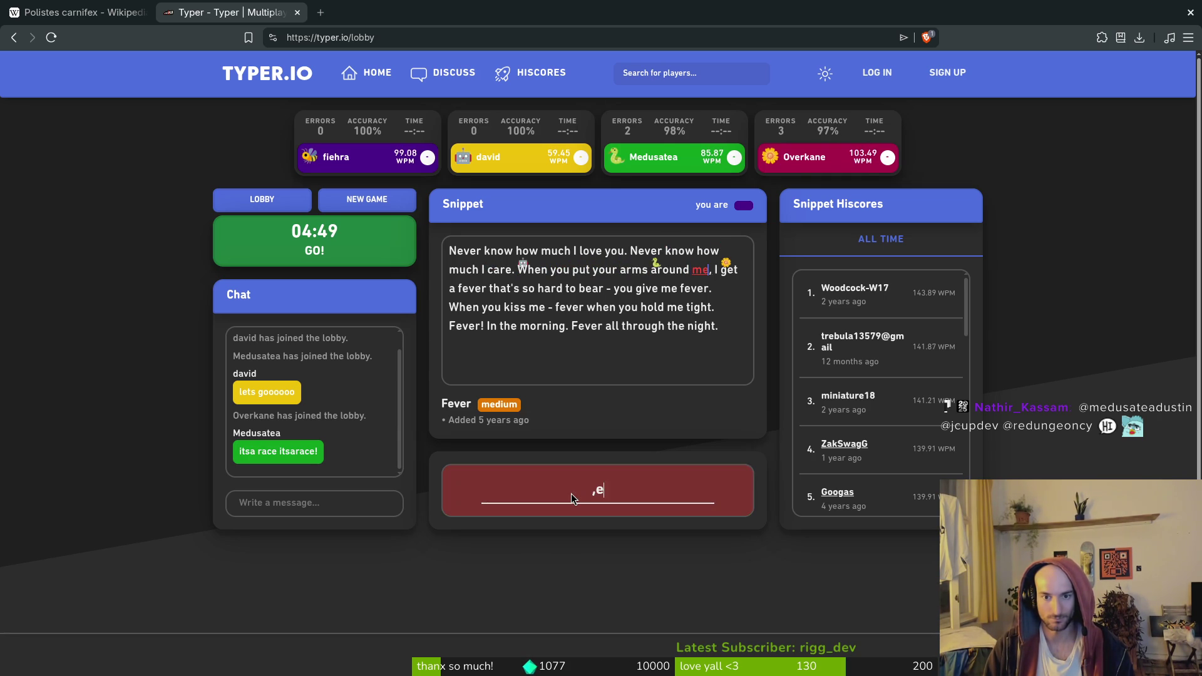
{"action": "type", "text": "I get a fever th"}
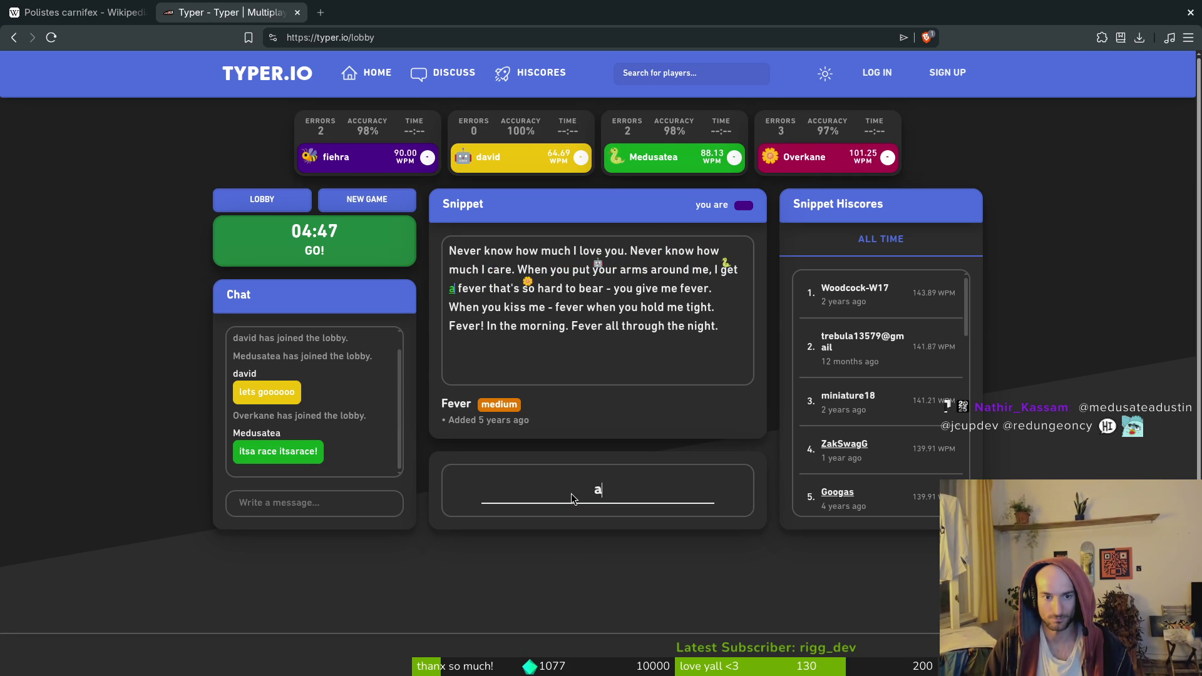
{"action": "type", "text": "at's so hard to eh"}
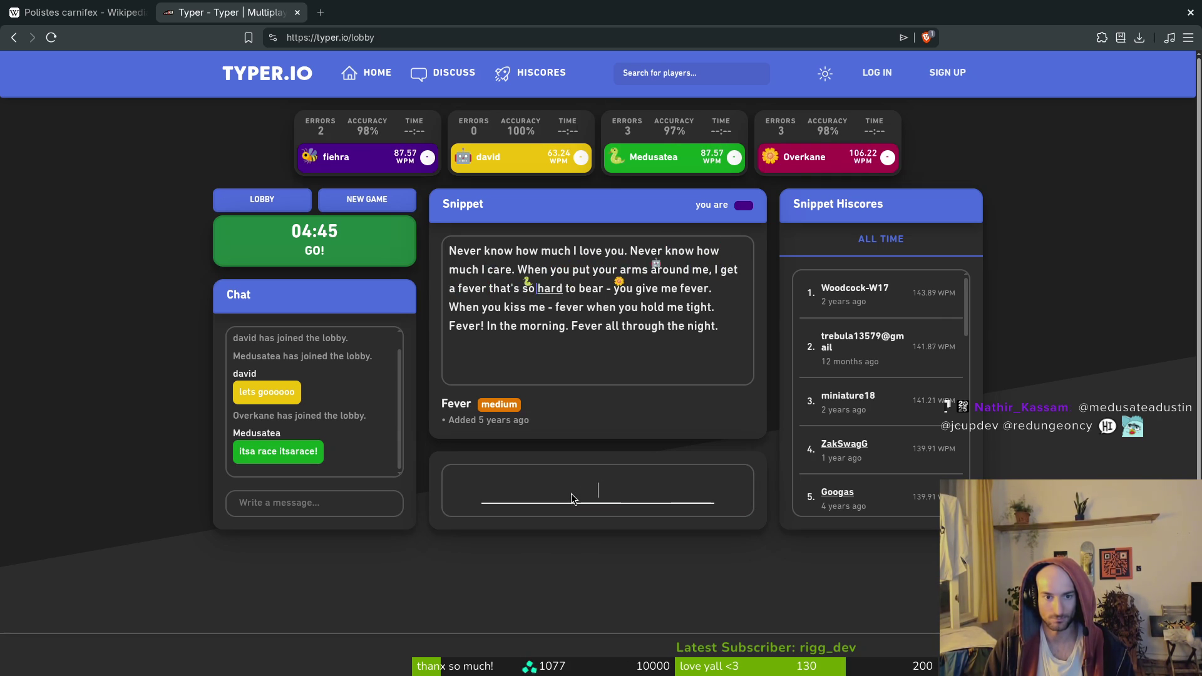
{"action": "key", "text": "BackSpace"}
{"action": "key", "text": "BackSpace"}
{"action": "type", "text": "bear "}
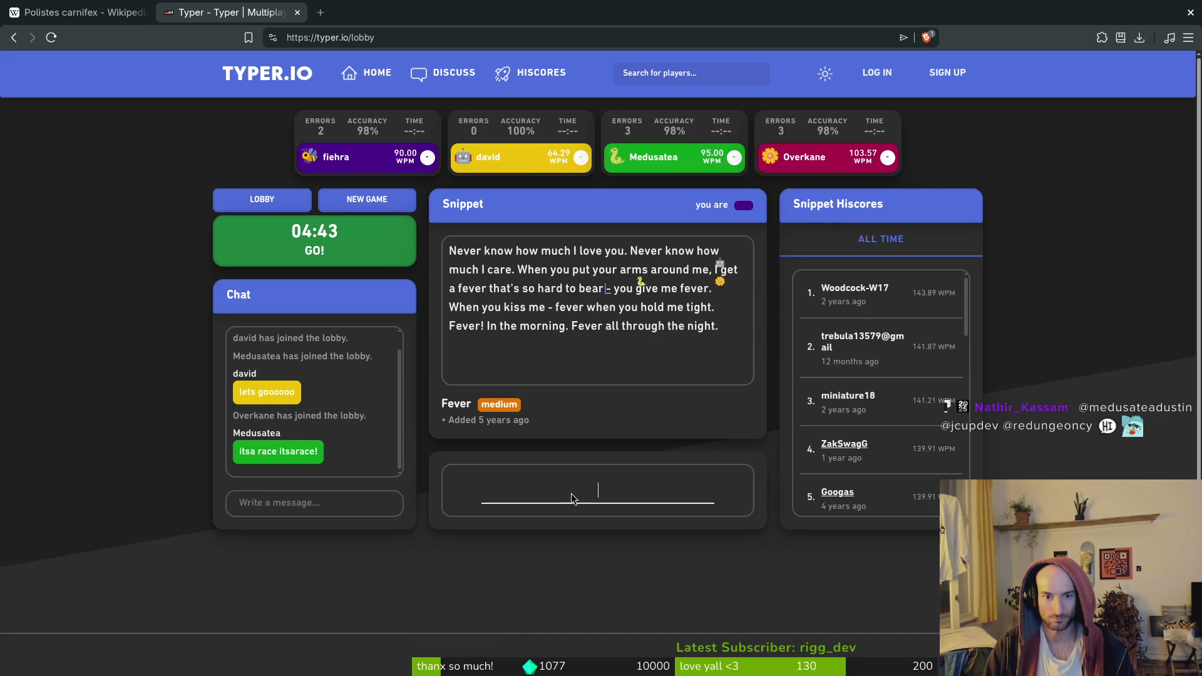
{"action": "type", "text": " you give"}
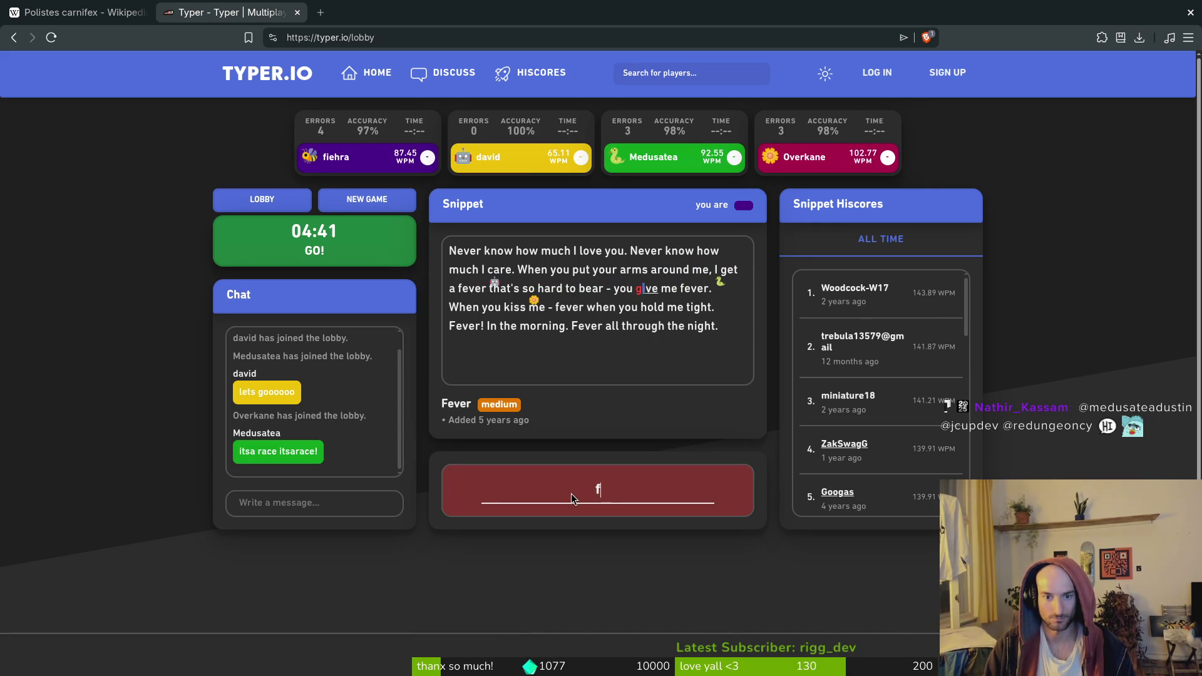
{"action": "type", "text": " me fever. "}
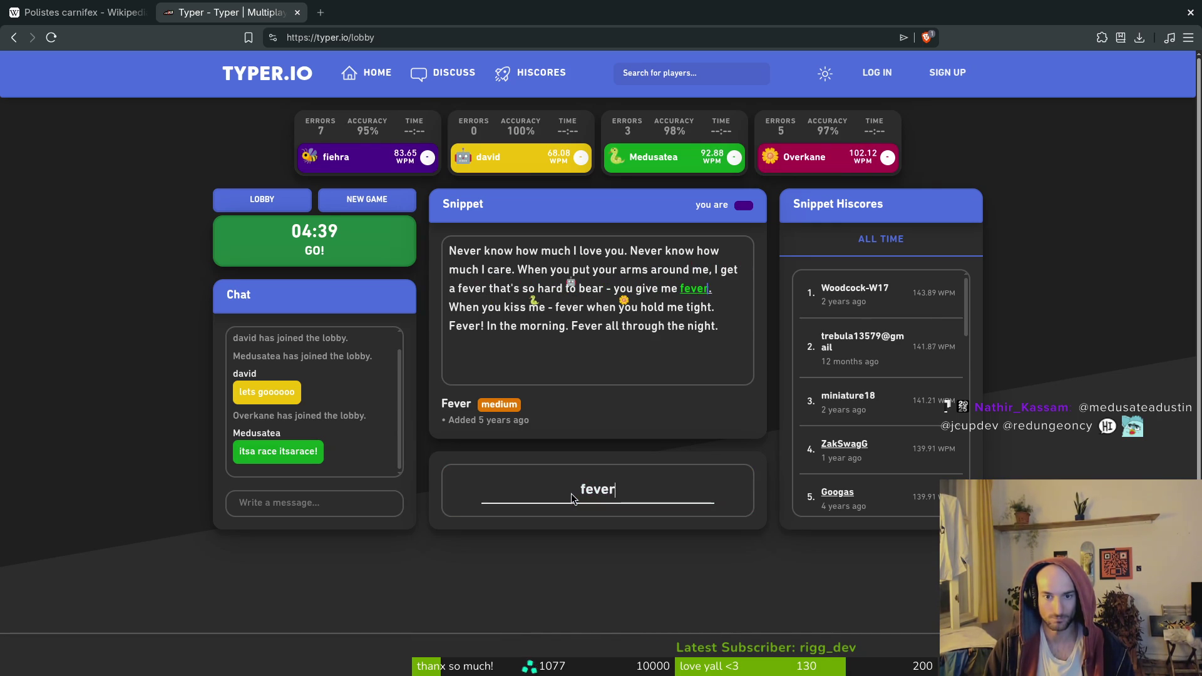
{"action": "type", "text": "When you kiss me "}
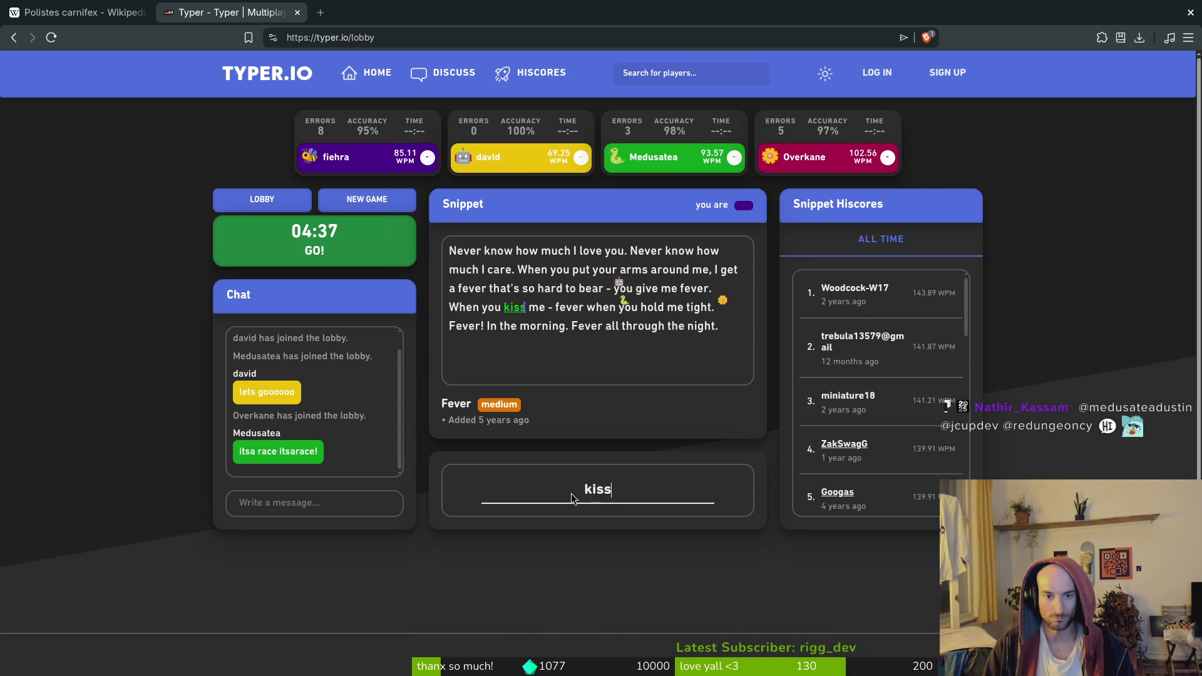
{"action": "type", "text": "- fever when yo"}
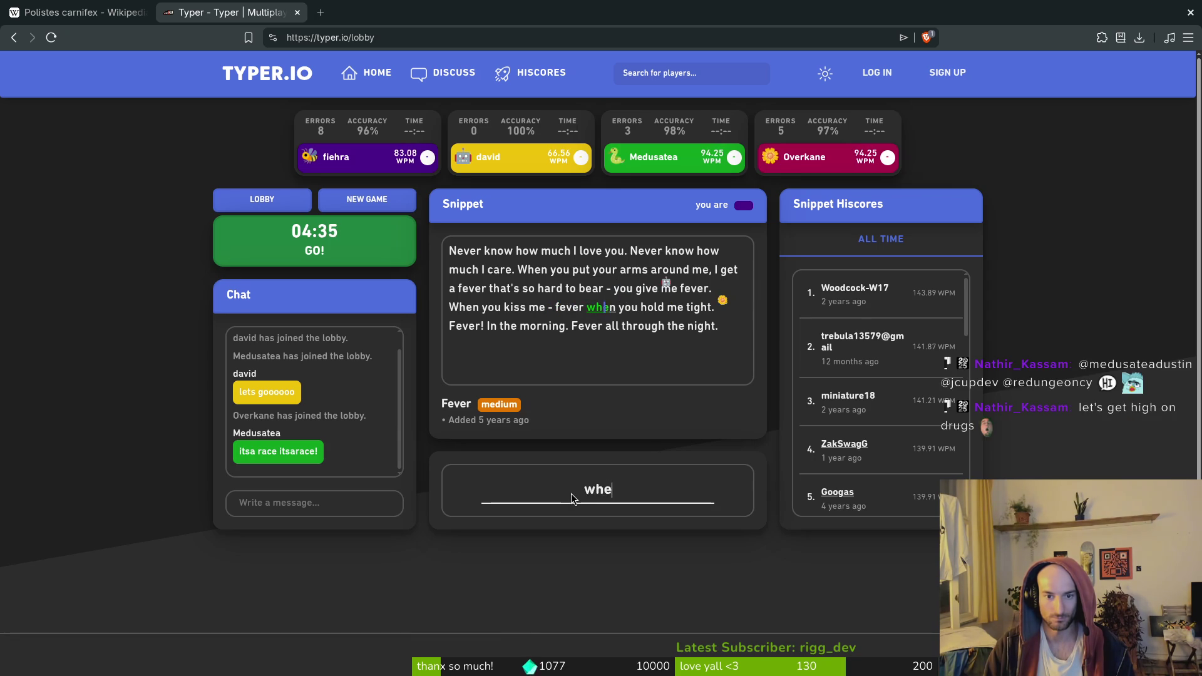
{"action": "type", "text": "u hold me tig"}
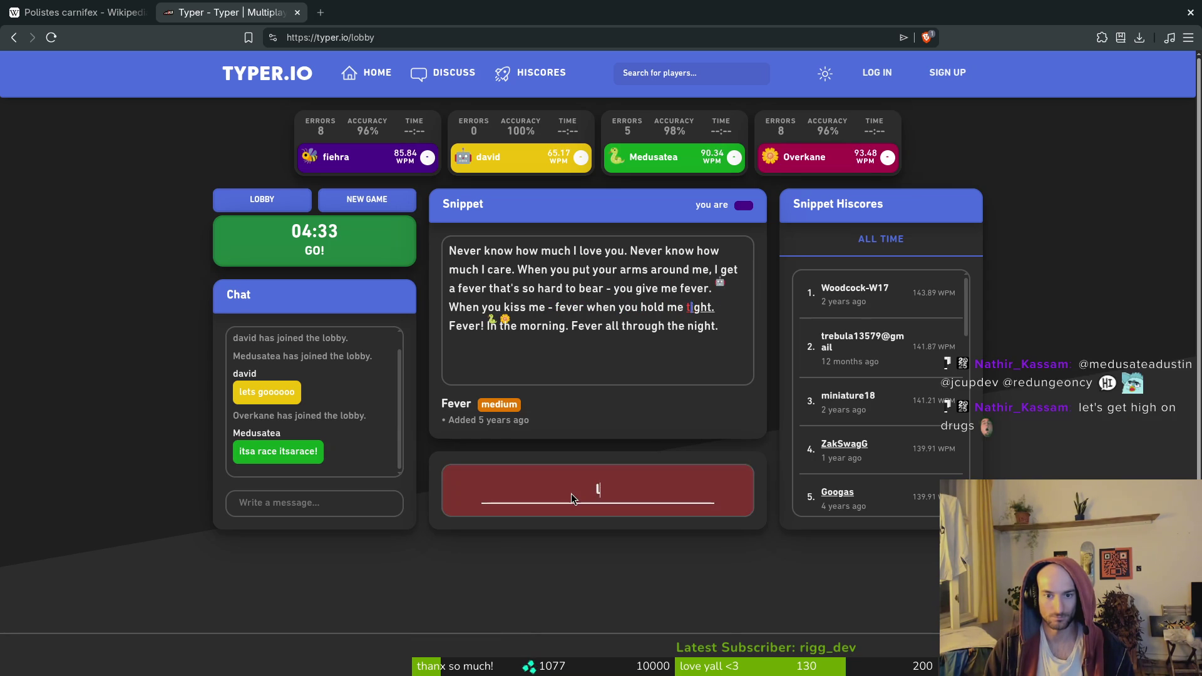
{"action": "type", "text": "ht. Fever! "}
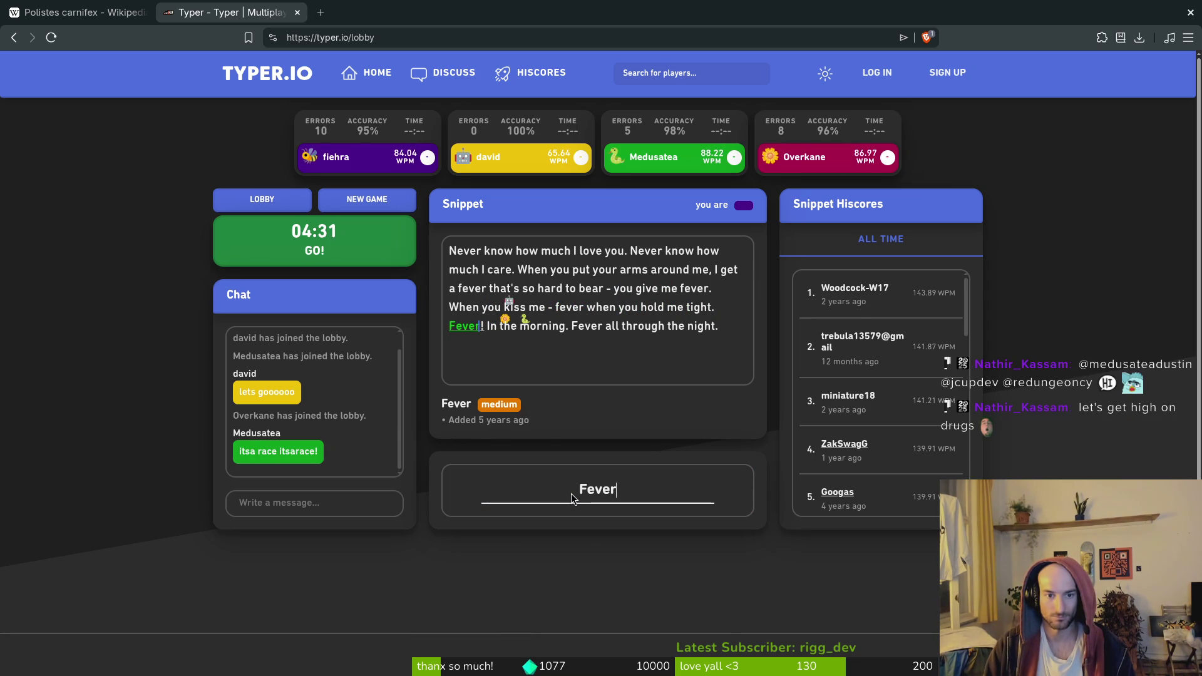
{"action": "type", "text": "In the morning. "}
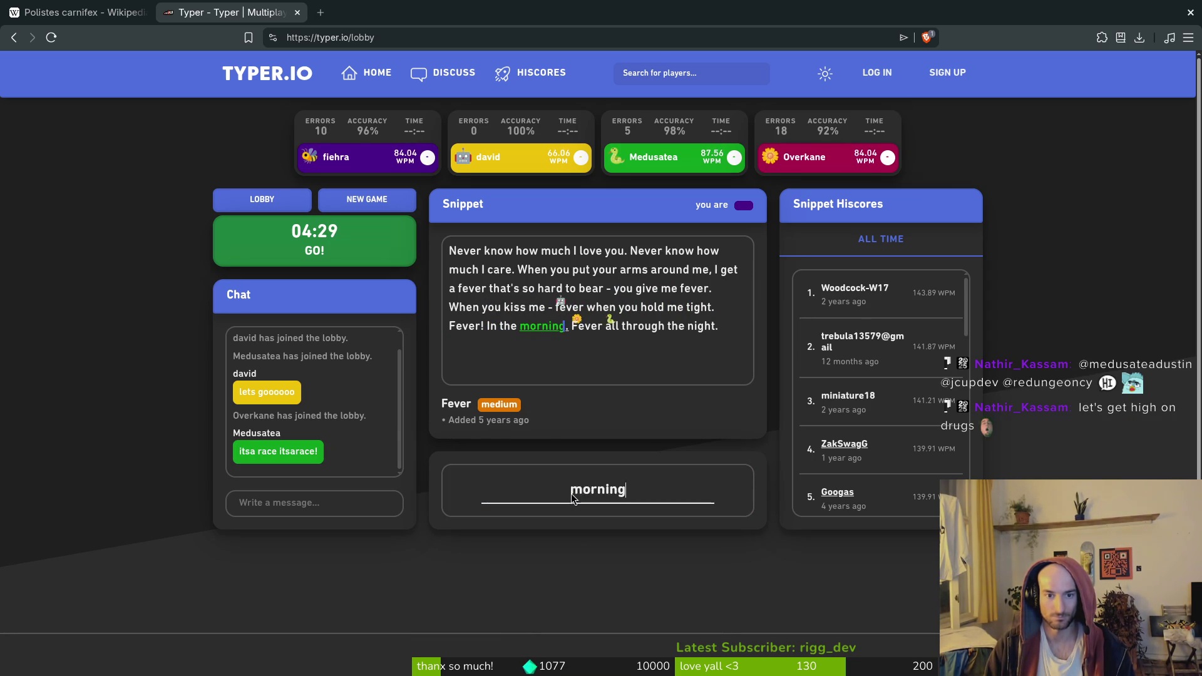
{"action": "type", "text": "Fever all through t"}
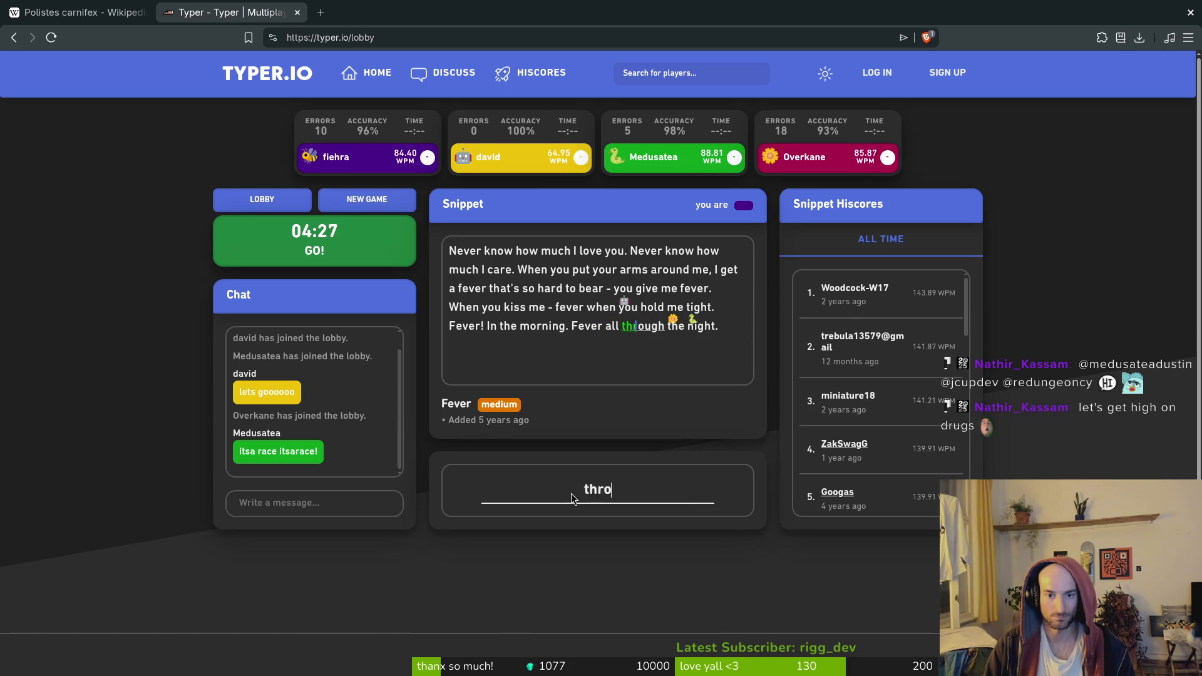
{"action": "type", "text": "he night."}
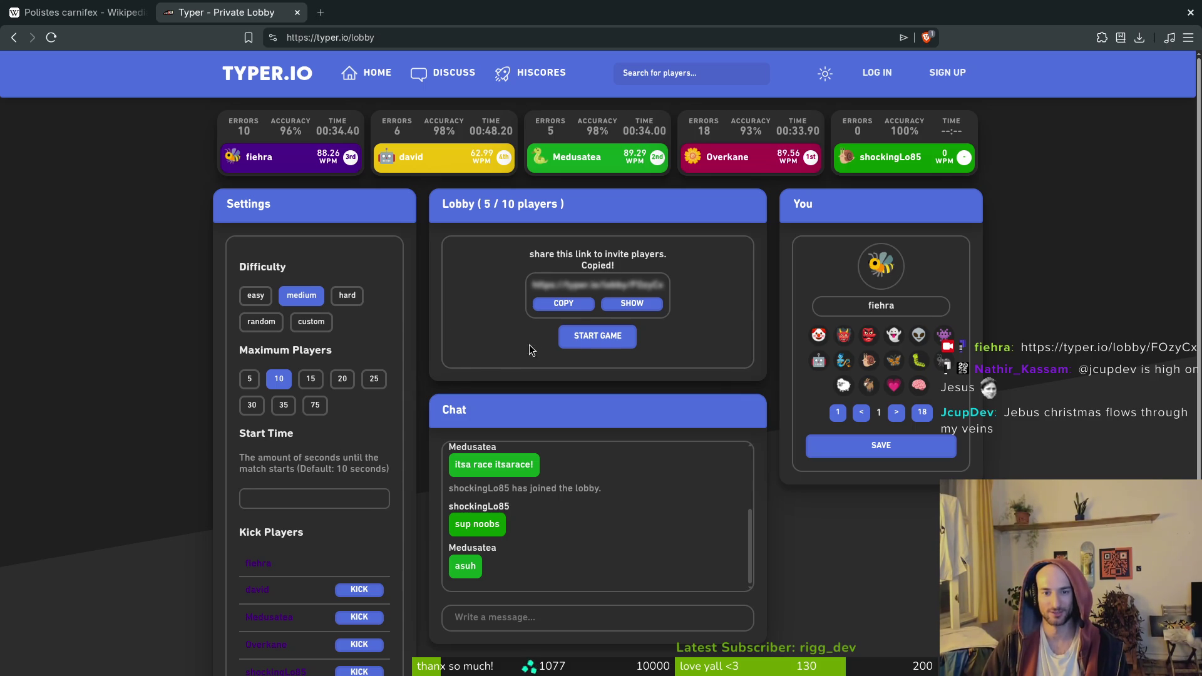
Start a new race from the lobby and focus the typing field for the Omnivore's Dilemma snippet
{"action": "left_click", "coordinate": [598, 336]}
{"action": "left_click", "coordinate": [600, 497]}
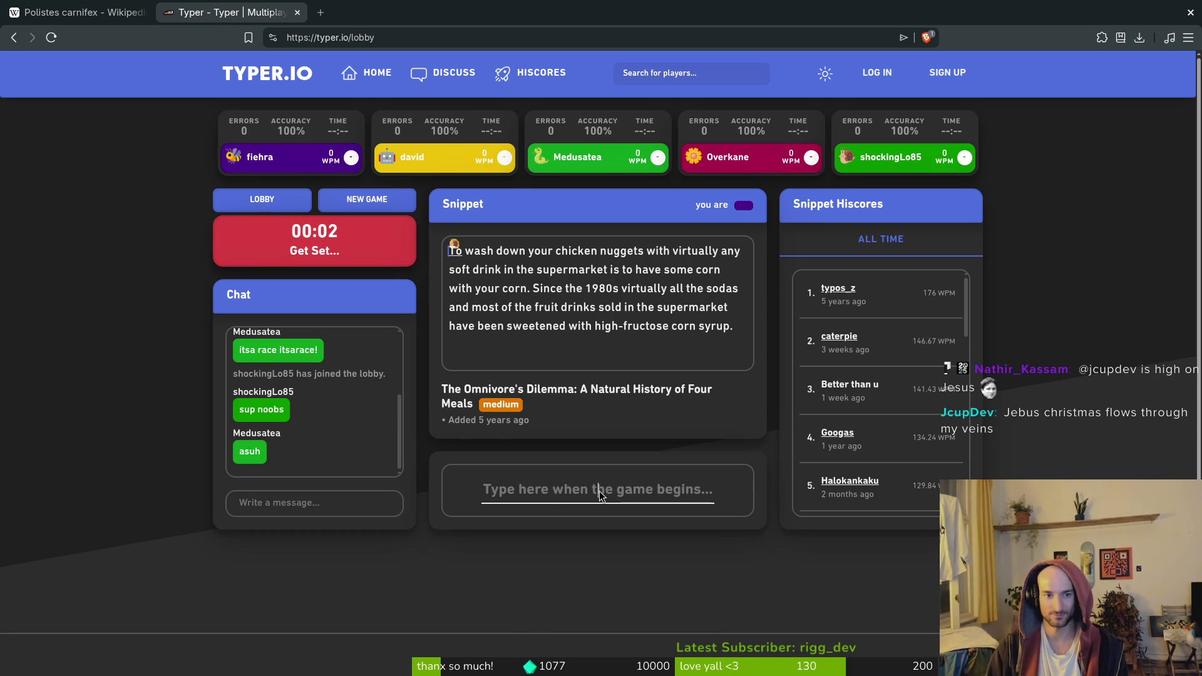
Type 'wash down your chicken nuggets with' through 'virtually', correcting typos
{"action": "type", "text": "wash down your chicken "}
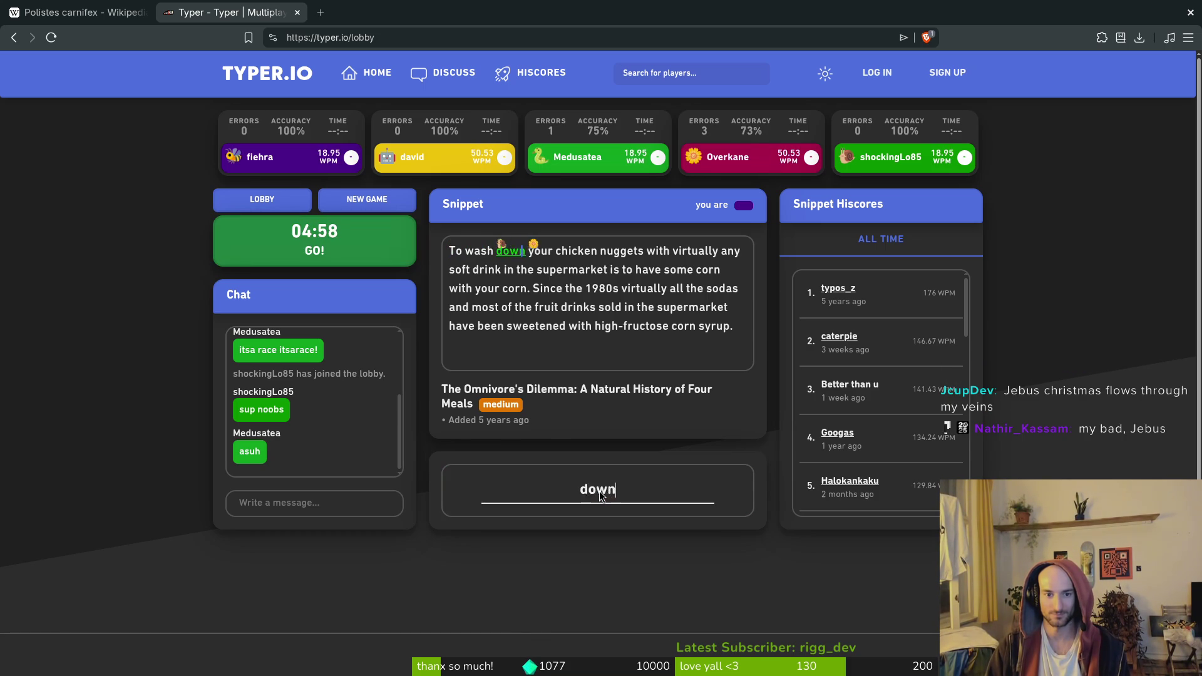
{"action": "type", "text": "nuggets with bu"}
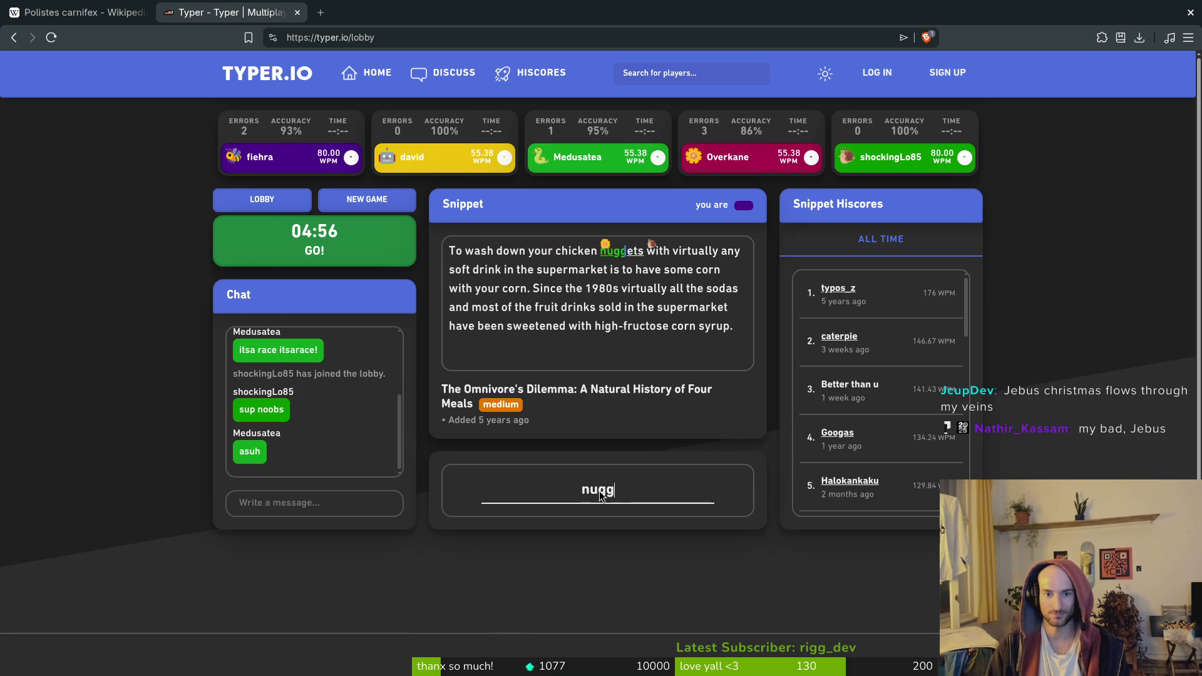
{"action": "key", "text": "BackSpace"}
{"action": "key", "text": "BackSpace"}
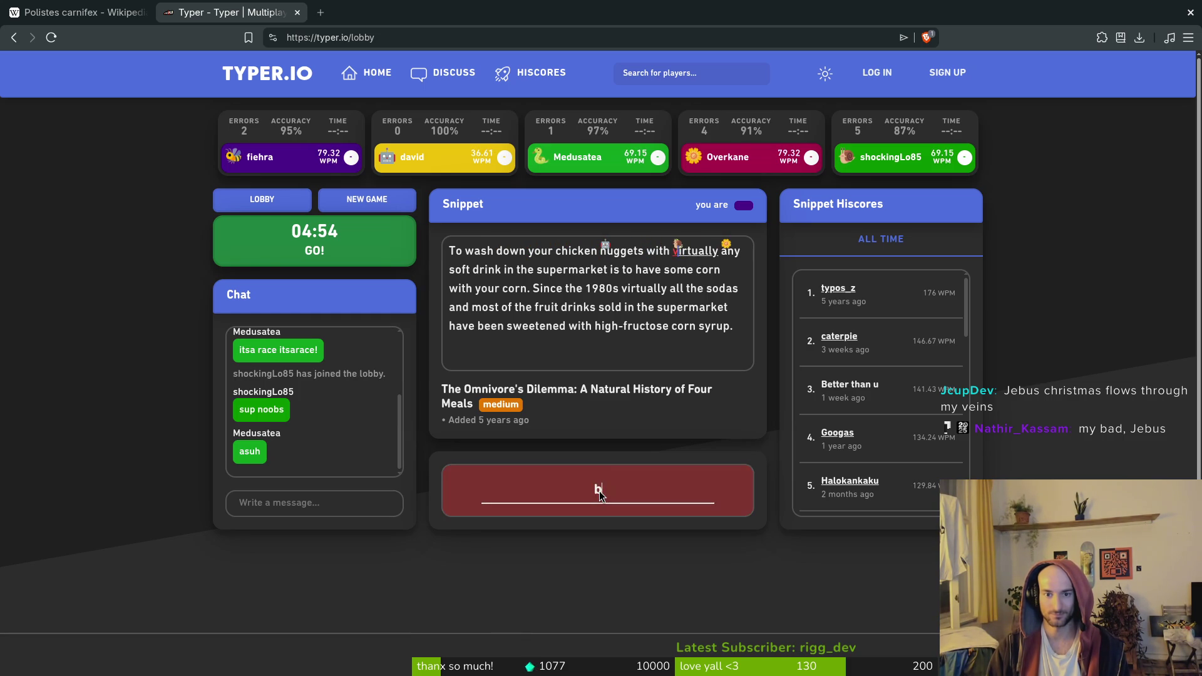
{"action": "type", "text": "vurt"}
{"action": "key", "text": "BackSpace"}
{"action": "key", "text": "BackSpace"}
{"action": "key", "text": "BackSpace"}
{"action": "type", "text": "irtually na"}
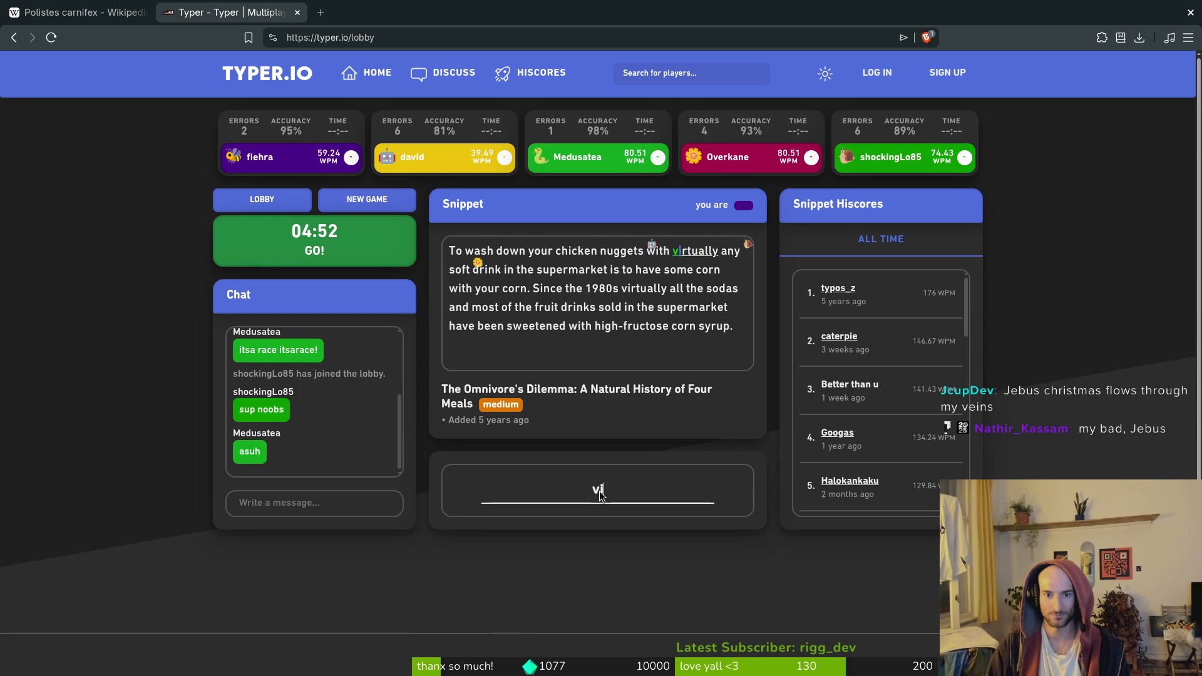
{"action": "key", "text": "BackSpace"}
{"action": "key", "text": "BackSpace"}
Continue typing the snippet through 'high-fructose corn syrup.', fixing the remaining typos
{"action": "type", "text": "an"}
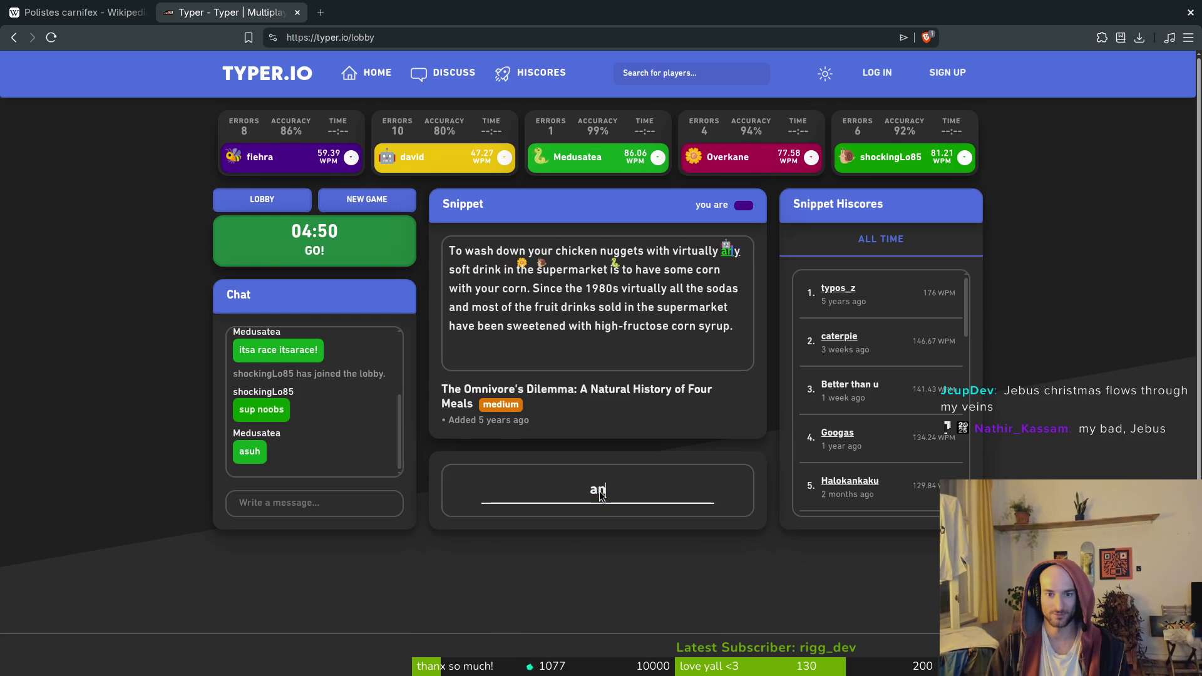
{"action": "type", "text": "y soft drink in the supermarket is "}
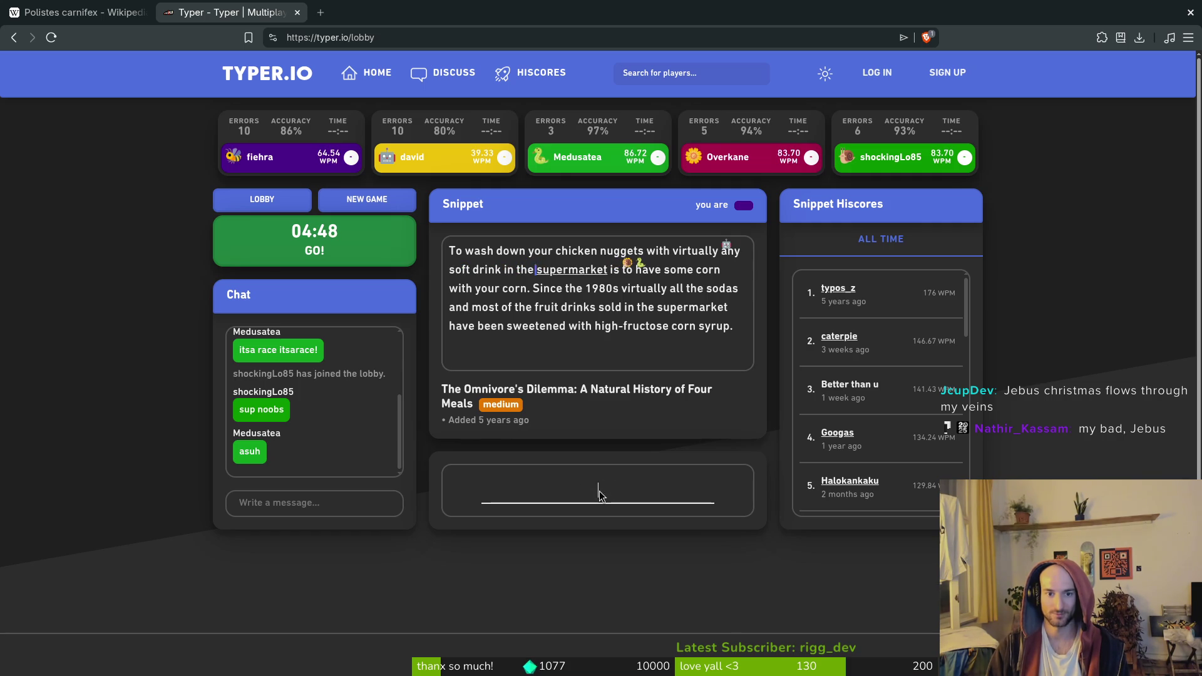
{"action": "type", "text": "to have some corn wit"}
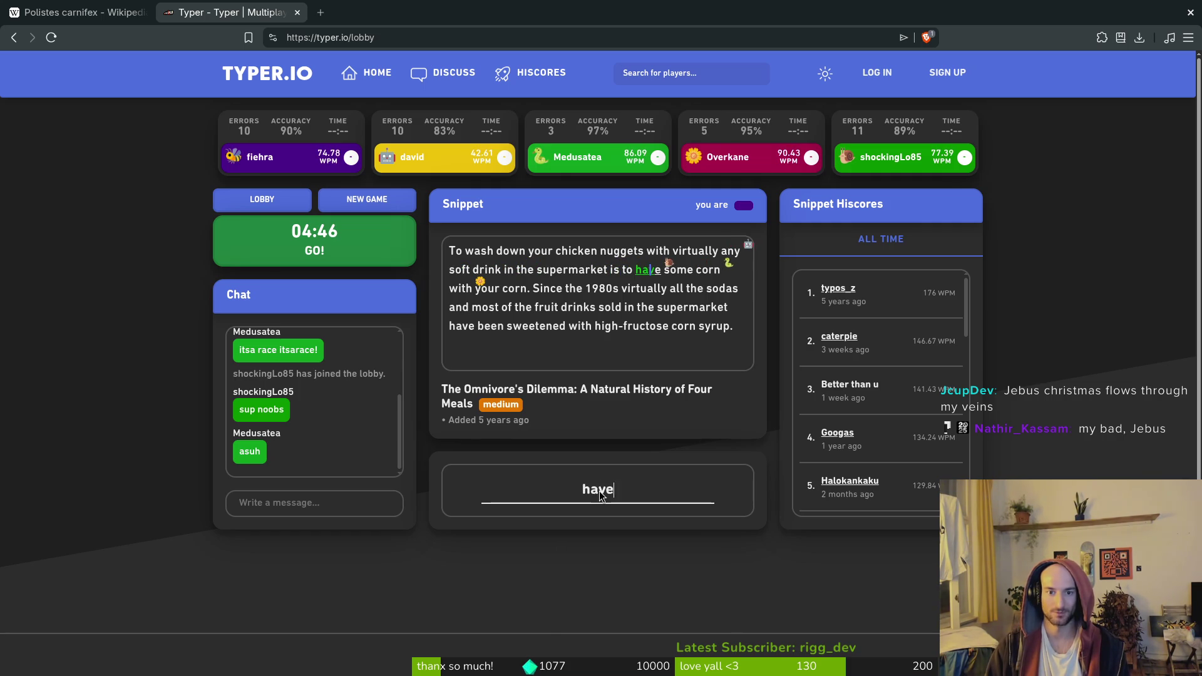
{"action": "type", "text": "h your corj"}
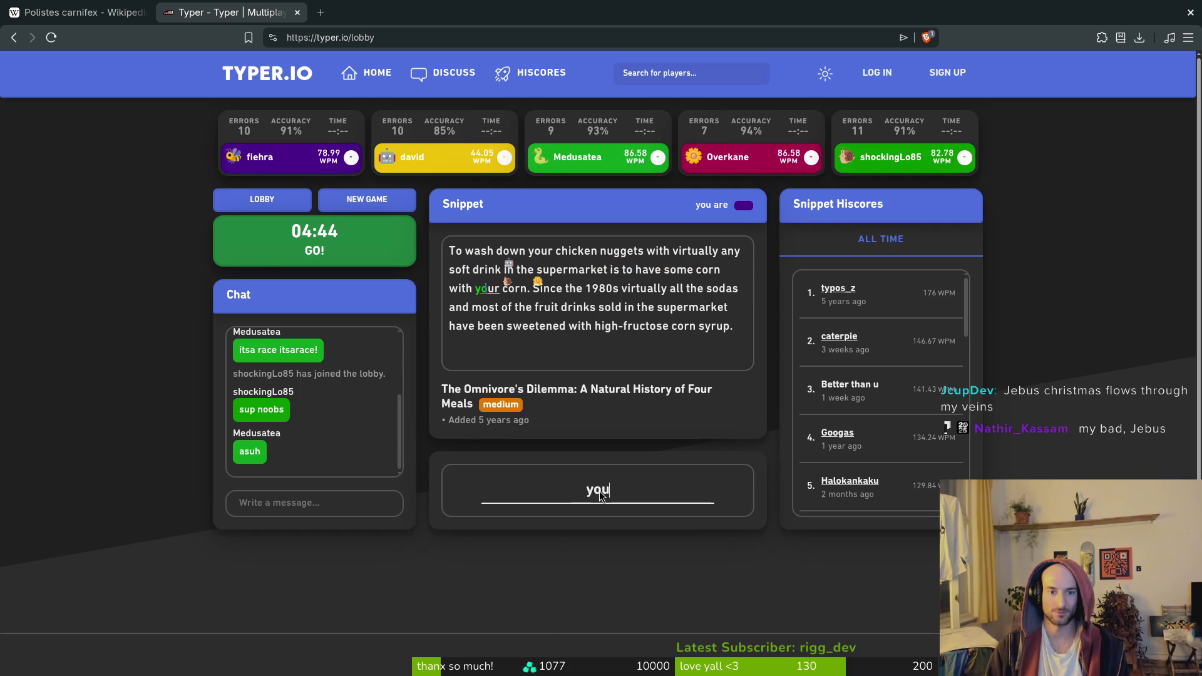
{"action": "key", "text": "BackSpace"}
{"action": "type", "text": "n. Since the "}
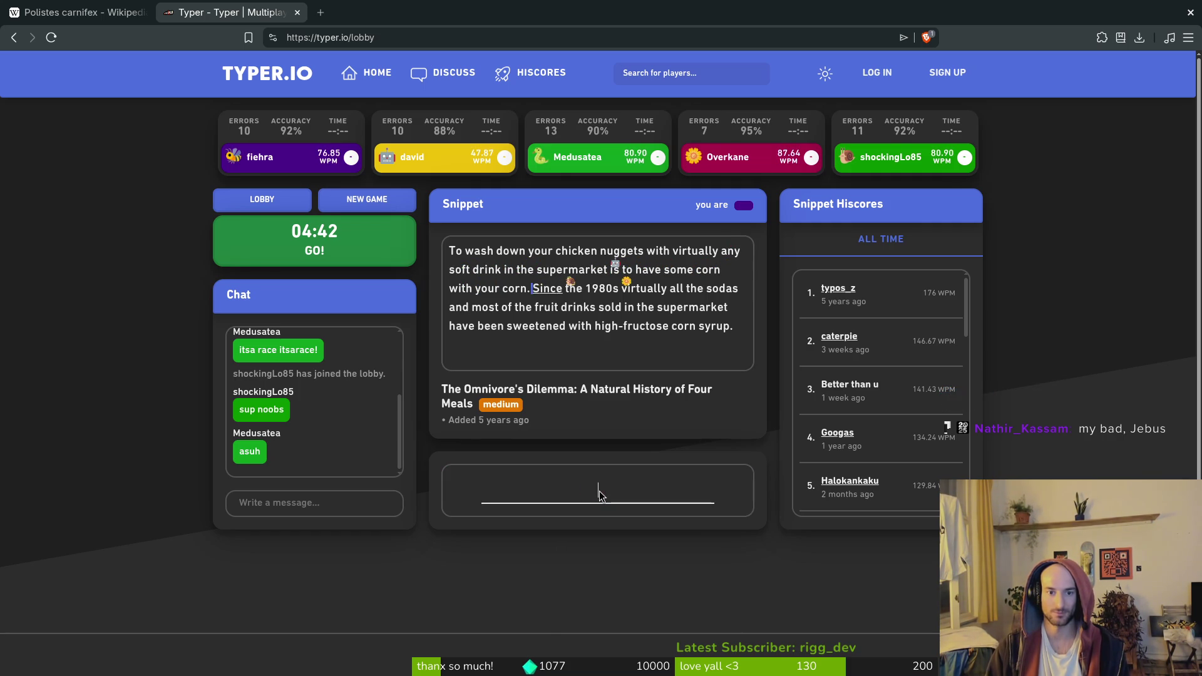
{"action": "type", "text": "1980s virtually all t"}
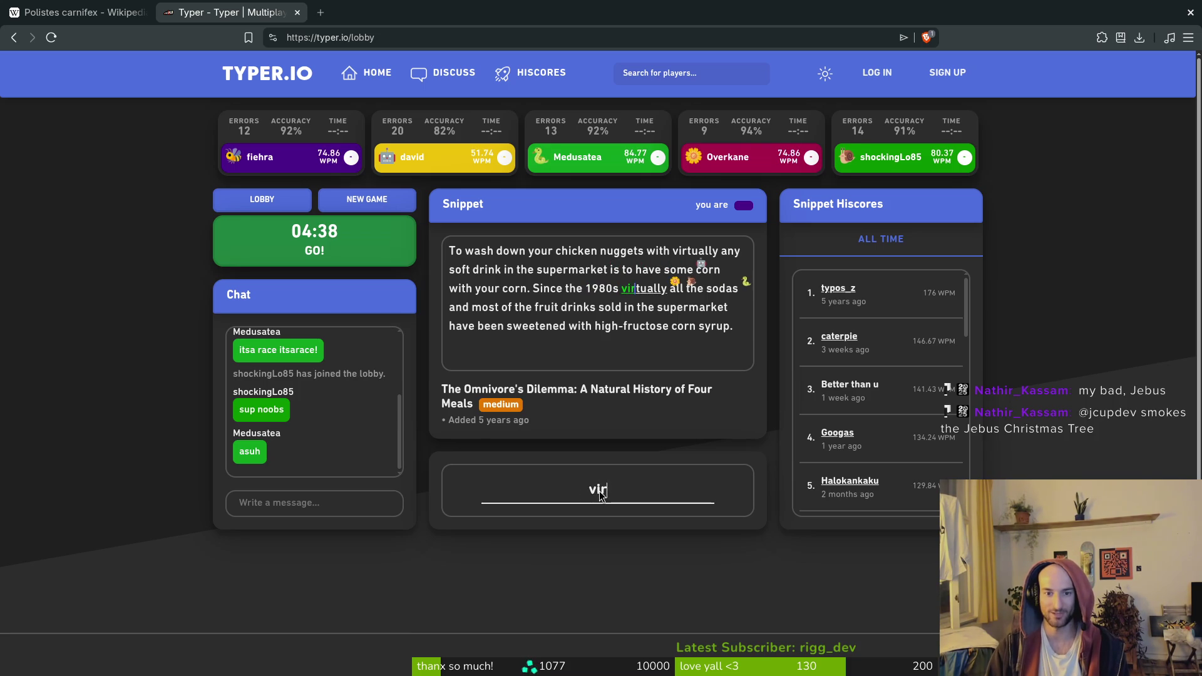
{"action": "type", "text": "he sodas and "}
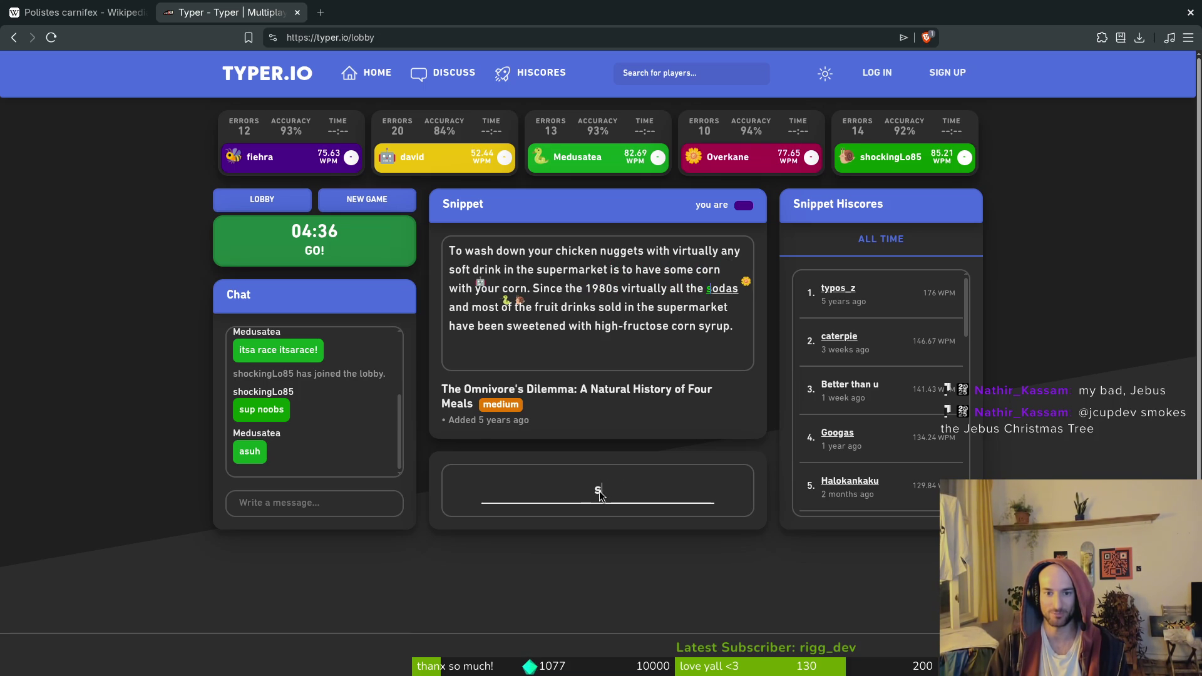
{"action": "type", "text": "most of the fruit dri"}
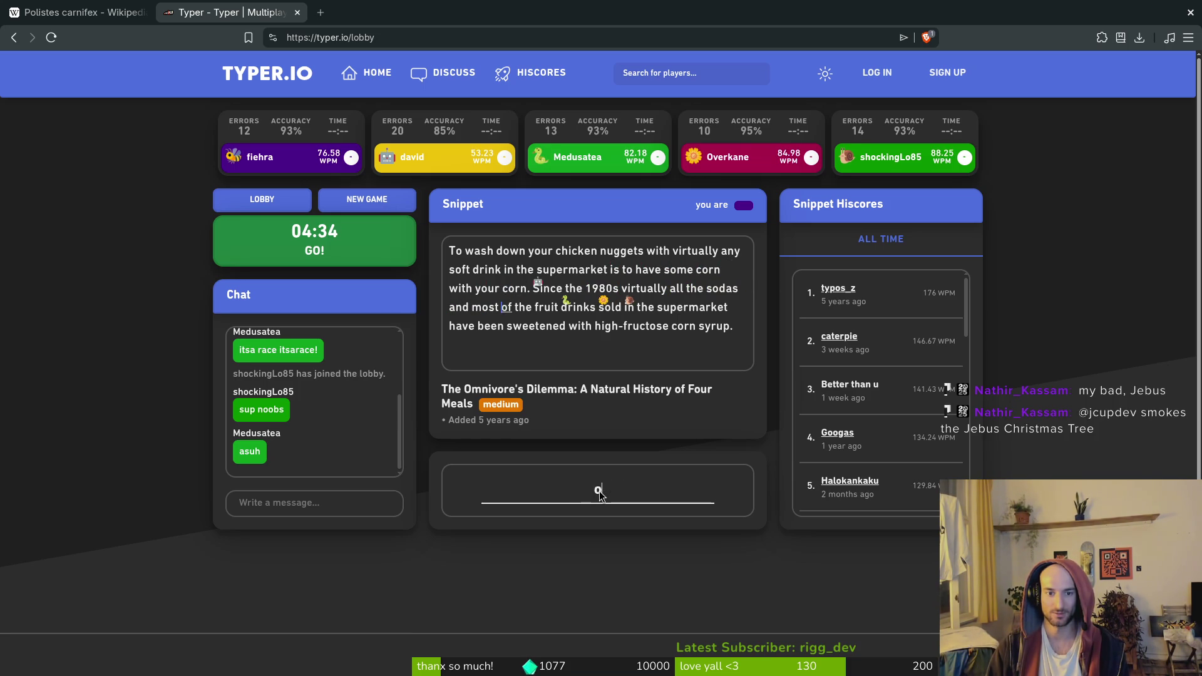
{"action": "type", "text": "nks sold in the superm"}
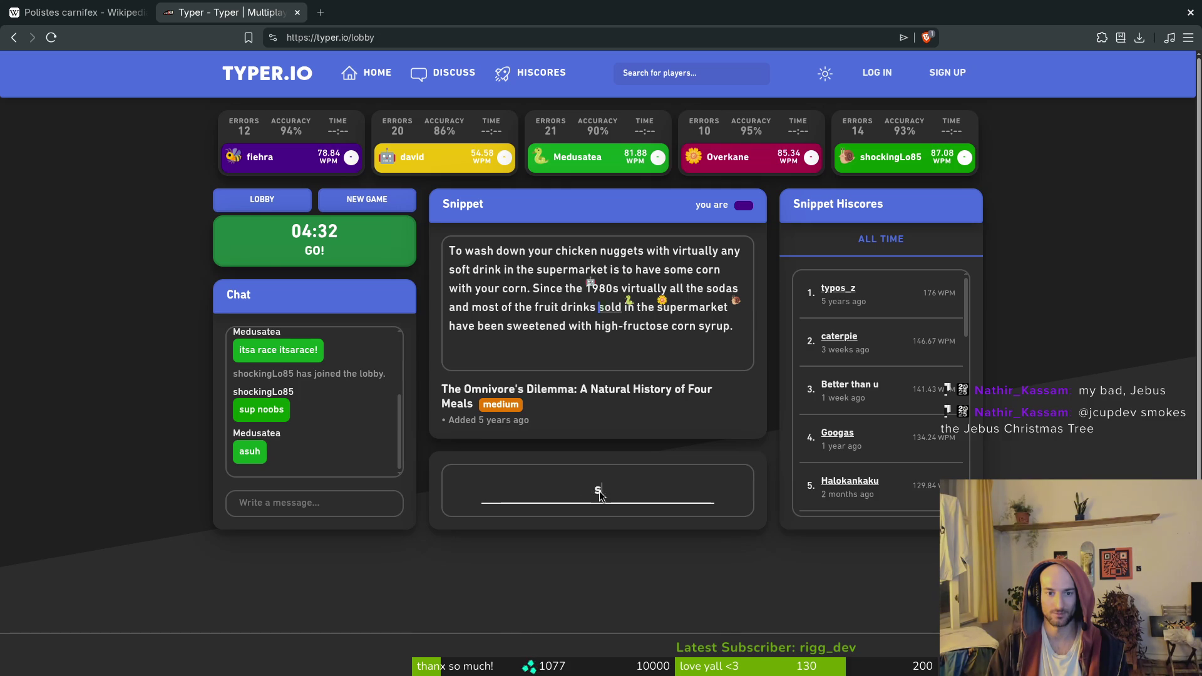
{"action": "type", "text": "arket"}
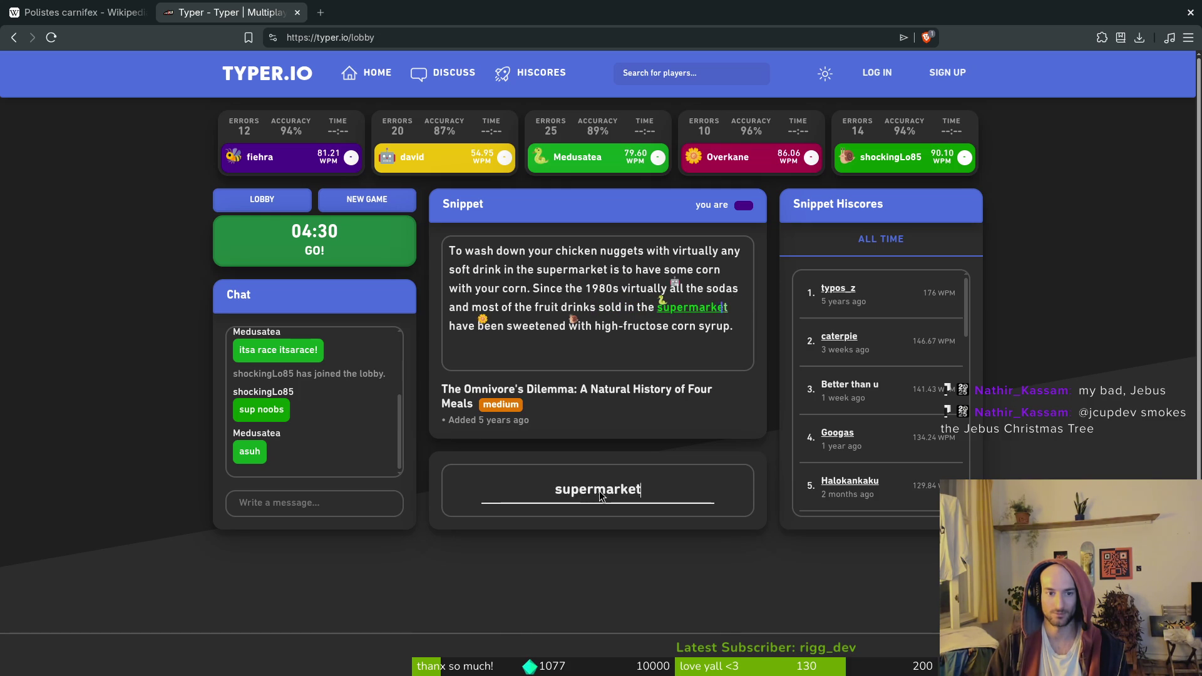
{"action": "type", "text": " have been s"}
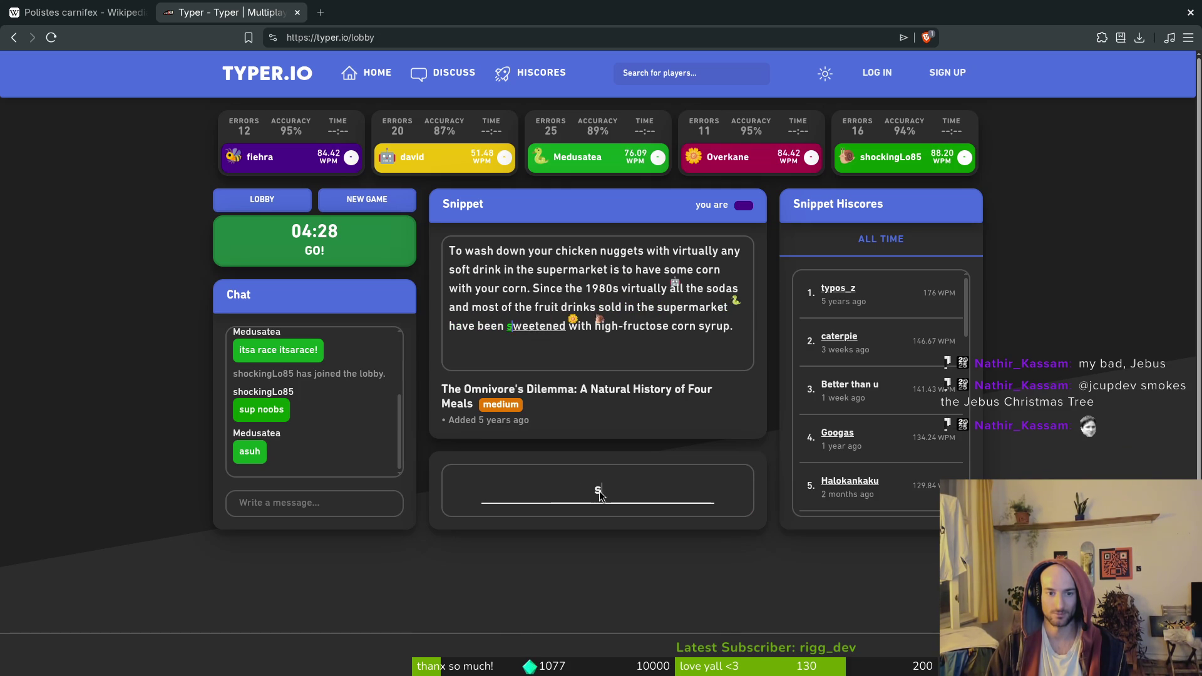
{"action": "type", "text": "weetened with hig-"}
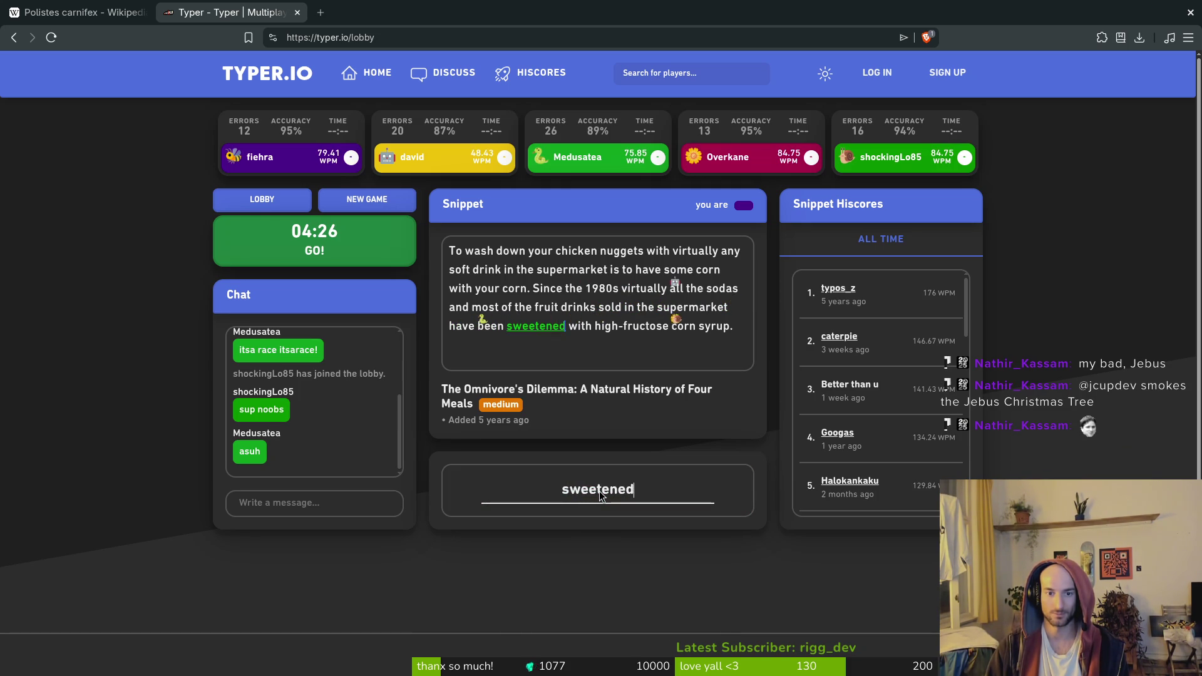
{"action": "key", "text": "BackSpace"}
{"action": "type", "text": "h"}
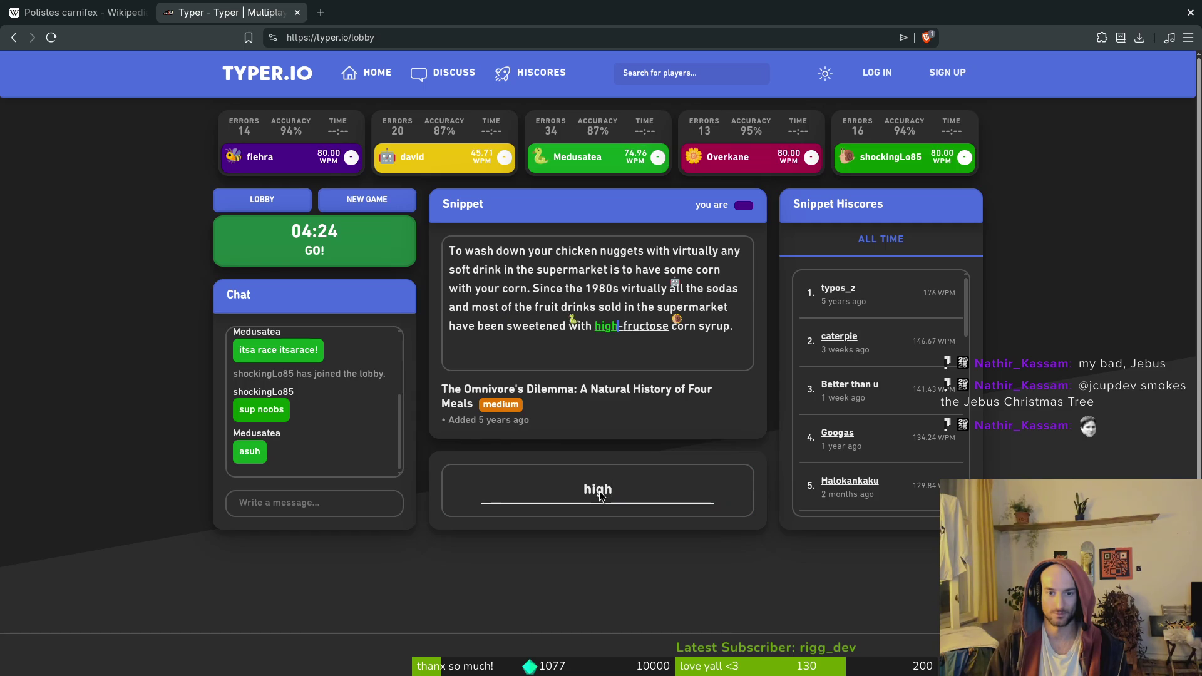
{"action": "type", "text": "-fructose corn"}
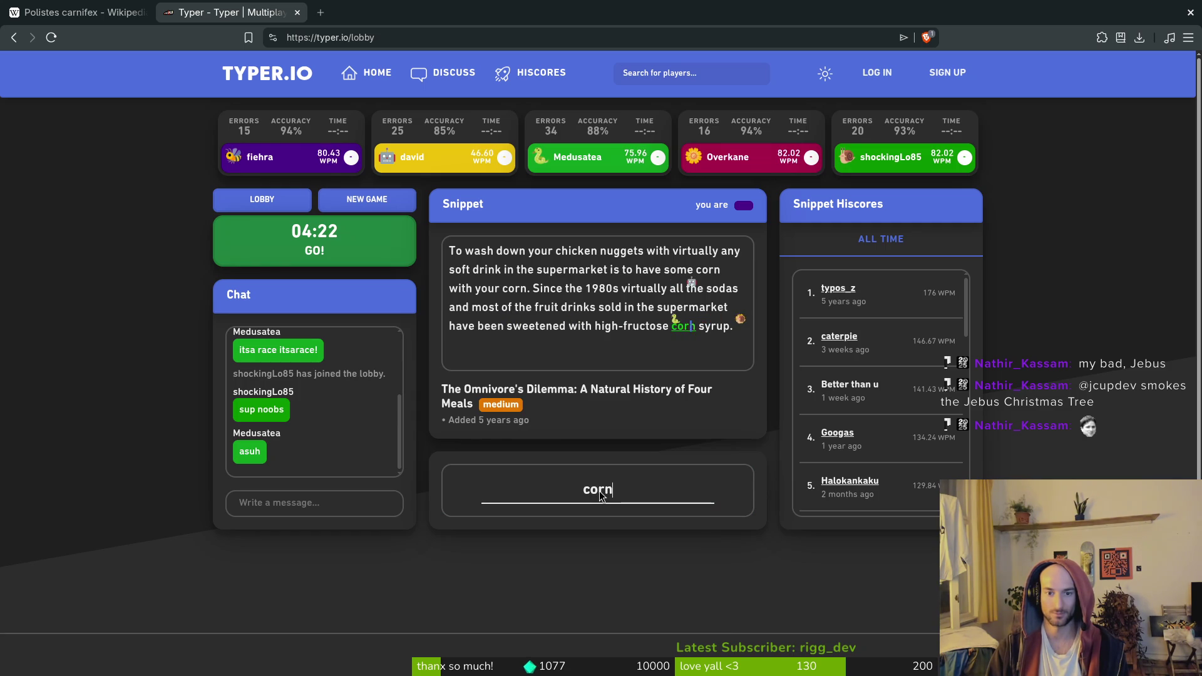
{"action": "type", "text": " syrupt"}
{"action": "key", "text": "BackSpace"}
{"action": "type", "text": "."}
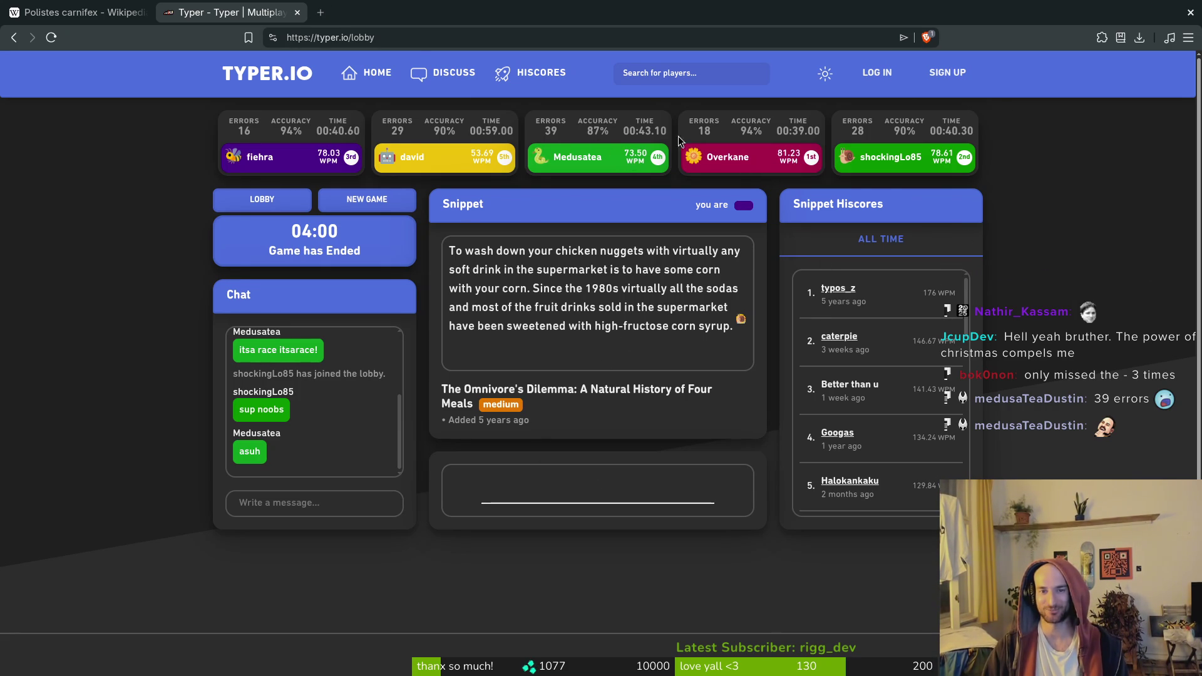
From the results screen, launch a new race on the Twilight Zone snippet
{"action": "left_click", "coordinate": [401, 210]}
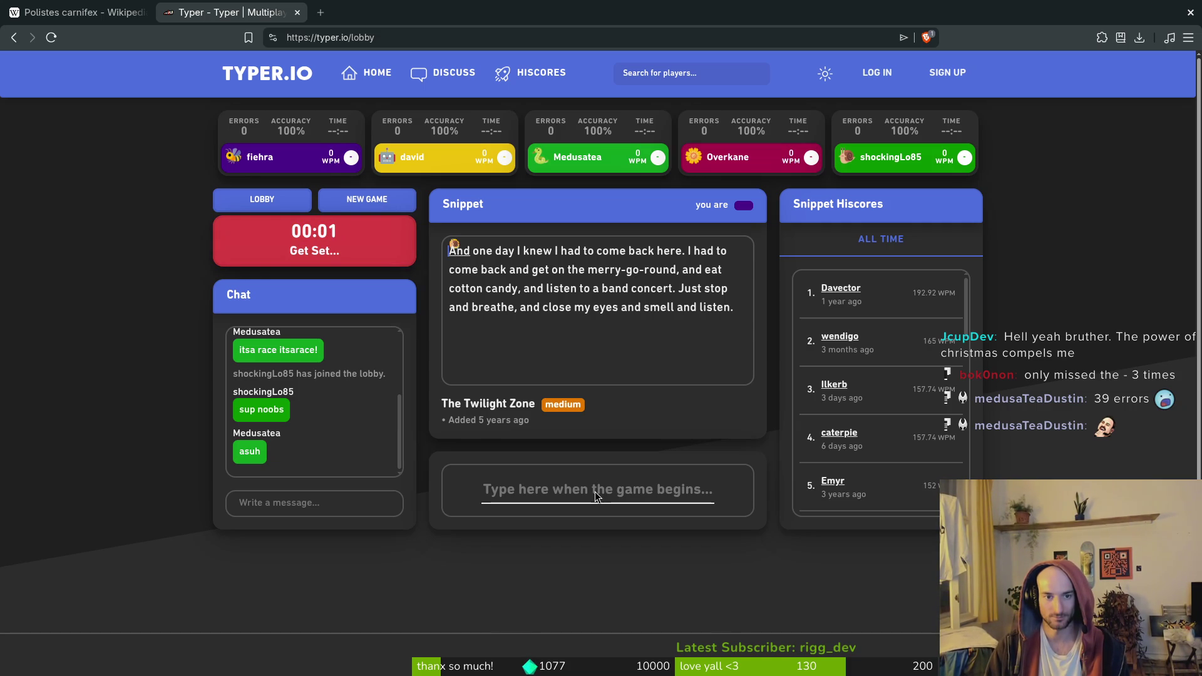
Type the Twilight Zone passage from 'And one day I knew' through 'listen.', fixing typos
{"action": "type", "text": "And one day "}
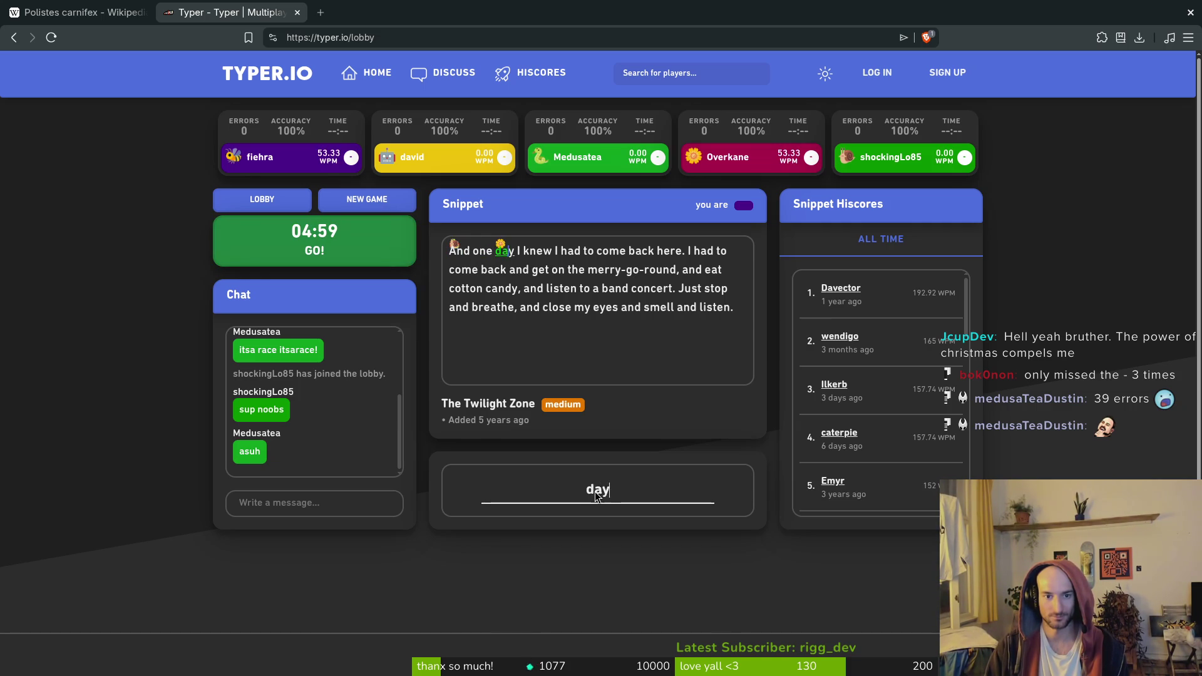
{"action": "type", "text": "I knew I had to "}
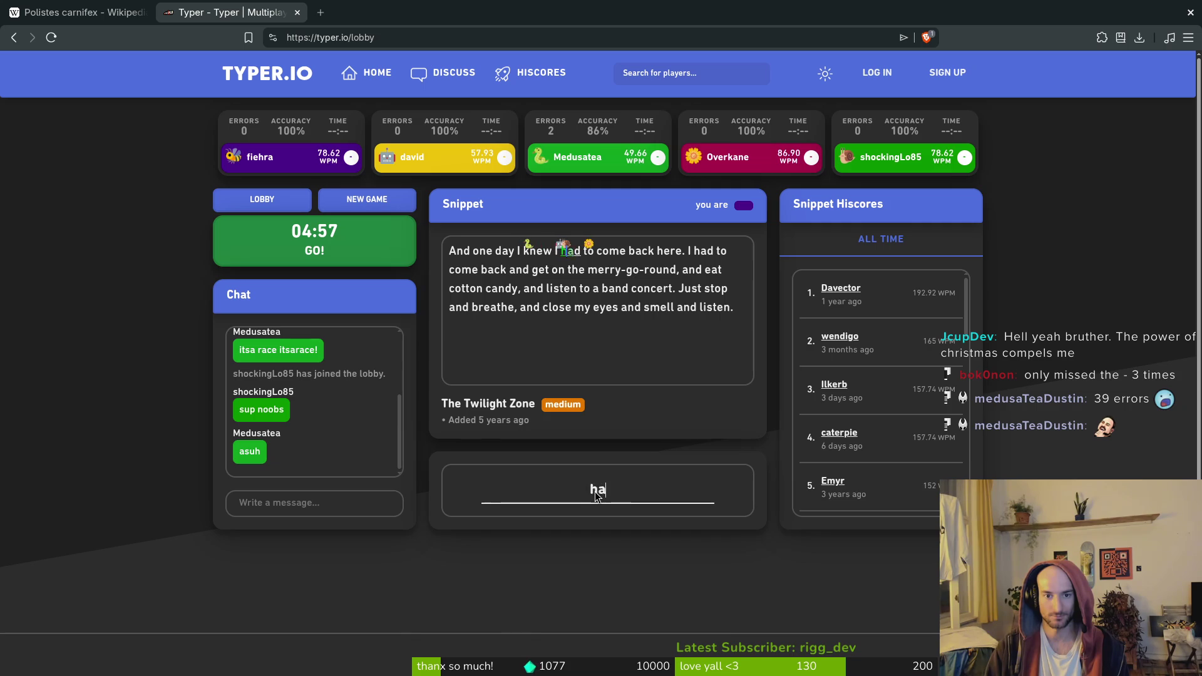
{"action": "type", "text": "come back here. I "}
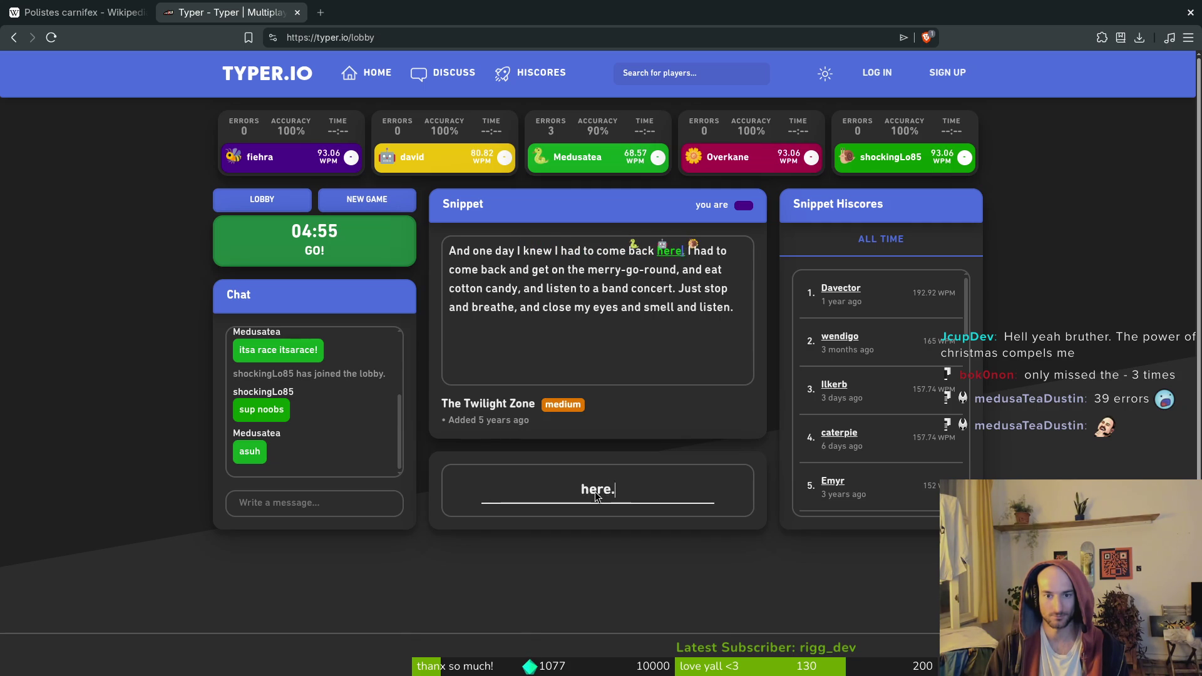
{"action": "type", "text": "had tme back and get "}
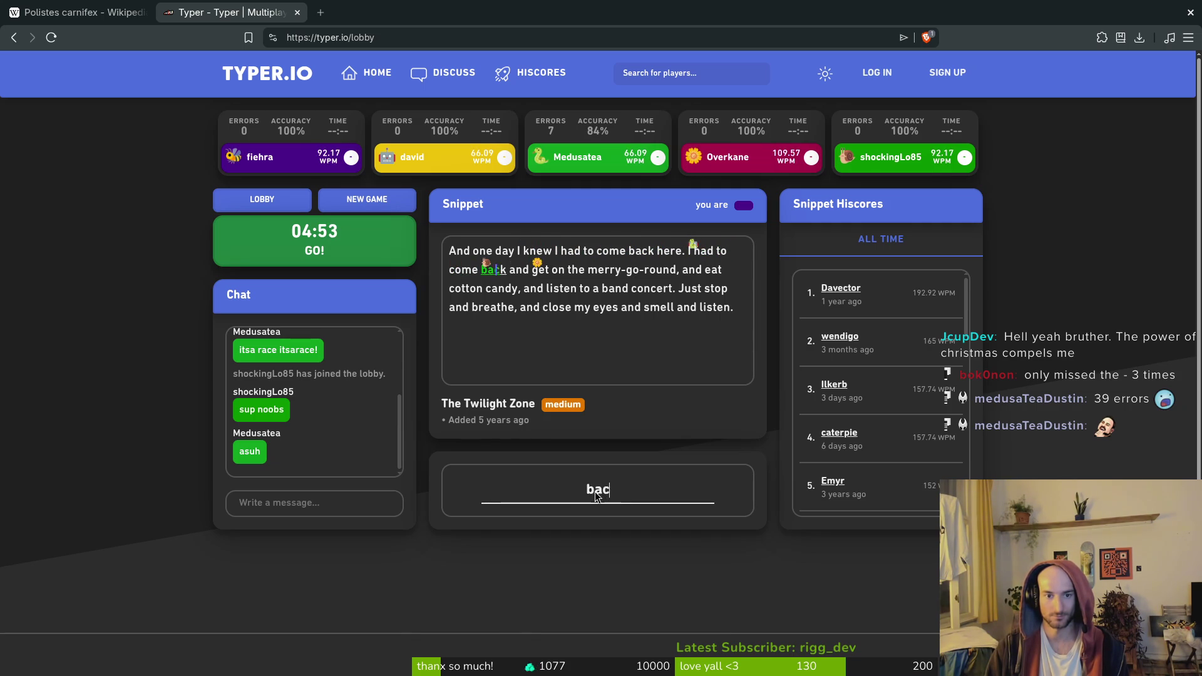
{"action": "type", "text": "e merry-go"}
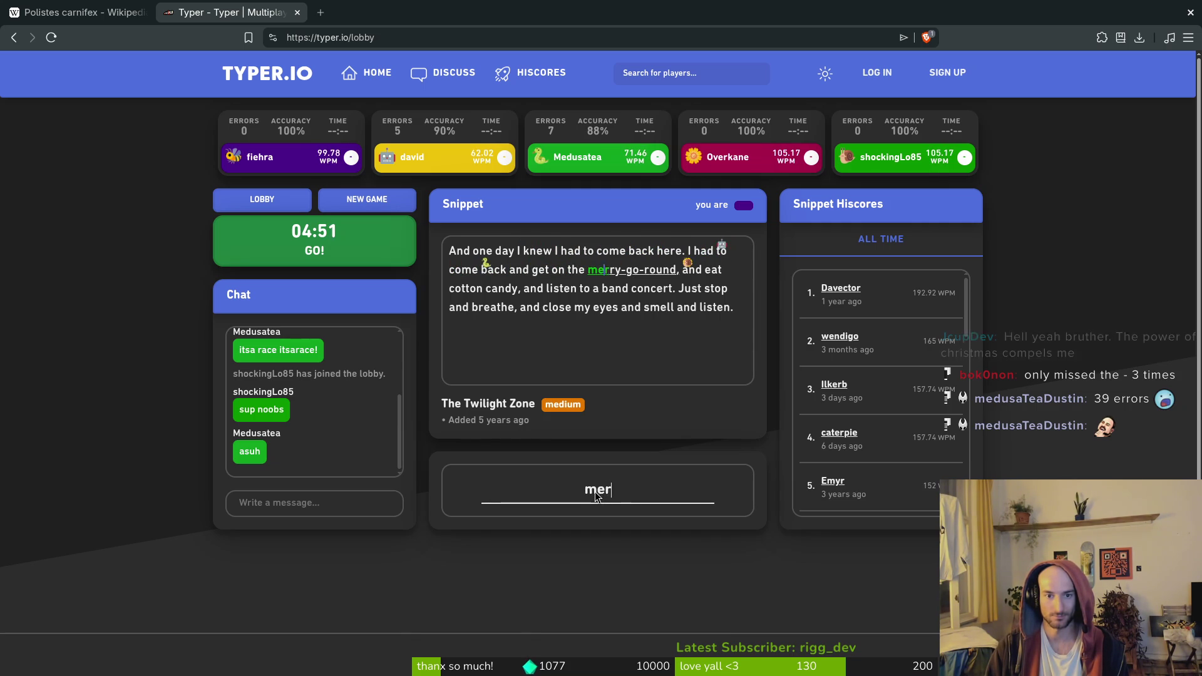
{"action": "key", "text": "BackSpace"}
{"action": "type", "text": "-"}
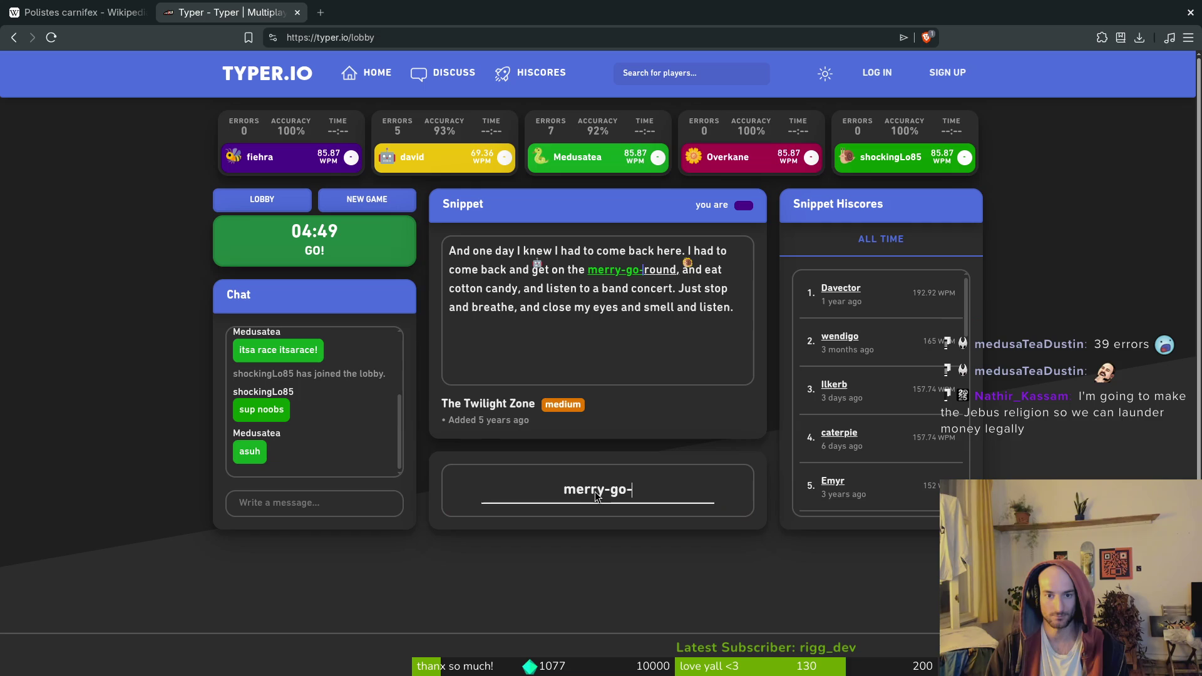
{"action": "type", "text": "round, eat cotton candy"}
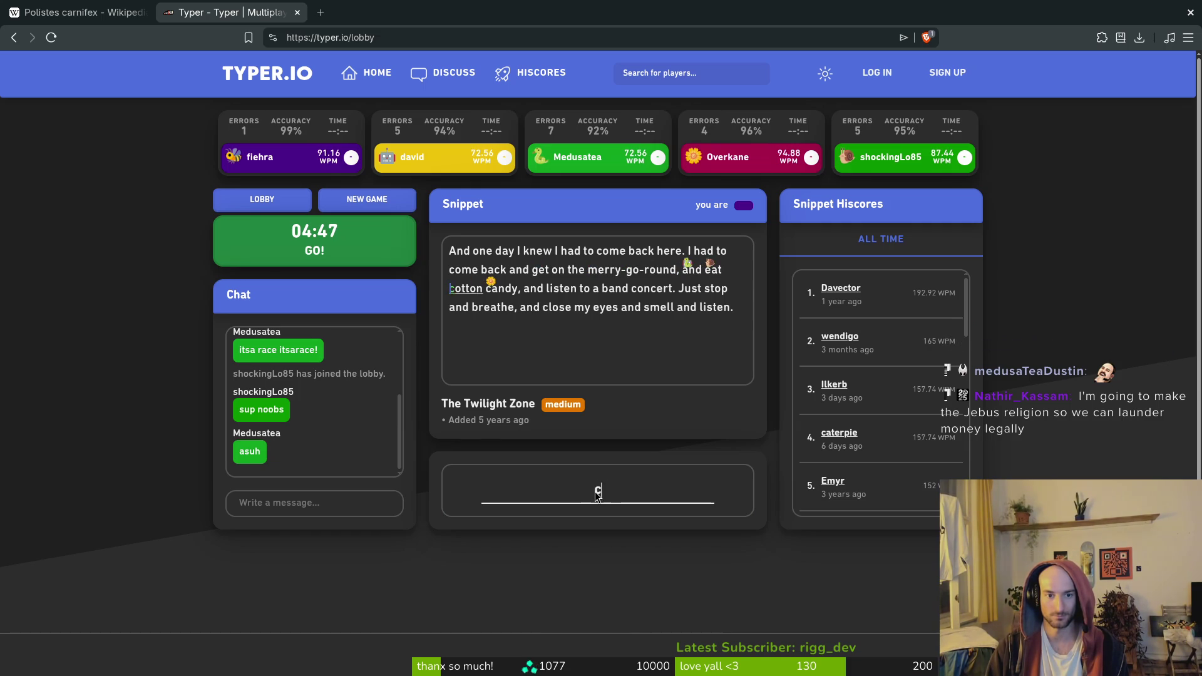
{"action": "type", "text": ", and listen t"}
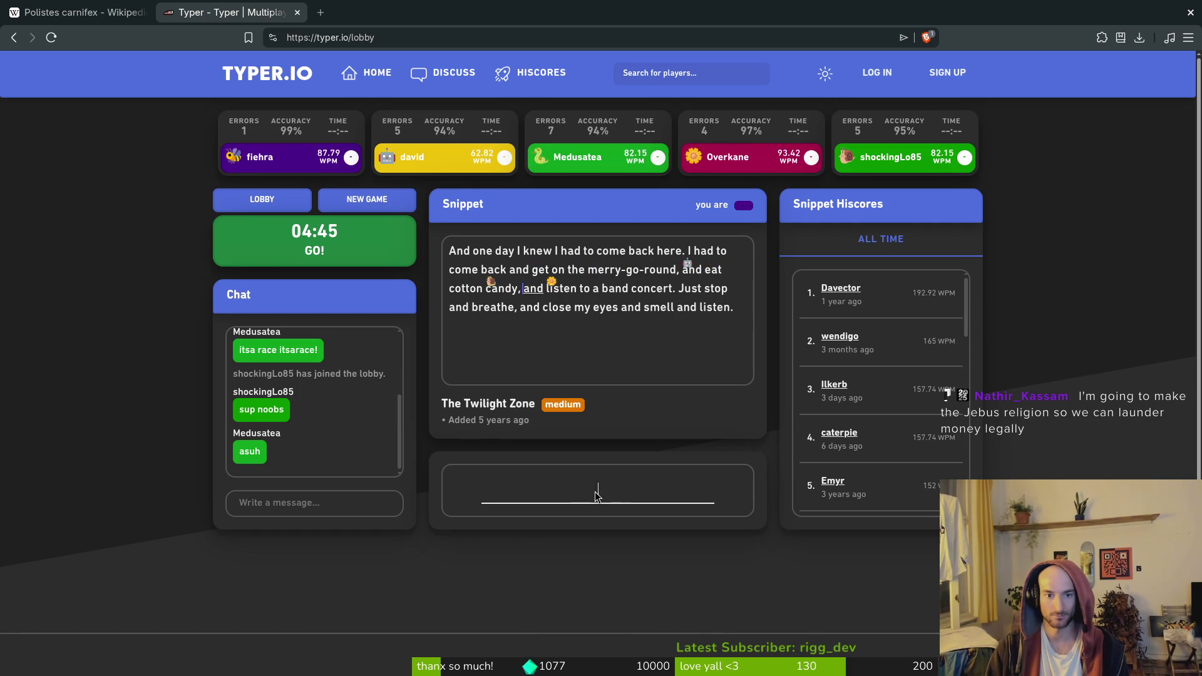
{"action": "type", "text": "ba"}
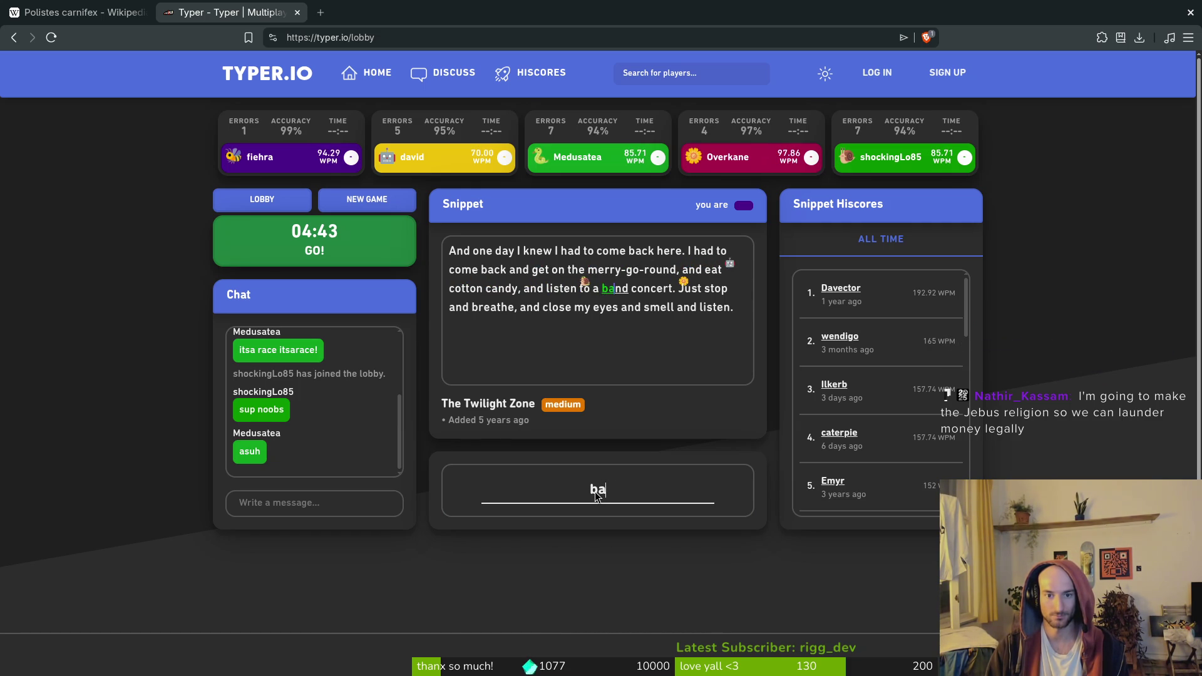
{"action": "type", "text": "nd concert. Just s"}
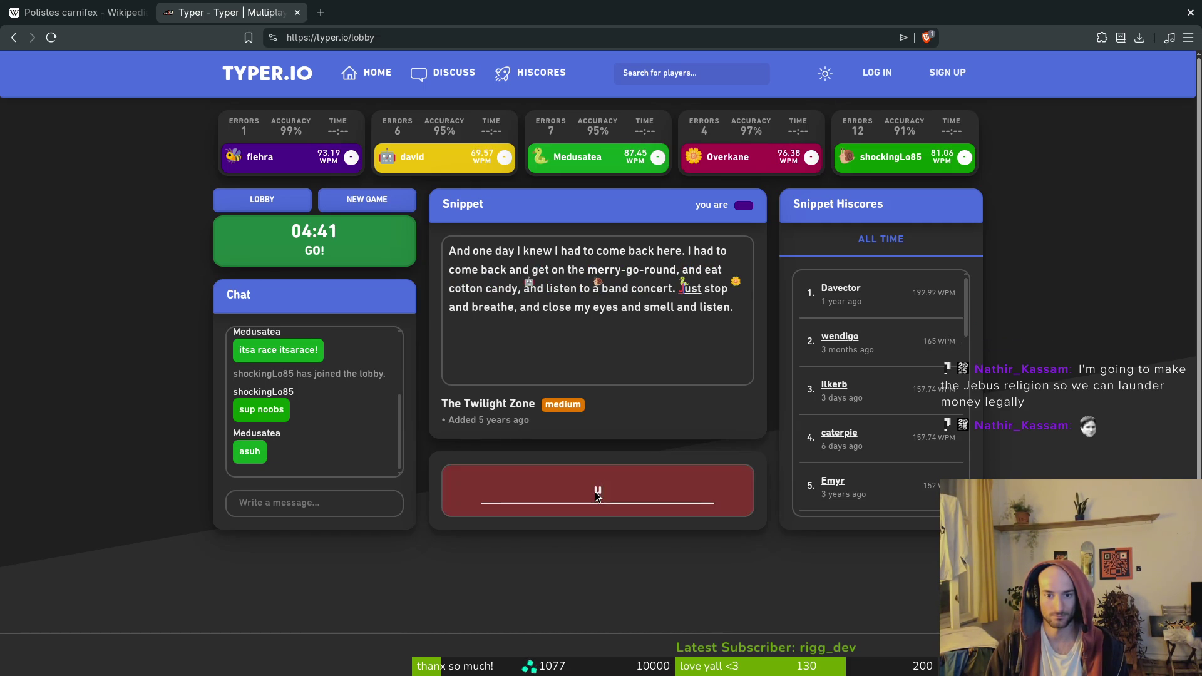
{"action": "type", "text": "and "}
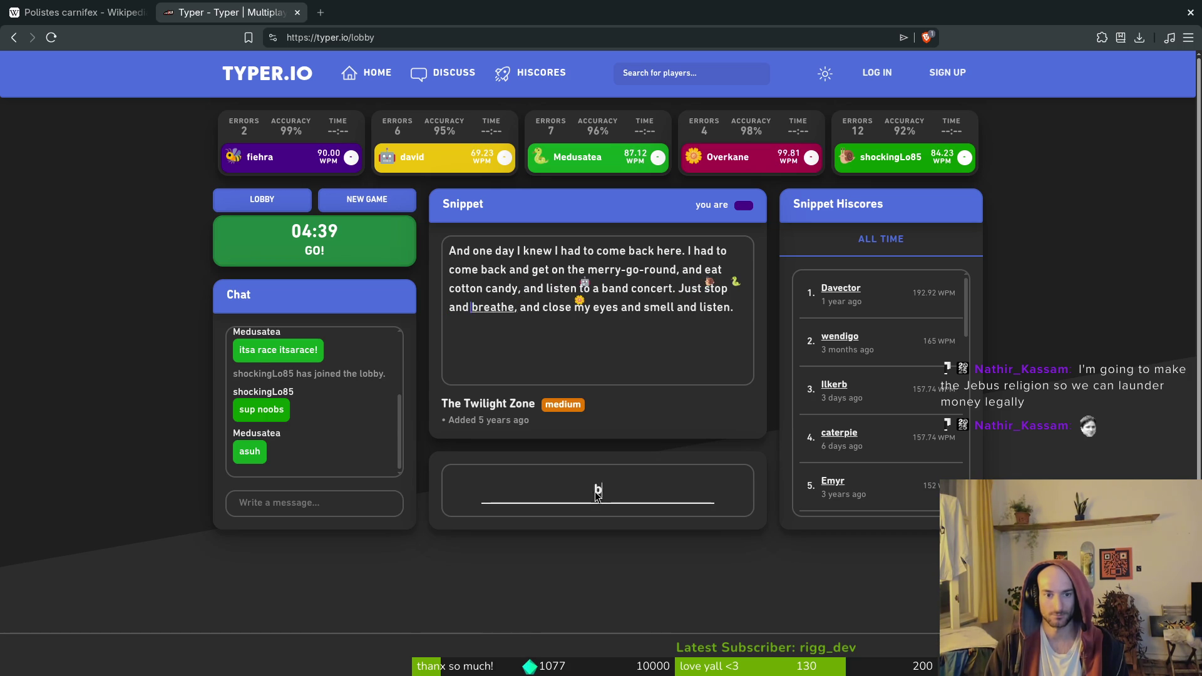
{"action": "type", "text": "bera"}
{"action": "key", "text": "BackSpace"}
{"action": "key", "text": "BackSpace"}
{"action": "key", "text": "BackSpace"}
{"action": "type", "text": "reath"}
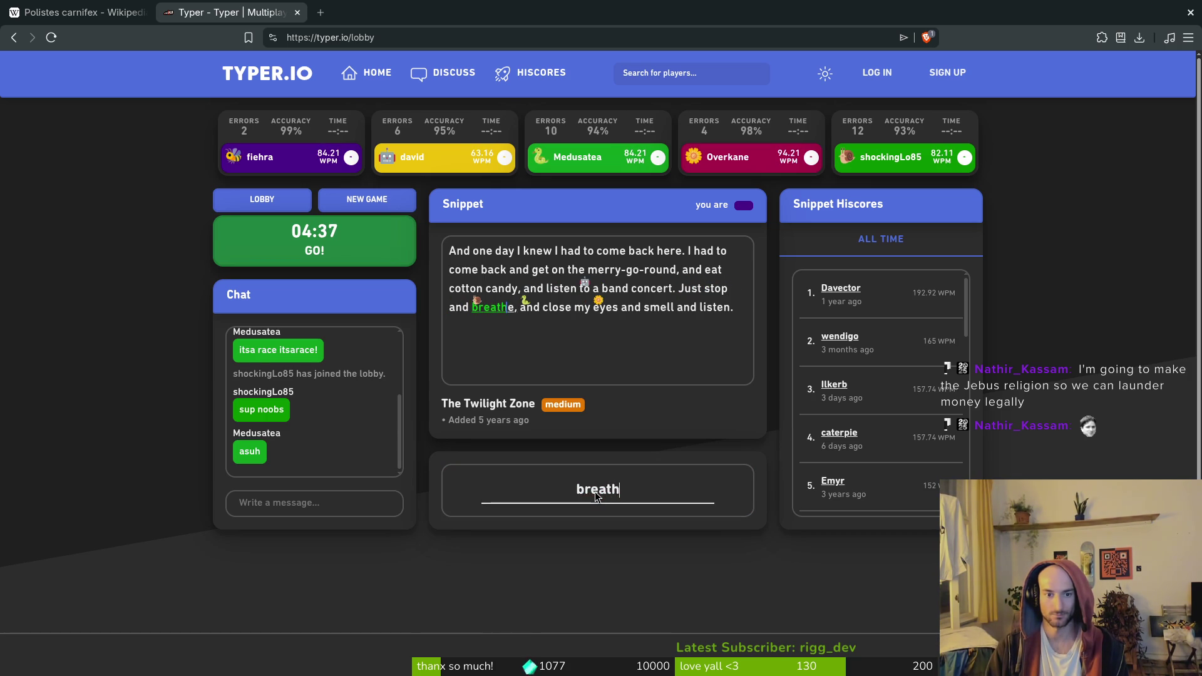
{"action": "type", "text": "e, and close "}
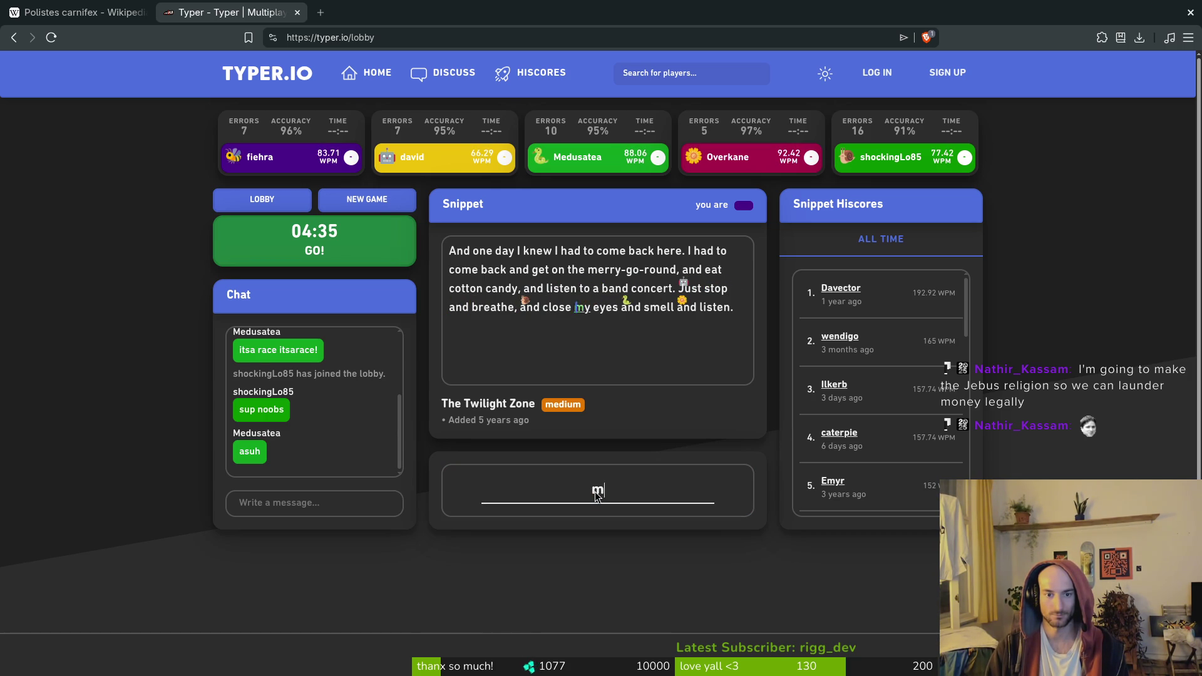
{"action": "type", "text": "se"}
{"action": "key", "text": "BackSpace"}
{"action": "key", "text": "BackSpace"}
{"action": "type", "text": "es and smell and liste."}
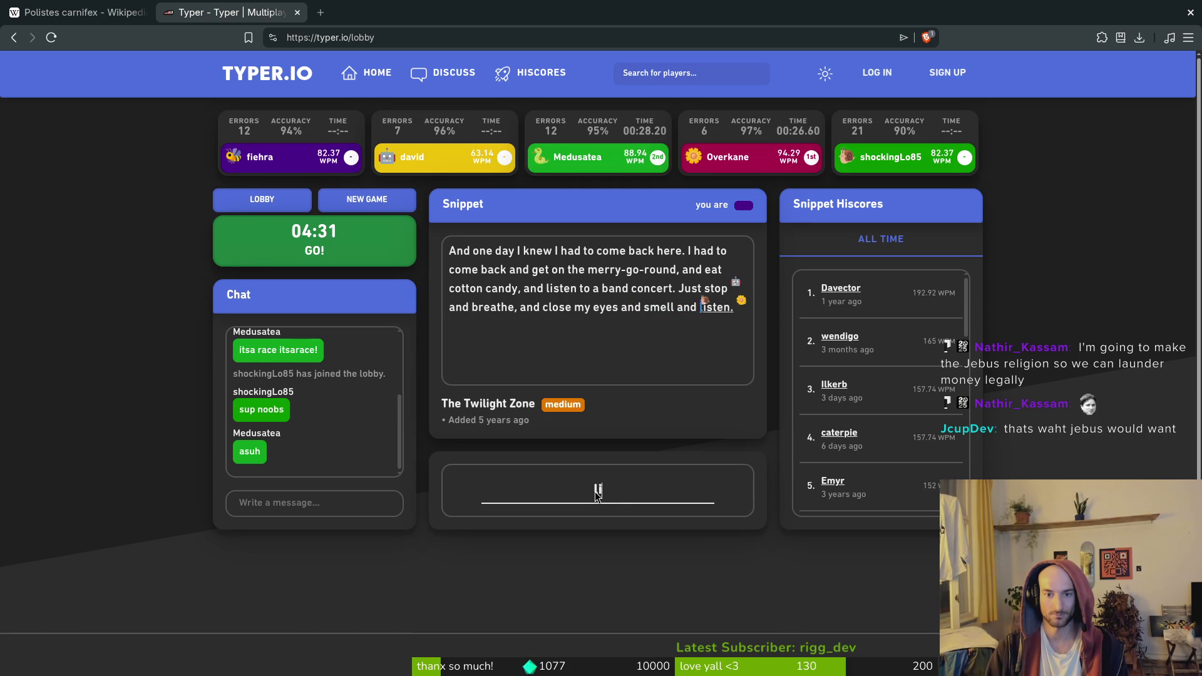
{"action": "key", "text": "BackSpace"}
{"action": "type", "text": "n."}
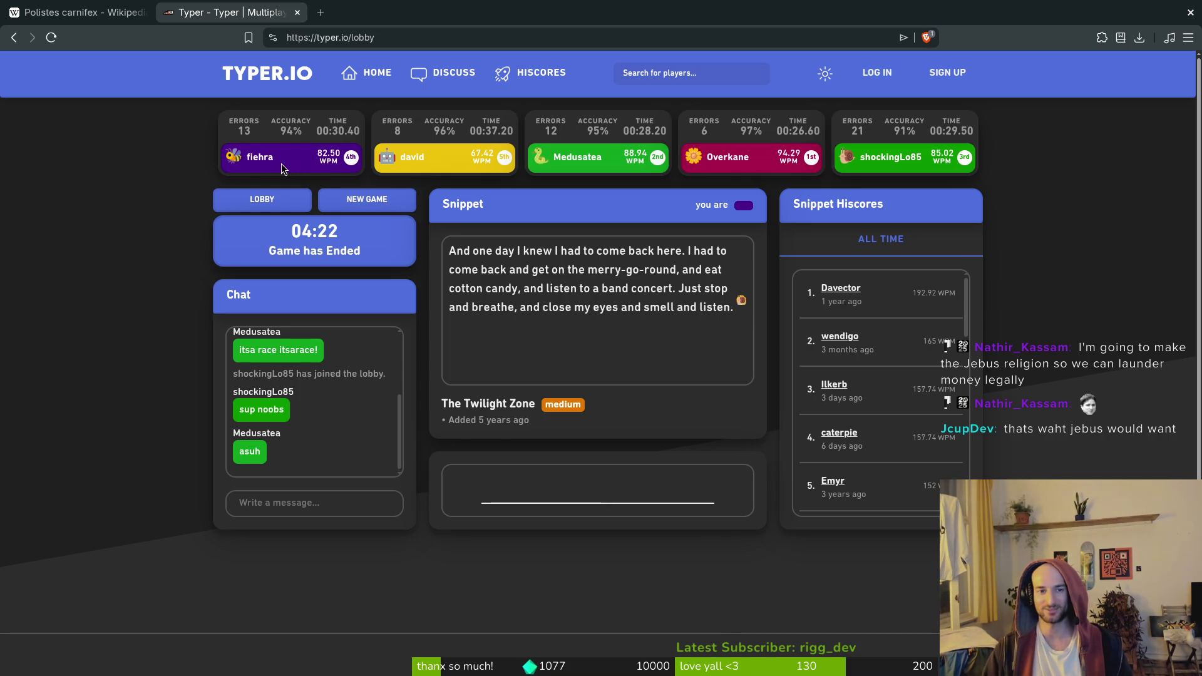
Close the Typer.io tab so only the Polistes carnifex Wikipedia article remains
{"action": "double_click", "coordinate": [248, 132]}
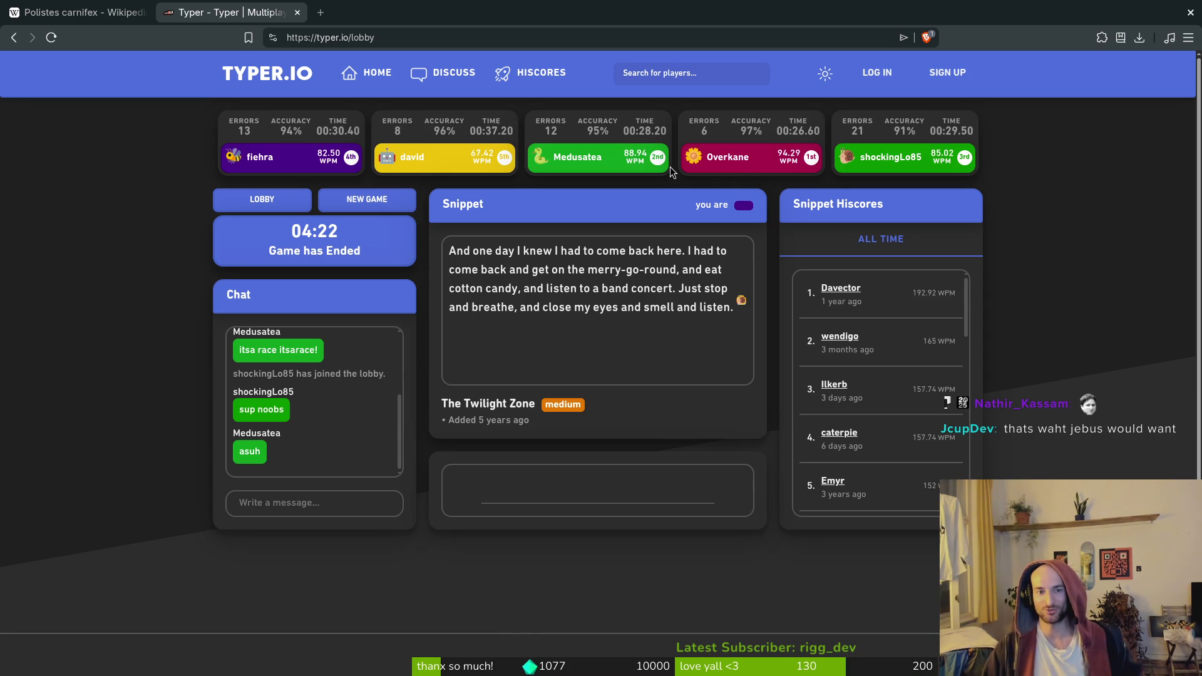
{"action": "double_click", "coordinate": [404, 133]}
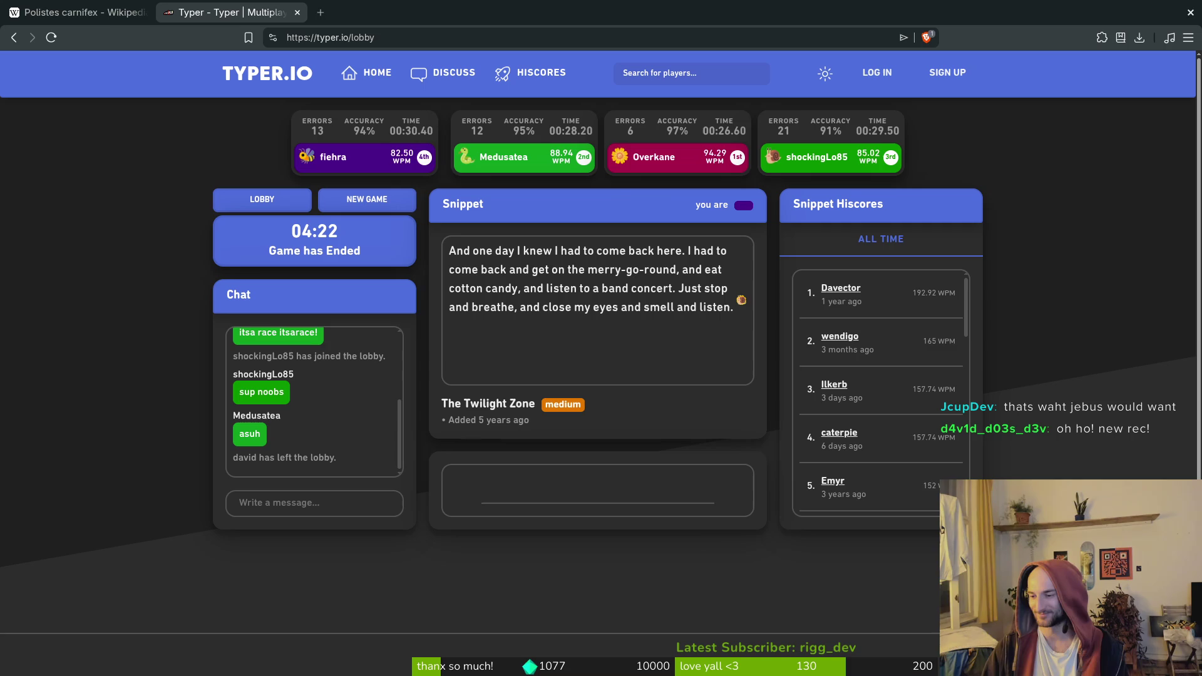
{"action": "key", "text": "ctrl+w"}
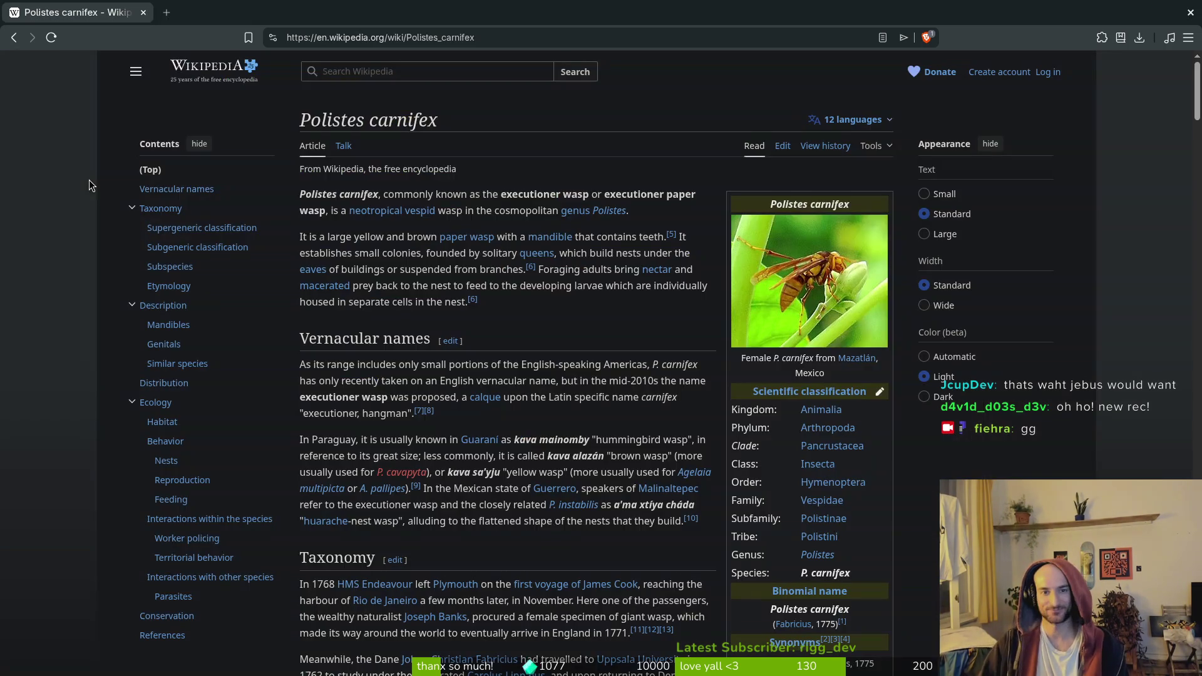
Back in felmystDashes, draw red guide lines along the slash's upper edge and down from its tip
{"action": "key", "text": "alt+Tab"}
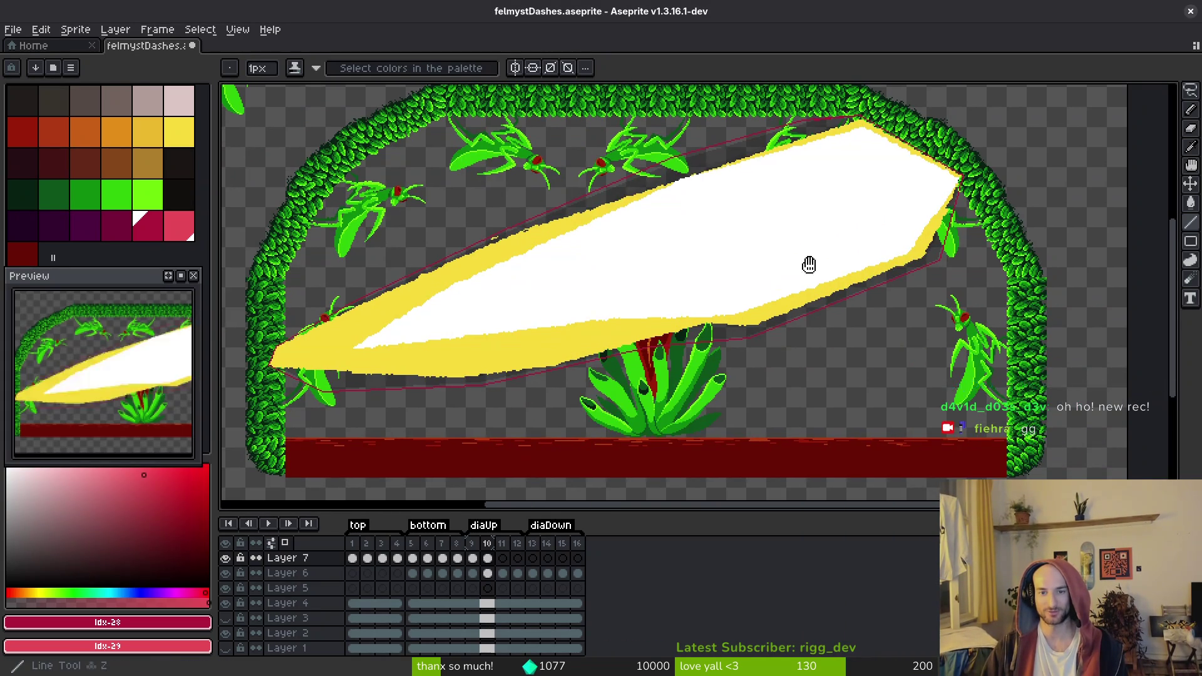
{"action": "scroll", "coordinate": [806, 261], "scroll_direction": "up", "scroll_amount": 2}
{"action": "mouse_move", "coordinate": [913, 271]}
{"action": "left_mouse_down"}
{"action": "mouse_move", "coordinate": [819, 242]}
{"action": "mouse_move", "coordinate": [702, 157]}
{"action": "mouse_move", "coordinate": [722, 166]}
{"action": "mouse_move", "coordinate": [598, 182]}
{"action": "mouse_move", "coordinate": [620, 183]}
{"action": "left_mouse_up"}
{"action": "scroll", "coordinate": [980, 160], "scroll_direction": "up", "scroll_amount": 1}
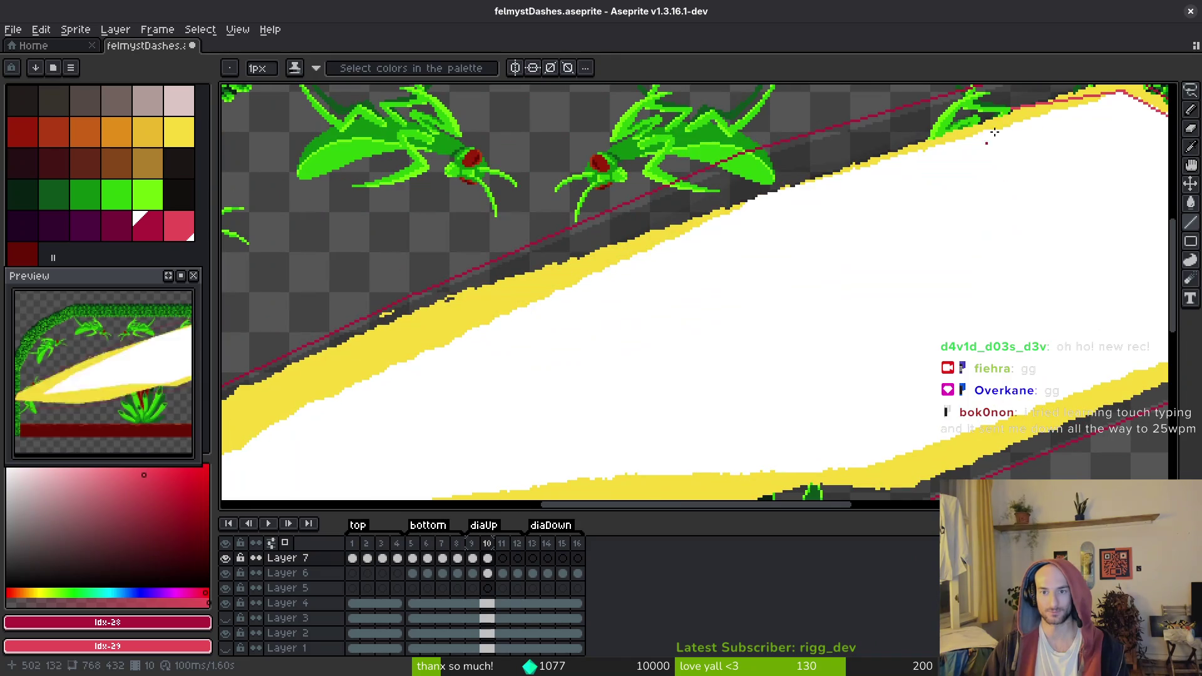
{"action": "mouse_move", "coordinate": [1008, 111]}
{"action": "left_mouse_down"}
{"action": "mouse_move", "coordinate": [695, 191]}
{"action": "mouse_move", "coordinate": [707, 209]}
{"action": "mouse_move", "coordinate": [434, 355]}
{"action": "mouse_move", "coordinate": [363, 379]}
{"action": "left_mouse_up"}
{"action": "scroll", "coordinate": [811, 241], "scroll_direction": "down", "scroll_amount": 6}
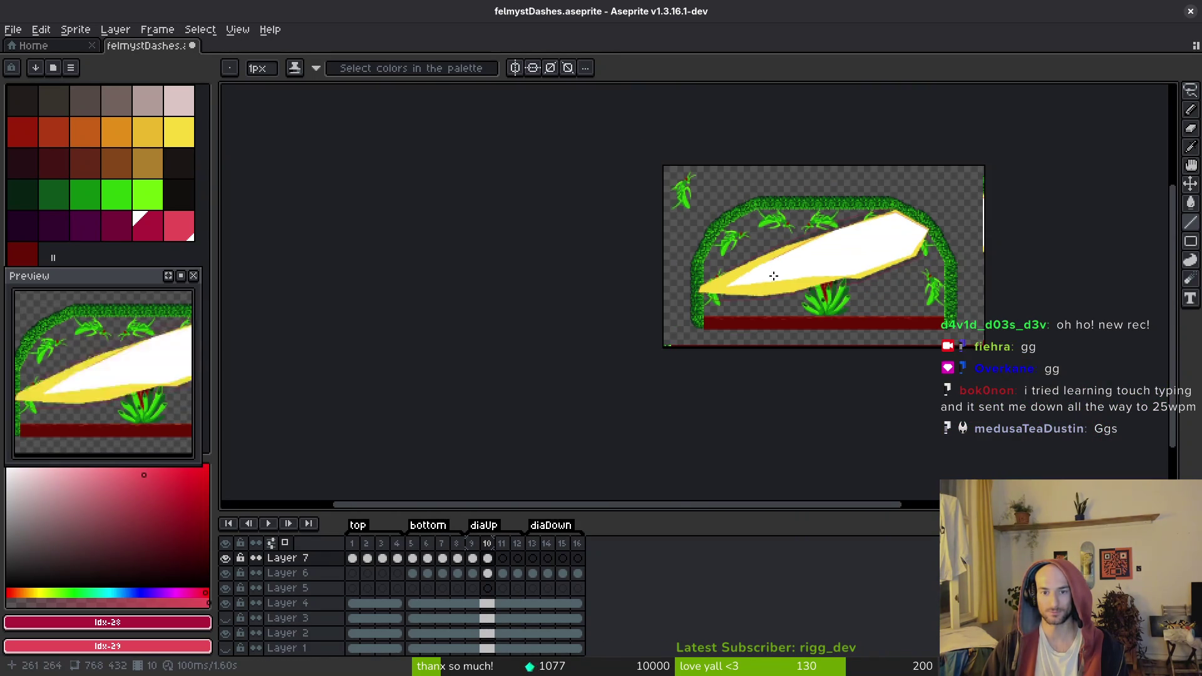
Play the animation, stop on frame 6 and select the horizontal slash
{"action": "key", "text": "i"}
{"action": "key", "text": "Return"}
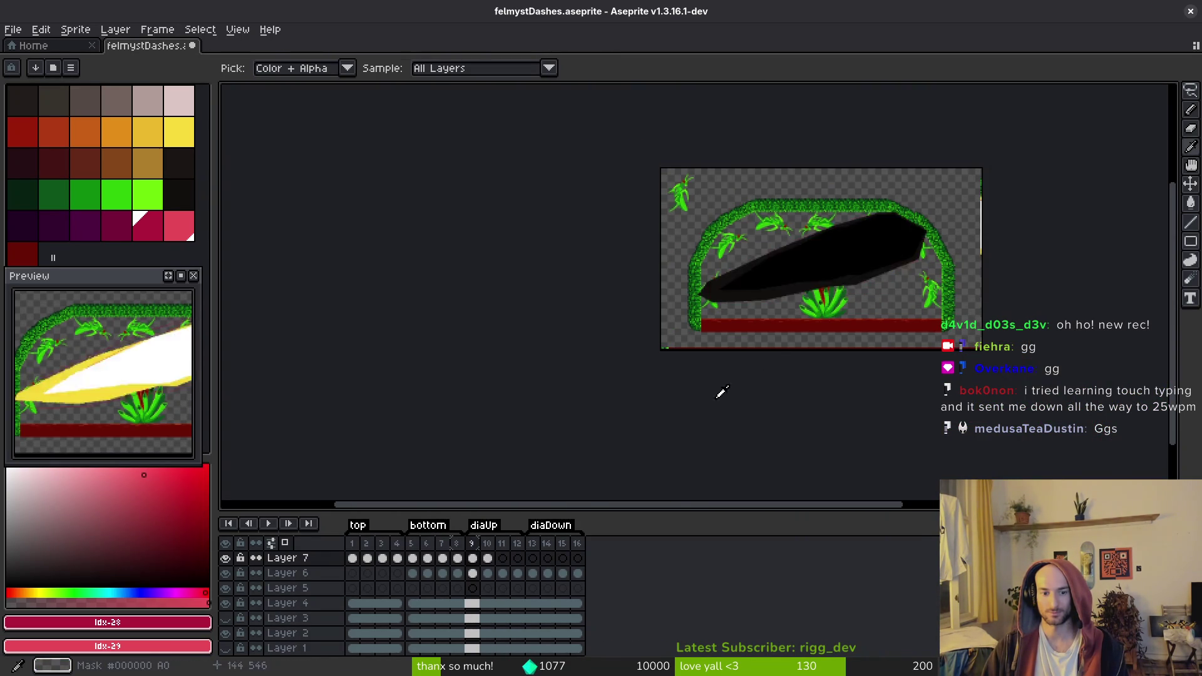
{"action": "key", "text": "m"}
{"action": "key", "text": "Return"}
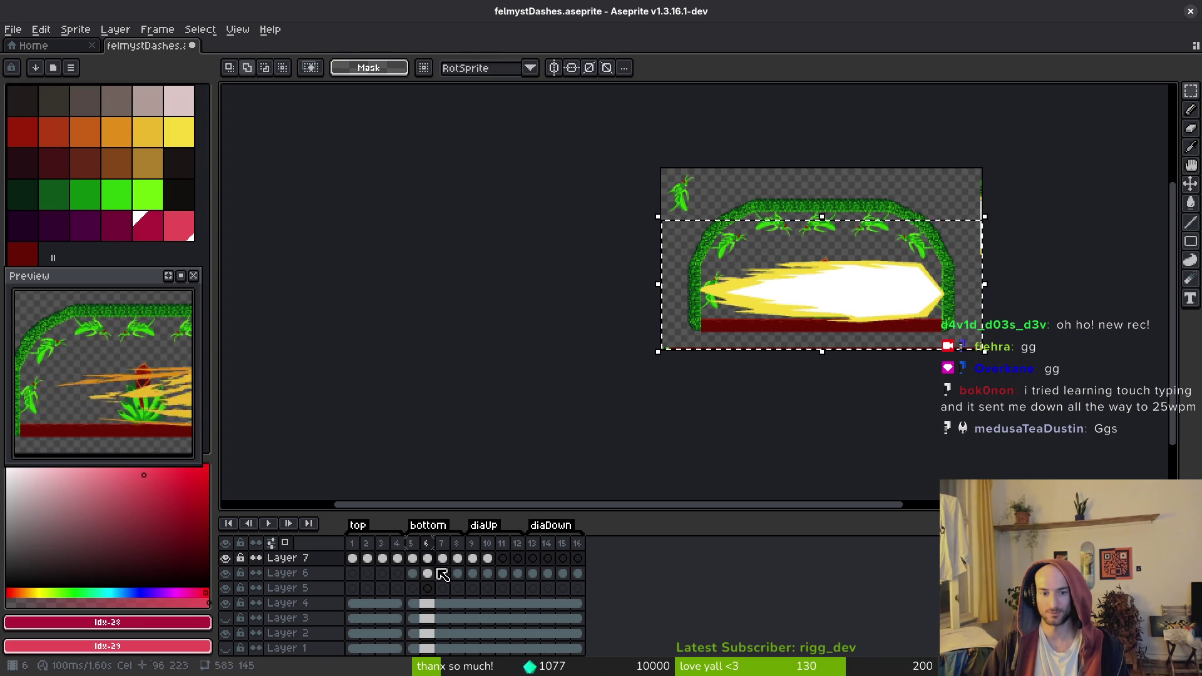
Move Layer 7's frame 10 cel to frame 14 and paste the frame 6 slash into frame 10
{"action": "left_click", "coordinate": [488, 573]}
{"action": "left_click_drag", "start_coordinate": [847, 304], "coordinate": [827, 327]}
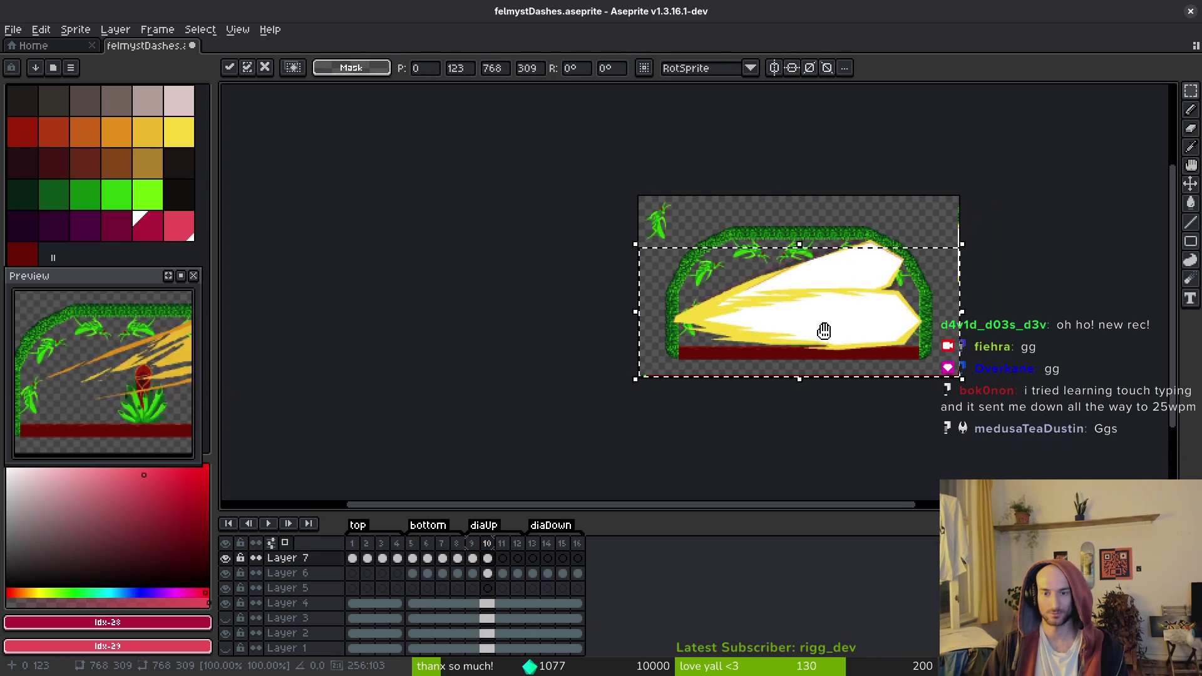
{"action": "key", "text": "Escape"}
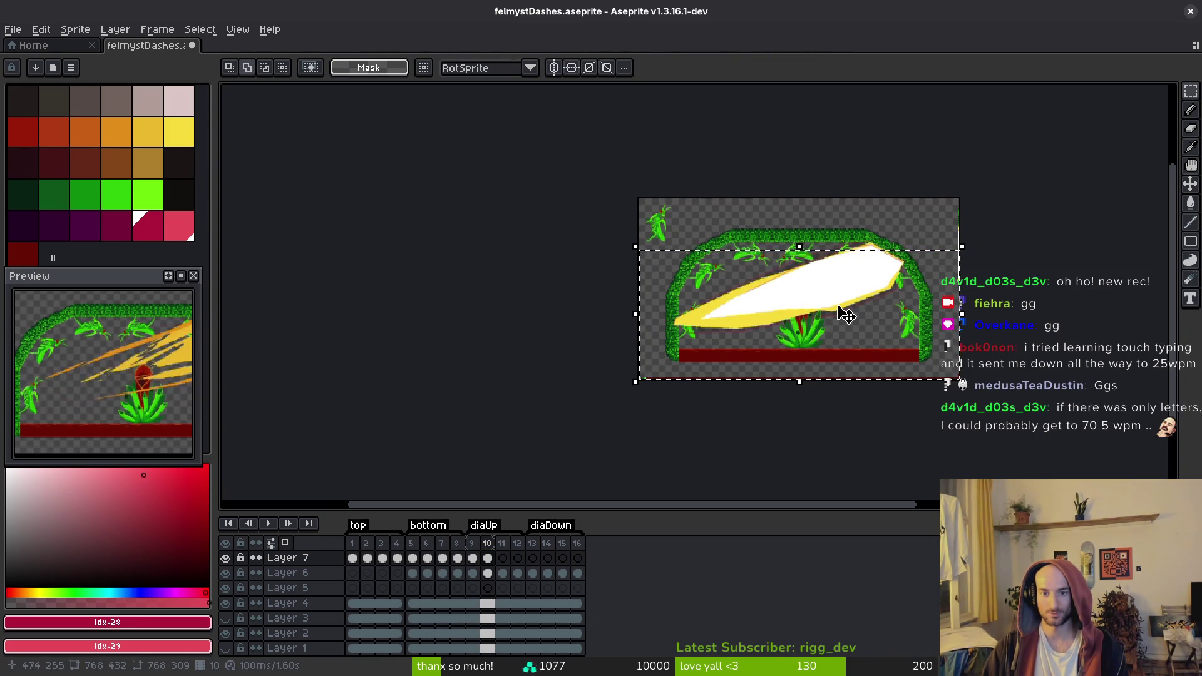
{"action": "key", "text": "ctrl+d"}
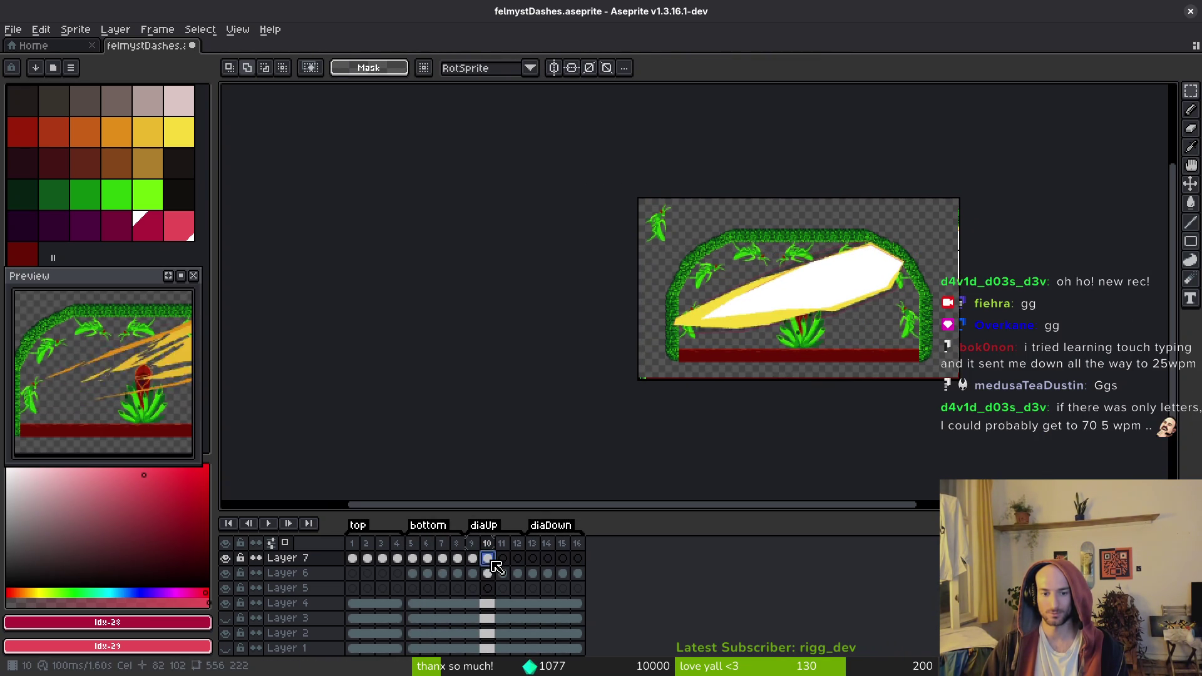
{"action": "left_click_drag", "start_coordinate": [501, 566], "coordinate": [545, 558]}
{"action": "left_click", "coordinate": [488, 573]}
{"action": "key", "text": "ctrl+v"}
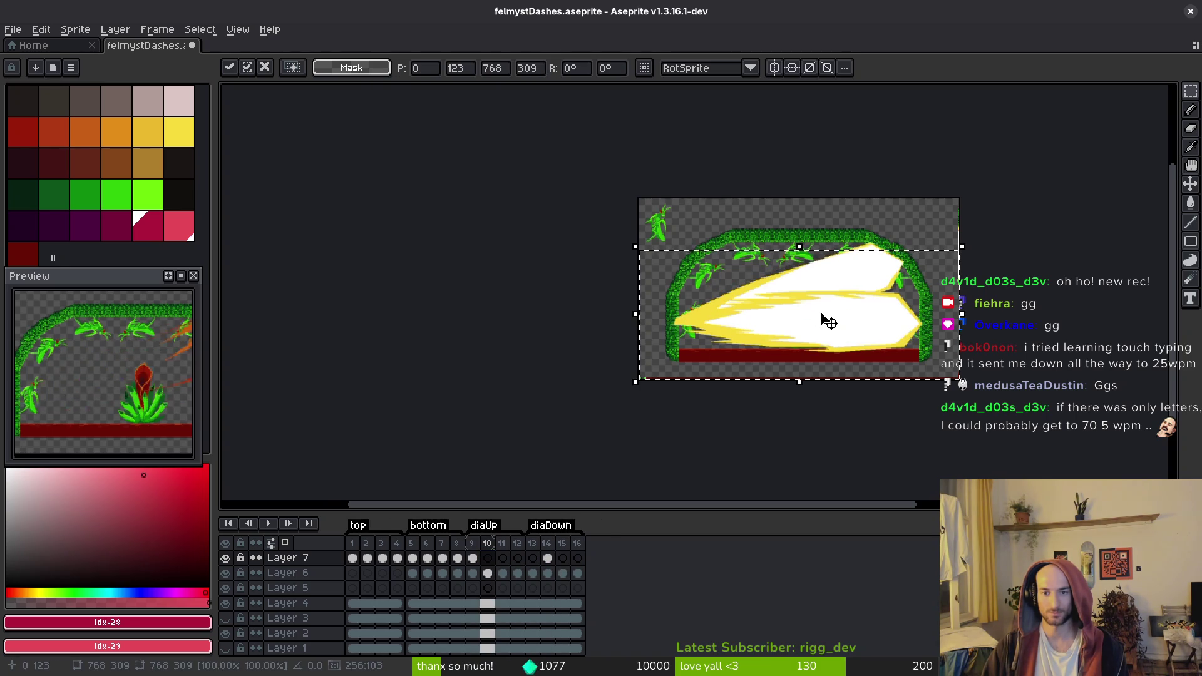
Hide Layer 6 and tilt the pasted slash to about 15.6°, nudging it into place
{"action": "scroll", "coordinate": [846, 332], "scroll_direction": "up", "scroll_amount": 1}
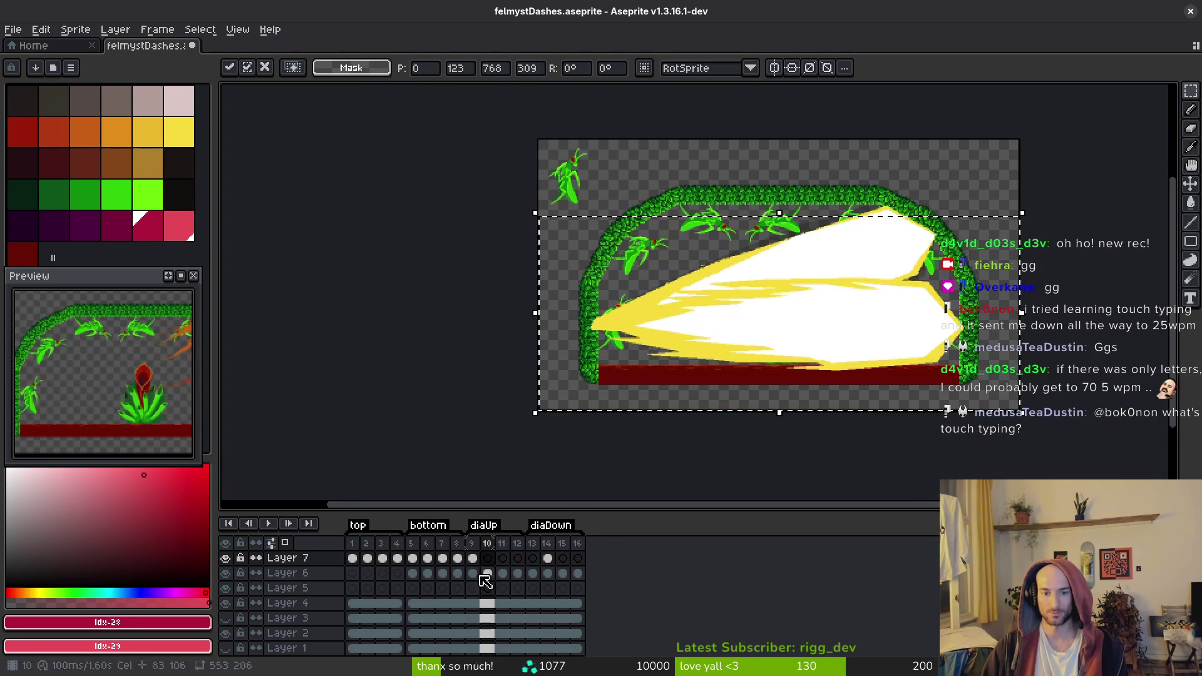
{"action": "left_click", "coordinate": [226, 573]}
{"action": "scroll", "coordinate": [697, 363], "scroll_direction": "up", "scroll_amount": 2}
{"action": "left_click_drag", "start_coordinate": [1028, 254], "coordinate": [974, 194]}
{"action": "left_click_drag", "start_coordinate": [817, 338], "coordinate": [816, 329]}
{"action": "left_click_drag", "start_coordinate": [951, 132], "coordinate": [971, 150]}
{"action": "mouse_move", "coordinate": [811, 317]}
{"action": "left_mouse_down"}
{"action": "mouse_move", "coordinate": [829, 333]}
{"action": "mouse_move", "coordinate": [797, 349]}
{"action": "mouse_move", "coordinate": [824, 330]}
{"action": "mouse_move", "coordinate": [817, 336]}
{"action": "left_mouse_up"}
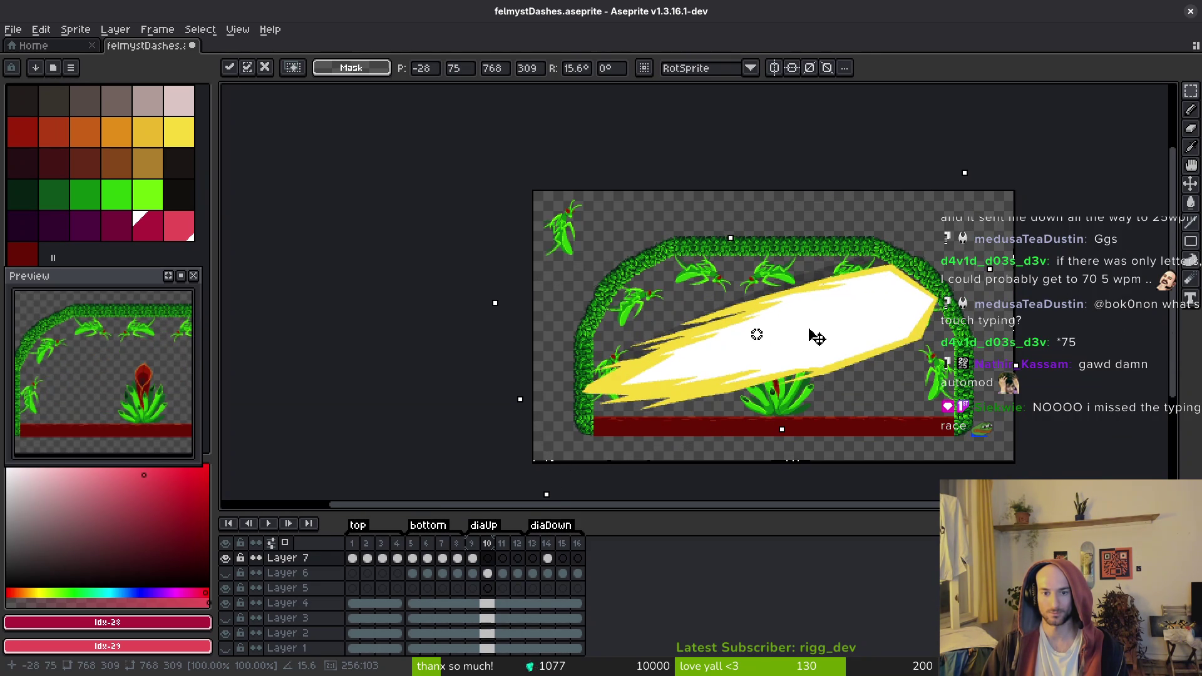
{"action": "scroll", "coordinate": [752, 334], "scroll_direction": "up", "scroll_amount": 4}
{"action": "scroll", "coordinate": [689, 301], "scroll_direction": "down", "scroll_amount": 3}
{"action": "scroll", "coordinate": [673, 310], "scroll_direction": "down", "scroll_amount": 1}
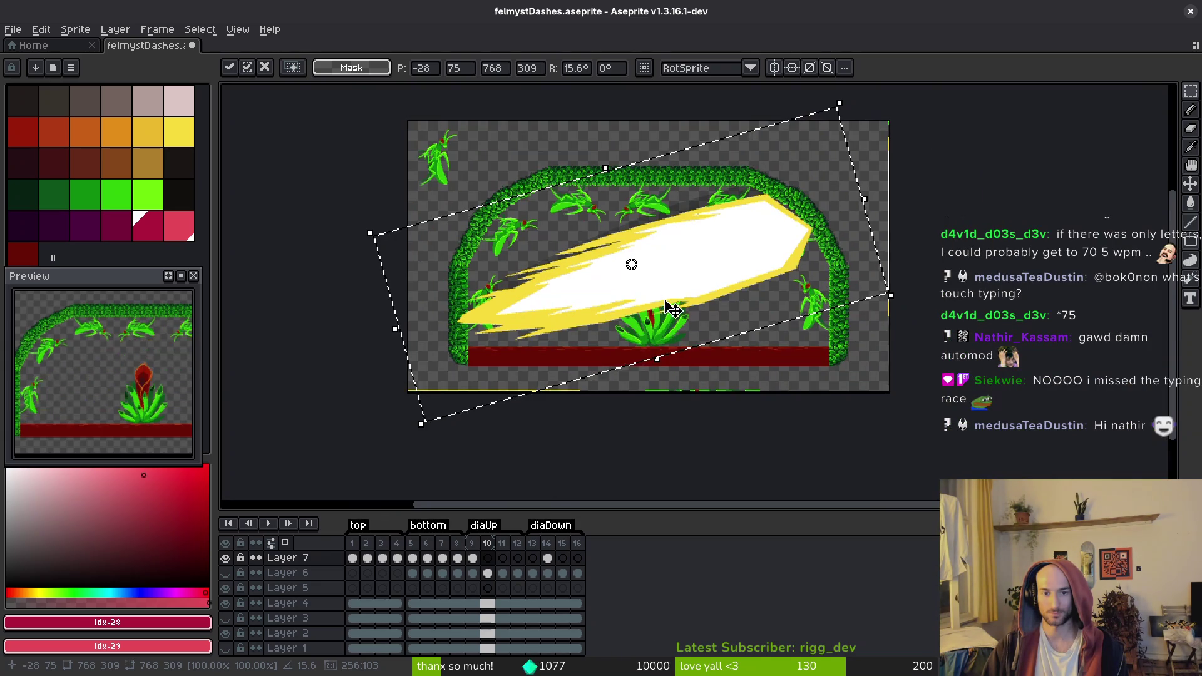
{"action": "key", "text": "Return"}
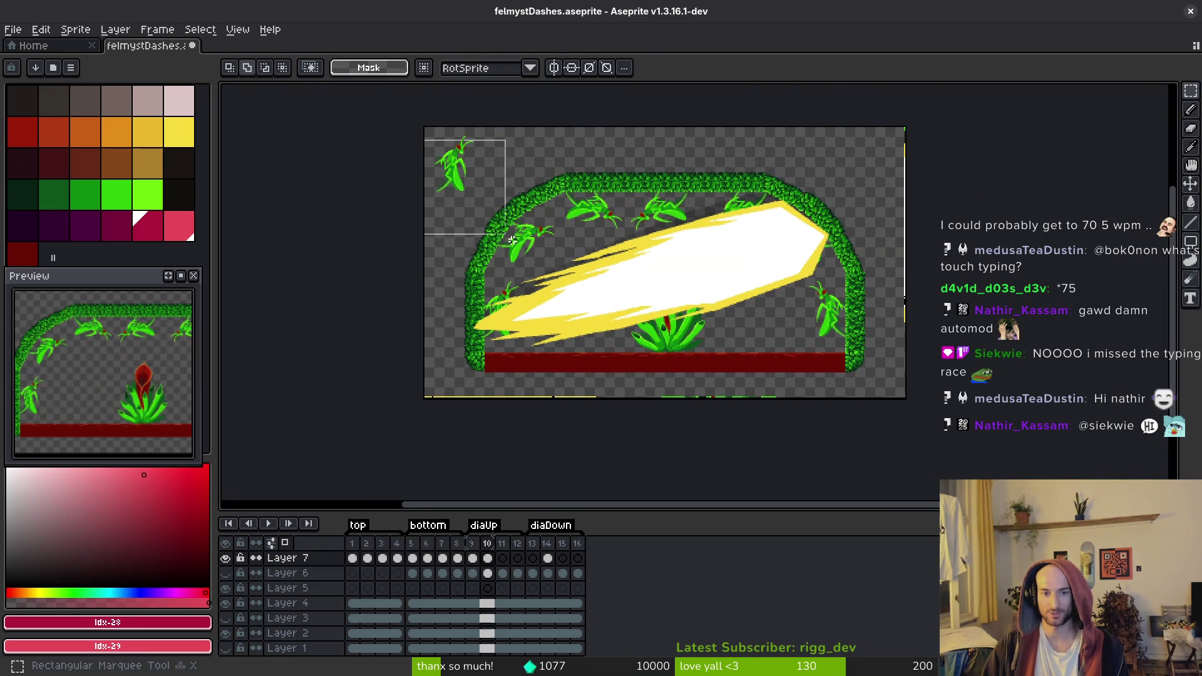
Undo the rotation to get back to the unrotated pasted slash
{"action": "key", "text": "ctrl+a"}
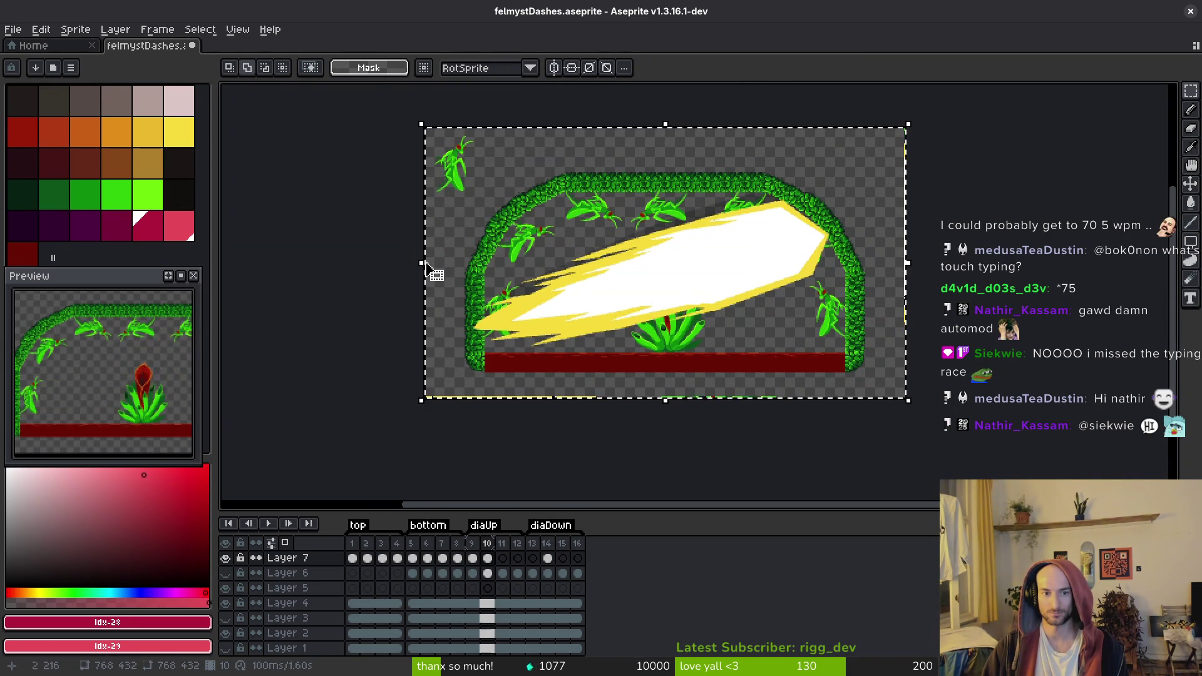
{"action": "key", "text": "ctrl+z"}
{"action": "key", "text": "ctrl+z"}
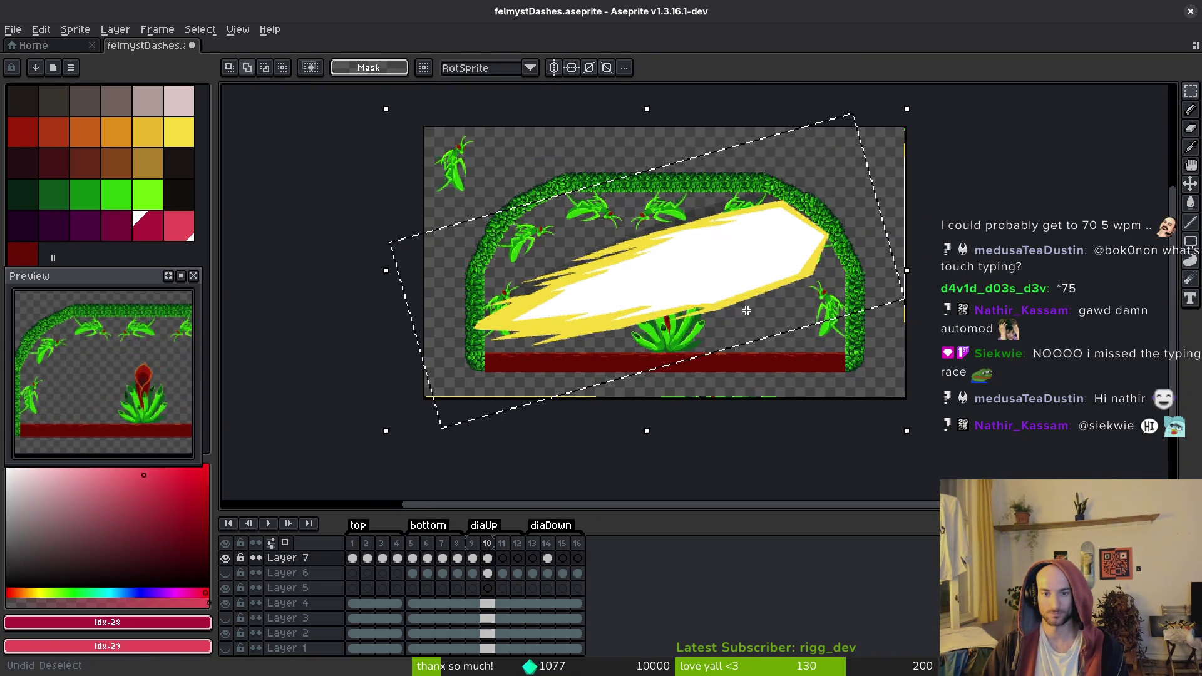
{"action": "key", "text": "ctrl+z"}
{"action": "key", "text": "ctrl+z"}
{"action": "key", "text": "ctrl+z"}
{"action": "key", "text": "ctrl+y"}
{"action": "key", "text": "ctrl+z"}
{"action": "key", "text": "ctrl+v"}
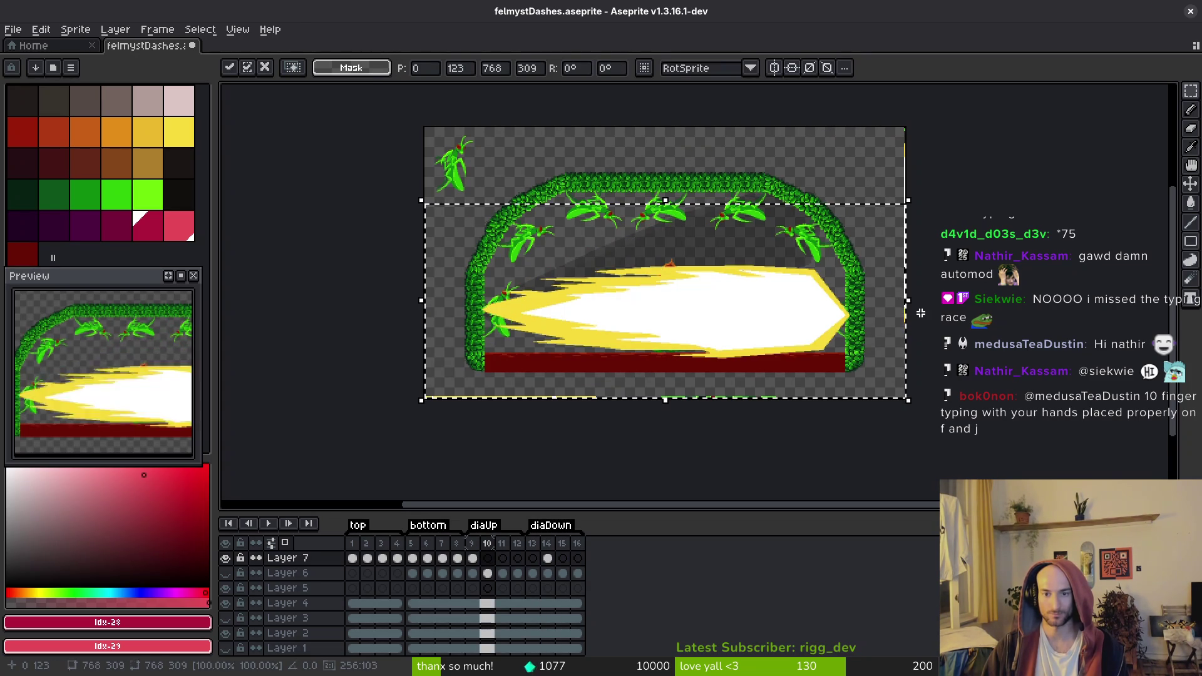
Narrow the slash to 744 pixels, tilt it to 15.2°, commit and save
{"action": "left_click_drag", "start_coordinate": [909, 308], "coordinate": [898, 308]}
{"action": "left_click_drag", "start_coordinate": [917, 199], "coordinate": [872, 147]}
{"action": "left_click_drag", "start_coordinate": [702, 325], "coordinate": [697, 290]}
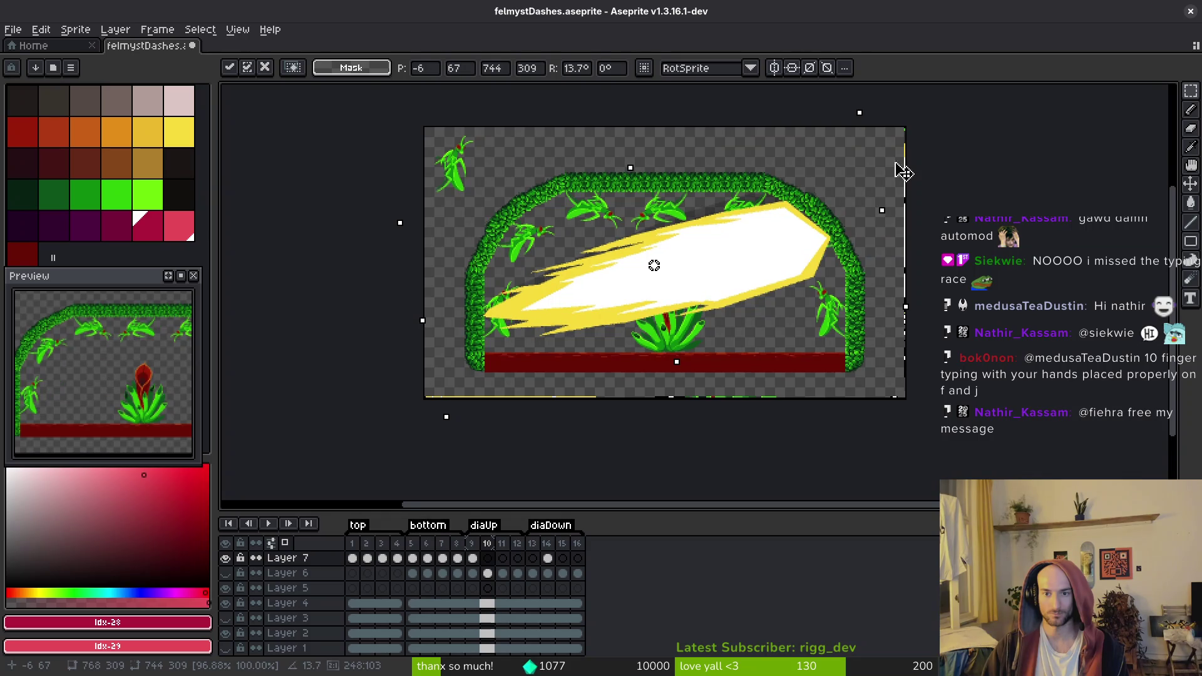
{"action": "left_click_drag", "start_coordinate": [871, 105], "coordinate": [663, 250]}
{"action": "left_click_drag", "start_coordinate": [705, 285], "coordinate": [716, 283]}
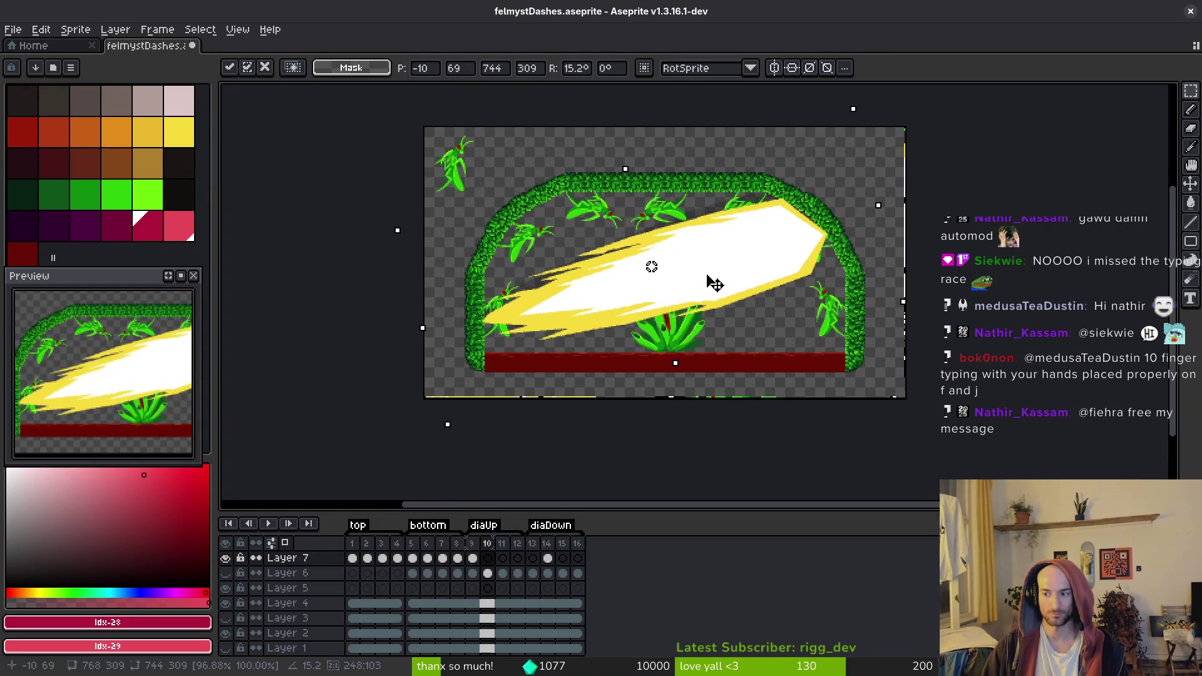
{"action": "key", "text": "ctrl+d"}
{"action": "key", "text": "ctrl+s"}
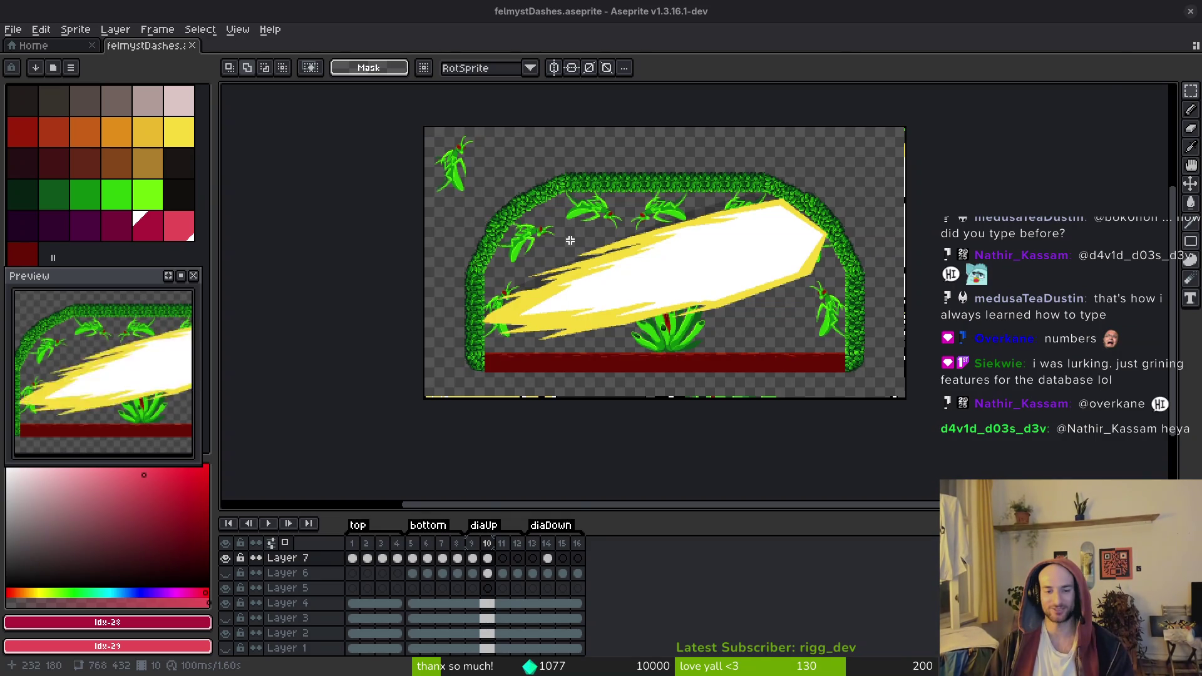
Save, then paint a stray dark pixel with the slash's yellow using the pencil
{"action": "scroll", "coordinate": [695, 320], "scroll_direction": "up", "scroll_amount": 3}
{"action": "scroll", "coordinate": [523, 327], "scroll_direction": "down", "scroll_amount": 2}
{"action": "key", "text": "ctrl+s"}
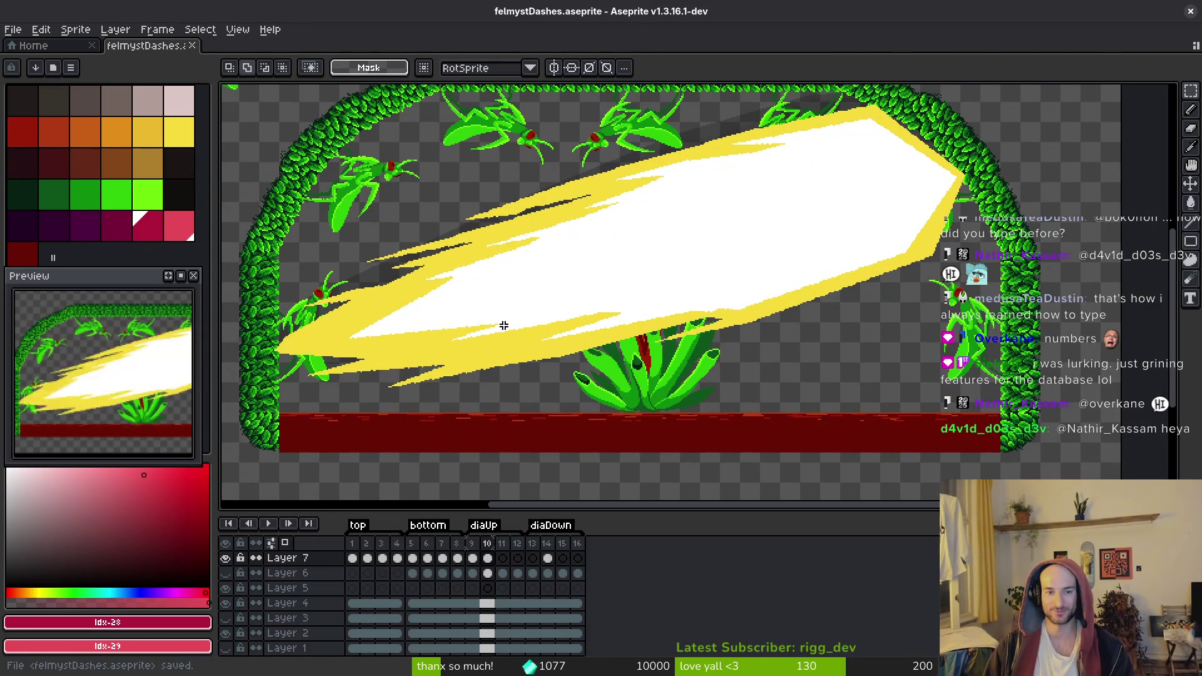
{"action": "scroll", "coordinate": [634, 250], "scroll_direction": "up", "scroll_amount": 2}
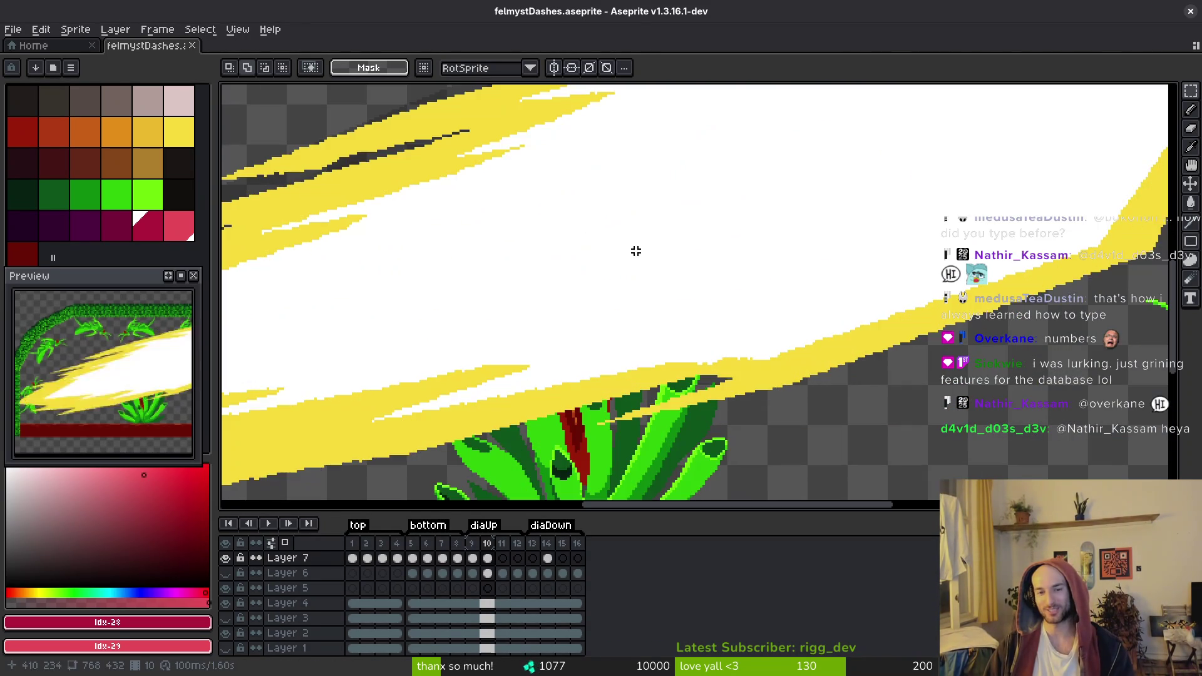
{"action": "scroll", "coordinate": [1003, 313], "scroll_direction": "down", "scroll_amount": 1}
{"action": "scroll", "coordinate": [631, 268], "scroll_direction": "up", "scroll_amount": 2}
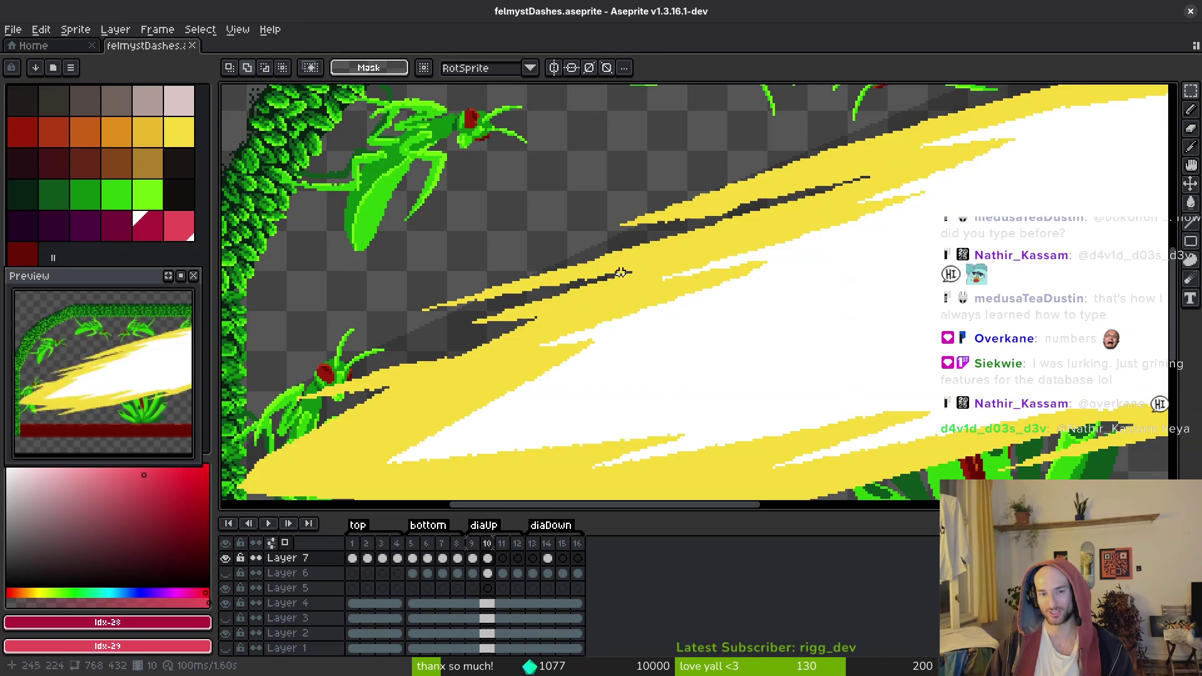
{"action": "scroll", "coordinate": [619, 272], "scroll_direction": "up", "scroll_amount": 2}
{"action": "key", "text": "b"}
{"action": "left_click", "coordinate": [601, 276], "text": "alt"}
{"action": "scroll", "coordinate": [577, 281], "scroll_direction": "up", "scroll_amount": 1}
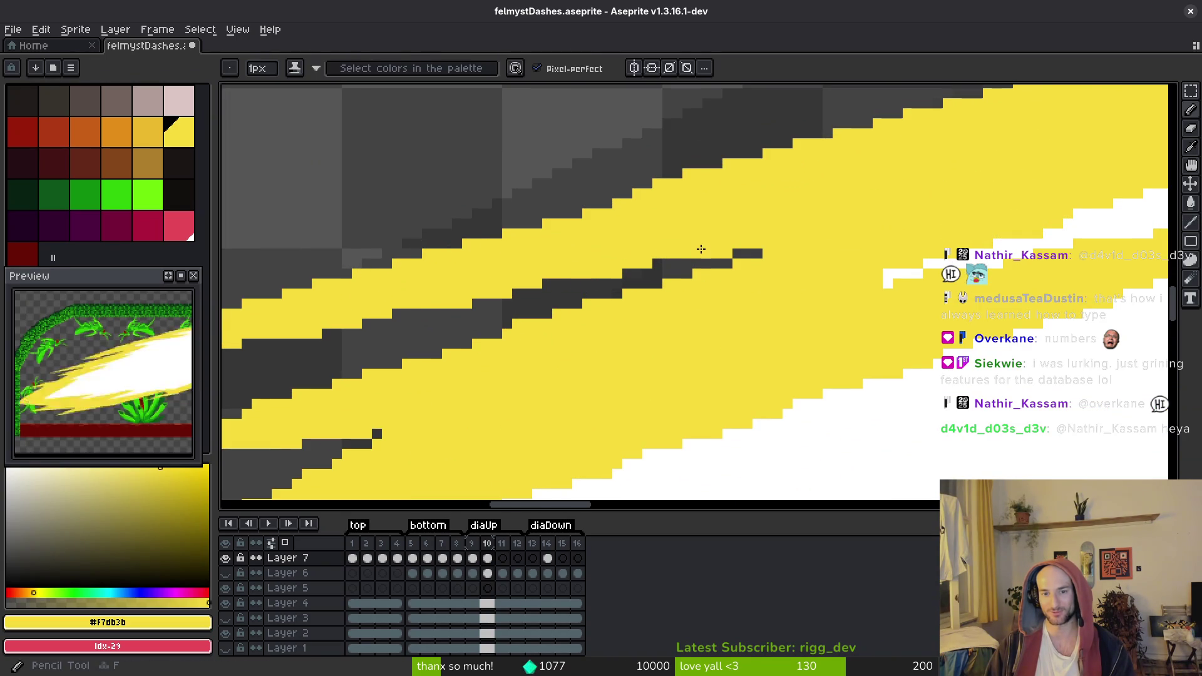
{"action": "left_click", "coordinate": [755, 254]}
{"action": "scroll", "coordinate": [766, 261], "scroll_direction": "down", "scroll_amount": 2}
{"action": "key", "text": "ctrl+s"}
Fill a dark gap pixel with yellow, undoing an extra yellow row stroke
{"action": "scroll", "coordinate": [545, 357], "scroll_direction": "up", "scroll_amount": 2}
{"action": "scroll", "coordinate": [583, 369], "scroll_direction": "down", "scroll_amount": 3}
{"action": "scroll", "coordinate": [537, 327], "scroll_direction": "up", "scroll_amount": 3}
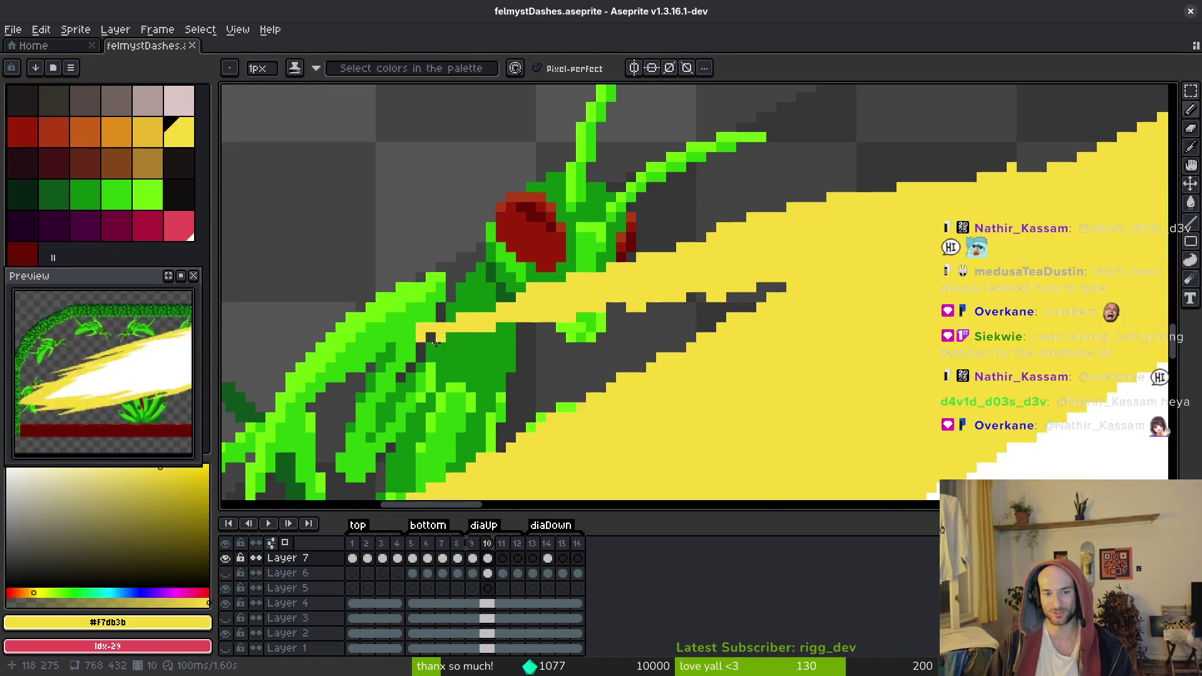
{"action": "left_click", "coordinate": [430, 338]}
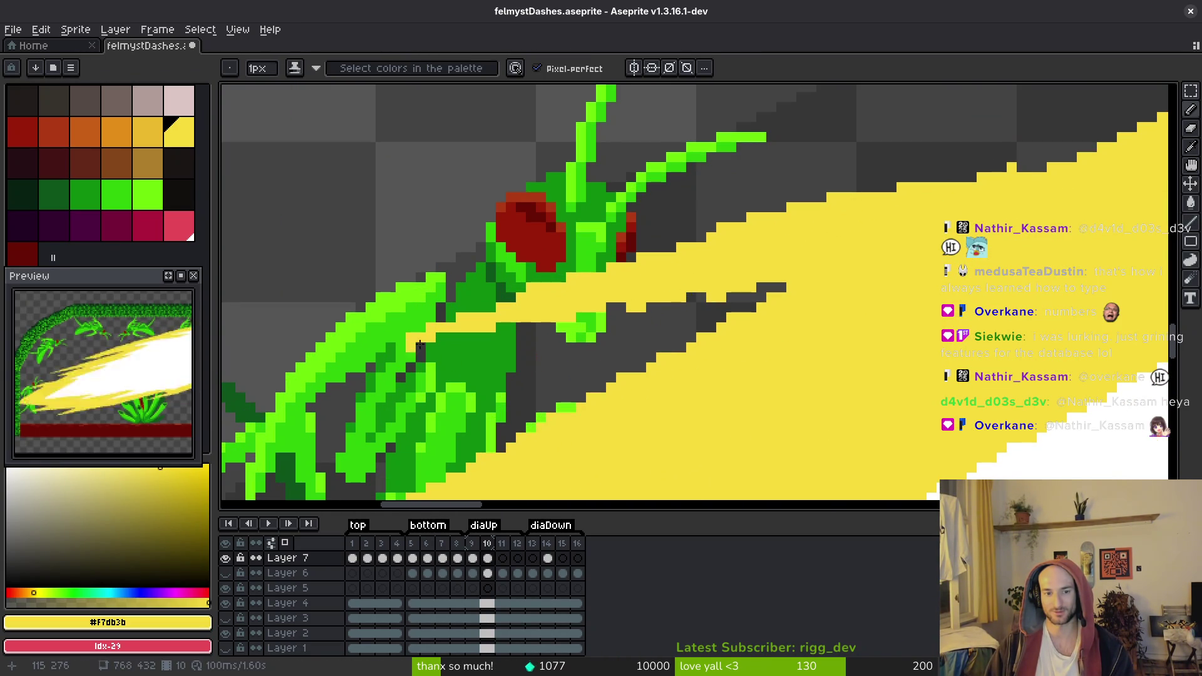
{"action": "left_click_drag", "start_coordinate": [552, 307], "coordinate": [622, 304]}
{"action": "key", "text": "ctrl+z"}
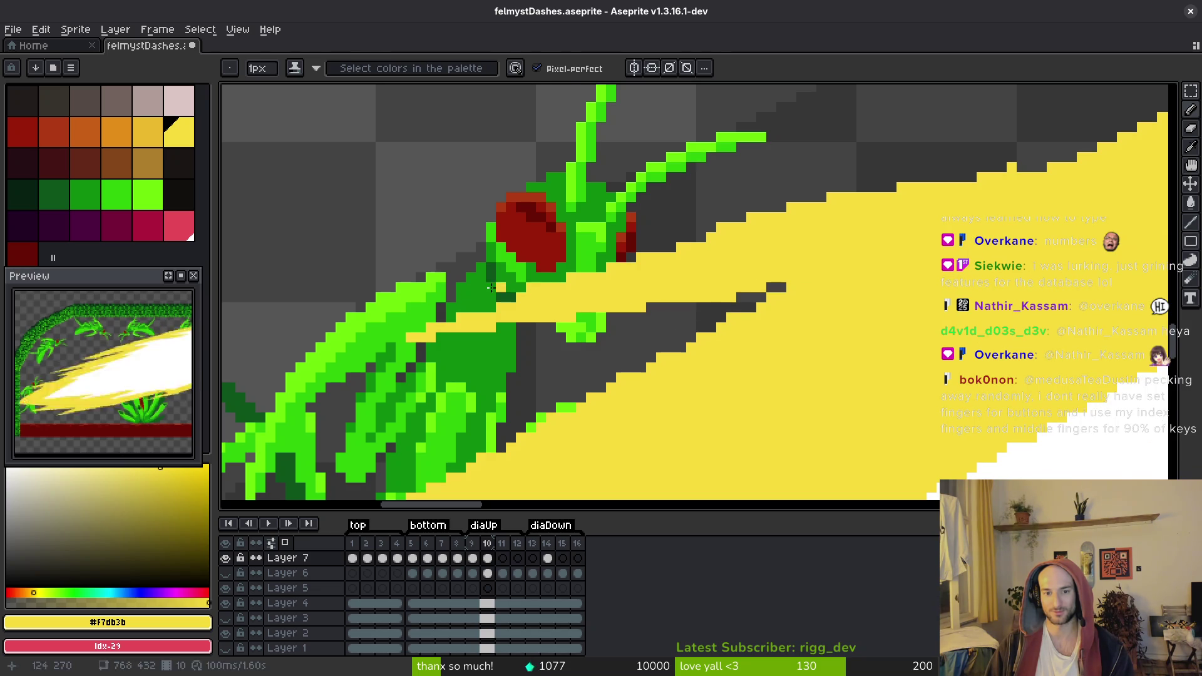
Add yellow pixels to the left tips of the lower bolts with the Line tool
{"action": "key", "text": "l"}
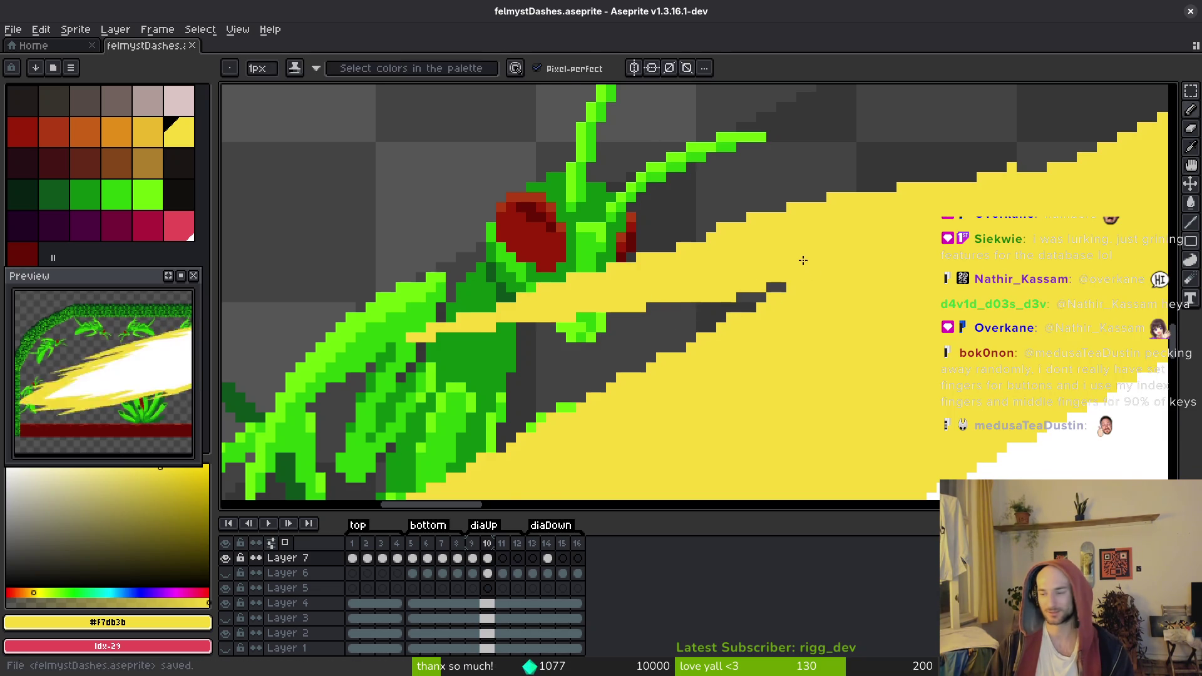
{"action": "scroll", "coordinate": [801, 263], "scroll_direction": "down", "scroll_amount": 3}
{"action": "scroll", "coordinate": [771, 287], "scroll_direction": "up", "scroll_amount": 2}
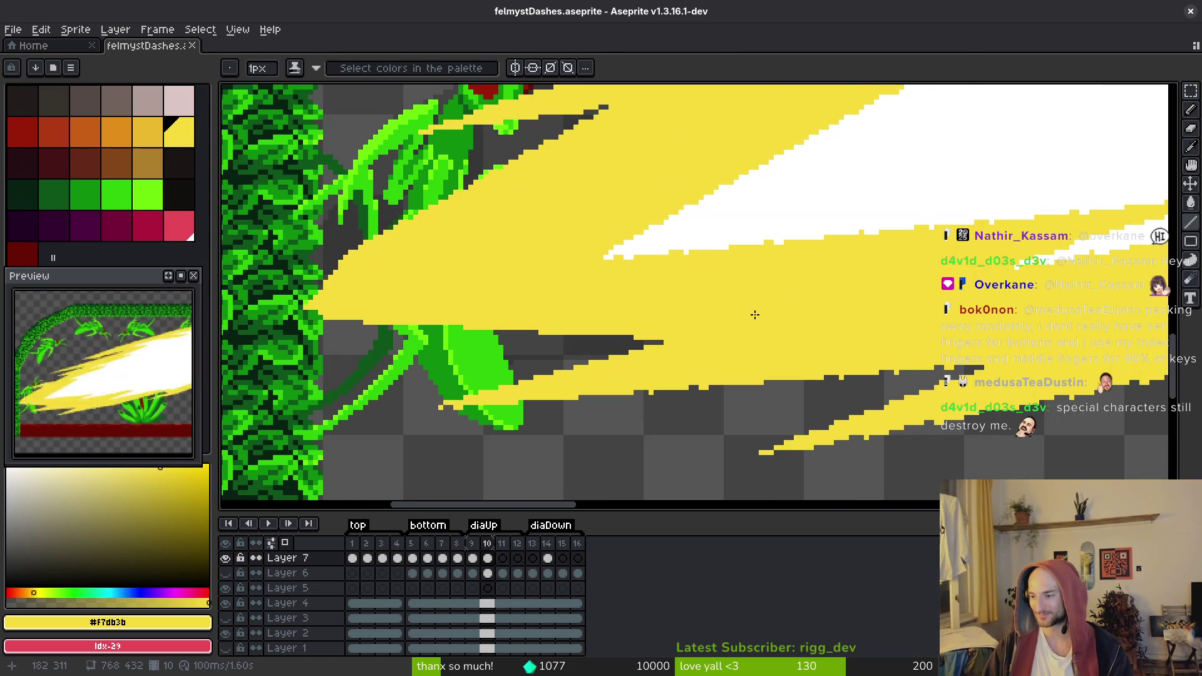
{"action": "scroll", "coordinate": [754, 314], "scroll_direction": "down", "scroll_amount": 2}
{"action": "scroll", "coordinate": [816, 352], "scroll_direction": "up", "scroll_amount": 2}
{"action": "scroll", "coordinate": [816, 353], "scroll_direction": "up", "scroll_amount": 1}
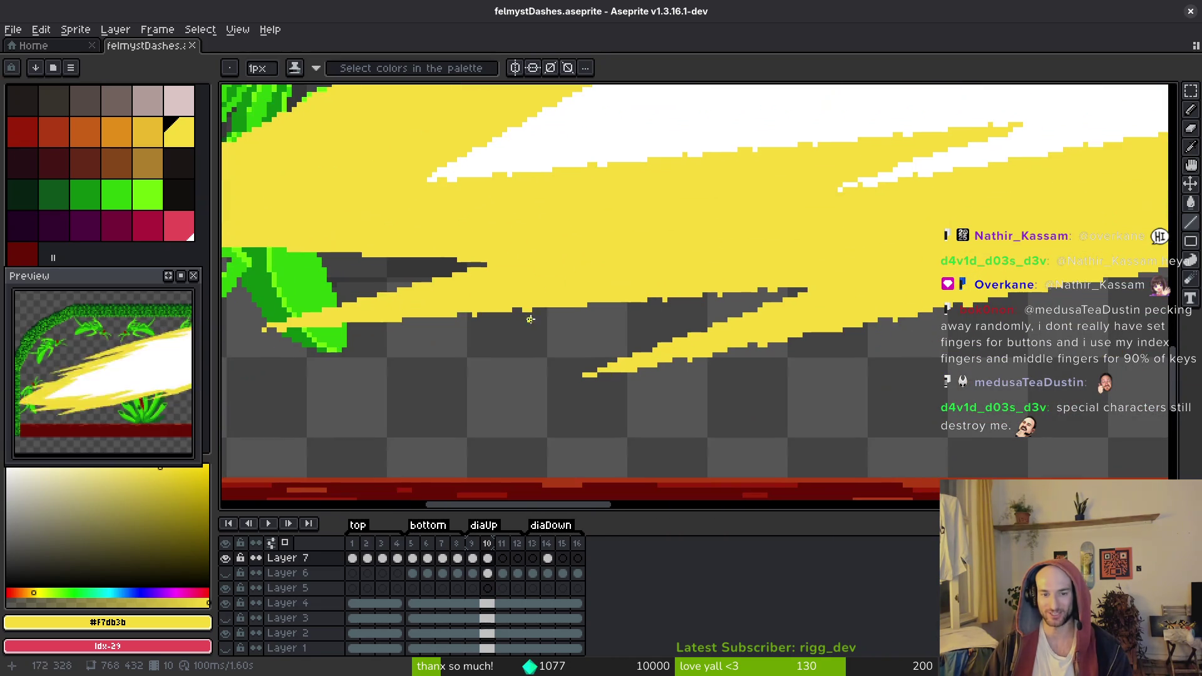
{"action": "left_click", "coordinate": [256, 332]}
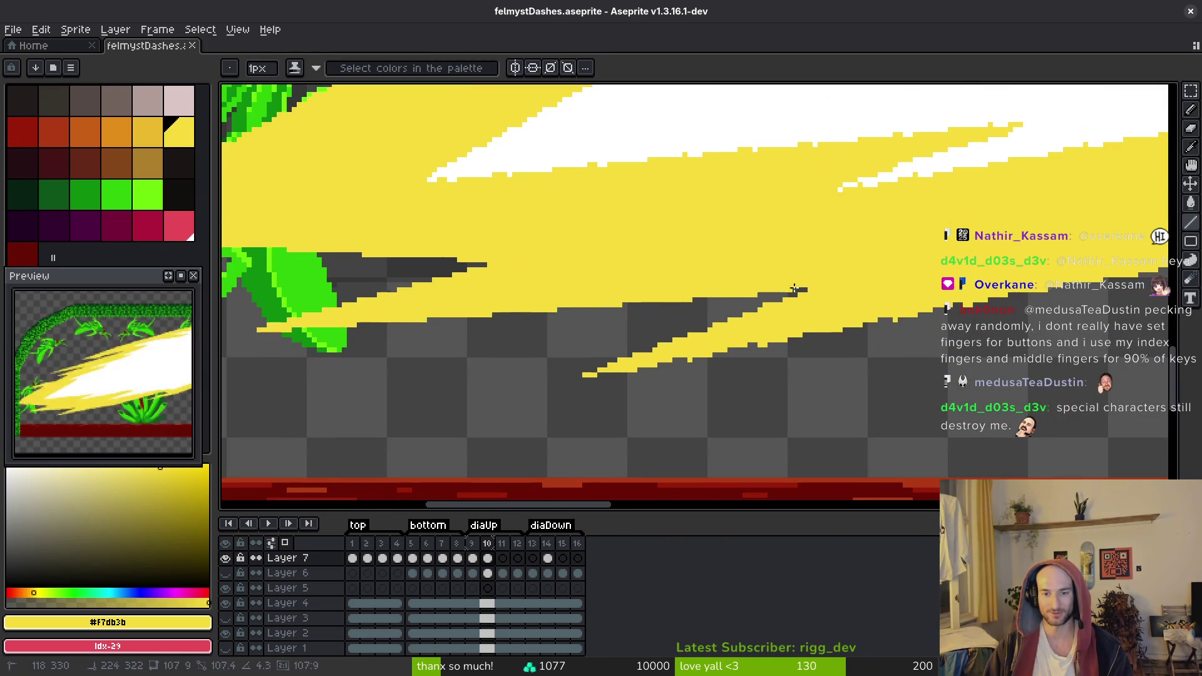
{"action": "left_click", "coordinate": [580, 375]}
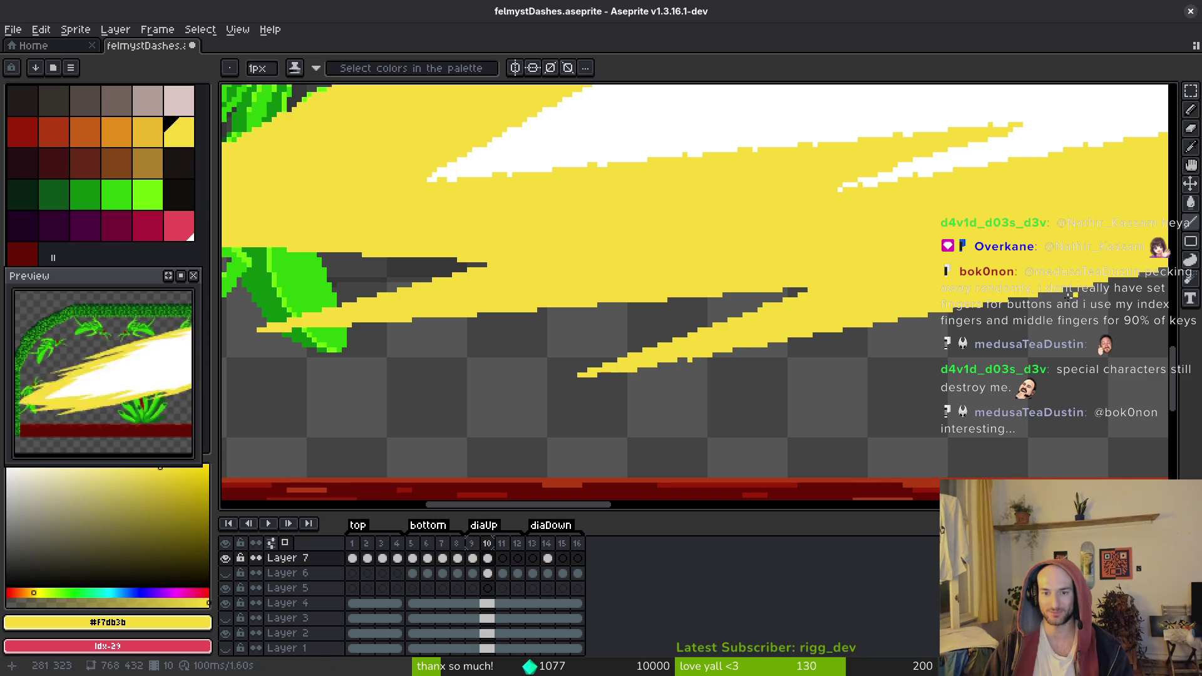
{"action": "scroll", "coordinate": [734, 349], "scroll_direction": "down", "scroll_amount": 1}
Save the sprite and bring the plant bush beneath the dash into view
{"action": "key", "text": "ctrl+s"}
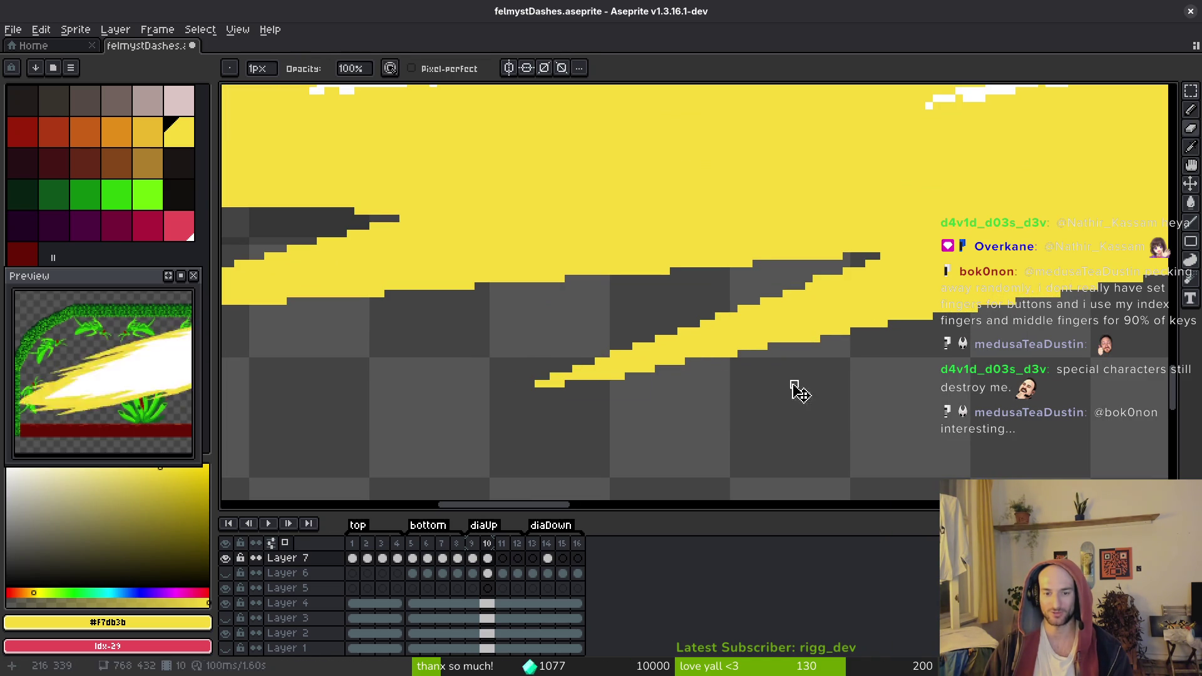
{"action": "scroll", "coordinate": [913, 370], "scroll_direction": "down", "scroll_amount": 2}
{"action": "left_click_drag", "start_coordinate": [913, 369], "coordinate": [674, 380]}
{"action": "scroll", "coordinate": [539, 376], "scroll_direction": "up", "scroll_amount": 2}
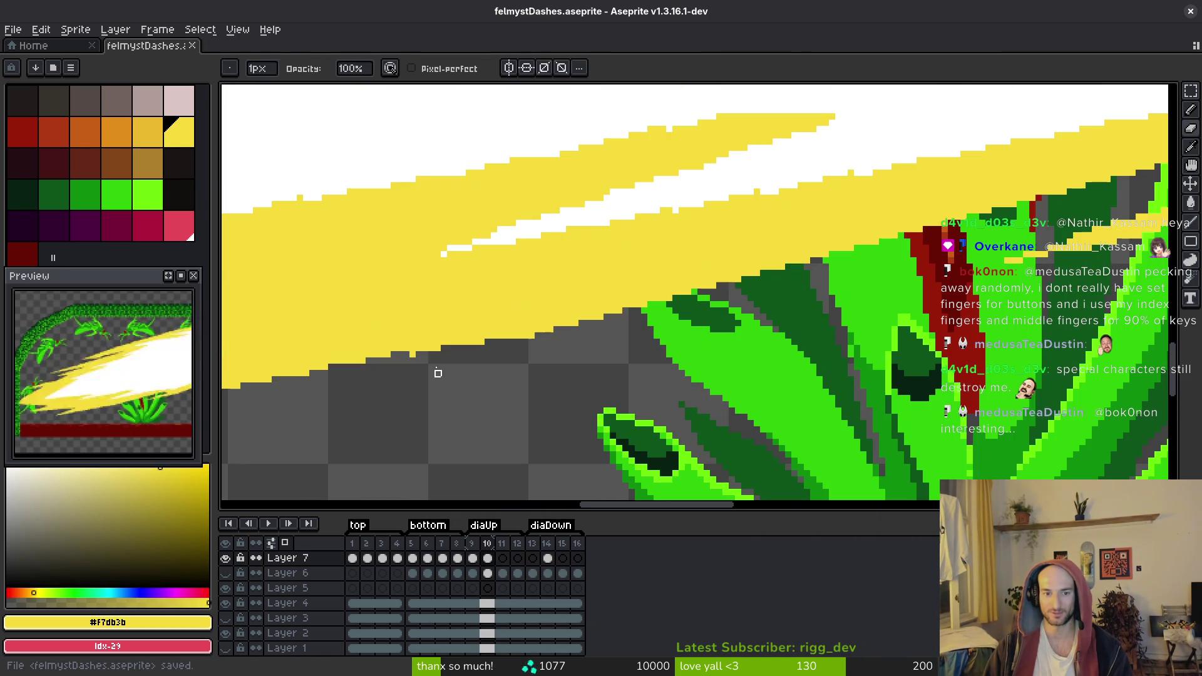
Draw a straight yellow line along the dash edge above the plant, then save
{"action": "key", "text": "l"}
{"action": "scroll", "coordinate": [816, 335], "scroll_direction": "right", "scroll_amount": 5}
{"action": "mouse_move", "coordinate": [574, 354]}
{"action": "left_mouse_down"}
{"action": "mouse_move", "coordinate": [1011, 268]}
{"action": "mouse_move", "coordinate": [961, 277]}
{"action": "mouse_move", "coordinate": [981, 268]}
{"action": "left_mouse_up"}
{"action": "left_click_drag", "start_coordinate": [981, 268], "coordinate": [696, 324]}
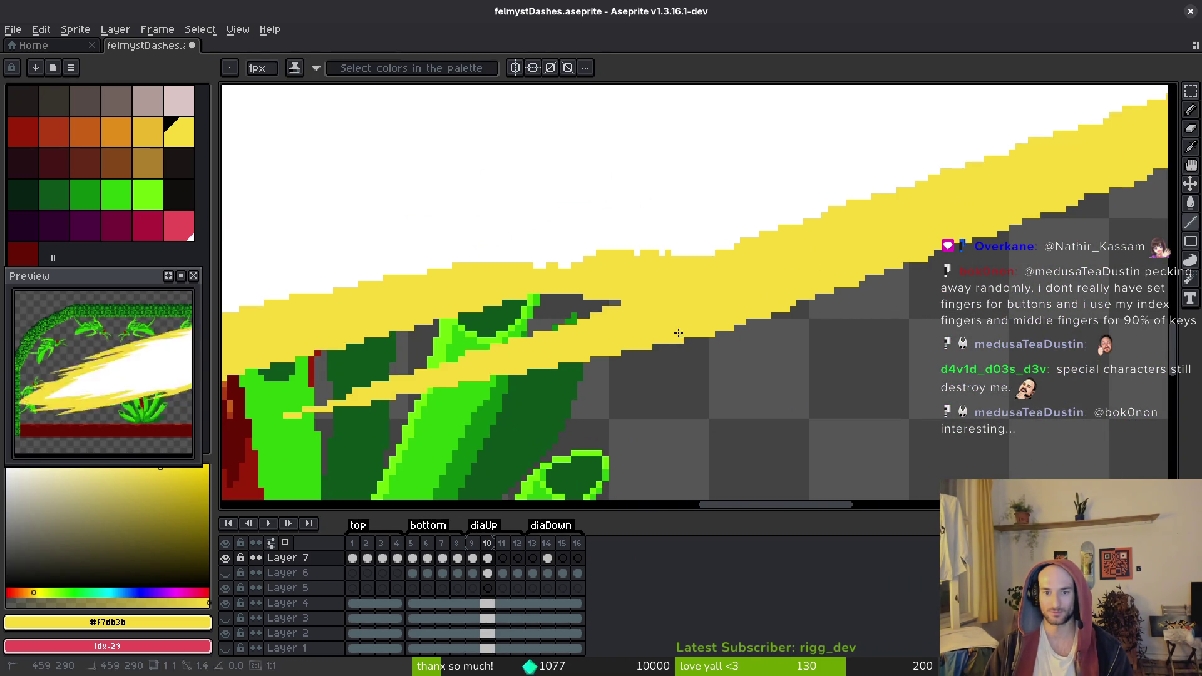
{"action": "scroll", "coordinate": [697, 324], "scroll_direction": "down", "scroll_amount": 3}
{"action": "scroll", "coordinate": [772, 348], "scroll_direction": "down", "scroll_amount": 2}
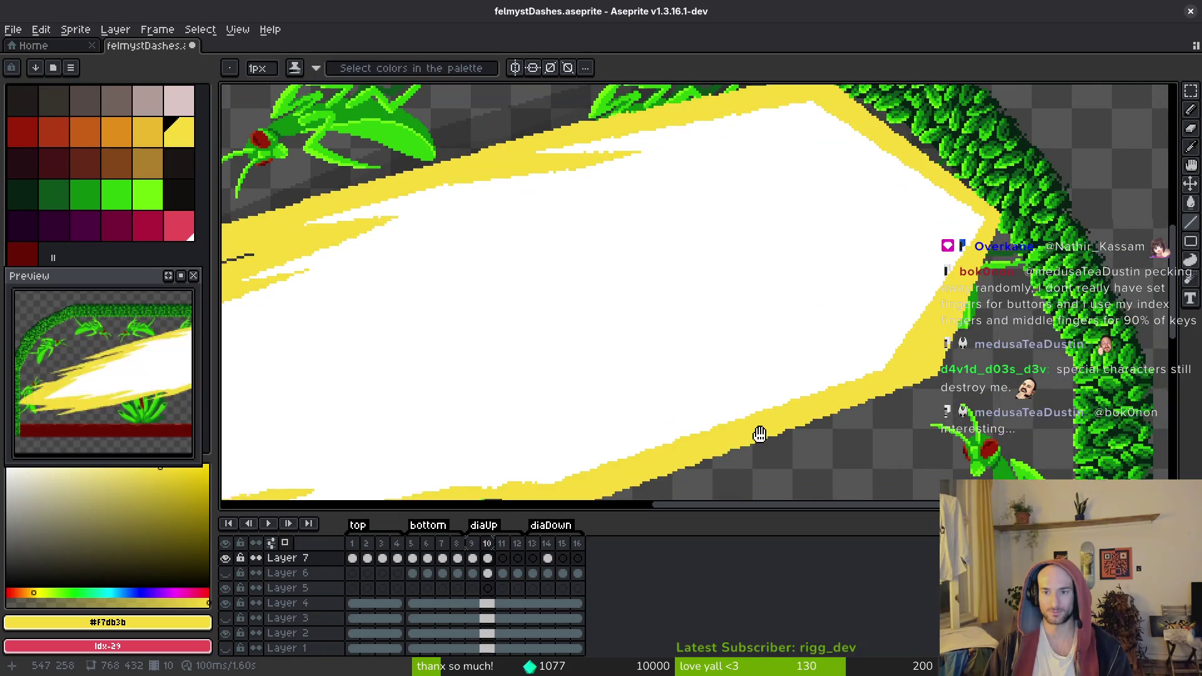
{"action": "scroll", "coordinate": [813, 317], "scroll_direction": "up", "scroll_amount": 3}
{"action": "mouse_move", "coordinate": [928, 295]}
{"action": "left_mouse_down"}
{"action": "mouse_move", "coordinate": [867, 290]}
{"action": "mouse_move", "coordinate": [883, 312]}
{"action": "left_mouse_up"}
{"action": "key", "text": "ctrl+s"}
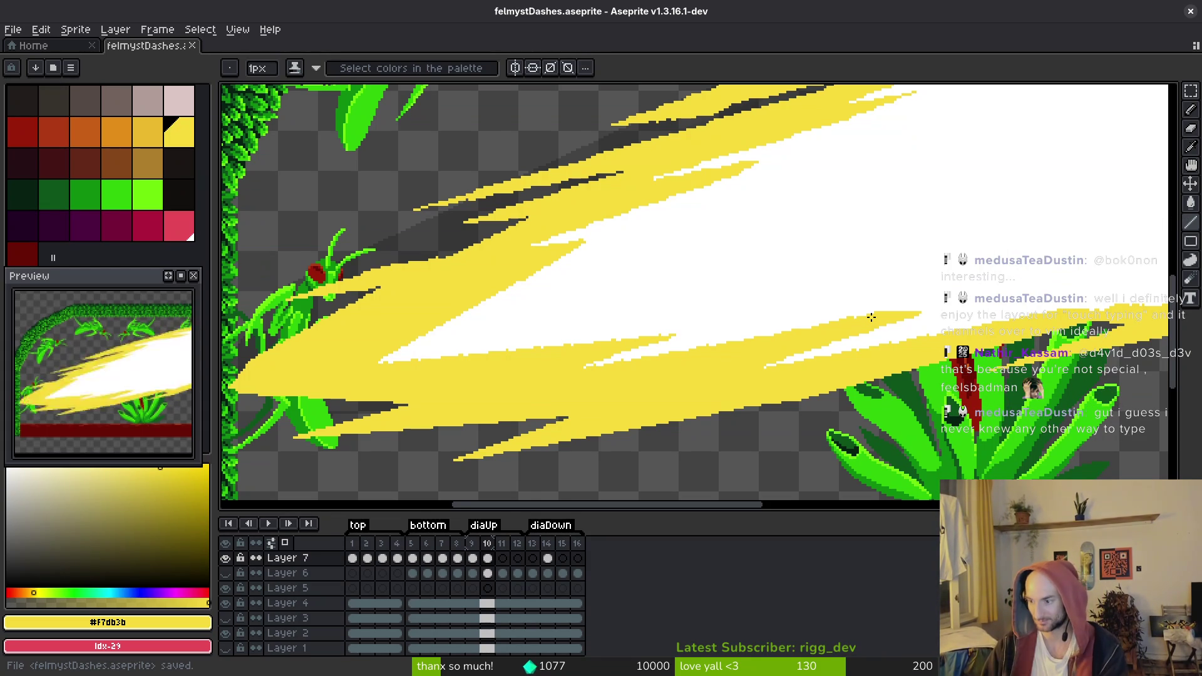
Erase stray yellow pixels along the dark diagonal band and save
{"action": "scroll", "coordinate": [904, 309], "scroll_direction": "down", "scroll_amount": 3}
{"action": "scroll", "coordinate": [894, 298], "scroll_direction": "up", "scroll_amount": 4}
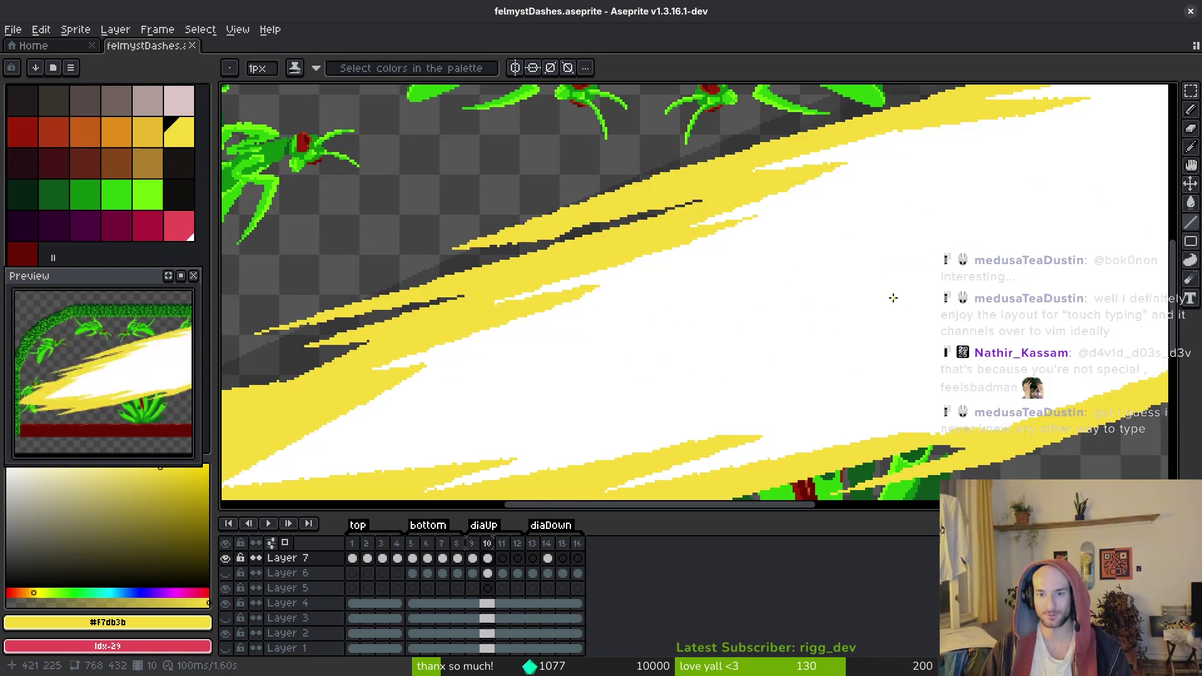
{"action": "scroll", "coordinate": [689, 251], "scroll_direction": "up", "scroll_amount": 2}
{"action": "key", "text": "e"}
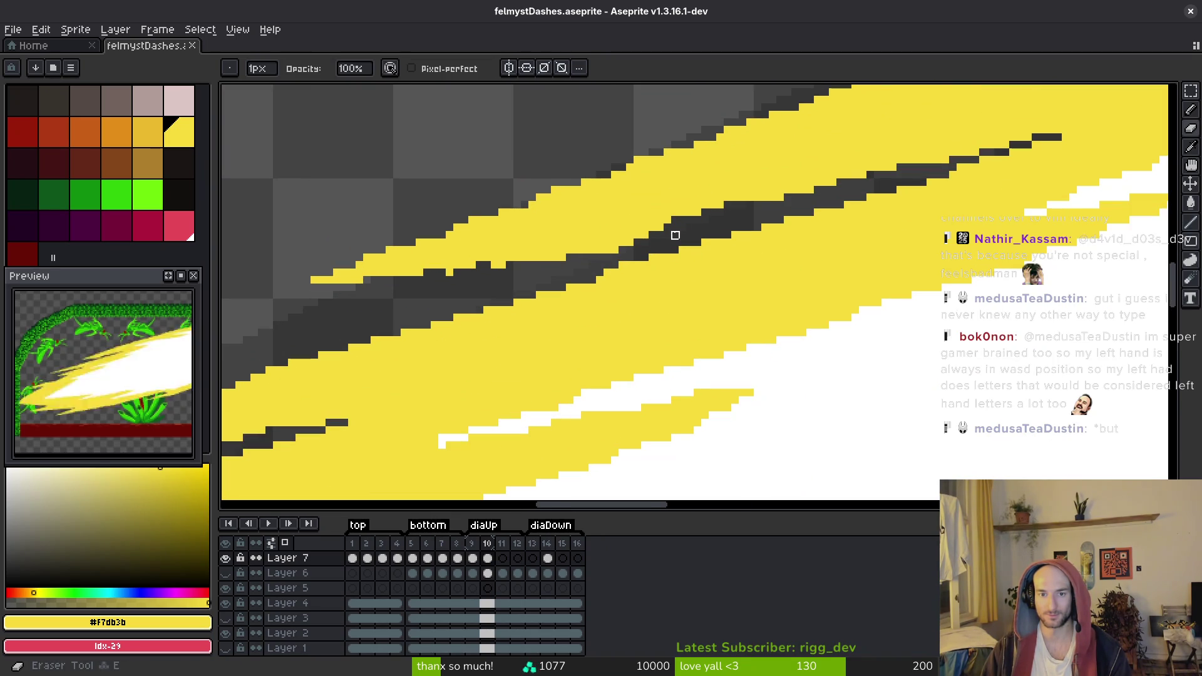
{"action": "left_click_drag", "start_coordinate": [643, 243], "coordinate": [449, 279]}
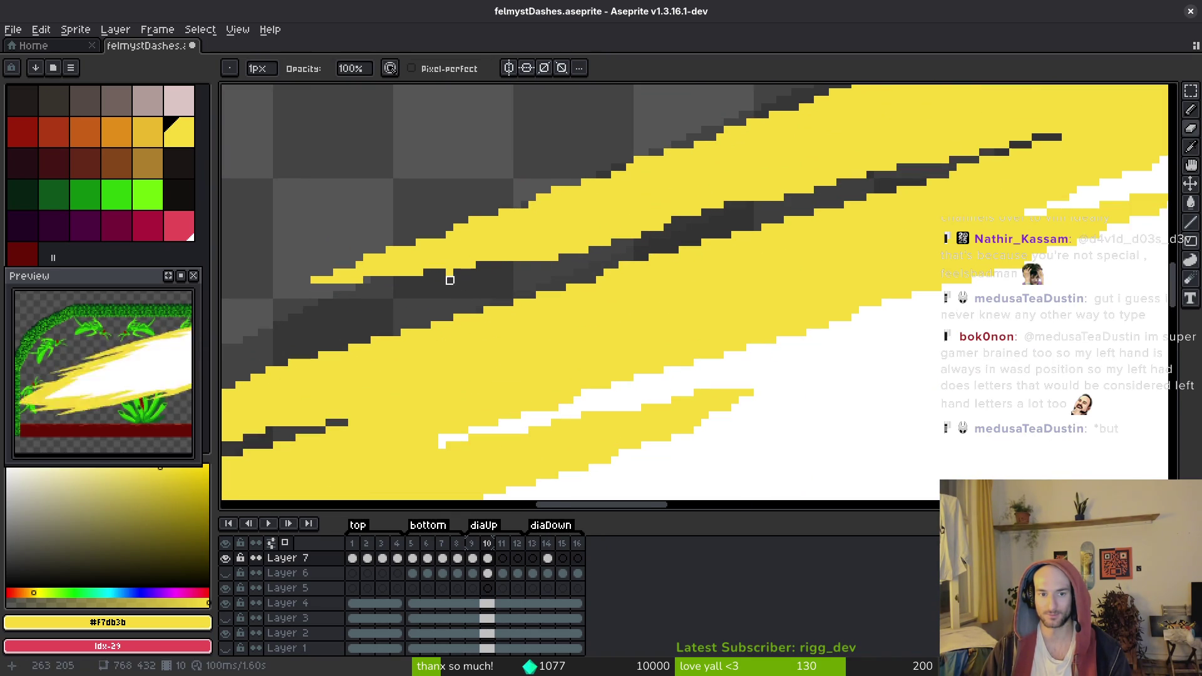
{"action": "mouse_move", "coordinate": [592, 250]}
{"action": "left_mouse_down"}
{"action": "mouse_move", "coordinate": [537, 261]}
{"action": "mouse_move", "coordinate": [593, 257]}
{"action": "left_mouse_up"}
{"action": "key", "text": "ctrl+s"}
Recolour pixels along the yellow-and-dark edge with shading-ink pencil, then save
{"action": "scroll", "coordinate": [539, 217], "scroll_direction": "down", "scroll_amount": 1}
{"action": "key", "text": "b"}
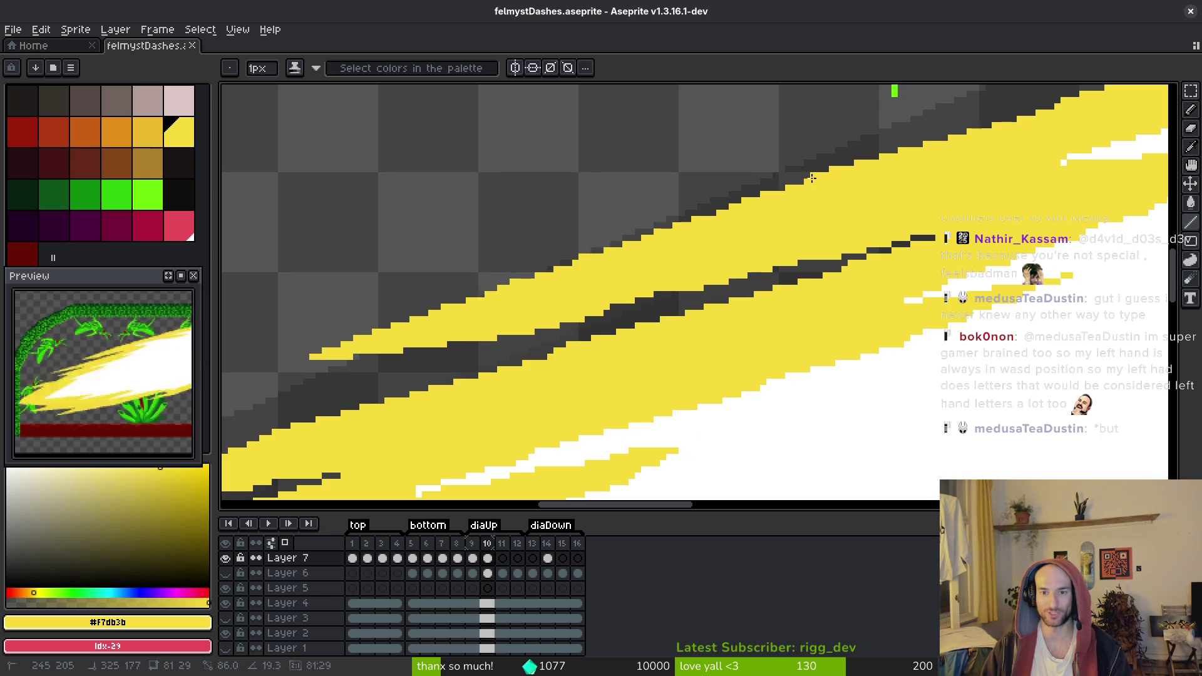
{"action": "left_click", "coordinate": [612, 322]}
{"action": "key", "text": "b"}
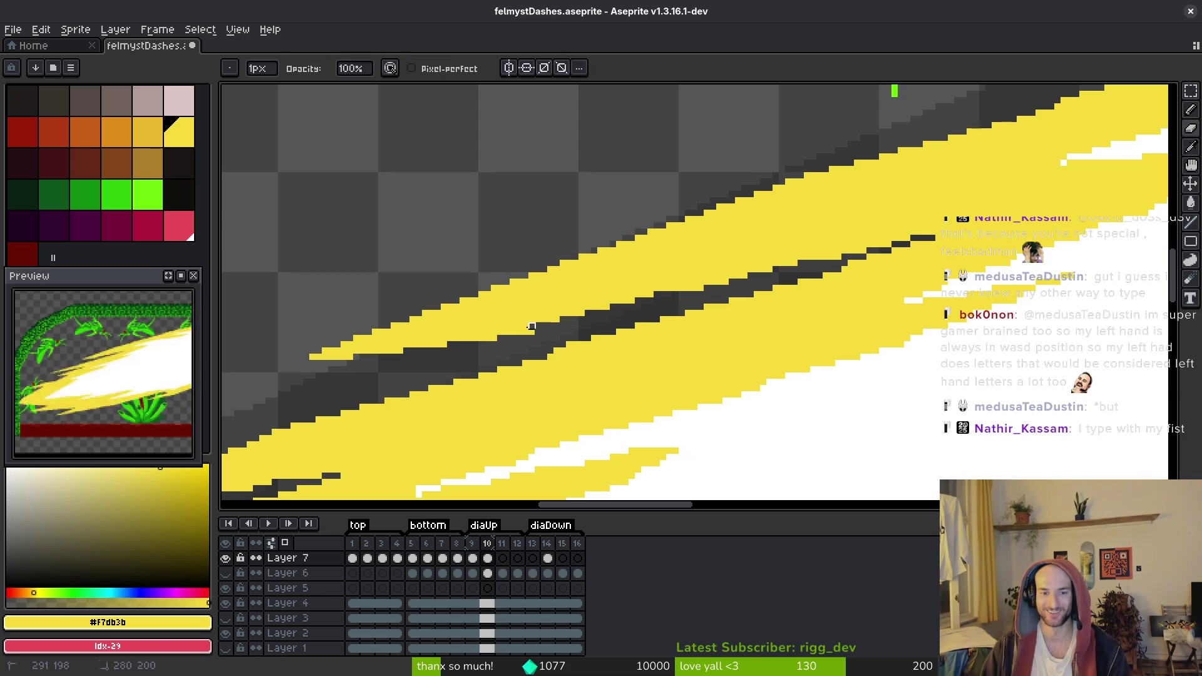
{"action": "key", "text": "d"}
{"action": "left_click_drag", "start_coordinate": [520, 335], "coordinate": [291, 361]}
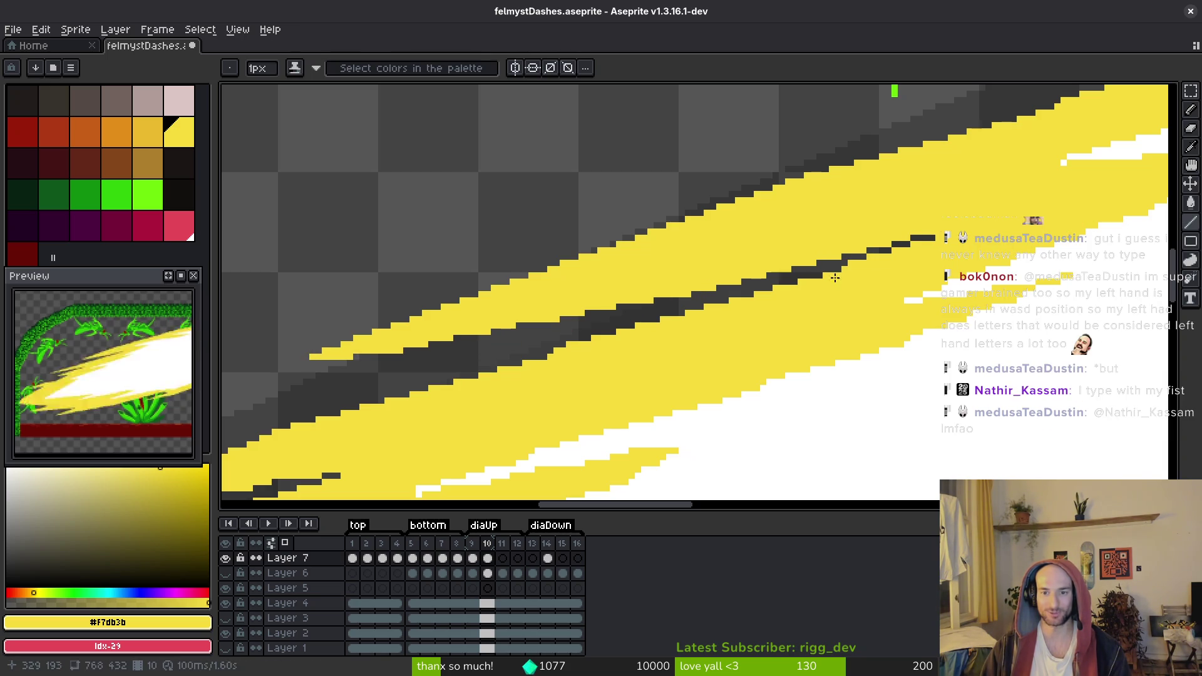
{"action": "key", "text": "e"}
{"action": "key", "text": "b"}
{"action": "key", "text": "e"}
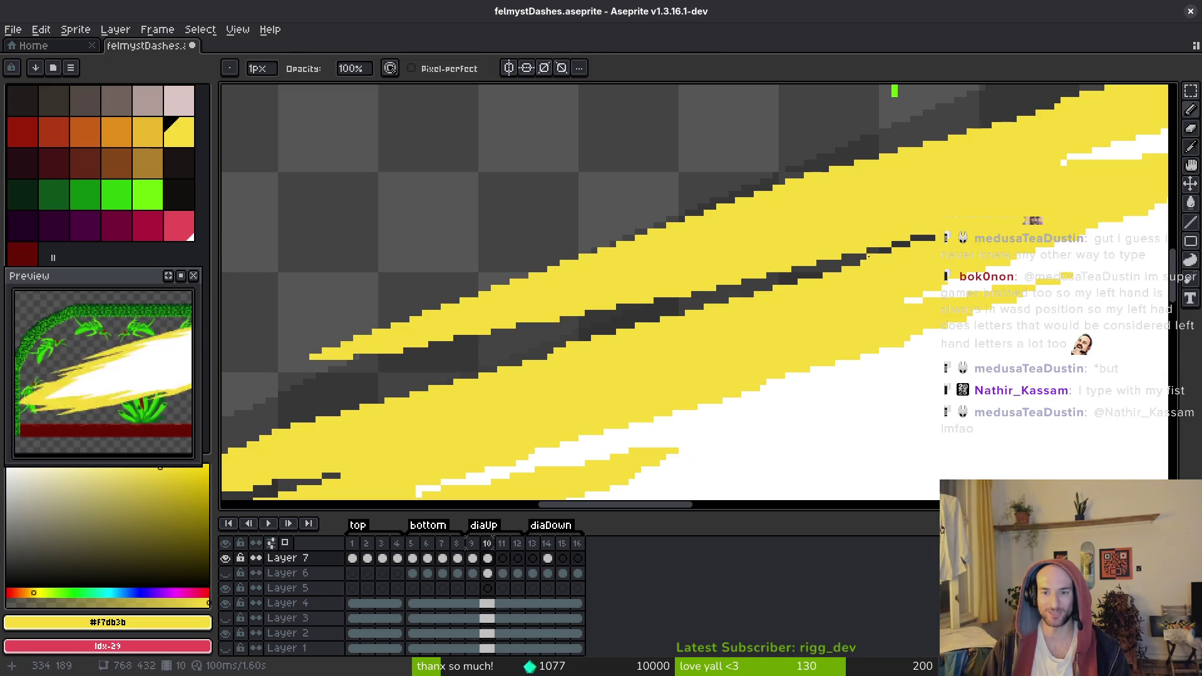
{"action": "key", "text": "ctrl+s"}
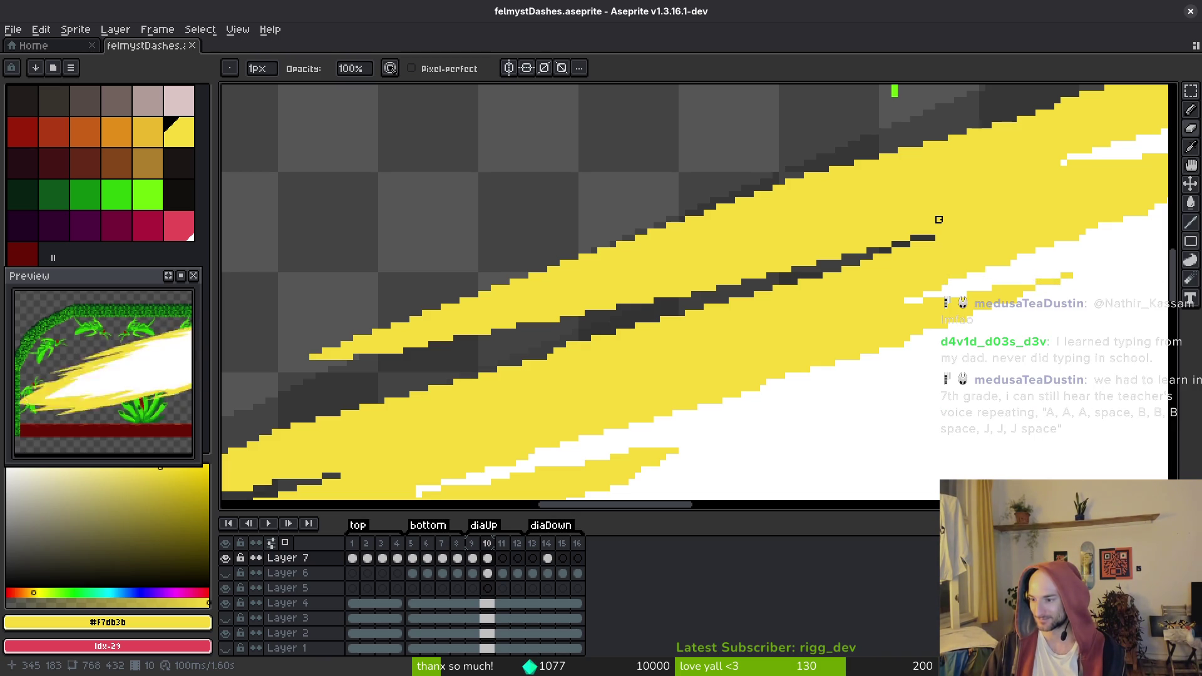
{"action": "scroll", "coordinate": [872, 376], "scroll_direction": "down", "scroll_amount": 3}
{"action": "scroll", "coordinate": [872, 376], "scroll_direction": "left", "scroll_amount": 3}
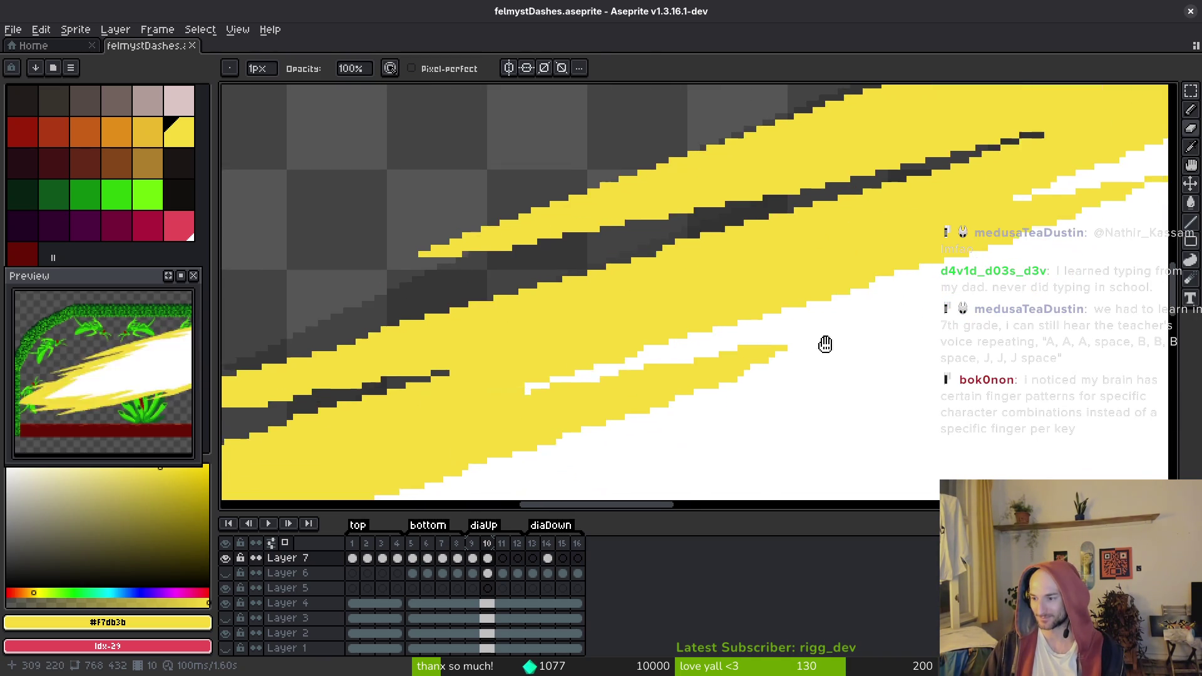
Pick white and paint a short white line inside the dash
{"action": "scroll", "coordinate": [878, 335], "scroll_direction": "left", "scroll_amount": 3}
{"action": "scroll", "coordinate": [878, 336], "scroll_direction": "down", "scroll_amount": 1}
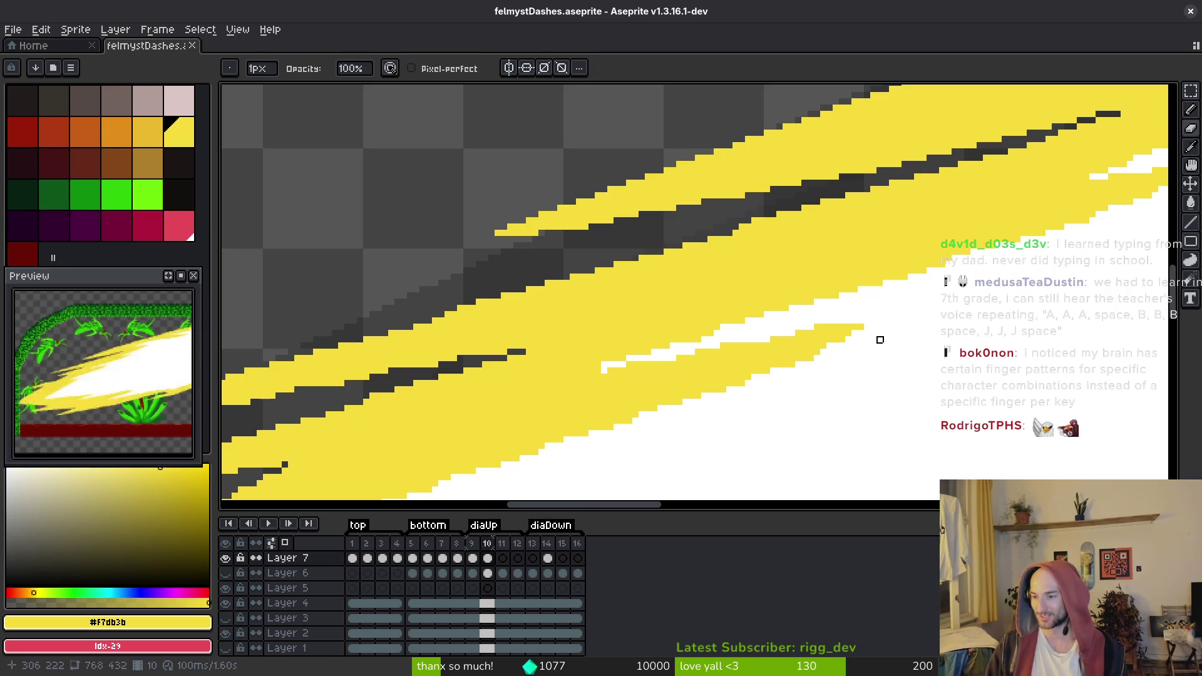
{"action": "left_click", "coordinate": [862, 322], "text": "alt"}
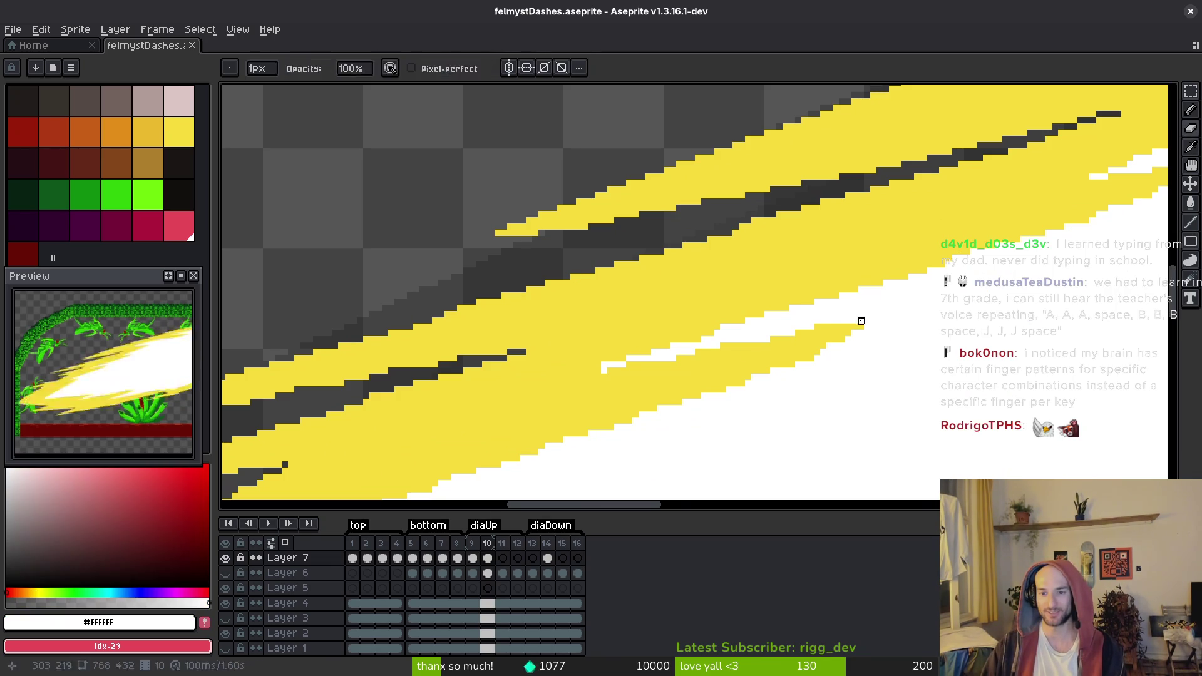
{"action": "left_click", "coordinate": [573, 374], "text": "shift"}
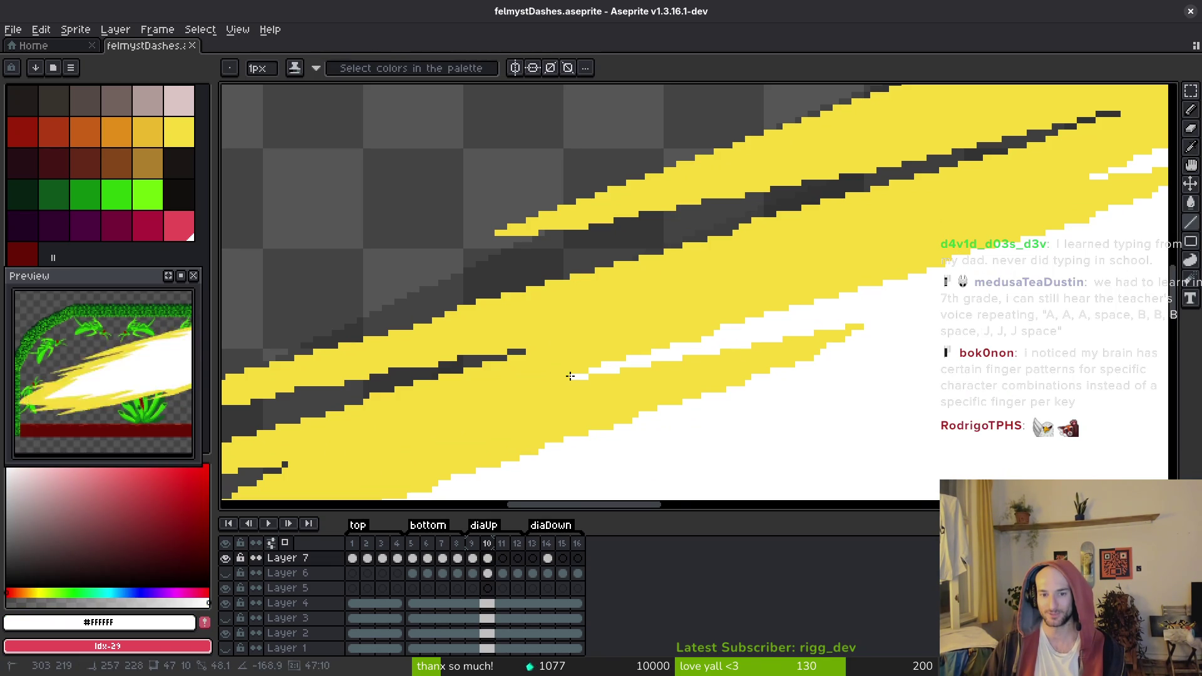
Add more white highlight lines along the yellow edges of the streaks, then save
{"action": "scroll", "coordinate": [857, 362], "scroll_direction": "down", "scroll_amount": 3}
{"action": "scroll", "coordinate": [857, 362], "scroll_direction": "left", "scroll_amount": 3}
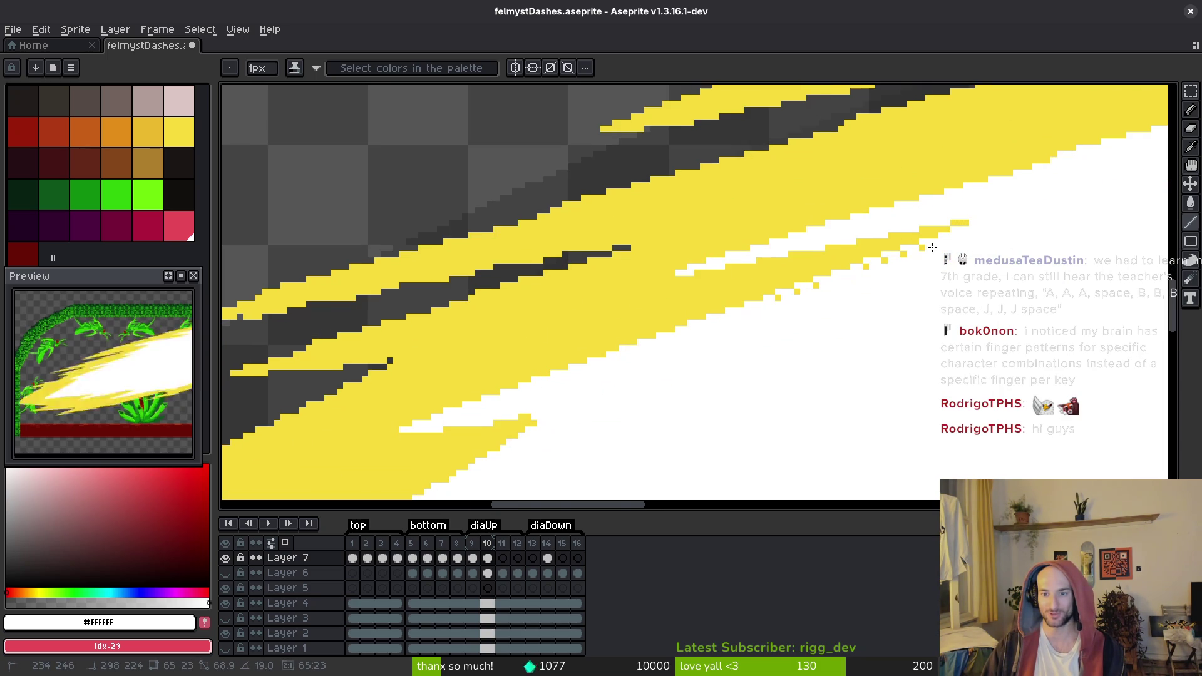
{"action": "mouse_move", "coordinate": [895, 280]}
{"action": "left_mouse_down"}
{"action": "mouse_move", "coordinate": [581, 438]}
{"action": "mouse_move", "coordinate": [699, 291]}
{"action": "left_mouse_up"}
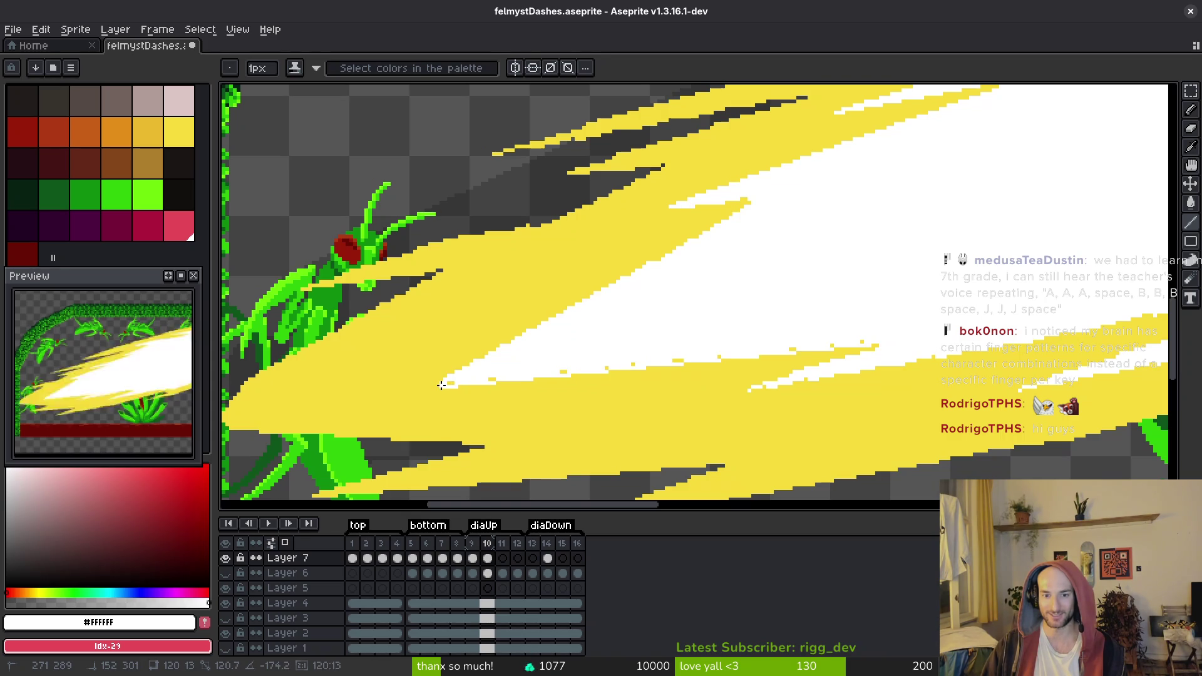
{"action": "scroll", "coordinate": [442, 385], "scroll_direction": "up", "scroll_amount": 3}
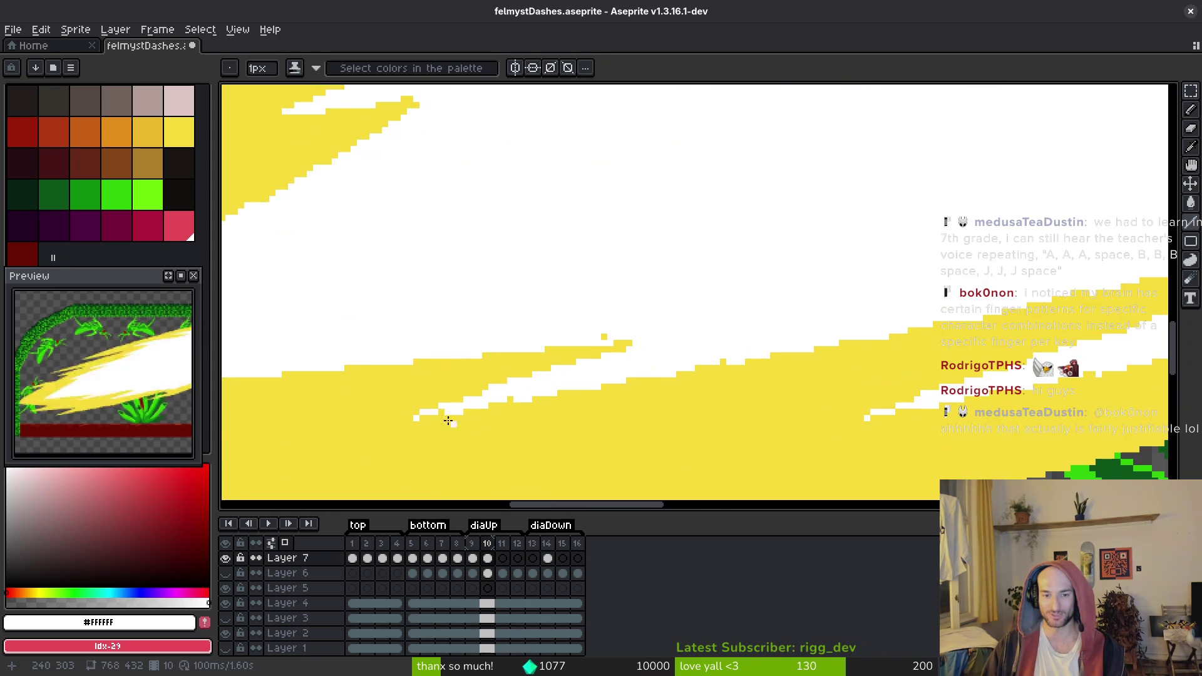
{"action": "left_click", "coordinate": [398, 416], "text": "shift"}
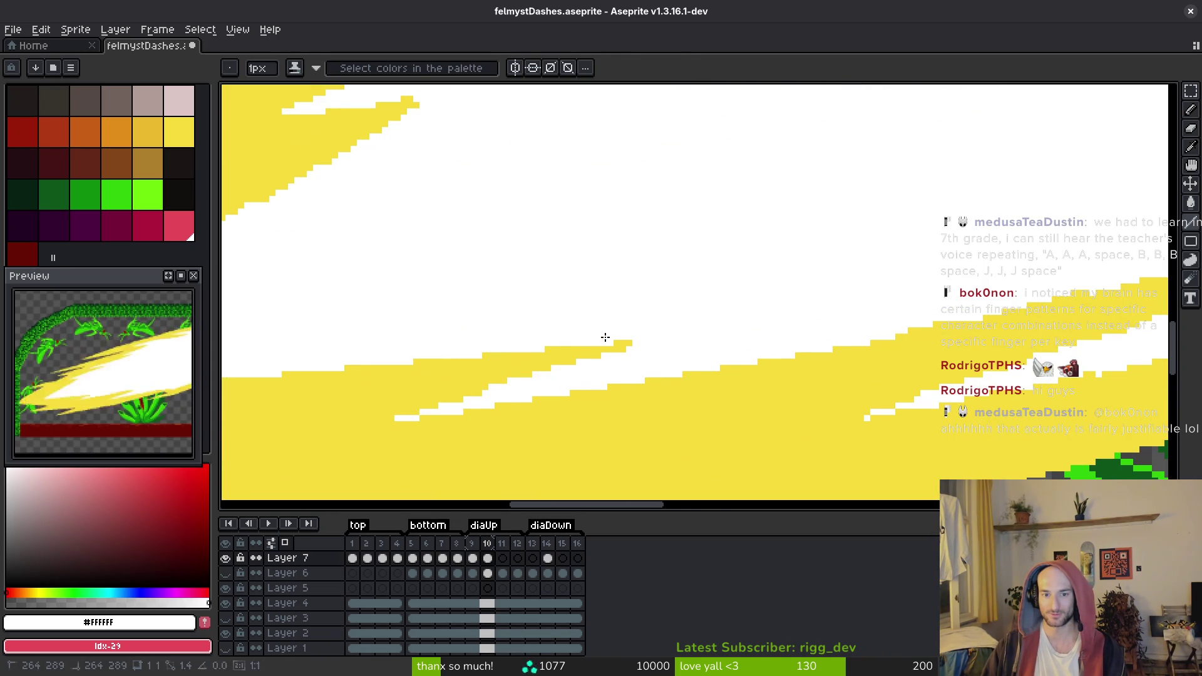
{"action": "scroll", "coordinate": [698, 353], "scroll_direction": "right", "scroll_amount": 2}
{"action": "scroll", "coordinate": [869, 360], "scroll_direction": "right", "scroll_amount": 2}
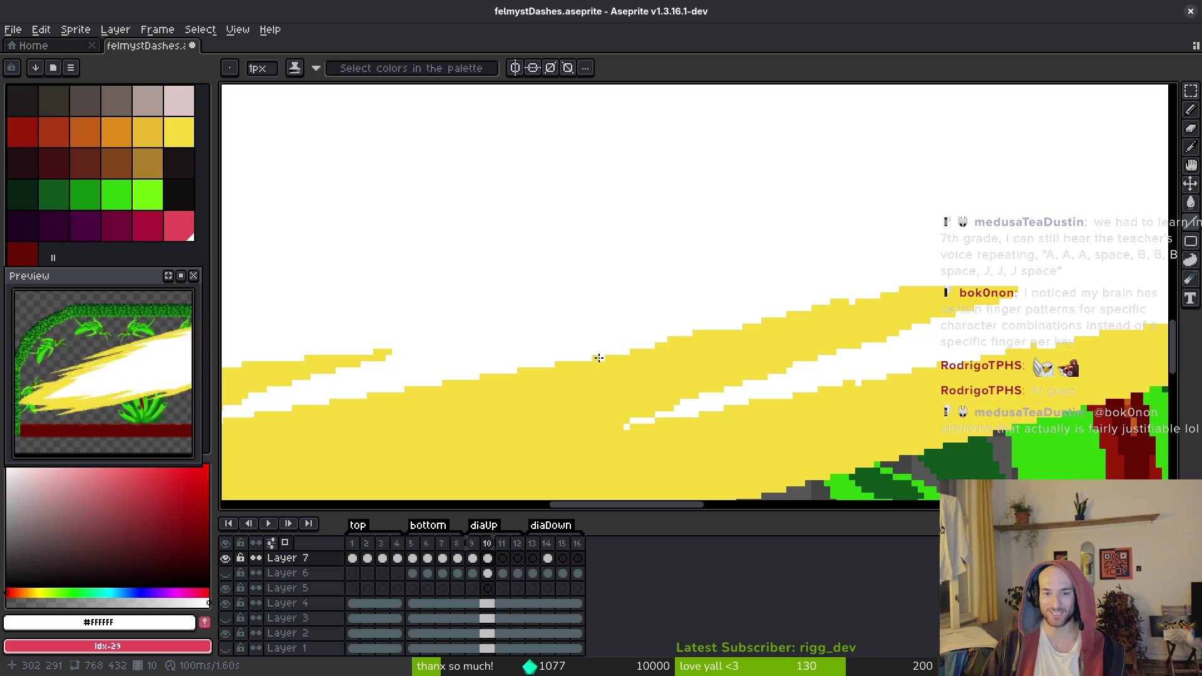
{"action": "left_click", "coordinate": [829, 299], "text": "shift"}
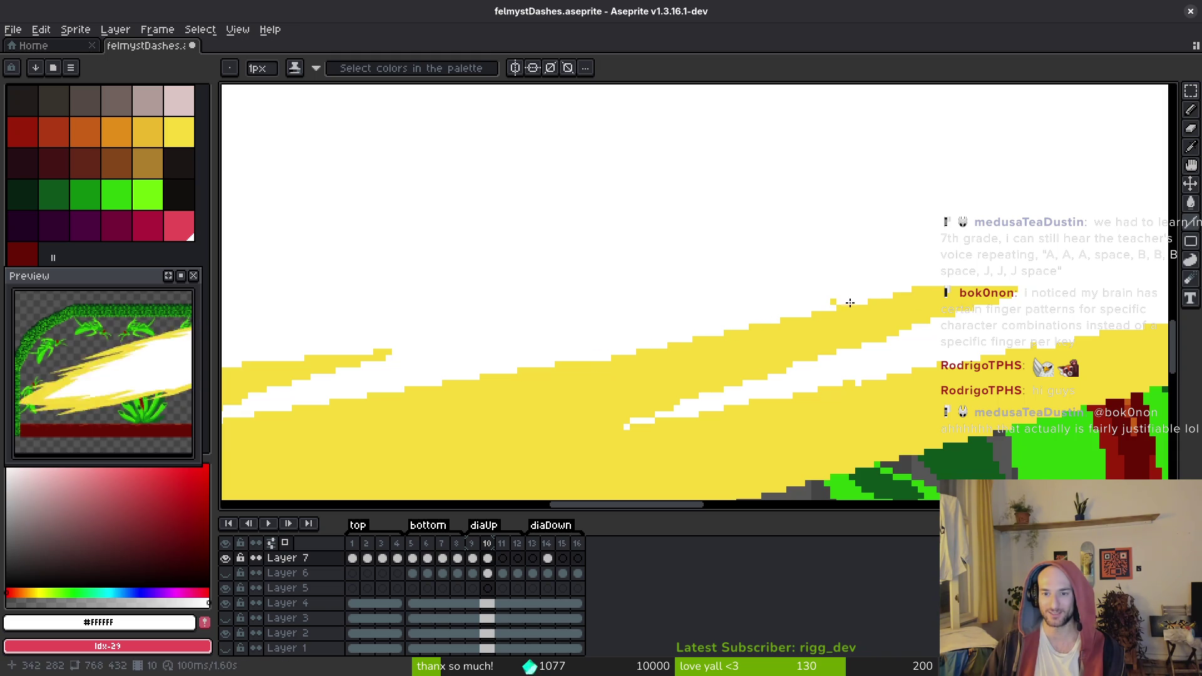
{"action": "scroll", "coordinate": [907, 343], "scroll_direction": "right", "scroll_amount": 3}
{"action": "left_click", "coordinate": [408, 387]}
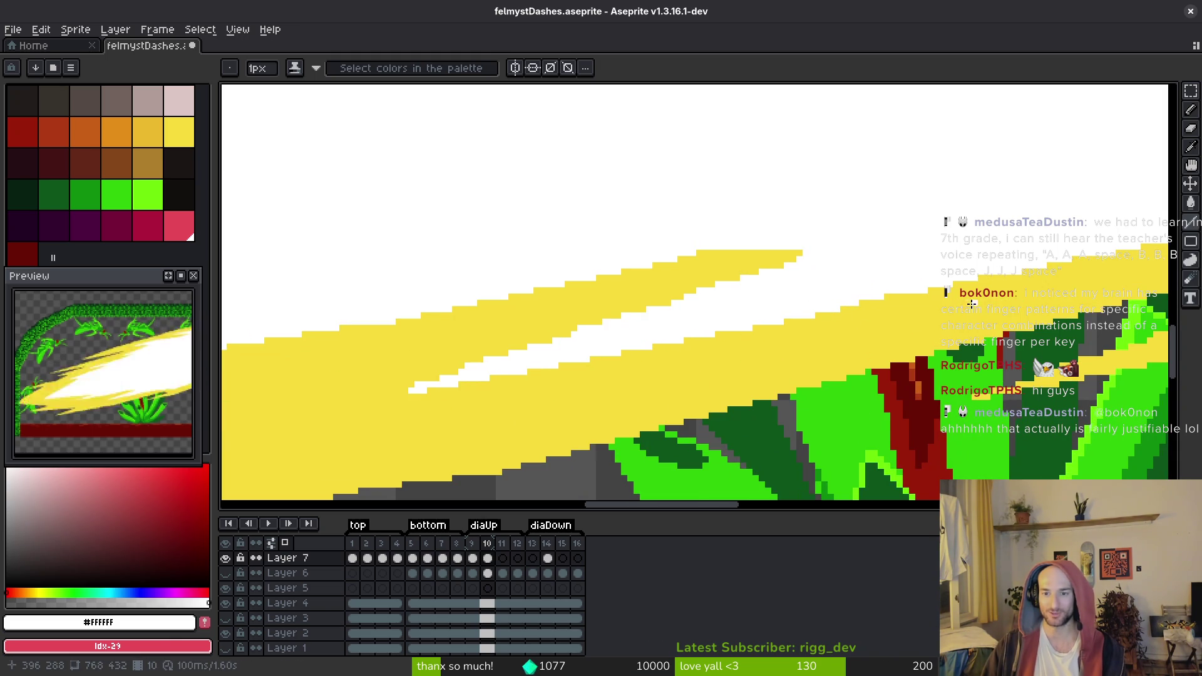
{"action": "key", "text": "ctrl+s"}
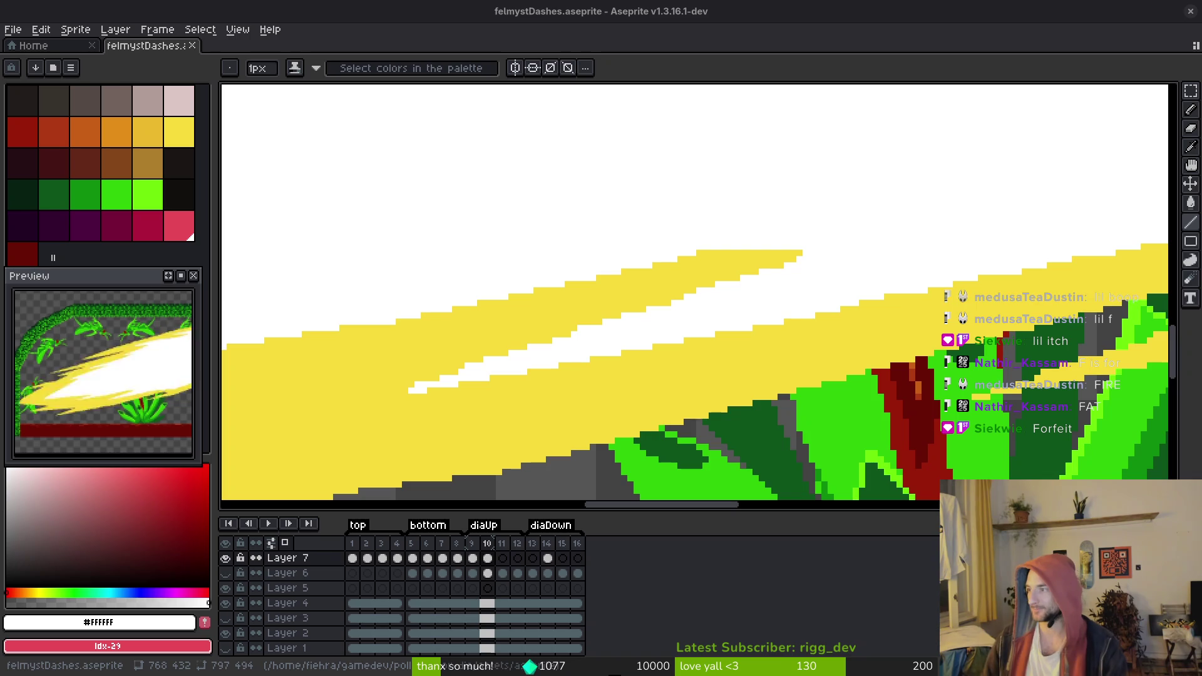
Scroll the canvas to review the frame 10 slash across the jungle arch
{"action": "scroll", "coordinate": [805, 349], "scroll_direction": "down", "scroll_amount": 4}
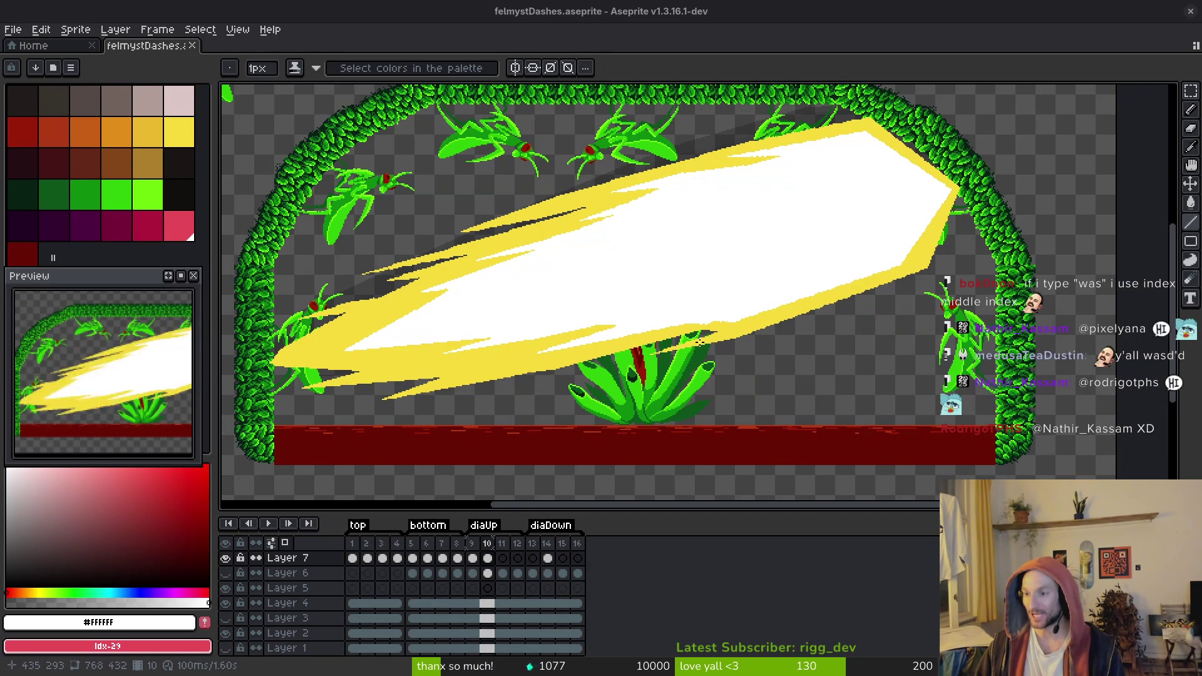
{"action": "scroll", "coordinate": [657, 263], "scroll_direction": "left", "scroll_amount": 1}
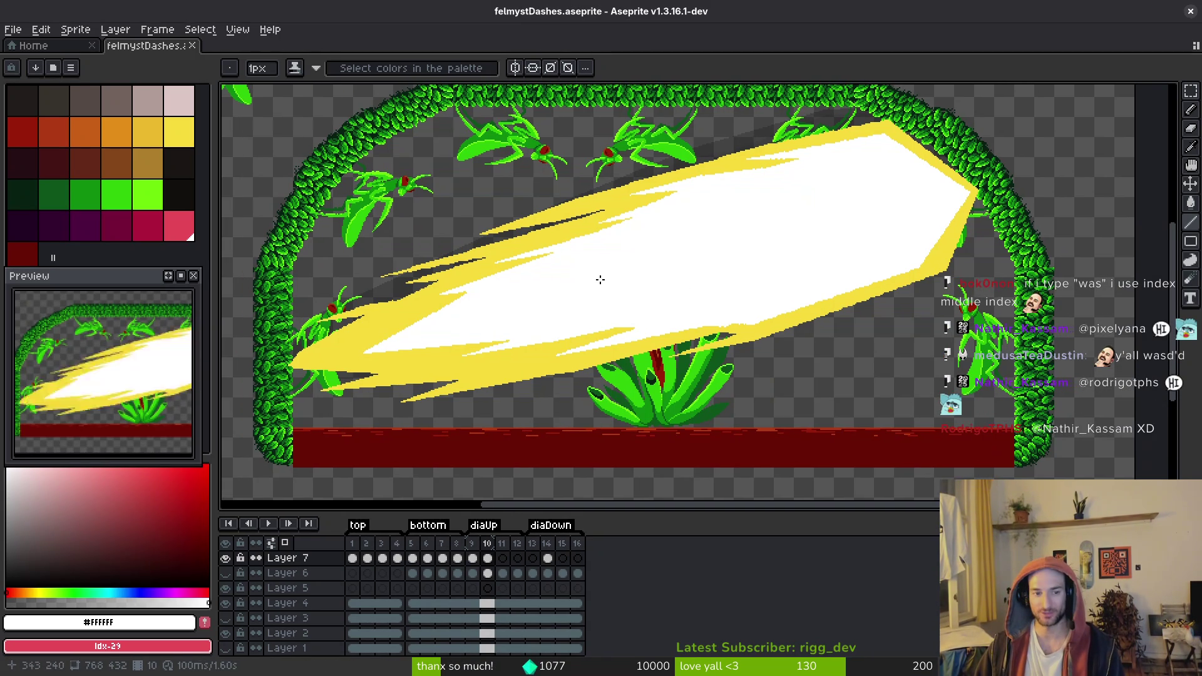
Flip between frames 9 and 10 to compare the black beam, ending on frame 9
{"action": "key", "text": "i"}
{"action": "key", "text": "comma"}
{"action": "key", "text": "period"}
{"action": "key", "text": "comma"}
{"action": "key", "text": "period"}
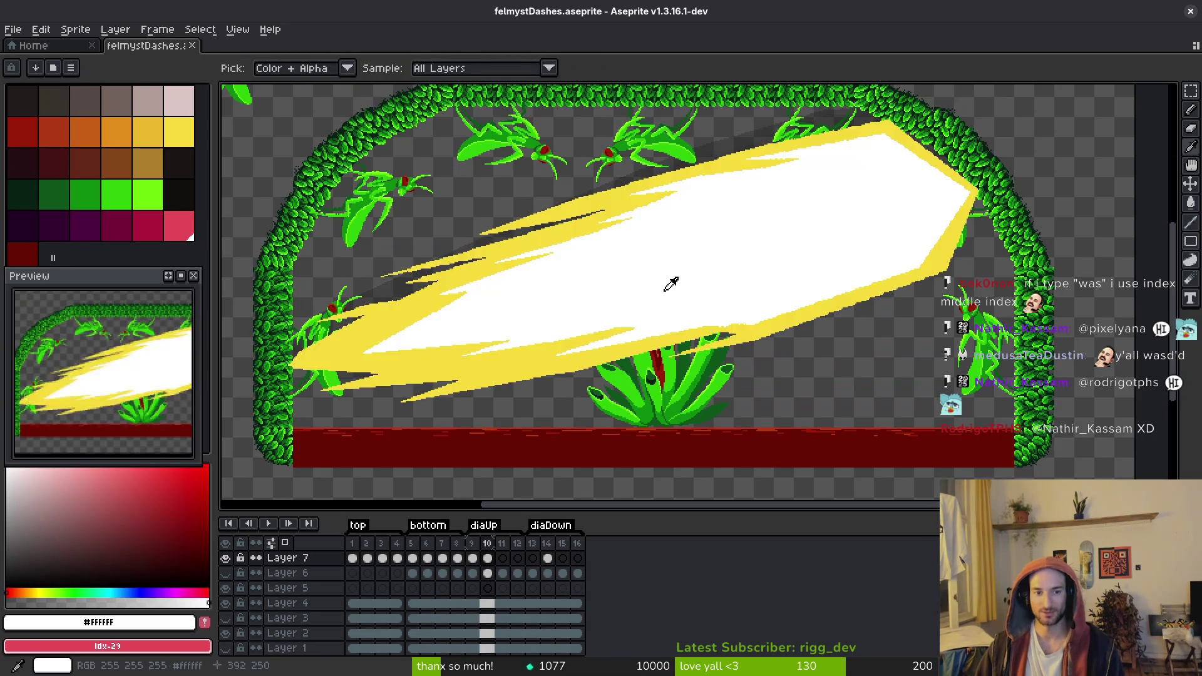
{"action": "key", "text": "period"}
{"action": "key", "text": "comma"}
{"action": "key", "text": "comma"}
{"action": "key", "text": "period"}
{"action": "key", "text": "comma"}
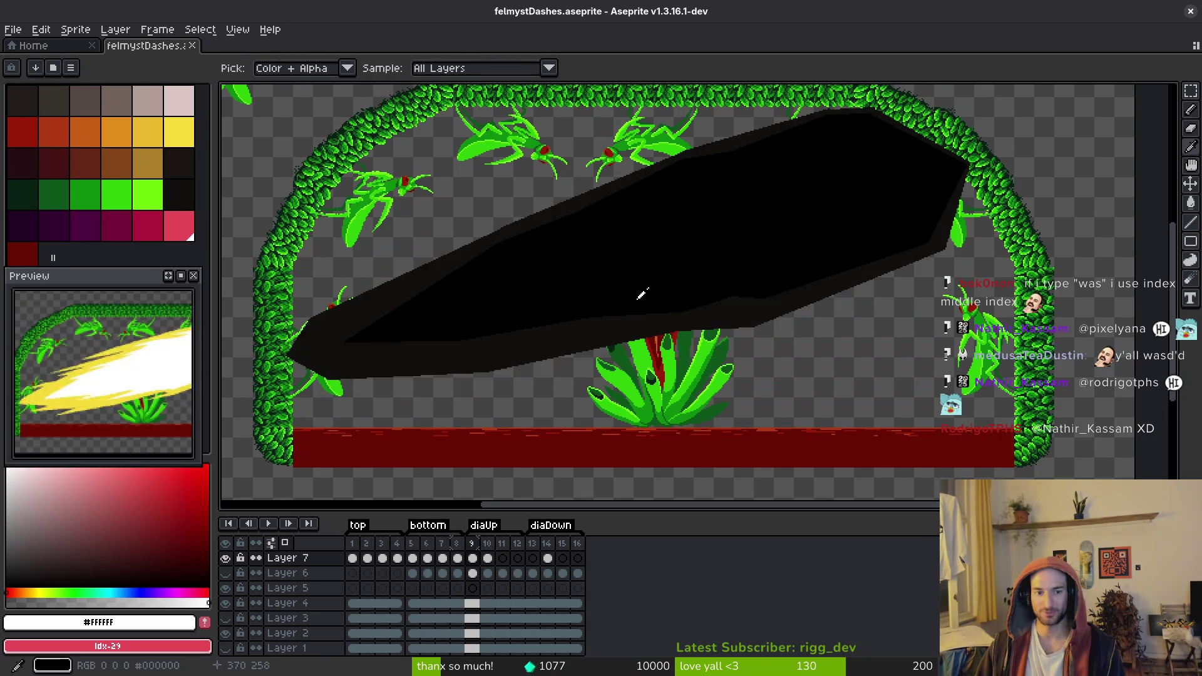
{"action": "key", "text": "period"}
{"action": "left_click_drag", "start_coordinate": [647, 276], "coordinate": [688, 292]}
{"action": "key", "text": "comma"}
Lasso the black beam on frame 9 and shift it slightly, nudging it one pixel up-left
{"action": "key", "text": "q"}
{"action": "mouse_move", "coordinate": [936, 122]}
{"action": "left_mouse_down"}
{"action": "mouse_move", "coordinate": [282, 329]}
{"action": "mouse_move", "coordinate": [1005, 273]}
{"action": "mouse_move", "coordinate": [933, 122]}
{"action": "left_mouse_up"}
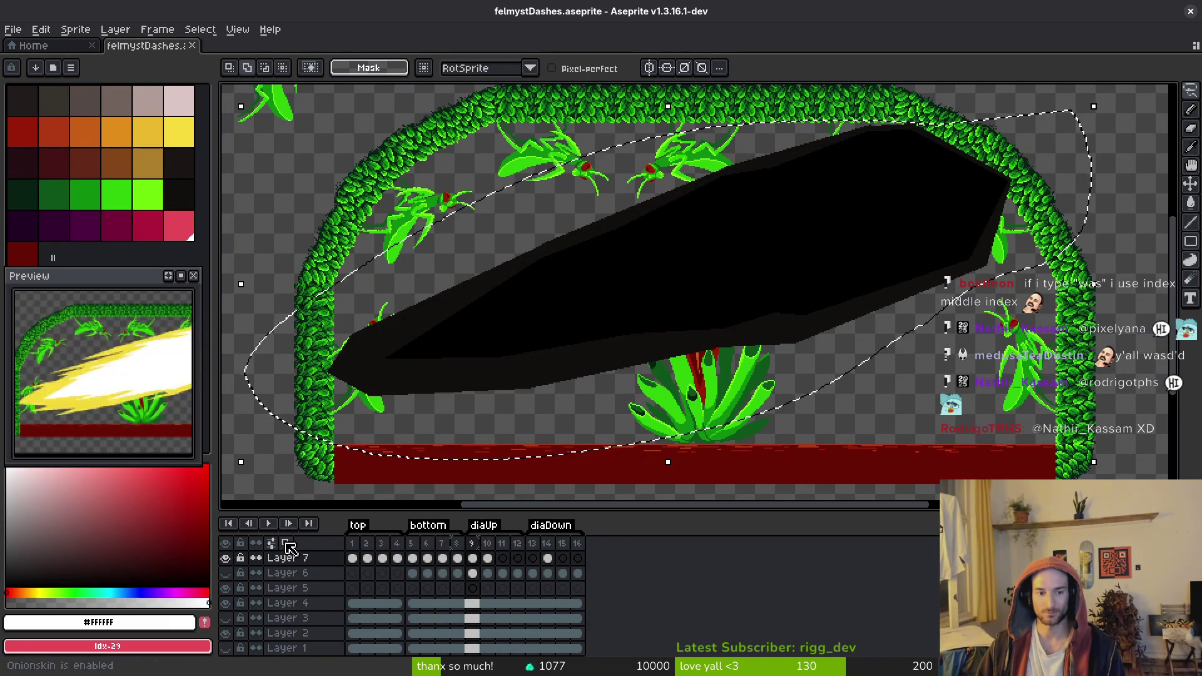
{"action": "mouse_move", "coordinate": [735, 290]}
{"action": "left_mouse_down"}
{"action": "mouse_move", "coordinate": [665, 411]}
{"action": "mouse_move", "coordinate": [772, 276]}
{"action": "left_mouse_up"}
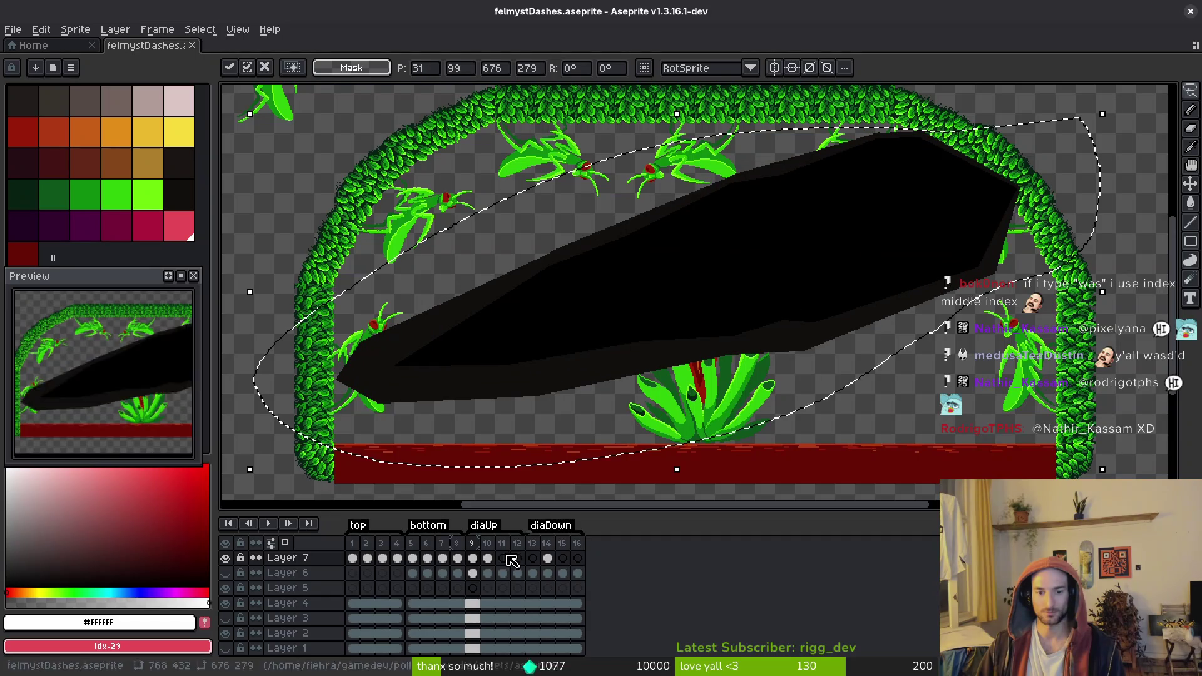
{"action": "mouse_move", "coordinate": [713, 309]}
{"action": "left_mouse_down"}
{"action": "mouse_move", "coordinate": [593, 368]}
{"action": "mouse_move", "coordinate": [726, 308]}
{"action": "left_mouse_up"}
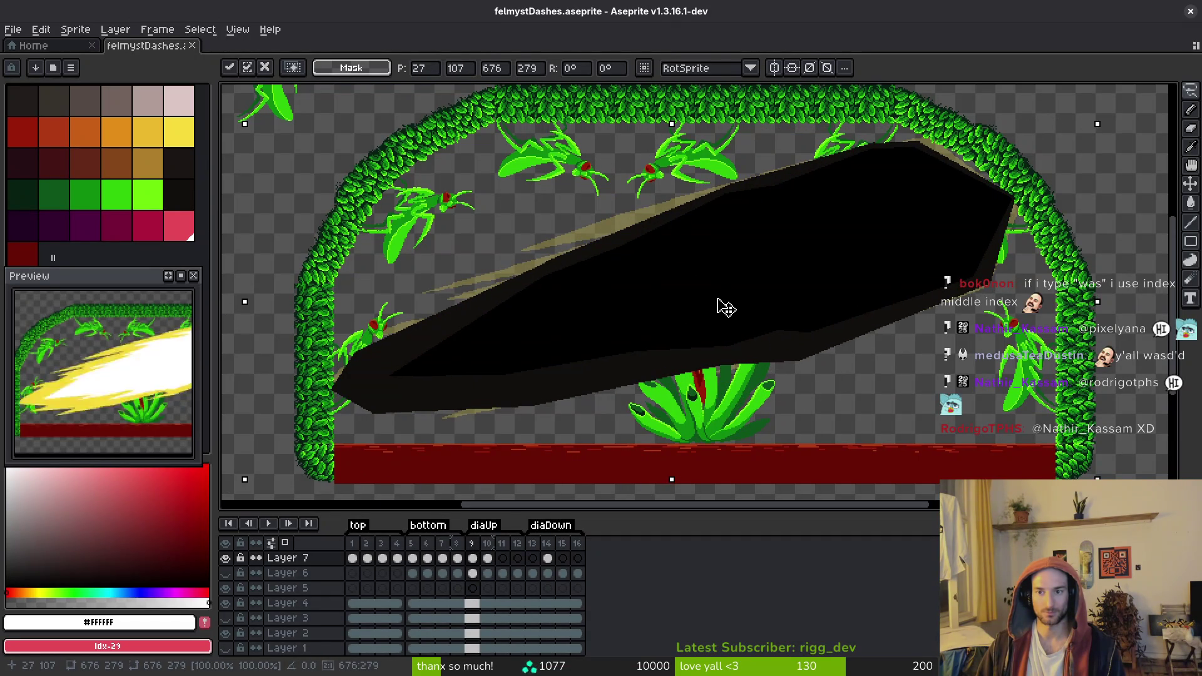
{"action": "key", "text": "Left"}
{"action": "key", "text": "Up"}
Tilt the beam by -0.7°, shift it slightly right, and apply the transform
{"action": "mouse_move", "coordinate": [1105, 122]}
{"action": "left_mouse_down"}
{"action": "mouse_move", "coordinate": [945, 276]}
{"action": "mouse_move", "coordinate": [1106, 115]}
{"action": "mouse_move", "coordinate": [1116, 129]}
{"action": "left_mouse_up"}
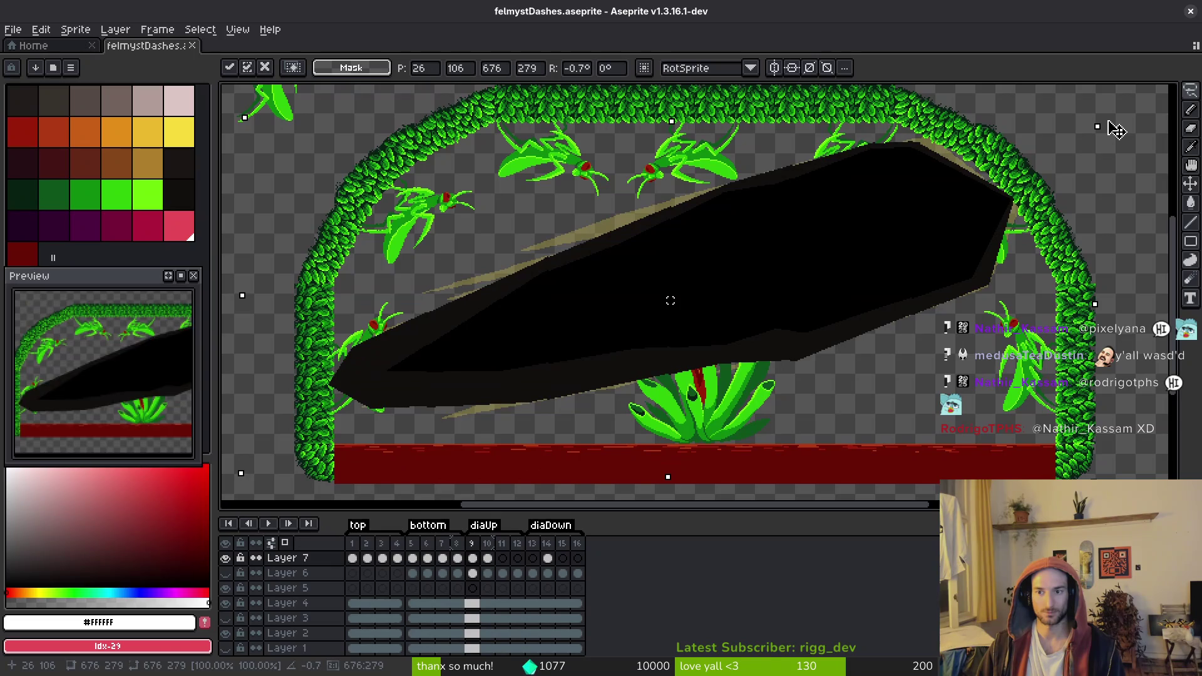
{"action": "left_click_drag", "start_coordinate": [795, 280], "coordinate": [789, 283]}
{"action": "key", "text": "Return"}
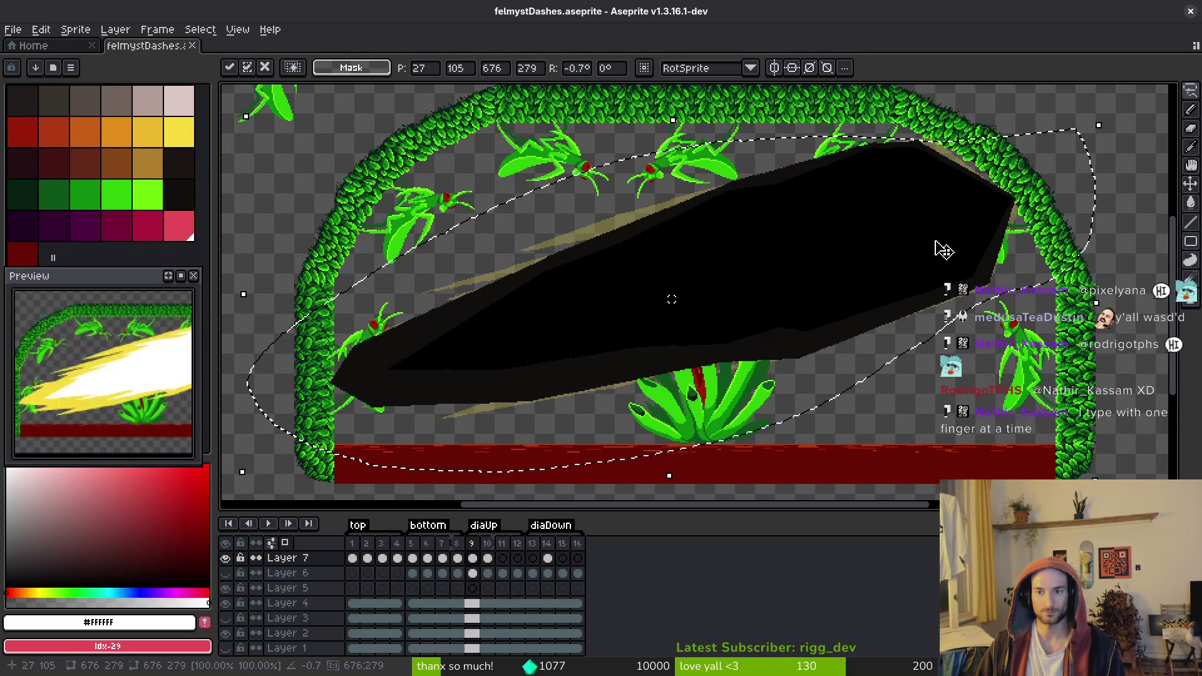
{"action": "scroll", "coordinate": [926, 250], "scroll_direction": "up", "scroll_amount": 3}
{"action": "scroll", "coordinate": [878, 290], "scroll_direction": "down", "scroll_amount": 1}
{"action": "scroll", "coordinate": [713, 195], "scroll_direction": "down", "scroll_amount": 1}
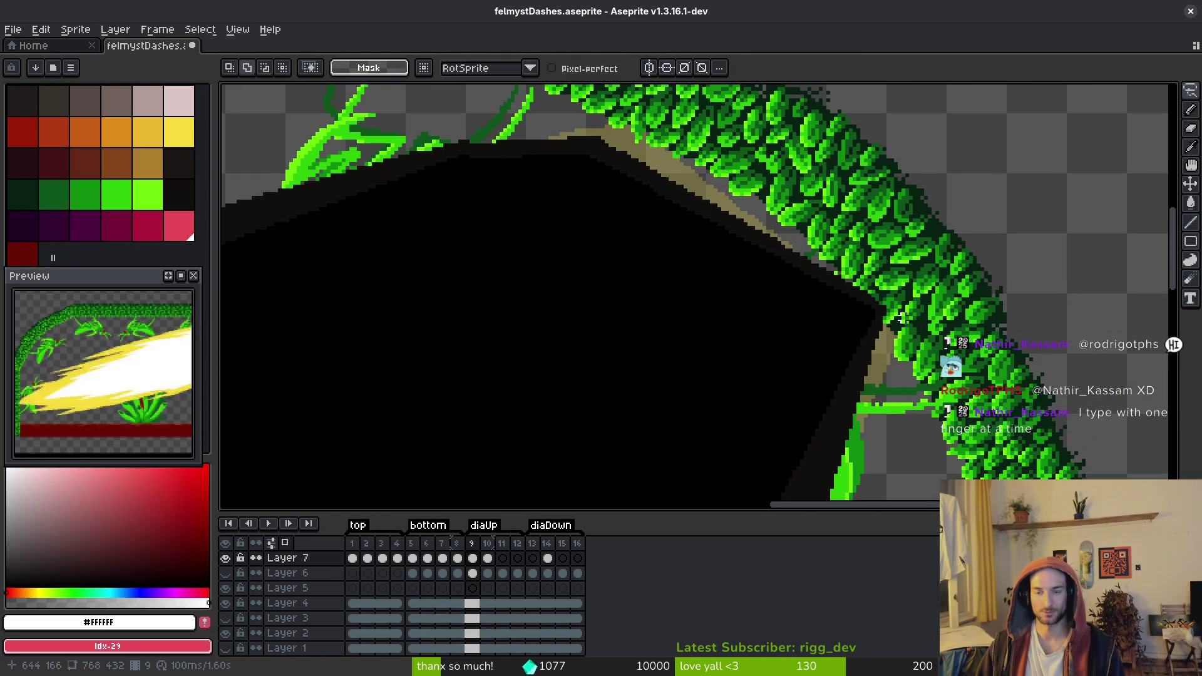
Pick the near-black colour and erase stray dark pixels along the slash's diagonal edge
{"action": "key", "text": "b"}
{"action": "scroll", "coordinate": [754, 234], "scroll_direction": "up", "scroll_amount": 2}
{"action": "key", "text": "plus"}
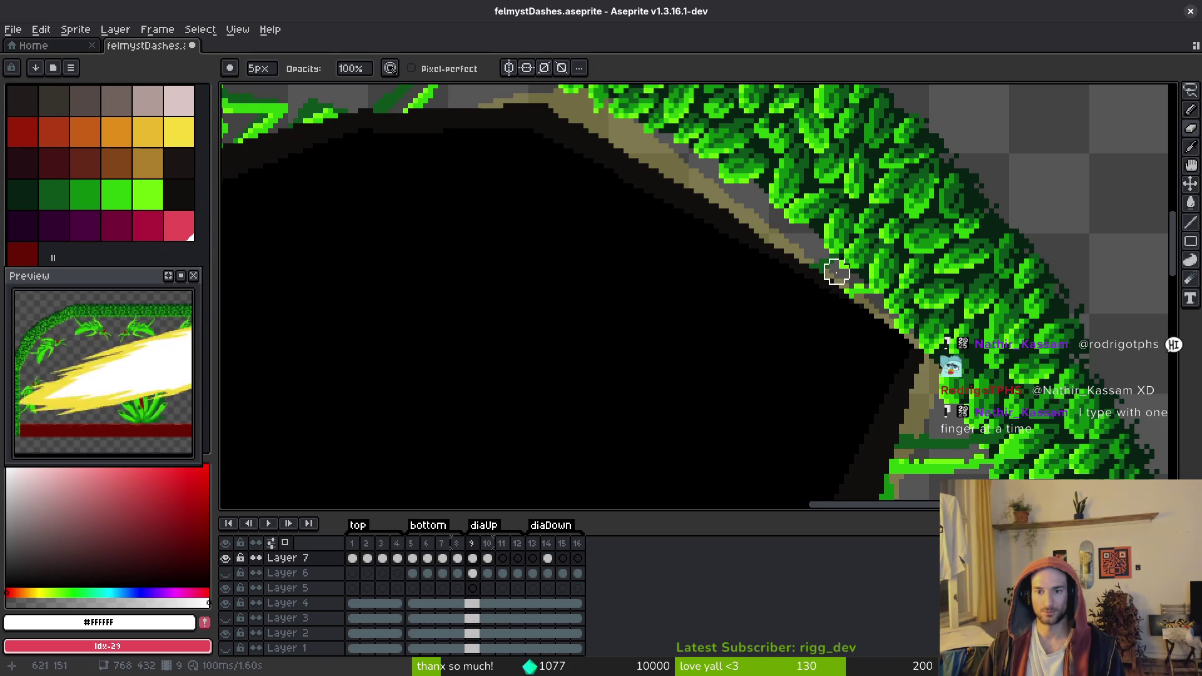
{"action": "left_click", "coordinate": [932, 380], "text": "alt"}
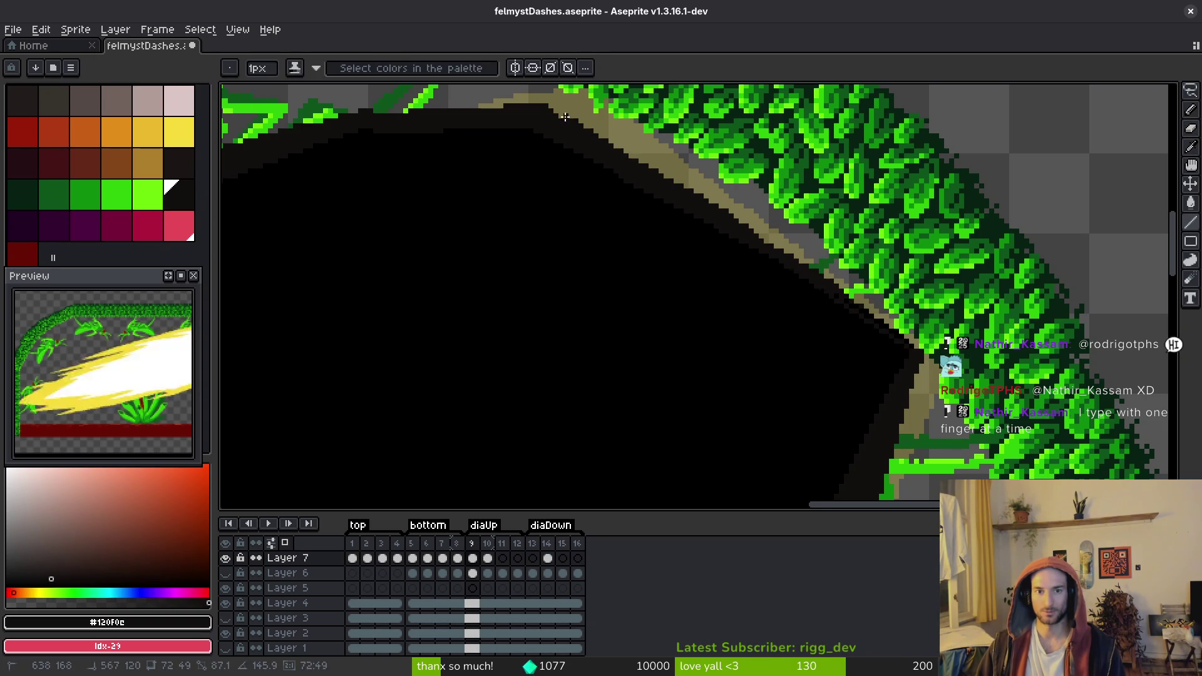
{"action": "key", "text": "e"}
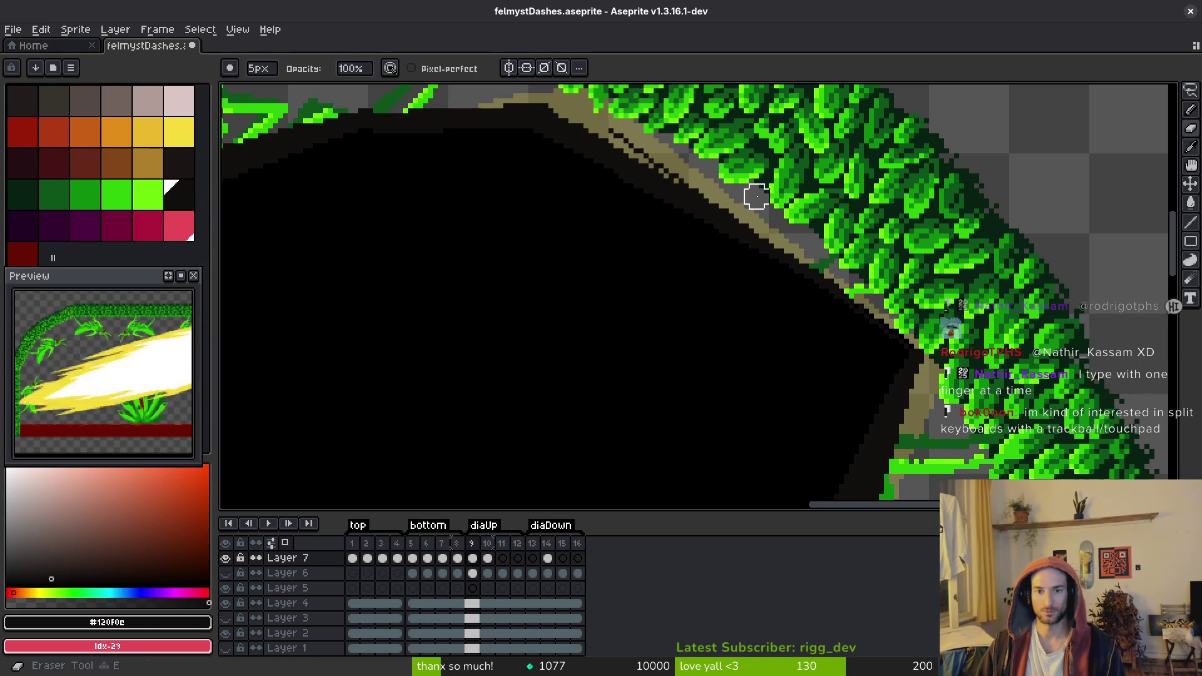
{"action": "mouse_move", "coordinate": [646, 162]}
{"action": "left_mouse_down"}
{"action": "mouse_move", "coordinate": [912, 336]}
{"action": "mouse_move", "coordinate": [660, 174]}
{"action": "mouse_move", "coordinate": [701, 231]}
{"action": "mouse_move", "coordinate": [928, 376]}
{"action": "mouse_move", "coordinate": [574, 105]}
{"action": "mouse_move", "coordinate": [551, 109]}
{"action": "left_mouse_up"}
Draw a 1px pure-black line along the grey band of the slash edge
{"action": "key", "text": "b"}
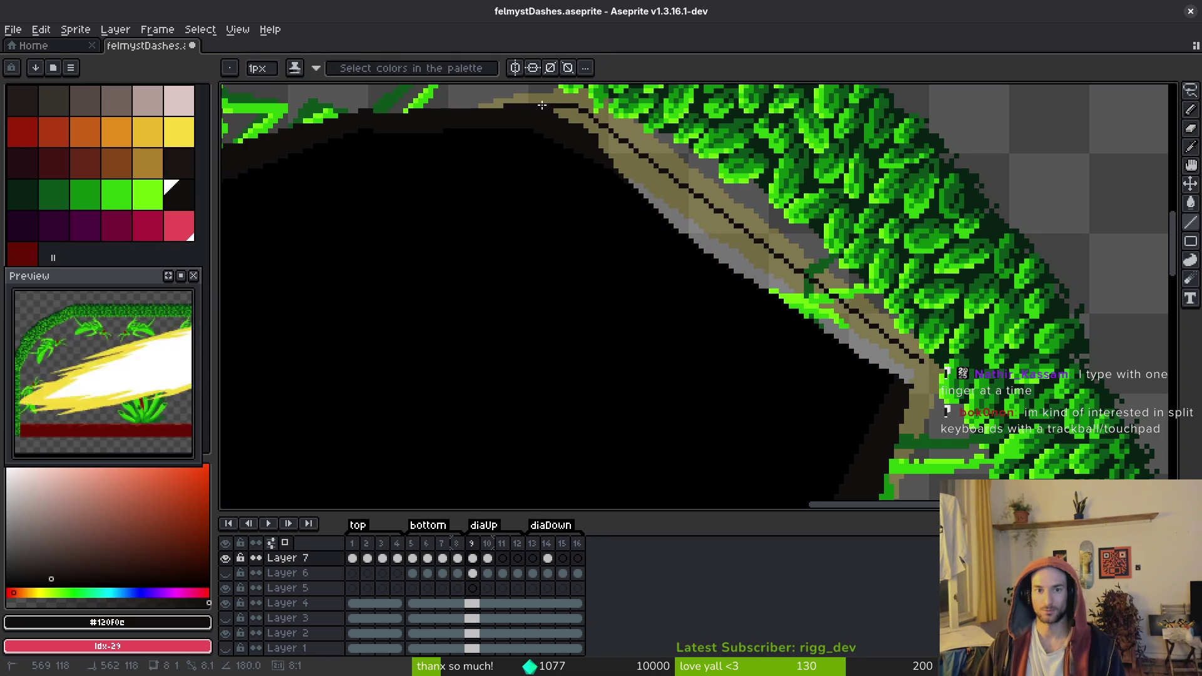
{"action": "left_click_drag", "start_coordinate": [920, 363], "coordinate": [911, 385]}
{"action": "left_click", "coordinate": [895, 377], "text": "alt"}
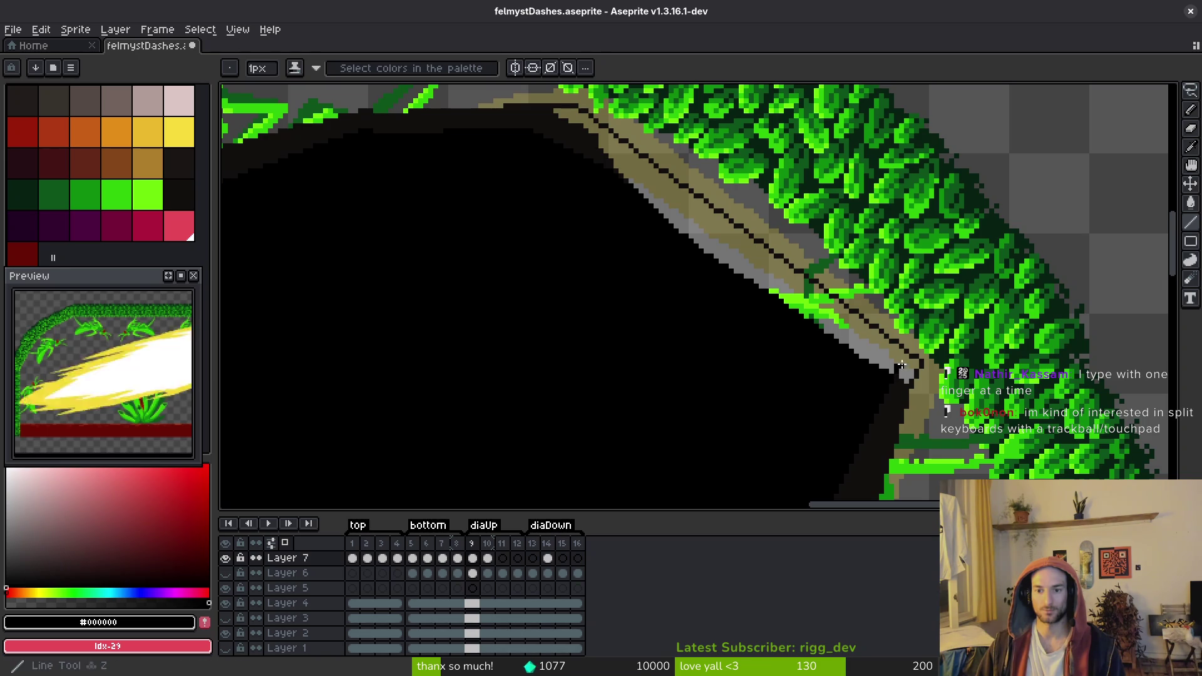
{"action": "left_click_drag", "start_coordinate": [897, 366], "coordinate": [620, 155]}
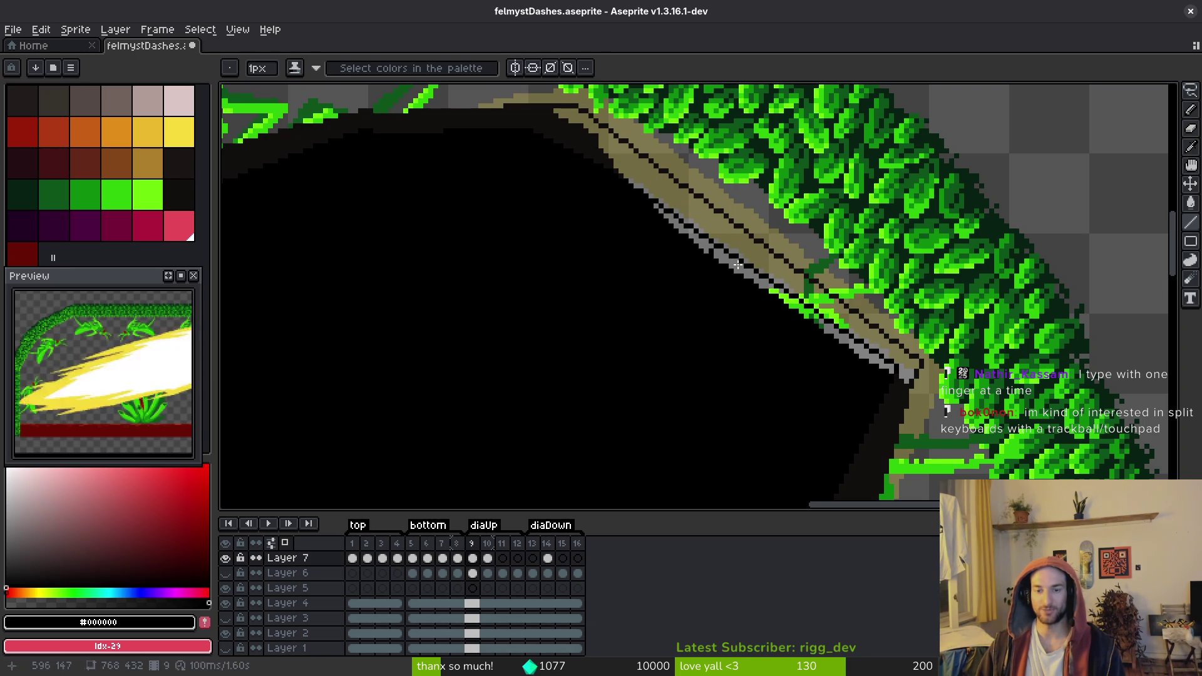
Bucket-fill the edge bands black and near-black #120f0c beside the arch, then save
{"action": "key", "text": "g"}
{"action": "left_click", "coordinate": [858, 353]}
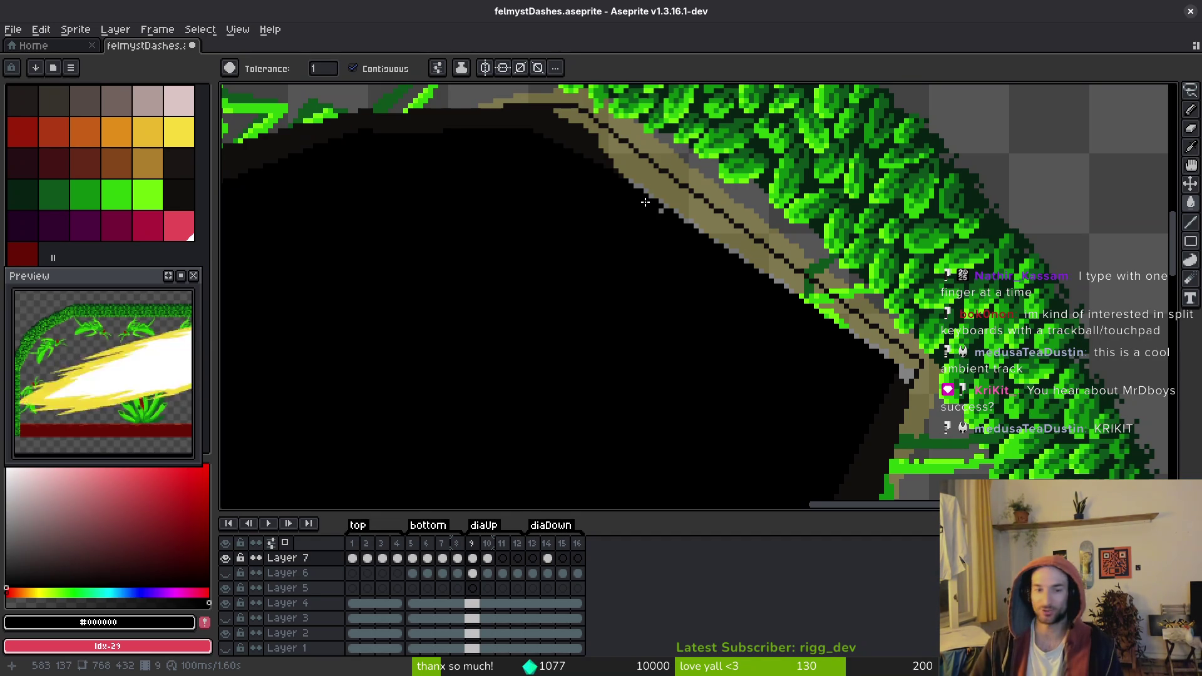
{"action": "left_click", "coordinate": [670, 192], "text": "alt"}
{"action": "left_click", "coordinate": [671, 183]}
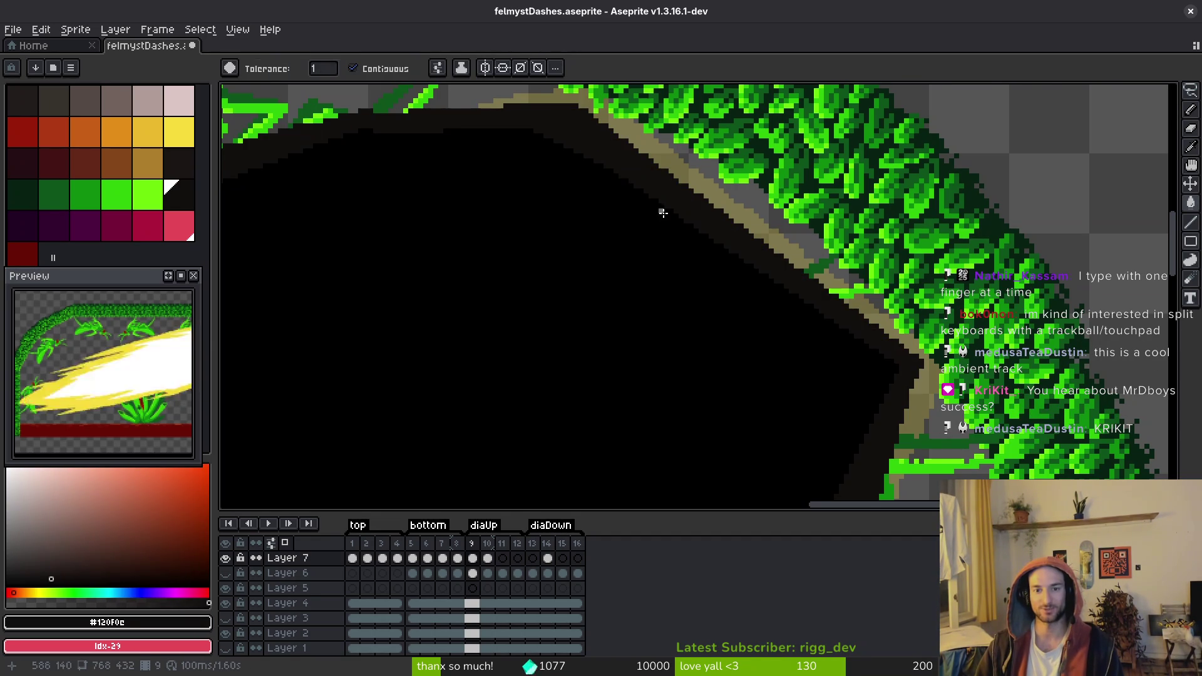
{"action": "scroll", "coordinate": [661, 211], "scroll_direction": "up", "scroll_amount": 1}
{"action": "left_click", "coordinate": [661, 216], "text": "alt"}
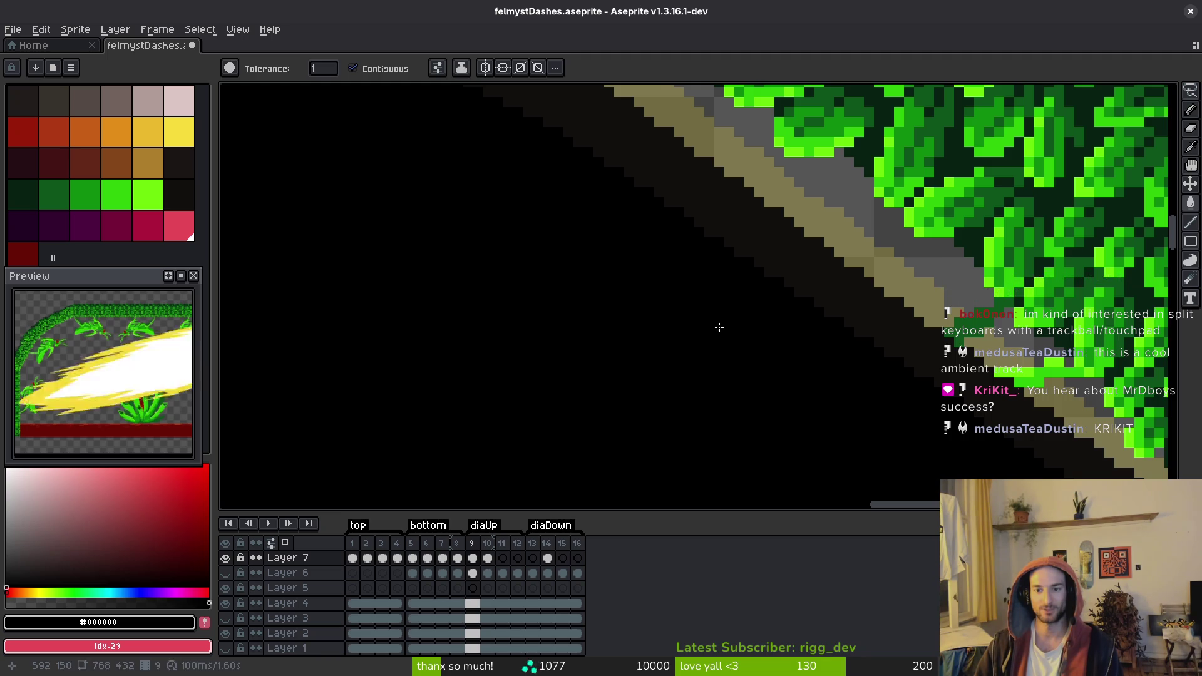
{"action": "scroll", "coordinate": [716, 325], "scroll_direction": "down", "scroll_amount": 2}
{"action": "key", "text": "ctrl+s"}
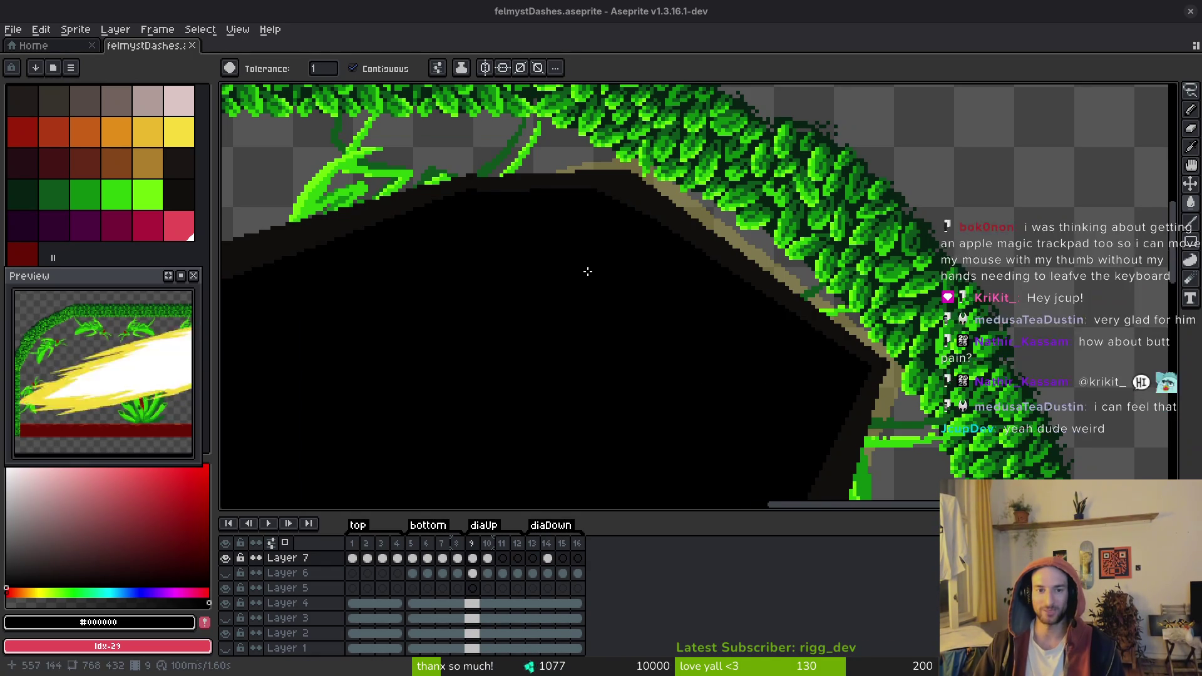
Pick the near-black colour with the 1px pencil and save felmystDashes.aseprite
{"action": "scroll", "coordinate": [797, 239], "scroll_direction": "up", "scroll_amount": 2}
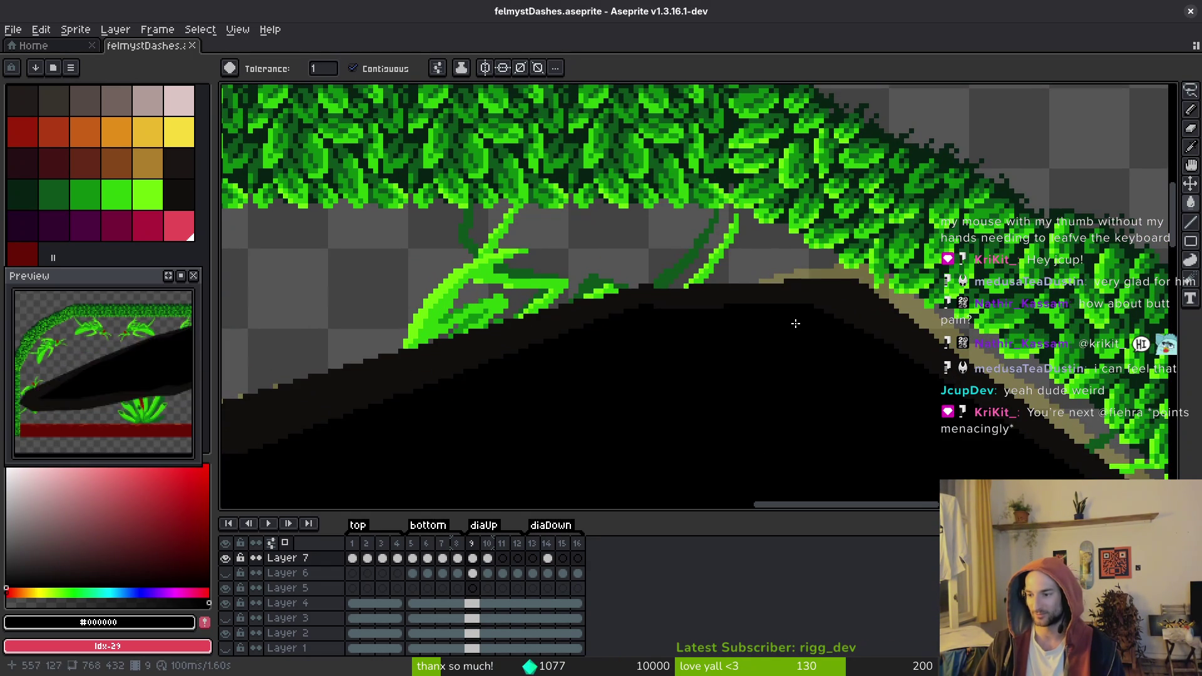
{"action": "left_click", "coordinate": [824, 284], "text": "alt"}
{"action": "key", "text": "b"}
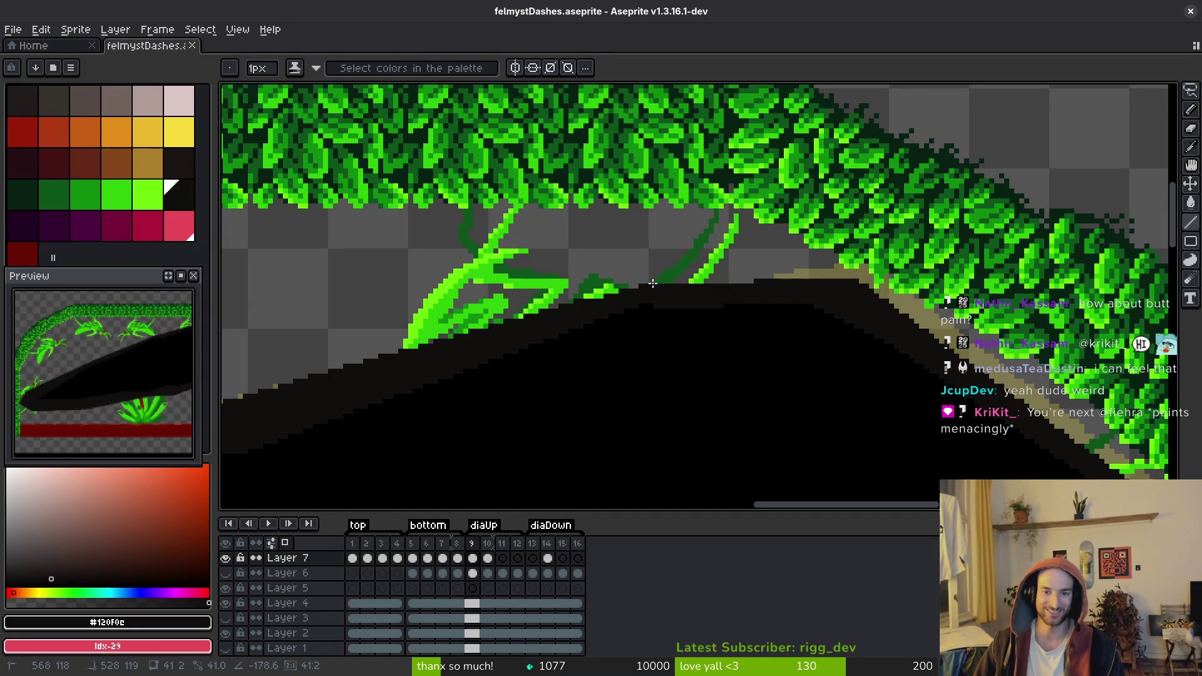
{"action": "key", "text": "ctrl+s"}
{"action": "scroll", "coordinate": [730, 287], "scroll_direction": "down", "scroll_amount": 5}
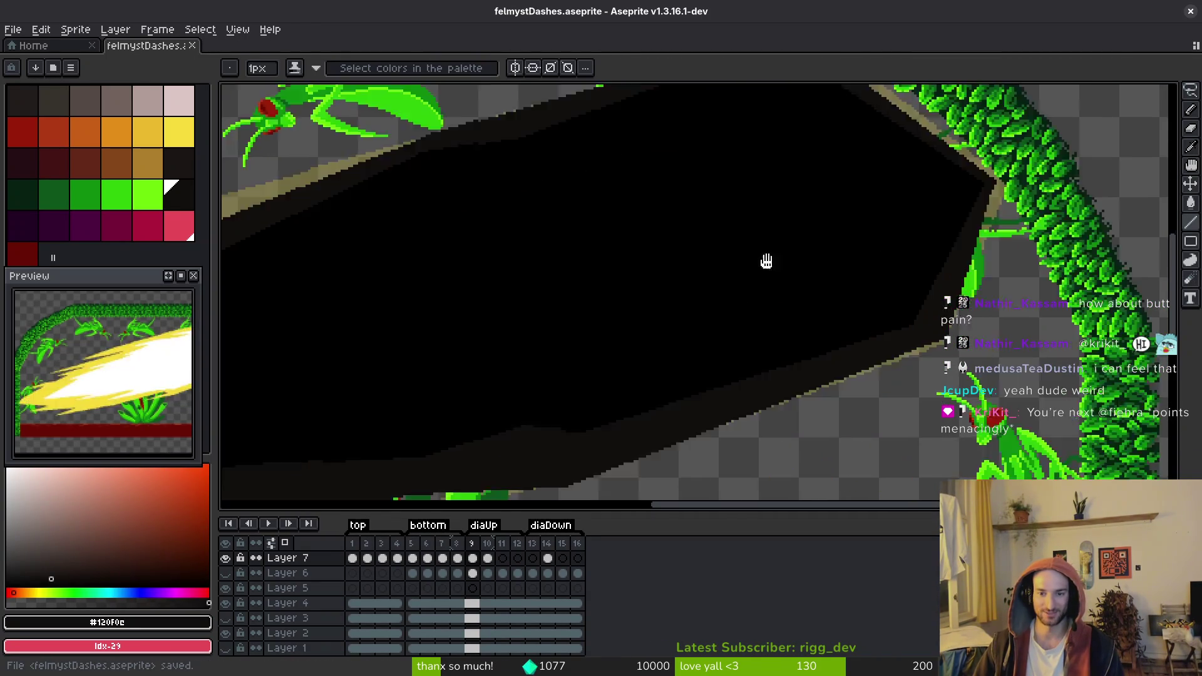
{"action": "key", "text": "ctrl+s"}
Play the dash animation and jump to the top tag frames to review them
{"action": "key", "text": "Return"}
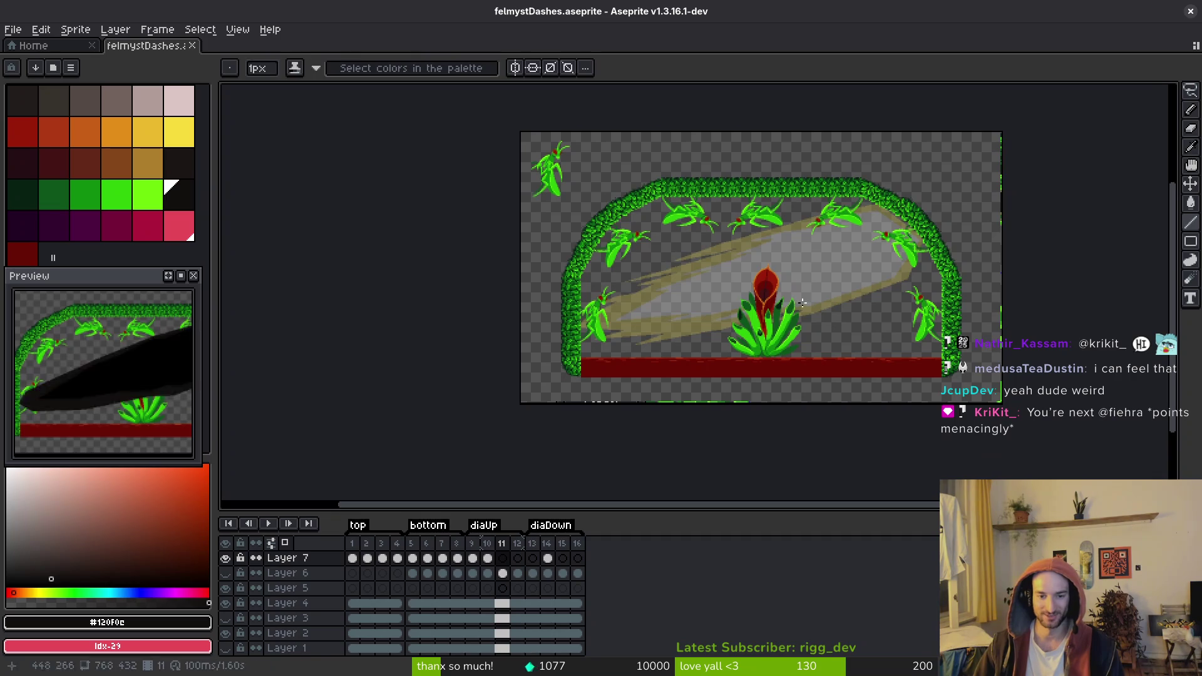
{"action": "left_click", "coordinate": [368, 558]}
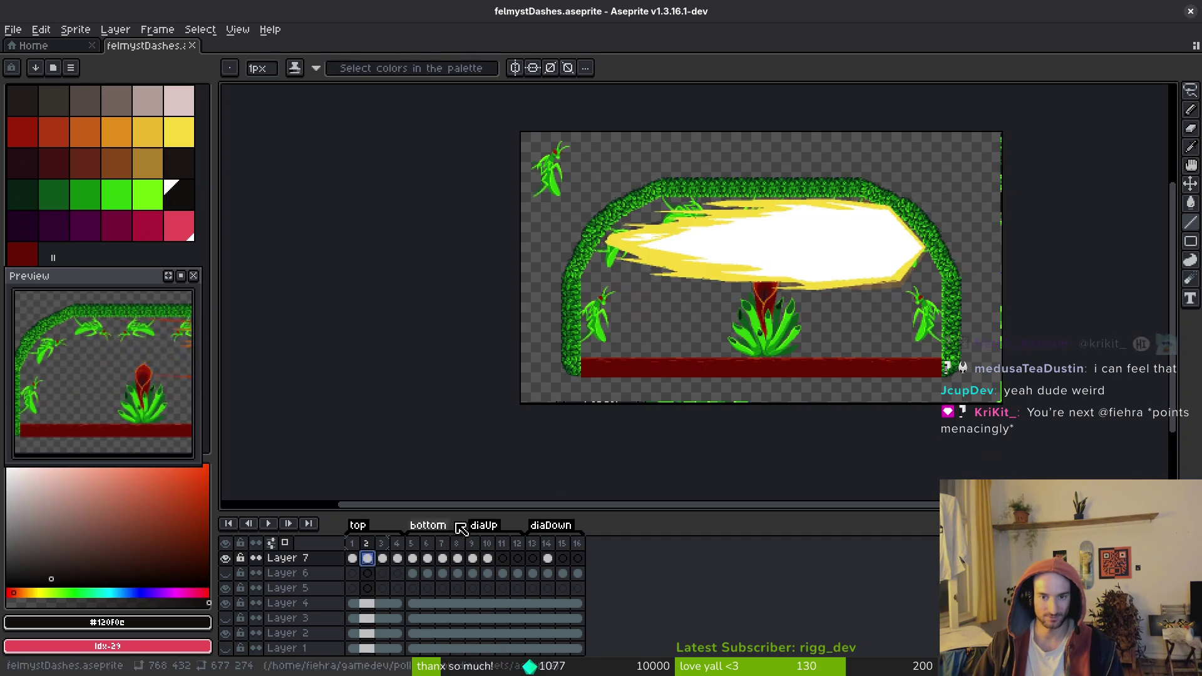
{"action": "scroll", "coordinate": [842, 251], "scroll_direction": "up", "scroll_amount": 2}
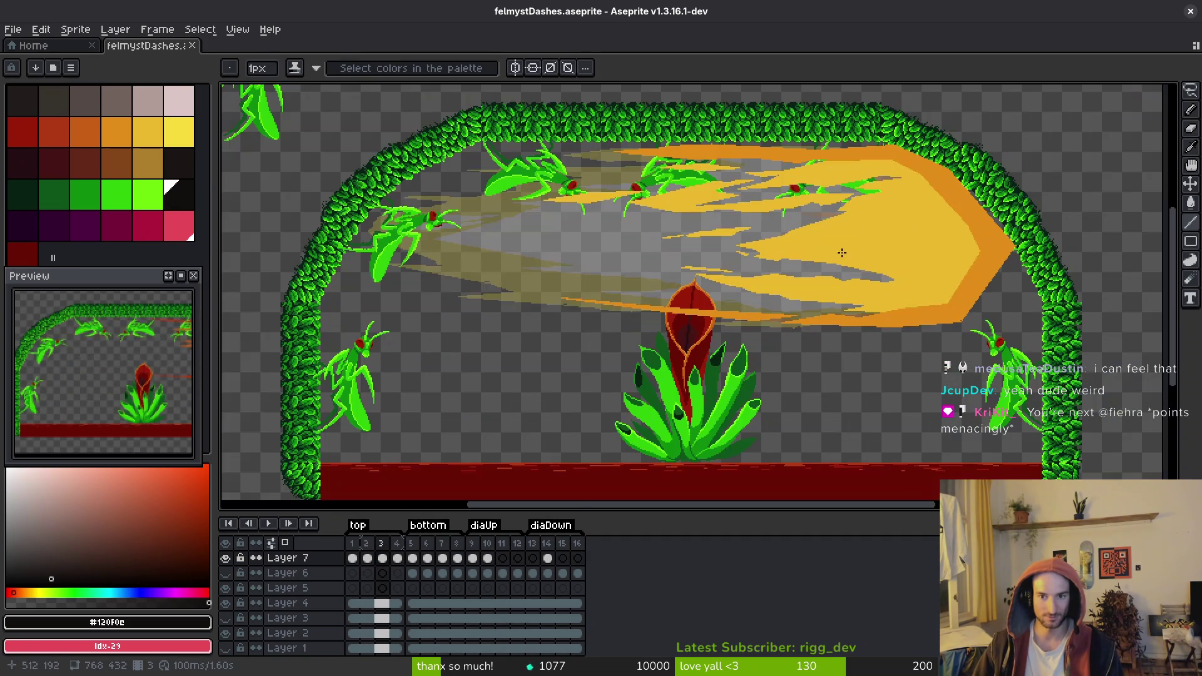
{"action": "scroll", "coordinate": [858, 301], "scroll_direction": "up", "scroll_amount": 1}
{"action": "scroll", "coordinate": [864, 335], "scroll_direction": "down", "scroll_amount": 3}
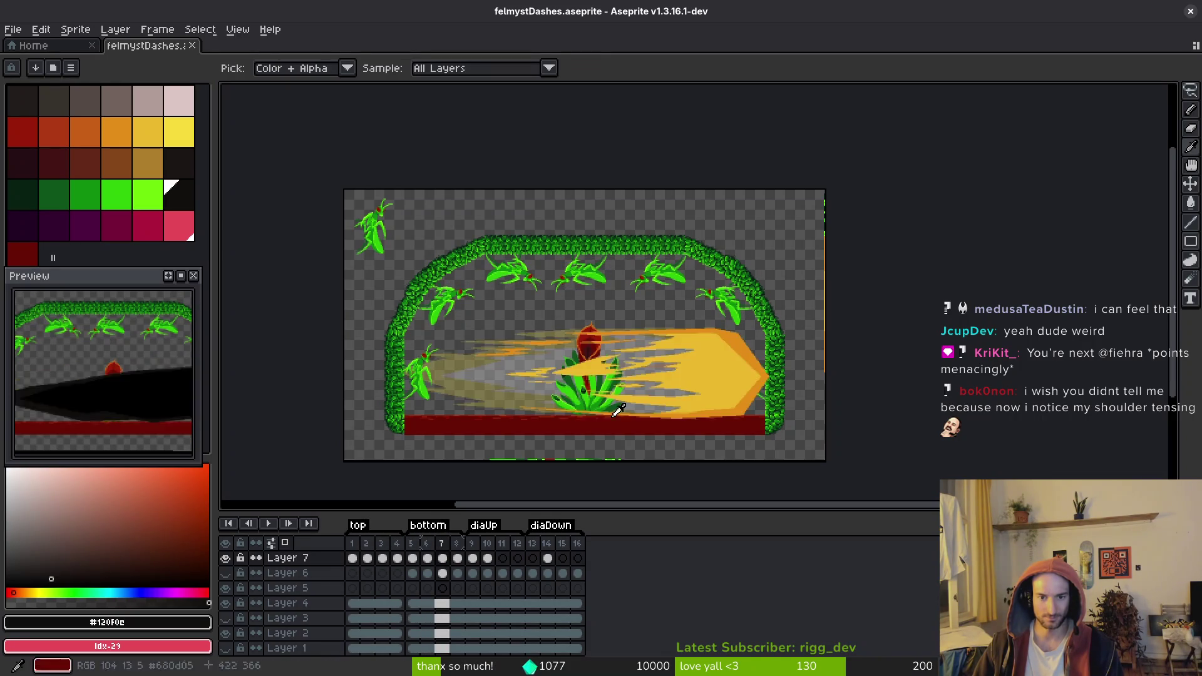
{"action": "key", "text": "m"}
{"action": "key", "text": "ctrl+shift+d"}
Marquee-select frame 11's orange slash, squeeze it narrower, rotate 14.5° upward, shift it up-left, save
{"action": "left_click_drag", "start_coordinate": [831, 459], "coordinate": [828, 462]}
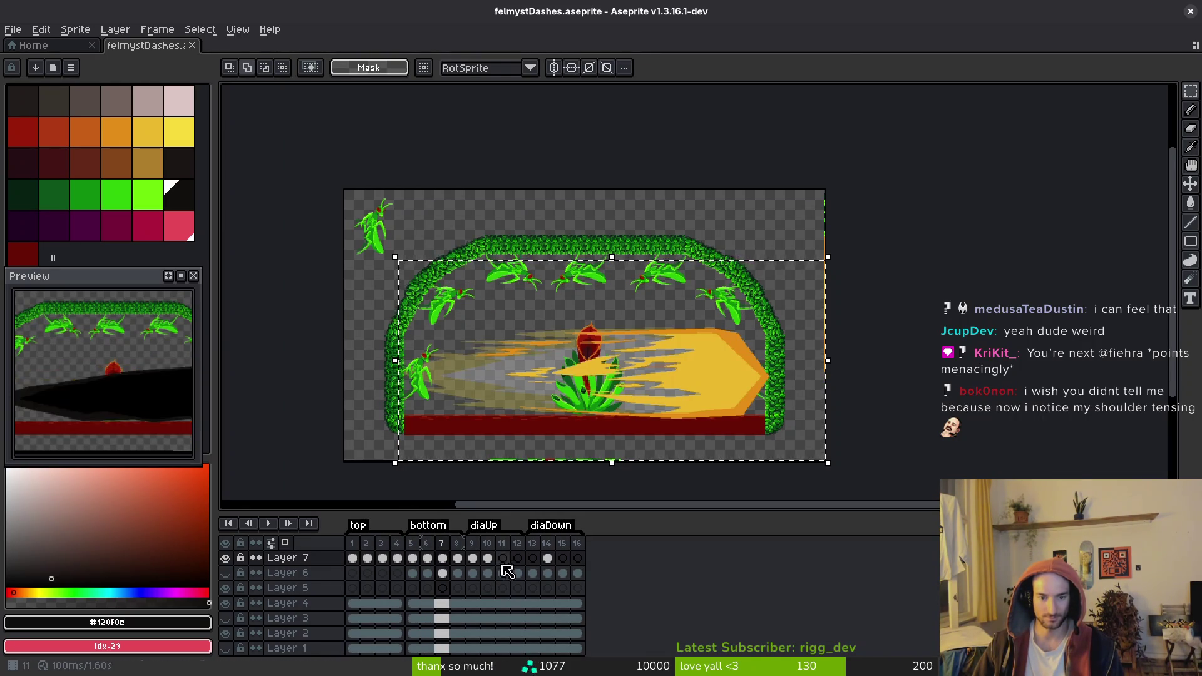
{"action": "left_click", "coordinate": [503, 573]}
{"action": "left_click", "coordinate": [684, 303]}
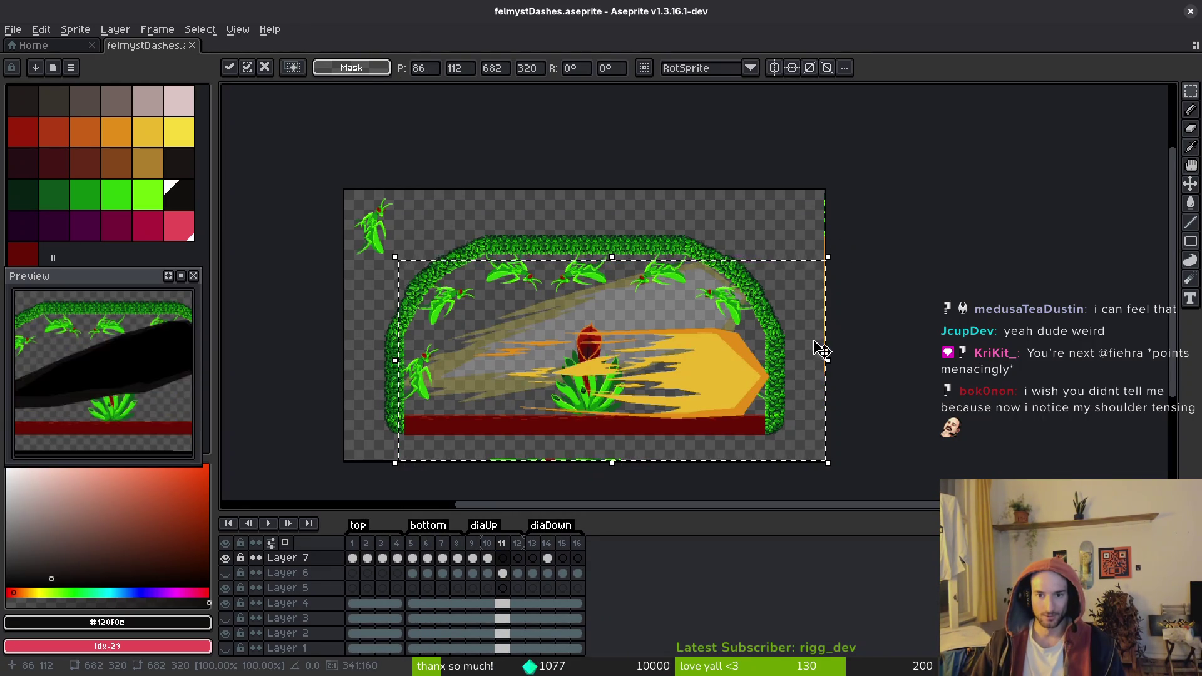
{"action": "left_click_drag", "start_coordinate": [826, 360], "coordinate": [823, 365]}
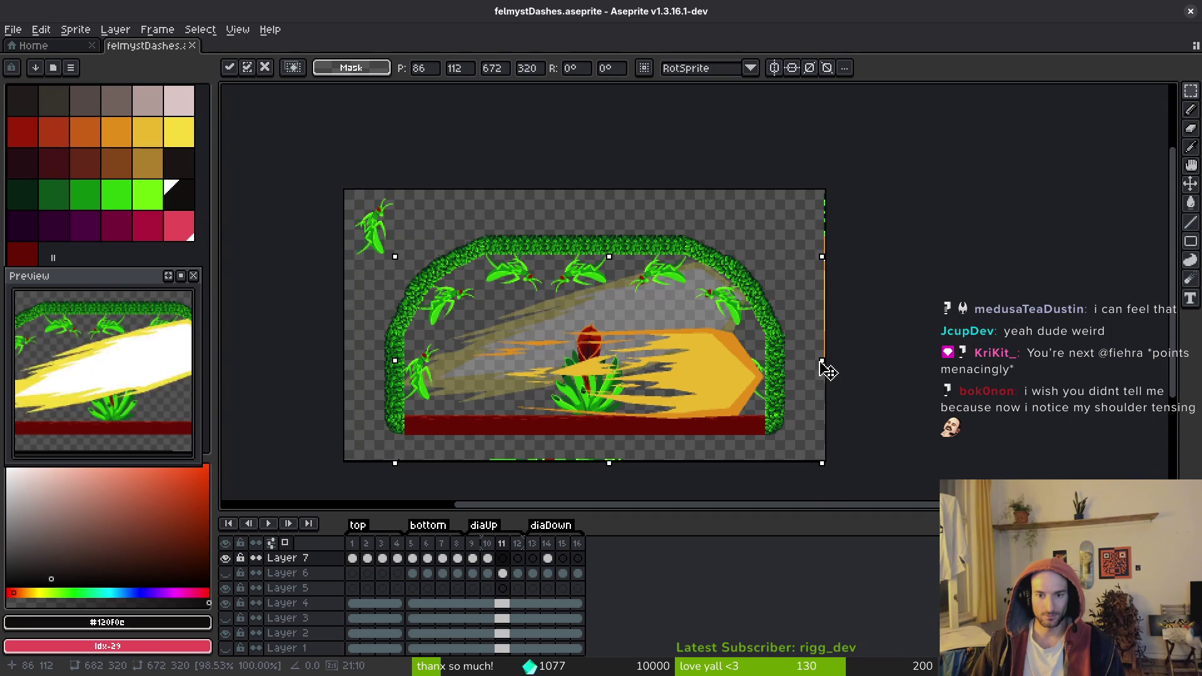
{"action": "left_click_drag", "start_coordinate": [838, 255], "coordinate": [805, 209]}
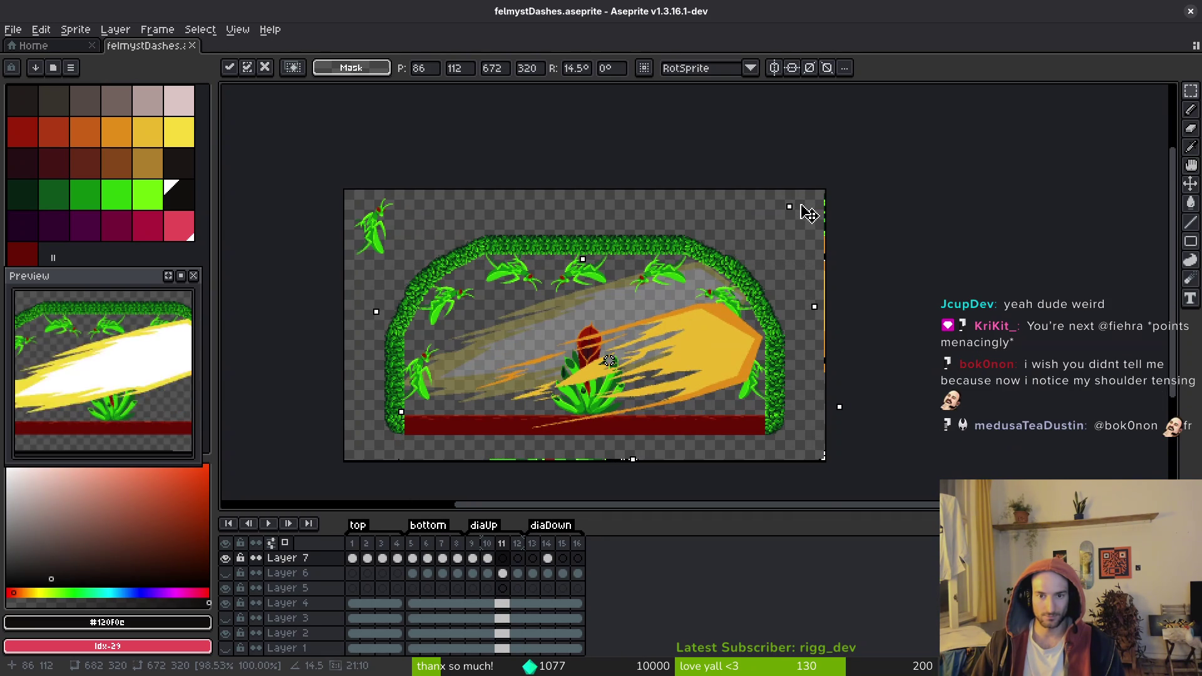
{"action": "mouse_move", "coordinate": [737, 346]}
{"action": "left_mouse_down"}
{"action": "mouse_move", "coordinate": [698, 298]}
{"action": "mouse_move", "coordinate": [714, 303]}
{"action": "left_mouse_up"}
{"action": "key", "text": "ctrl+s"}
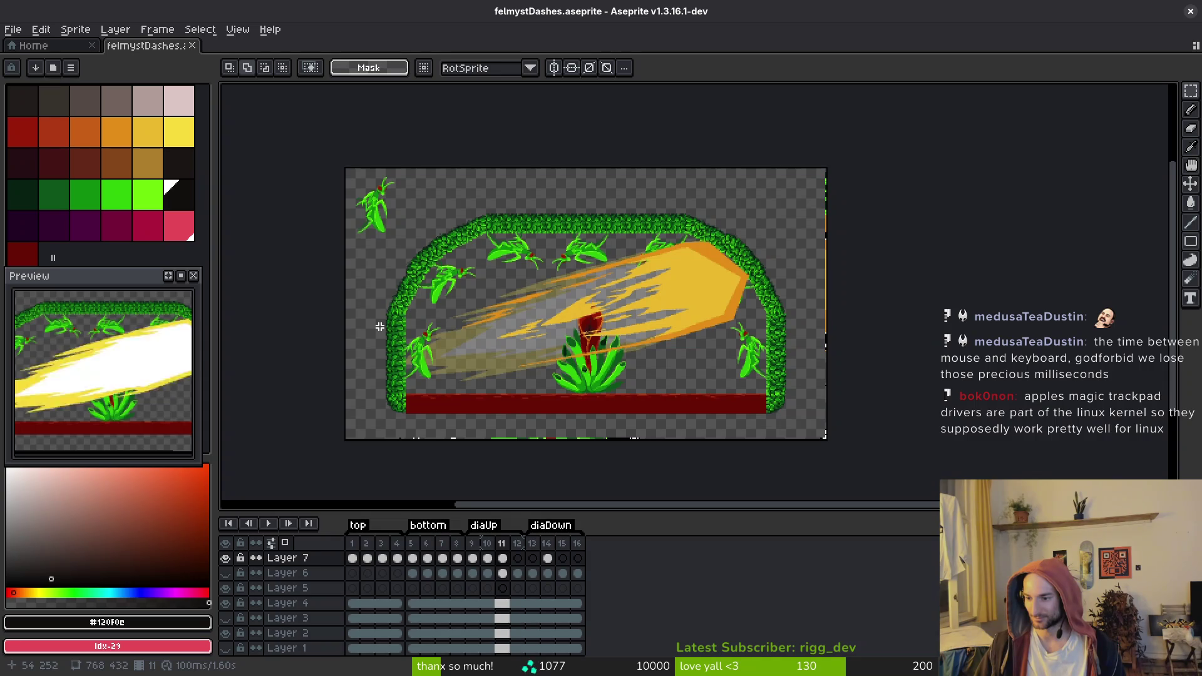
Pick yellow #cab82e and draw a straight yellow line across the grey gap
{"action": "key", "text": "ctrl+s"}
{"action": "scroll", "coordinate": [769, 330], "scroll_direction": "up", "scroll_amount": 5}
{"action": "scroll", "coordinate": [701, 338], "scroll_direction": "up", "scroll_amount": 1}
{"action": "scroll", "coordinate": [743, 340], "scroll_direction": "down", "scroll_amount": 3}
{"action": "scroll", "coordinate": [644, 257], "scroll_direction": "up", "scroll_amount": 4}
{"action": "left_click", "coordinate": [645, 257], "text": "alt"}
{"action": "key", "text": "z"}
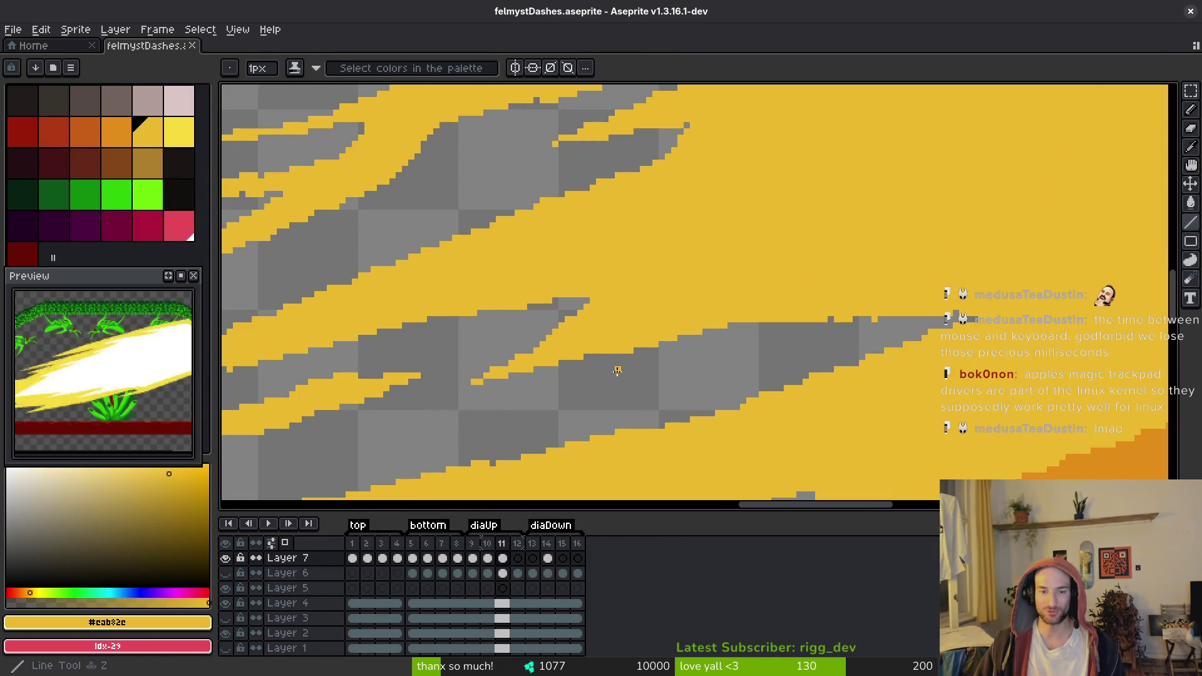
{"action": "left_click_drag", "start_coordinate": [535, 374], "coordinate": [749, 329]}
{"action": "left_click", "coordinate": [734, 324]}
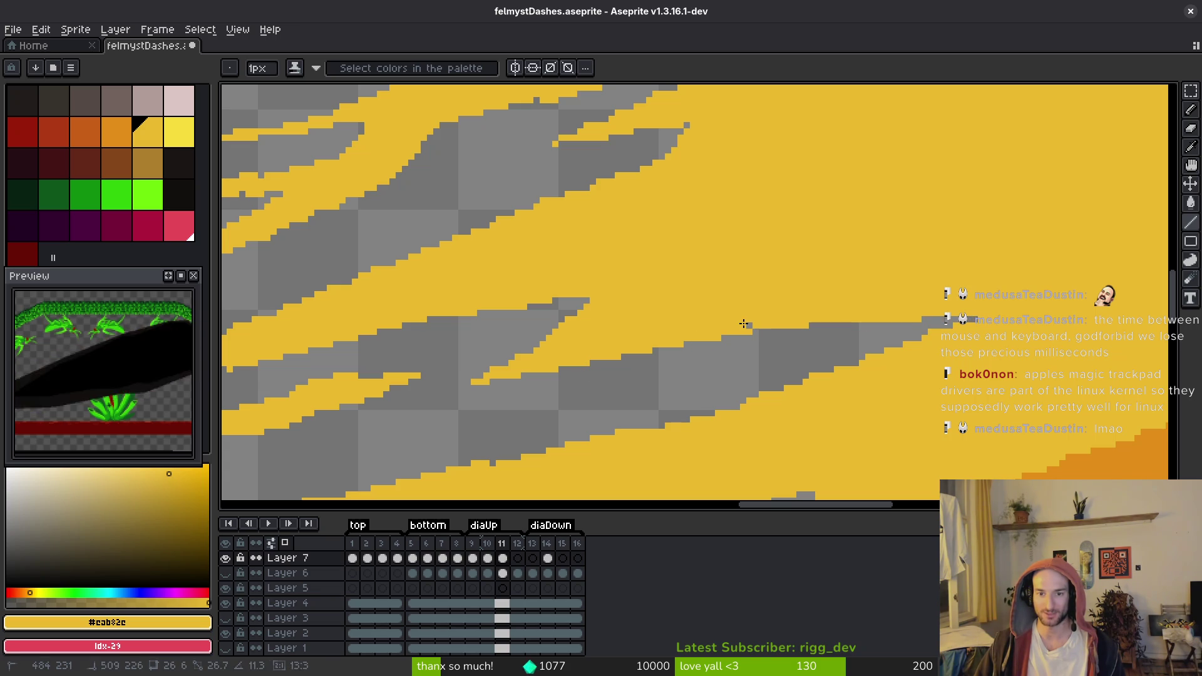
Draw a short yellow line on the dash and a longer one extending the streak, then save
{"action": "scroll", "coordinate": [719, 317], "scroll_direction": "up", "scroll_amount": 5}
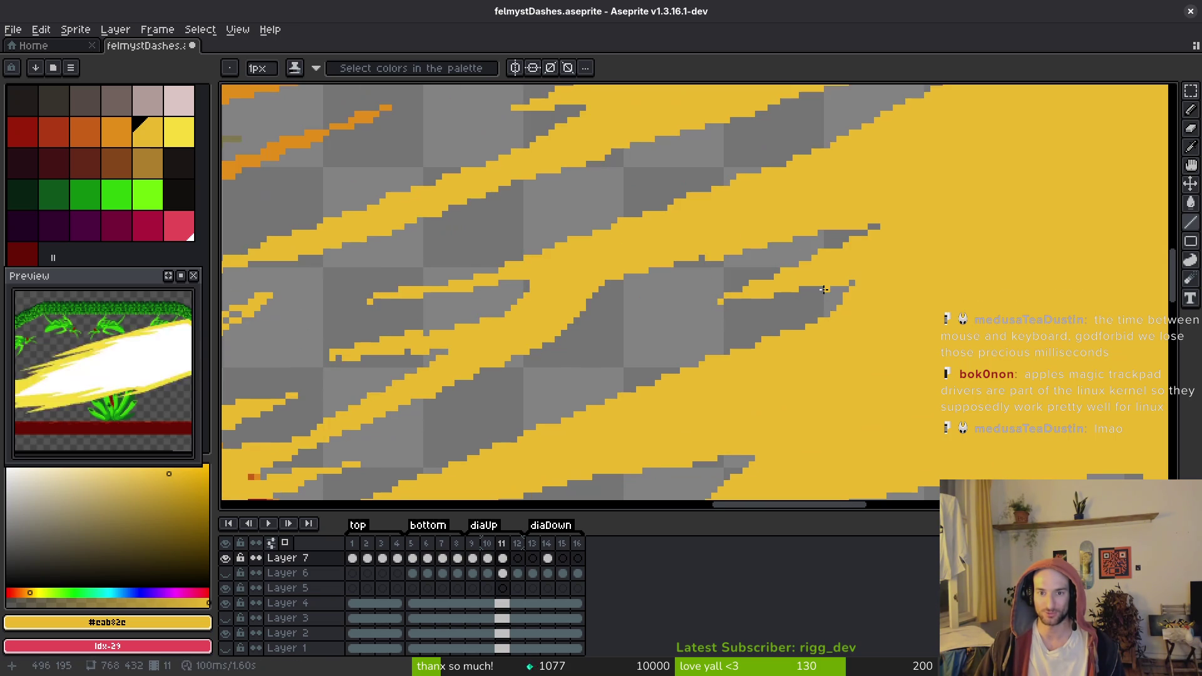
{"action": "scroll", "coordinate": [701, 256], "scroll_direction": "down", "scroll_amount": 5}
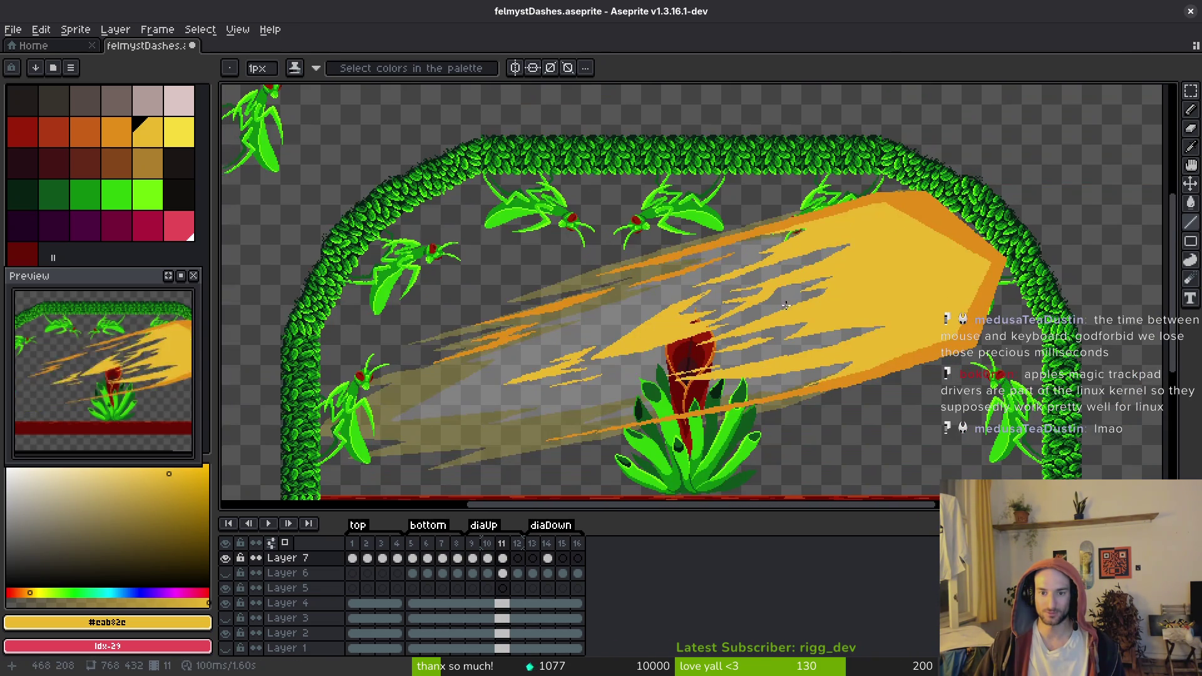
{"action": "scroll", "coordinate": [786, 305], "scroll_direction": "up", "scroll_amount": 3}
{"action": "left_click_drag", "start_coordinate": [741, 236], "coordinate": [728, 244]}
{"action": "scroll", "coordinate": [865, 261], "scroll_direction": "up", "scroll_amount": 2}
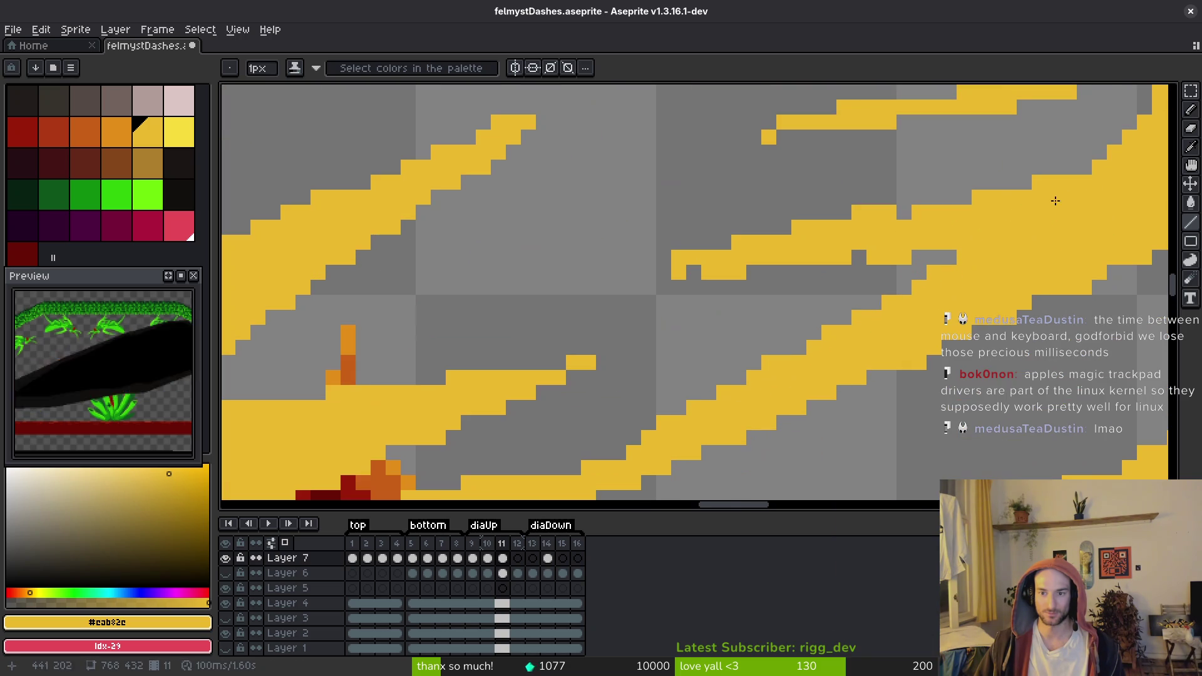
{"action": "mouse_move", "coordinate": [1109, 158]}
{"action": "left_mouse_down"}
{"action": "mouse_move", "coordinate": [720, 285]}
{"action": "mouse_move", "coordinate": [566, 295]}
{"action": "mouse_move", "coordinate": [636, 275]}
{"action": "mouse_move", "coordinate": [950, 247]}
{"action": "left_mouse_up"}
{"action": "key", "text": "ctrl+s"}
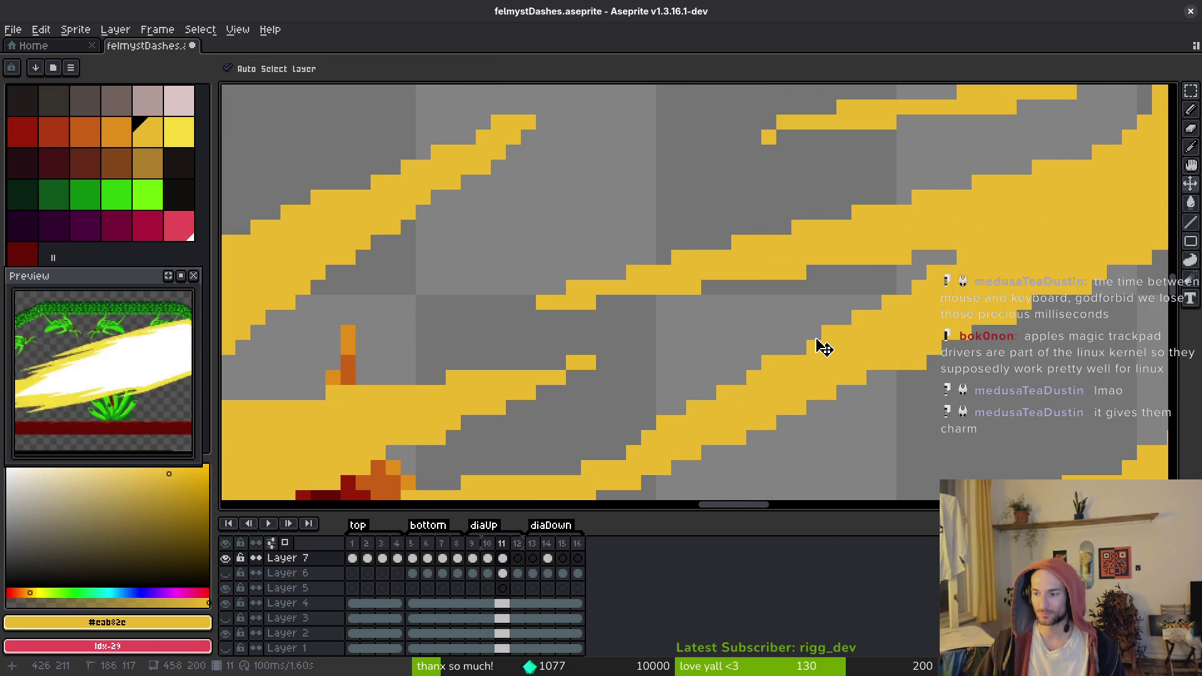
Add two thin yellow streaks across the red flower bulb and save
{"action": "scroll", "coordinate": [777, 358], "scroll_direction": "down", "scroll_amount": 2}
{"action": "scroll", "coordinate": [774, 358], "scroll_direction": "down", "scroll_amount": 5}
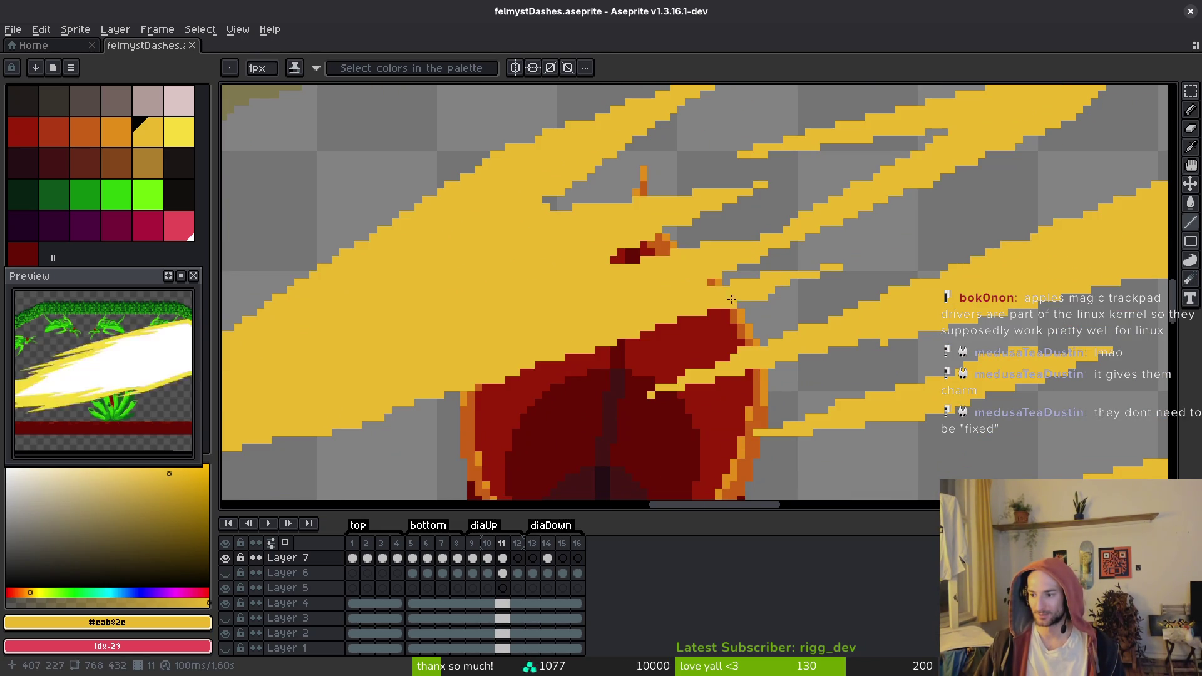
{"action": "scroll", "coordinate": [795, 285], "scroll_direction": "down", "scroll_amount": 5}
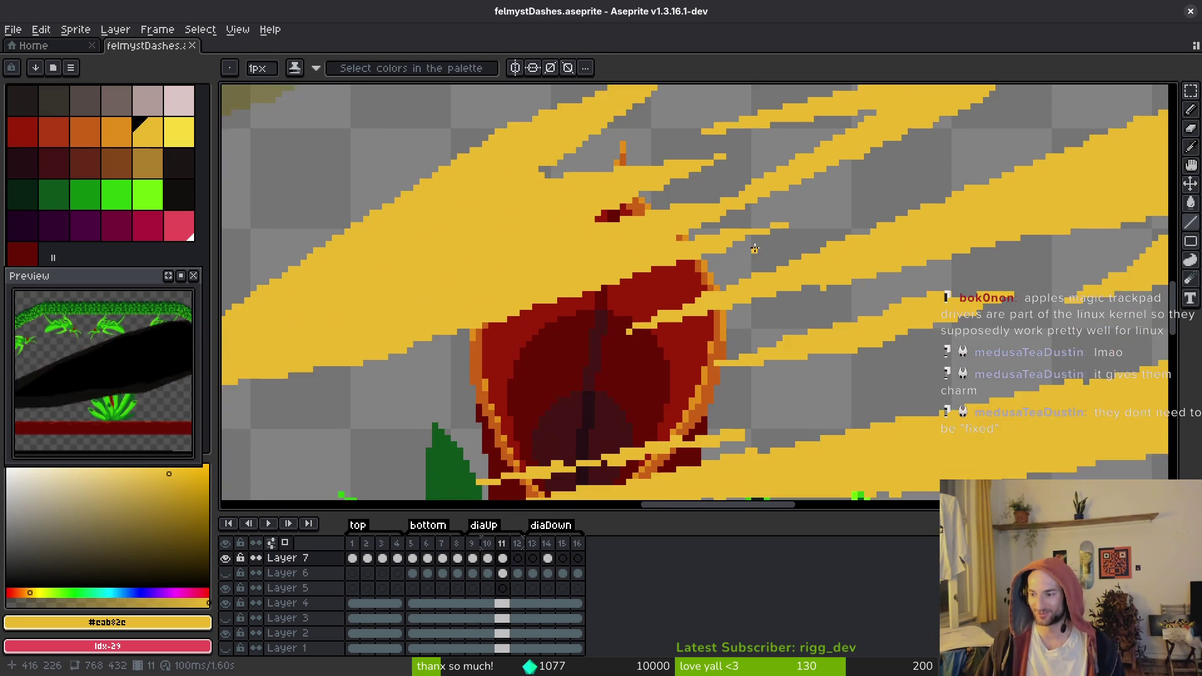
{"action": "scroll", "coordinate": [744, 347], "scroll_direction": "down", "scroll_amount": 5}
{"action": "scroll", "coordinate": [743, 346], "scroll_direction": "left", "scroll_amount": 3}
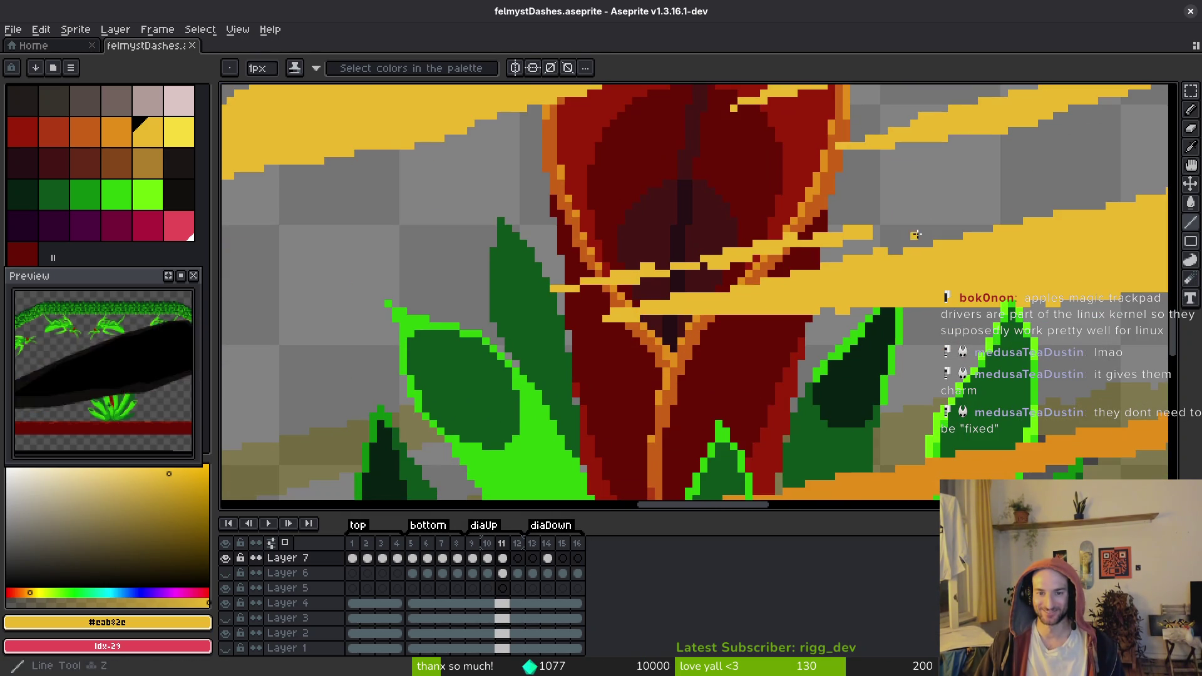
{"action": "mouse_move", "coordinate": [889, 227]}
{"action": "left_mouse_down"}
{"action": "mouse_move", "coordinate": [539, 289]}
{"action": "mouse_move", "coordinate": [887, 228]}
{"action": "mouse_move", "coordinate": [868, 238]}
{"action": "left_mouse_up"}
{"action": "left_click_drag", "start_coordinate": [796, 237], "coordinate": [851, 229]}
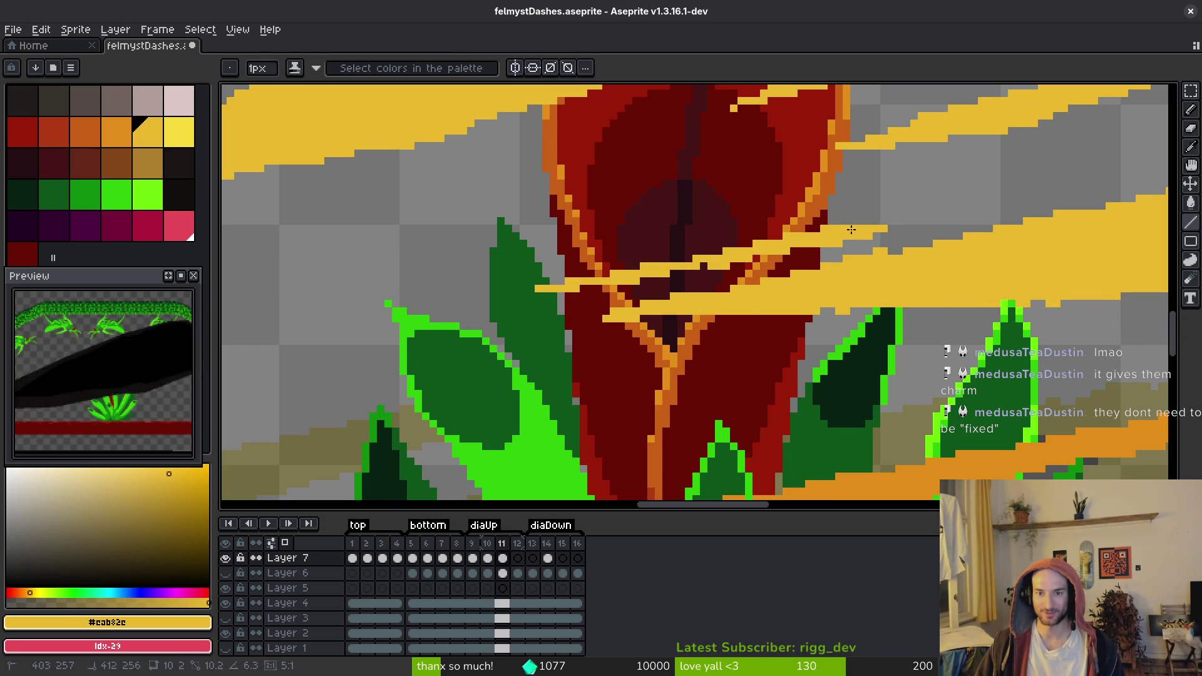
{"action": "scroll", "coordinate": [878, 261], "scroll_direction": "right", "scroll_amount": 5}
{"action": "key", "text": "b"}
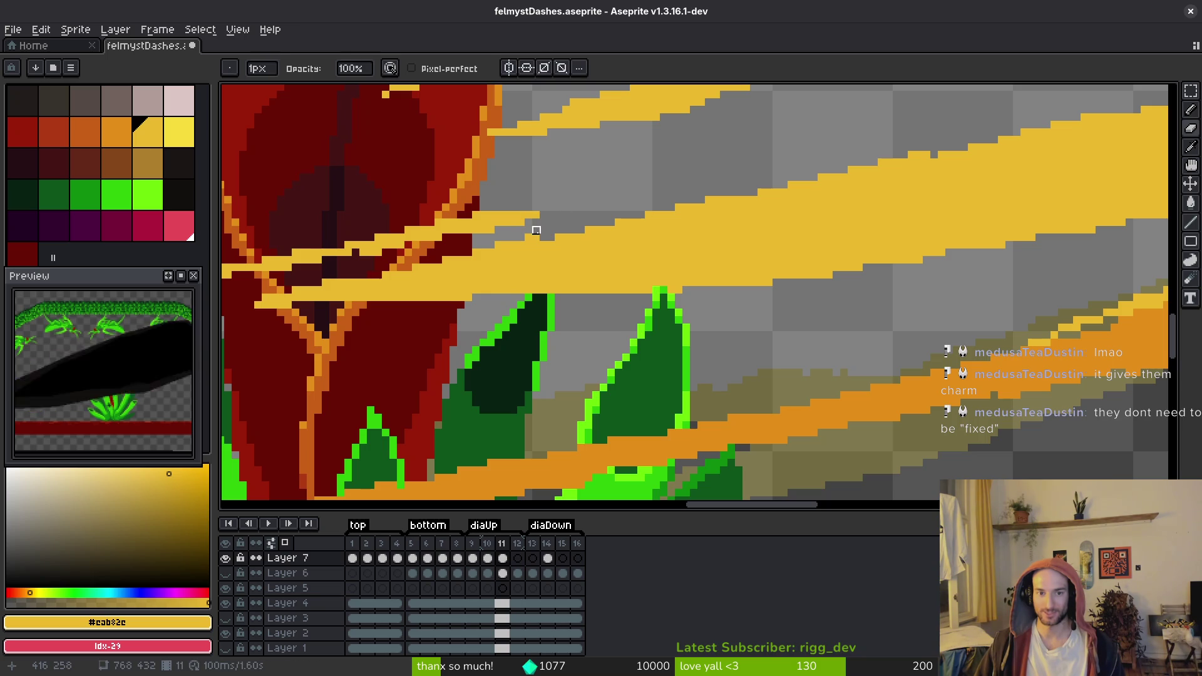
{"action": "key", "text": "ctrl+s"}
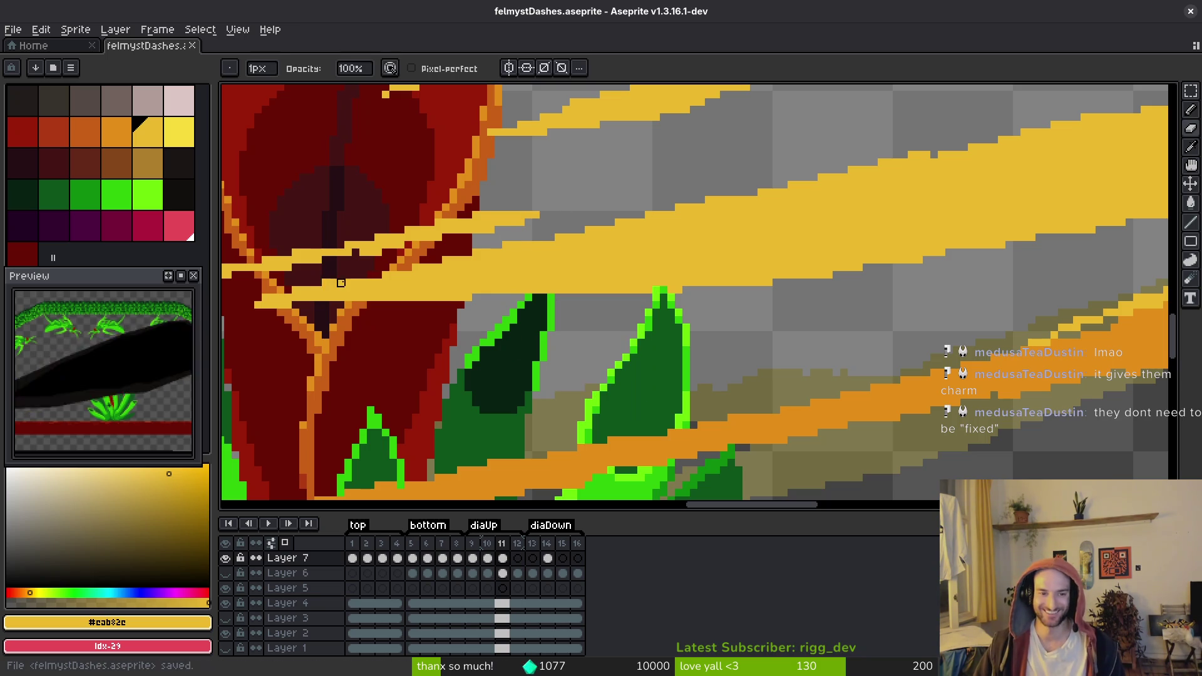
Pick orange #e29e18 from the streak and draw a long line along its lower edge
{"action": "scroll", "coordinate": [638, 259], "scroll_direction": "down", "scroll_amount": 2}
{"action": "scroll", "coordinate": [804, 235], "scroll_direction": "up", "scroll_amount": 2}
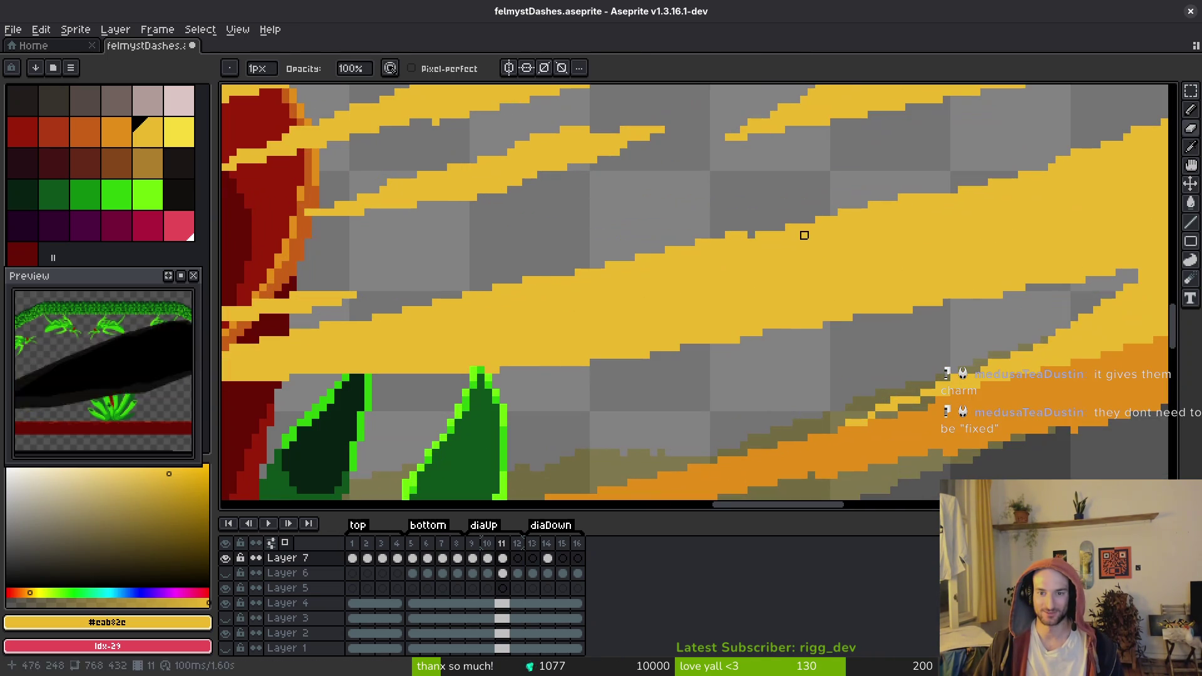
{"action": "key", "text": "f"}
{"action": "scroll", "coordinate": [889, 263], "scroll_direction": "down", "scroll_amount": 2}
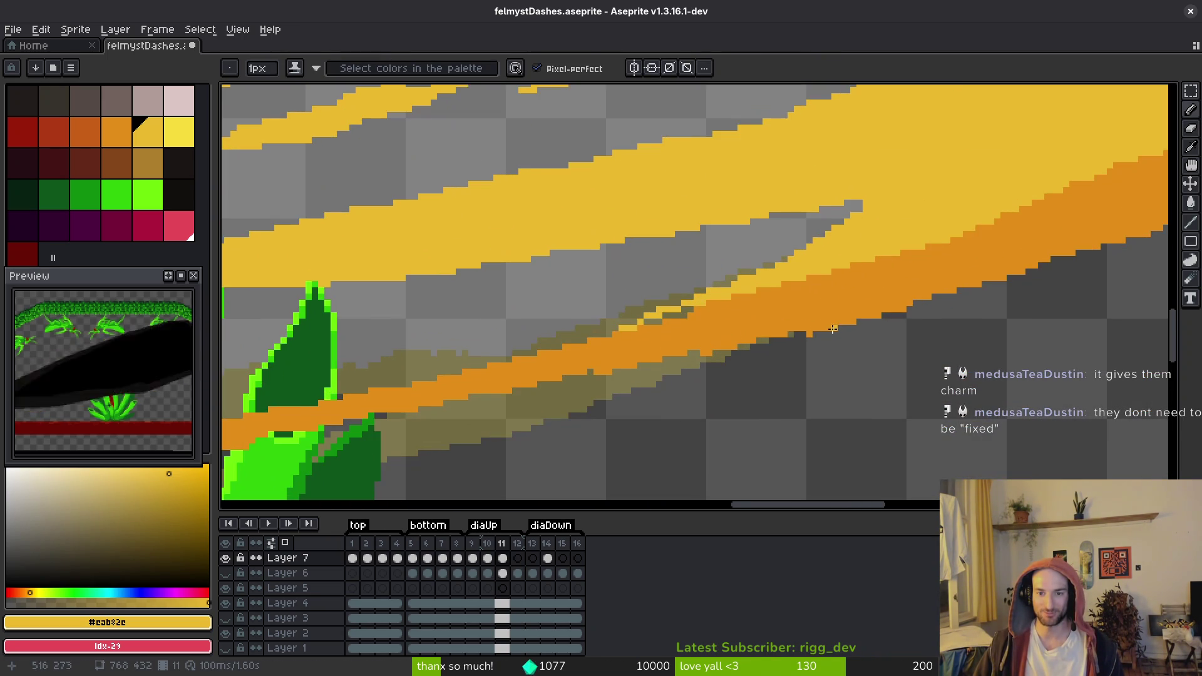
{"action": "scroll", "coordinate": [636, 331], "scroll_direction": "down", "scroll_amount": 1}
{"action": "scroll", "coordinate": [636, 331], "scroll_direction": "up", "scroll_amount": 2}
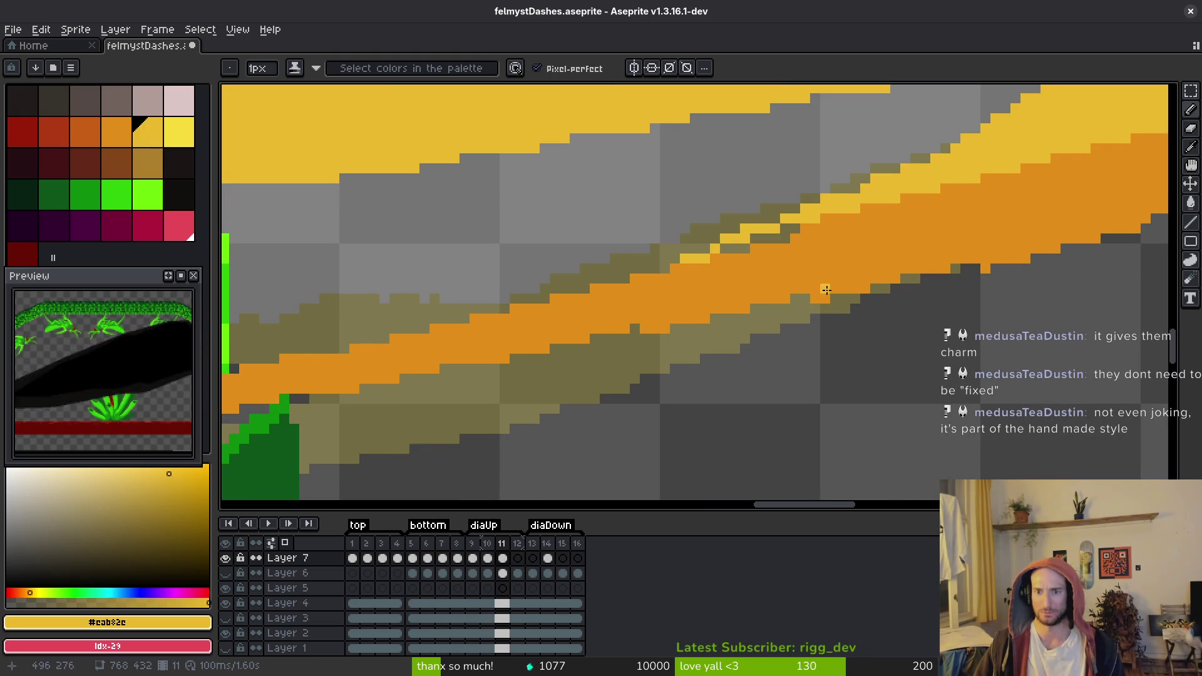
{"action": "left_click", "coordinate": [1002, 250], "text": "alt"}
{"action": "key", "text": "z"}
{"action": "mouse_move", "coordinate": [987, 269]}
{"action": "left_mouse_down"}
{"action": "mouse_move", "coordinate": [594, 337]}
{"action": "mouse_move", "coordinate": [657, 328]}
{"action": "mouse_move", "coordinate": [657, 357]}
{"action": "mouse_move", "coordinate": [698, 411]}
{"action": "mouse_move", "coordinate": [505, 444]}
{"action": "left_mouse_up"}
Draw two short angled orange lines in the strip and extend it down-left
{"action": "scroll", "coordinate": [635, 321], "scroll_direction": "down", "scroll_amount": 2}
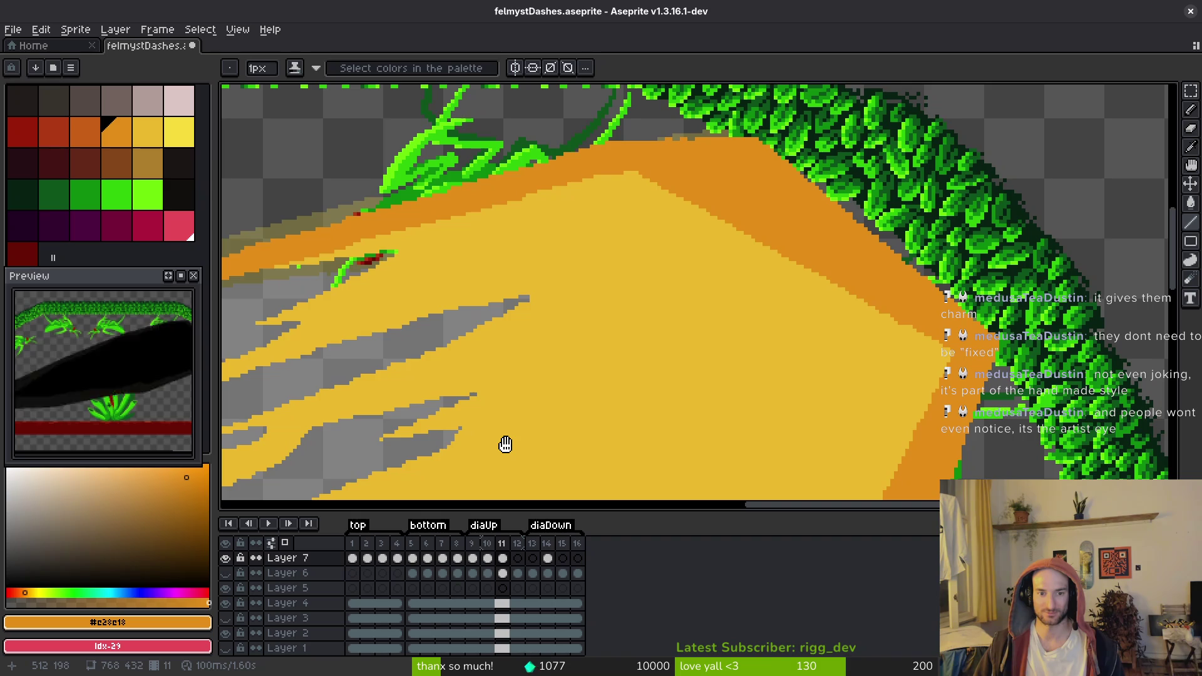
{"action": "scroll", "coordinate": [741, 335], "scroll_direction": "up", "scroll_amount": 1}
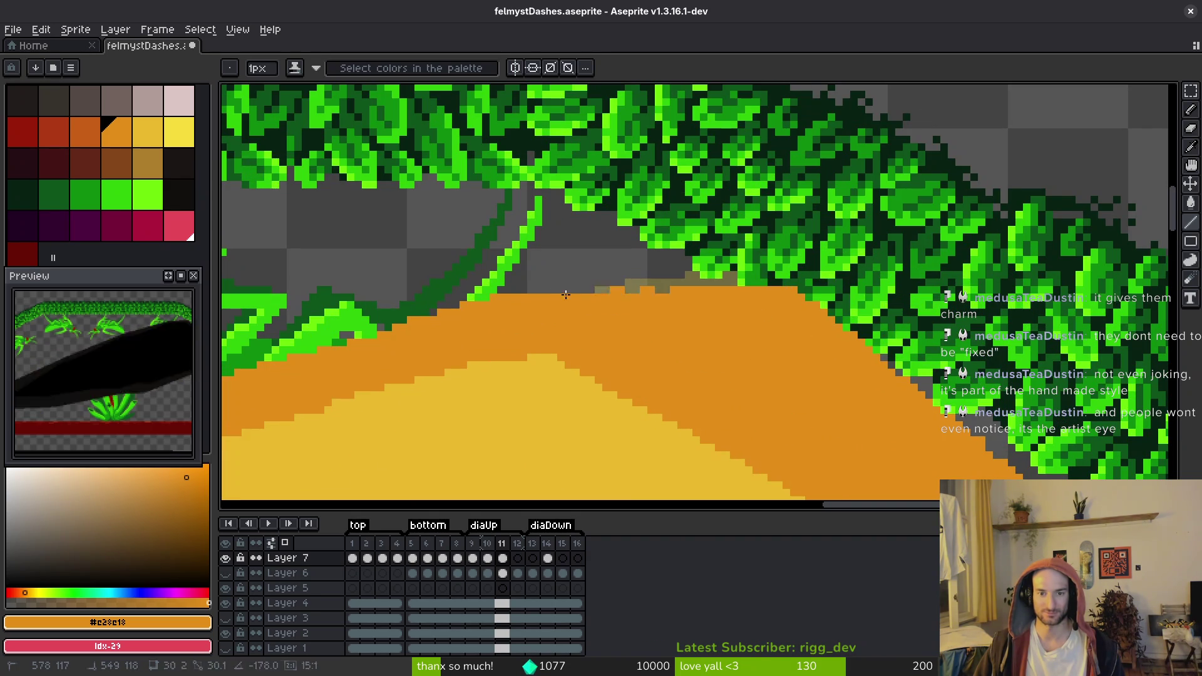
{"action": "scroll", "coordinate": [532, 313], "scroll_direction": "left", "scroll_amount": 5}
{"action": "scroll", "coordinate": [532, 313], "scroll_direction": "down", "scroll_amount": 2}
{"action": "scroll", "coordinate": [454, 361], "scroll_direction": "down", "scroll_amount": 10}
{"action": "scroll", "coordinate": [454, 361], "scroll_direction": "left", "scroll_amount": 5}
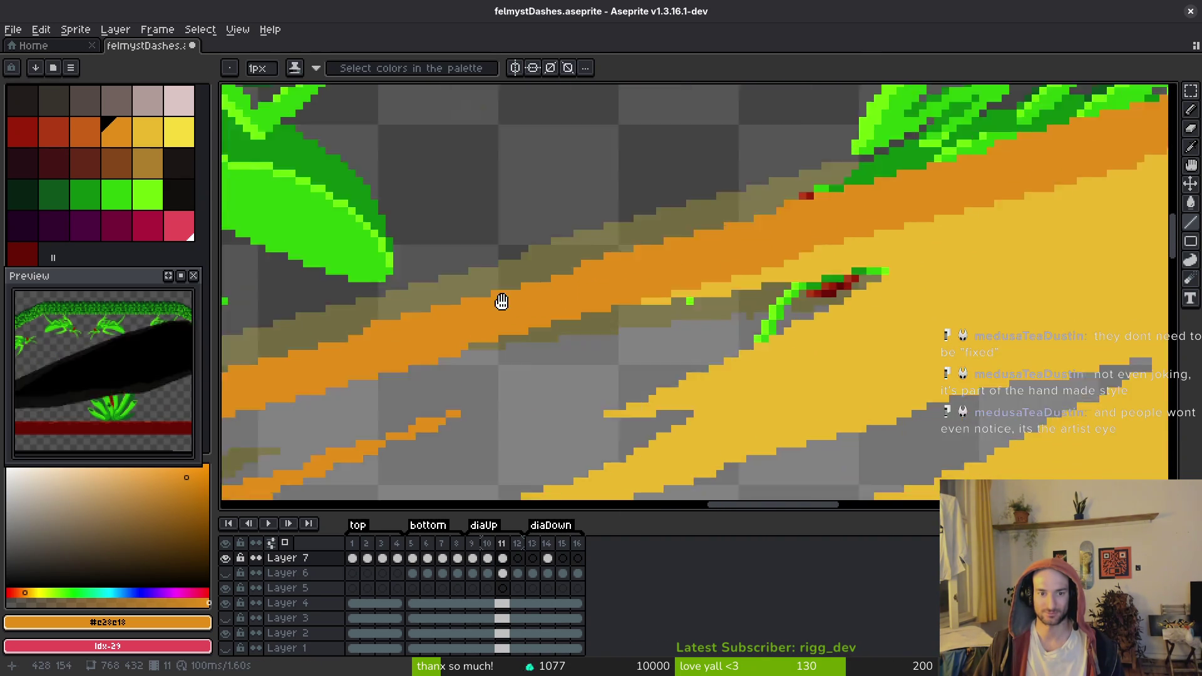
{"action": "scroll", "coordinate": [577, 249], "scroll_direction": "down", "scroll_amount": 5}
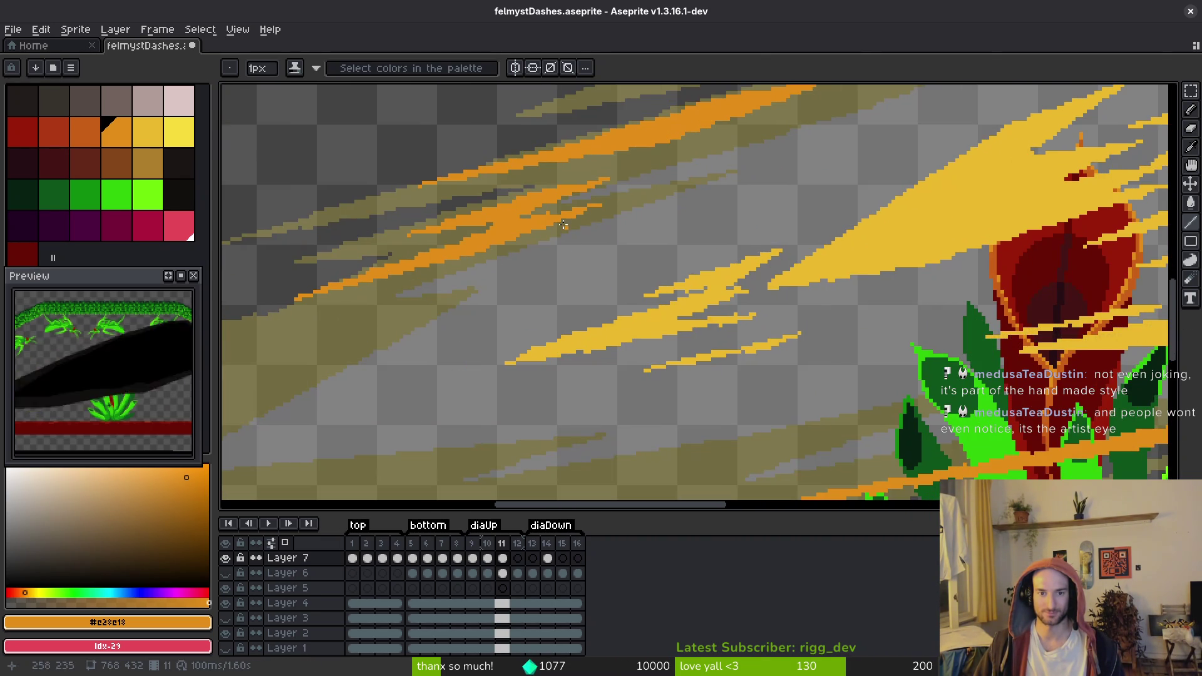
{"action": "scroll", "coordinate": [569, 237], "scroll_direction": "up", "scroll_amount": 4}
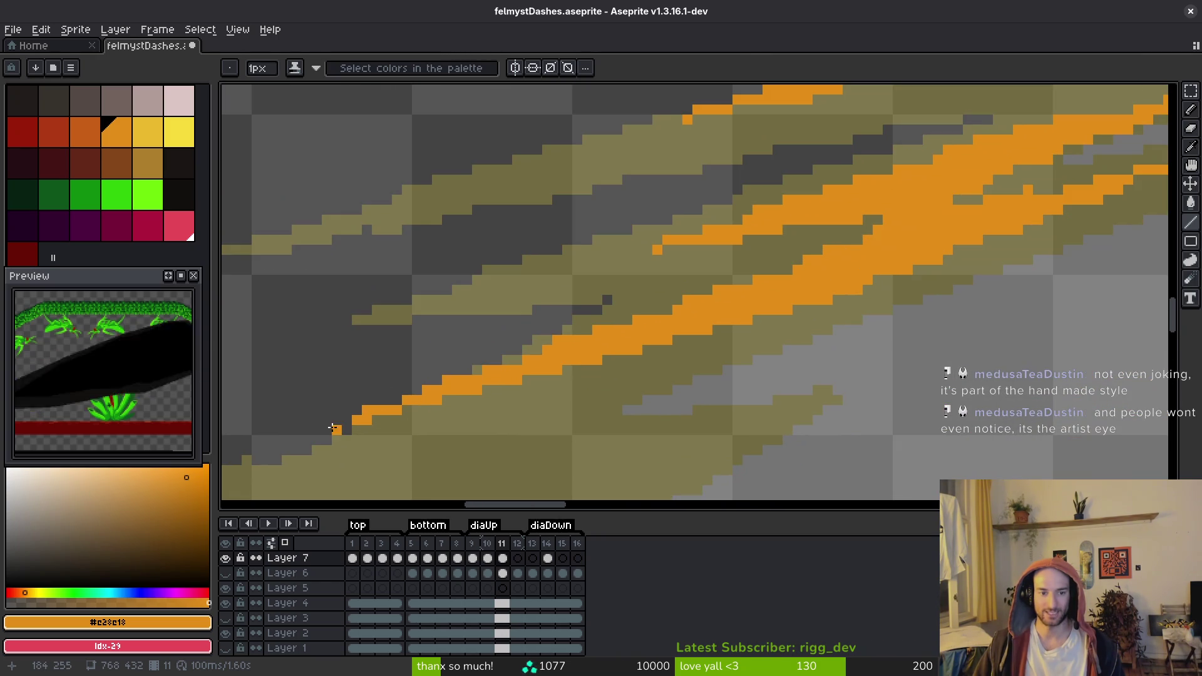
{"action": "scroll", "coordinate": [432, 399], "scroll_direction": "right", "scroll_amount": 5}
{"action": "scroll", "coordinate": [431, 399], "scroll_direction": "up", "scroll_amount": 3}
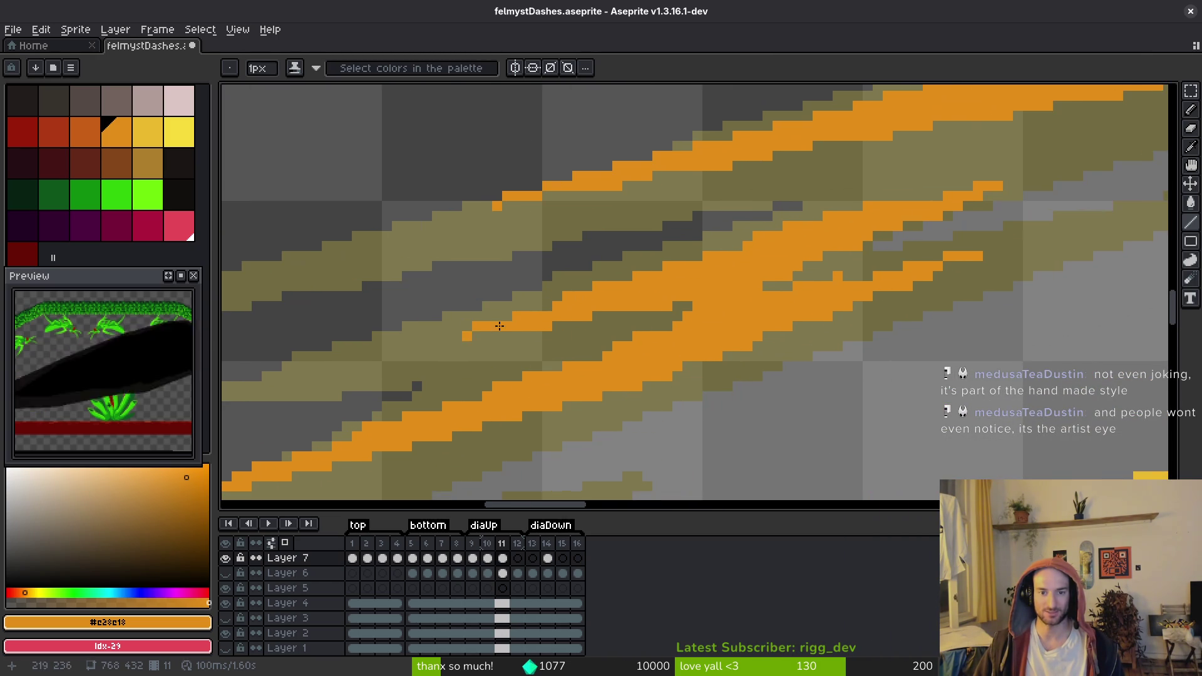
{"action": "scroll", "coordinate": [664, 268], "scroll_direction": "right", "scroll_amount": 3}
{"action": "scroll", "coordinate": [664, 268], "scroll_direction": "up", "scroll_amount": 1}
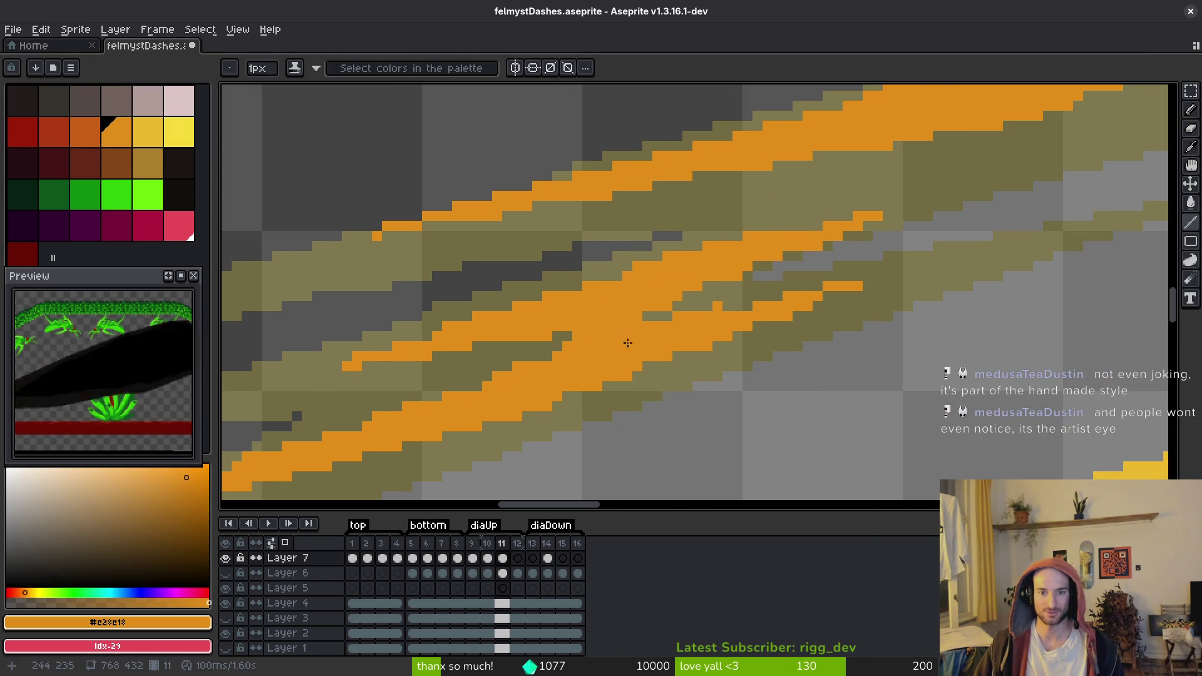
{"action": "mouse_move", "coordinate": [636, 322]}
{"action": "left_mouse_down"}
{"action": "mouse_move", "coordinate": [839, 295]}
{"action": "mouse_move", "coordinate": [826, 276]}
{"action": "left_mouse_up"}
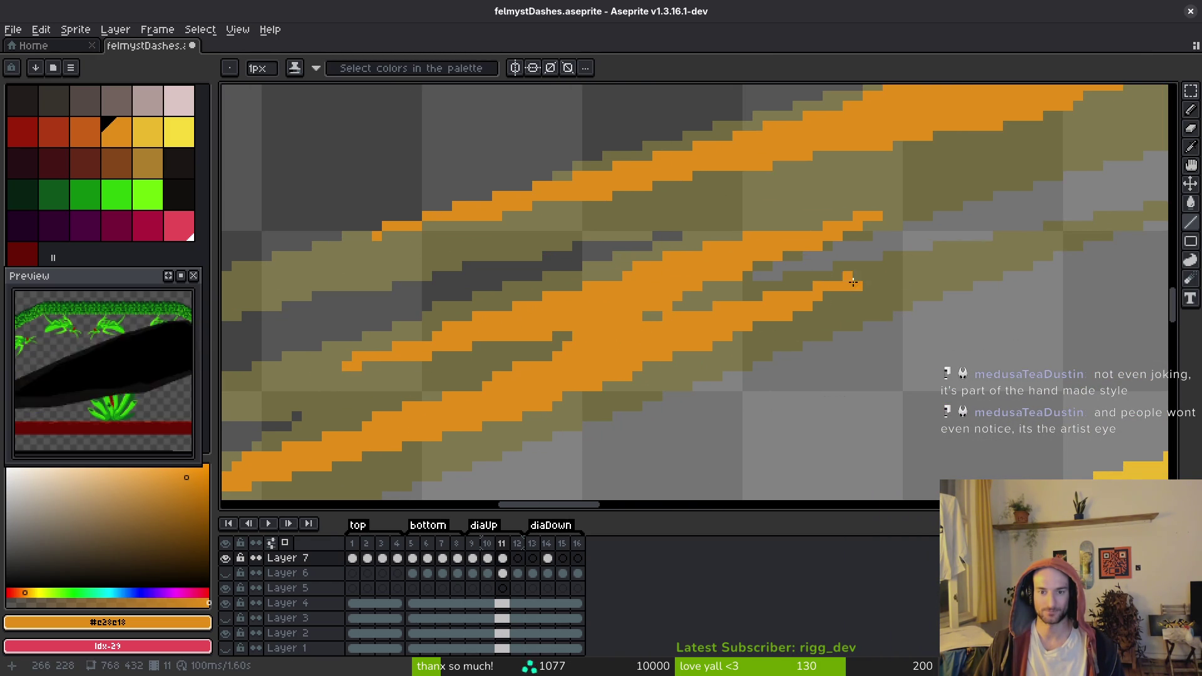
{"action": "left_click_drag", "start_coordinate": [657, 304], "coordinate": [873, 220]}
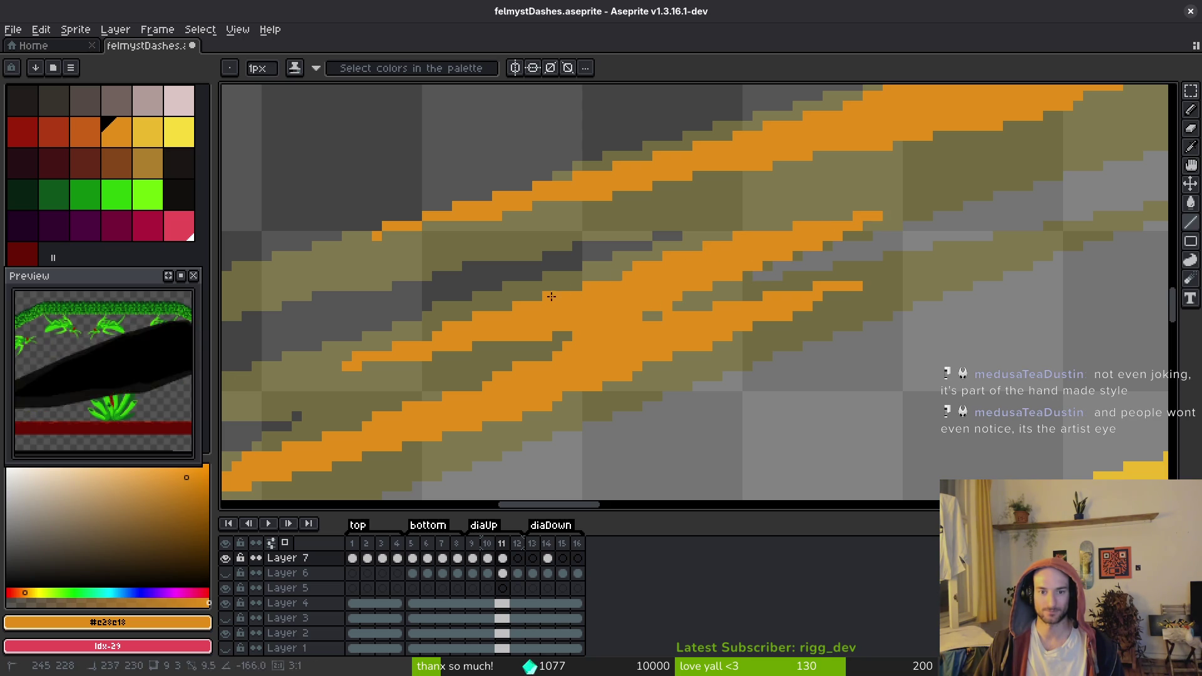
{"action": "left_click_drag", "start_coordinate": [400, 347], "coordinate": [330, 370]}
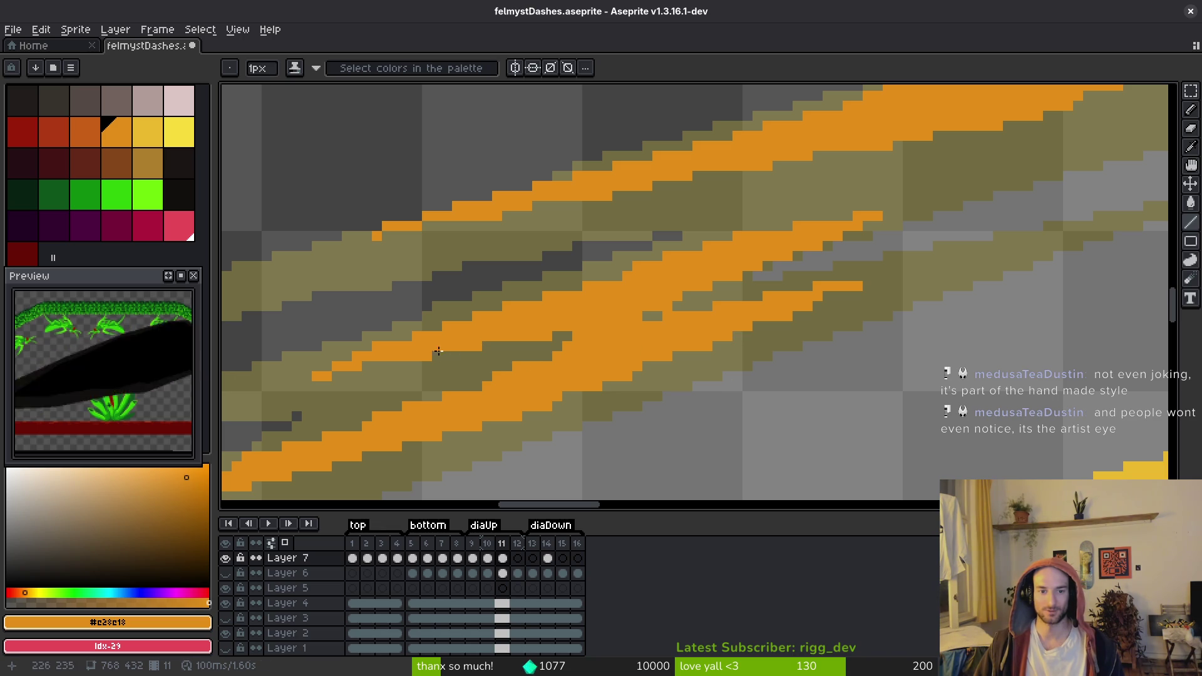
Save the file and bring the upper-right part of the strips into view
{"action": "scroll", "coordinate": [519, 373], "scroll_direction": "down", "scroll_amount": 1}
{"action": "scroll", "coordinate": [520, 373], "scroll_direction": "left", "scroll_amount": 1}
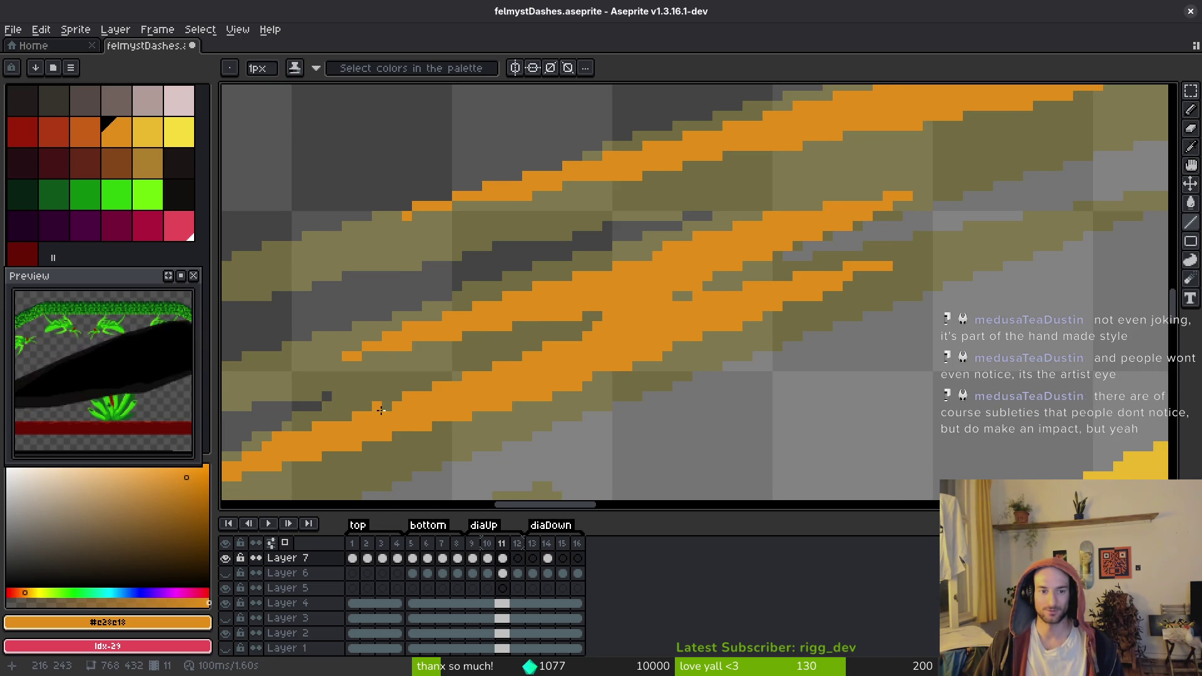
{"action": "key", "text": "ctrl+s"}
{"action": "left_click_drag", "start_coordinate": [658, 416], "coordinate": [743, 338]}
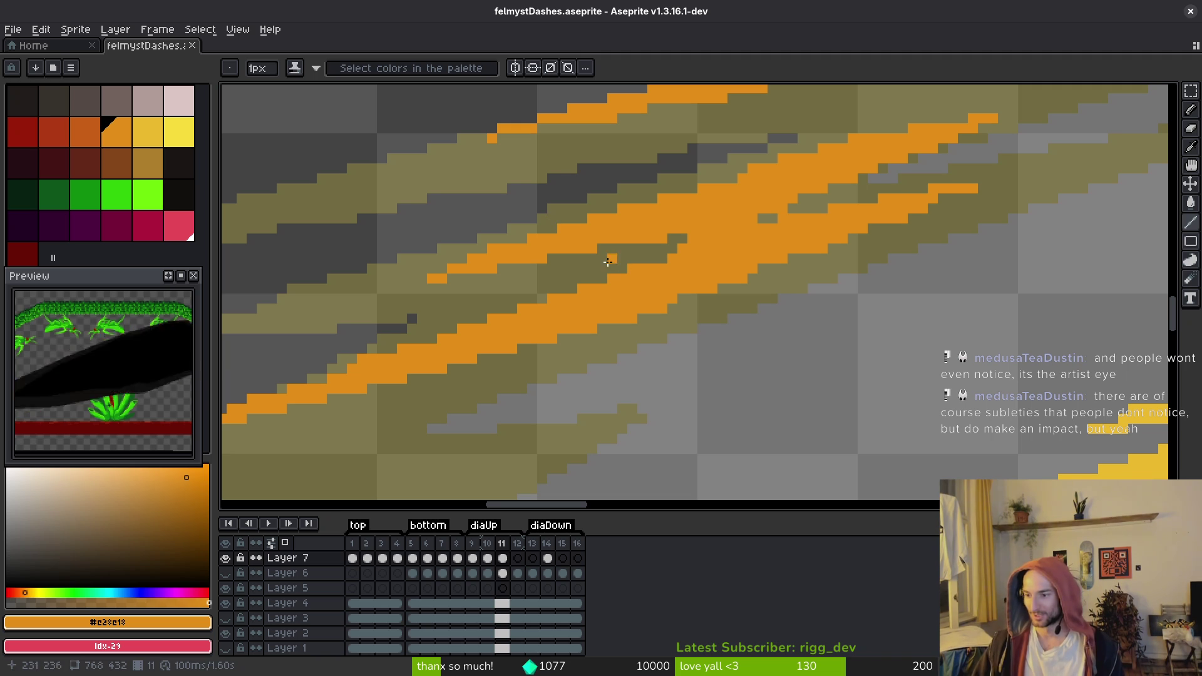
{"action": "scroll", "coordinate": [630, 349], "scroll_direction": "down", "scroll_amount": 3}
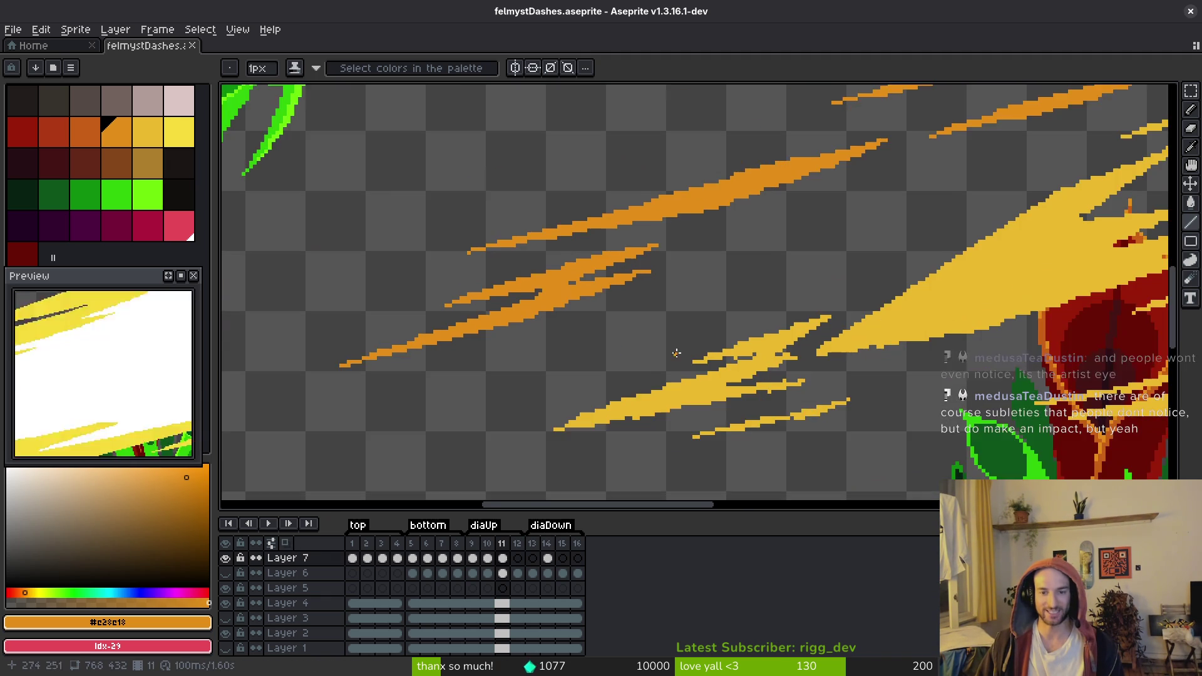
{"action": "scroll", "coordinate": [488, 216], "scroll_direction": "down", "scroll_amount": 2}
{"action": "key", "text": "Return"}
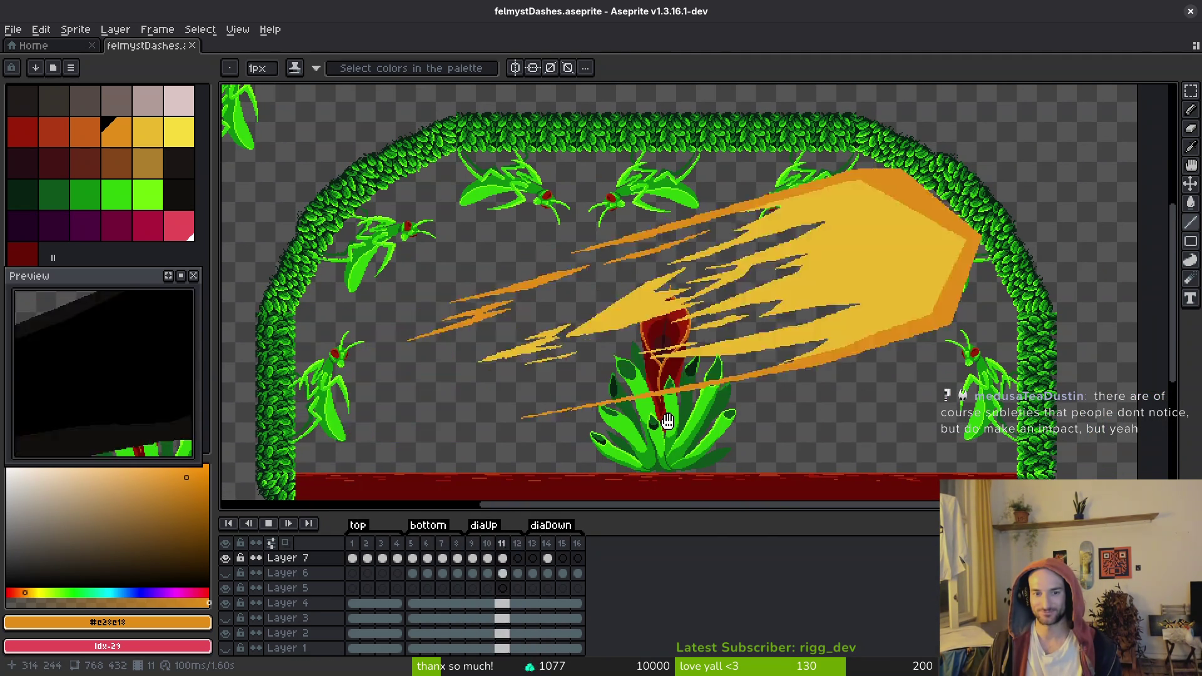
{"action": "right_click", "coordinate": [181, 276]}
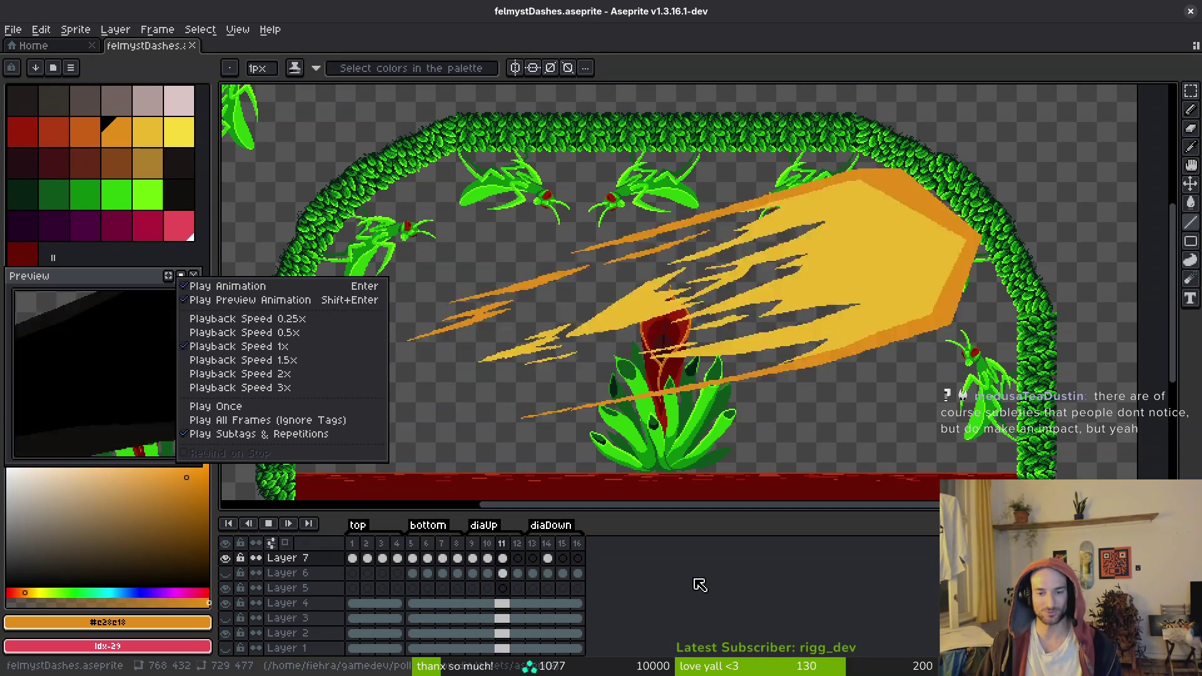
{"action": "left_click", "coordinate": [352, 348]}
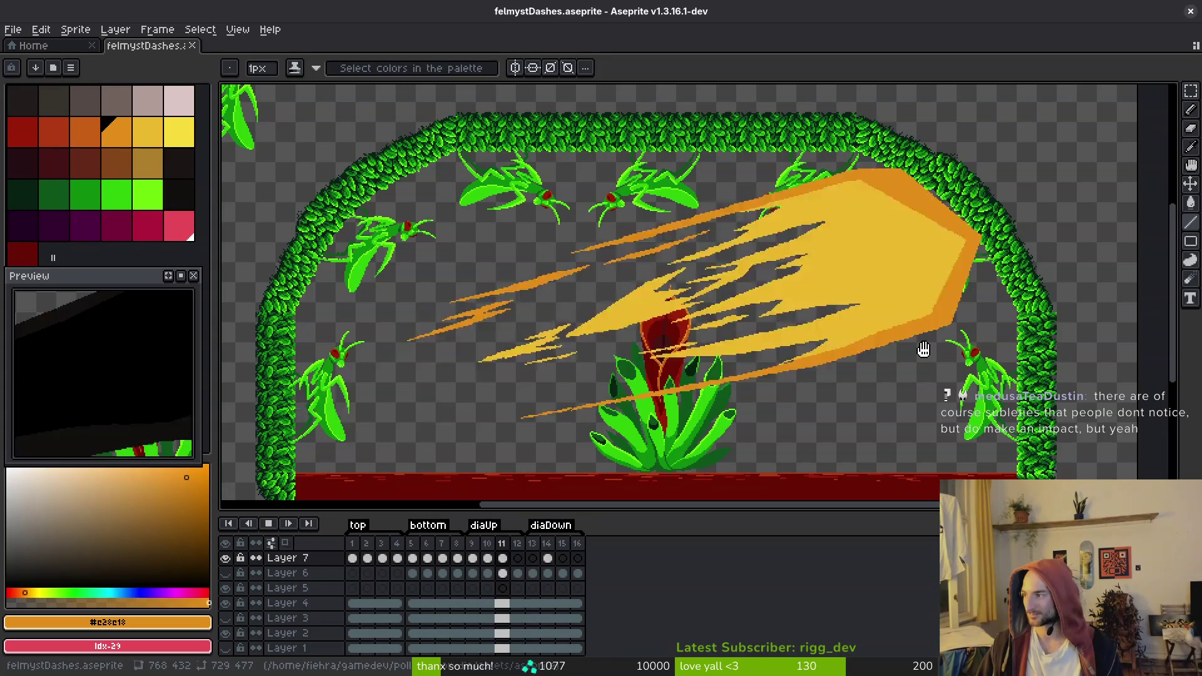
{"action": "left_click", "coordinate": [586, 364]}
{"action": "scroll", "coordinate": [713, 371], "scroll_direction": "up", "scroll_amount": 3}
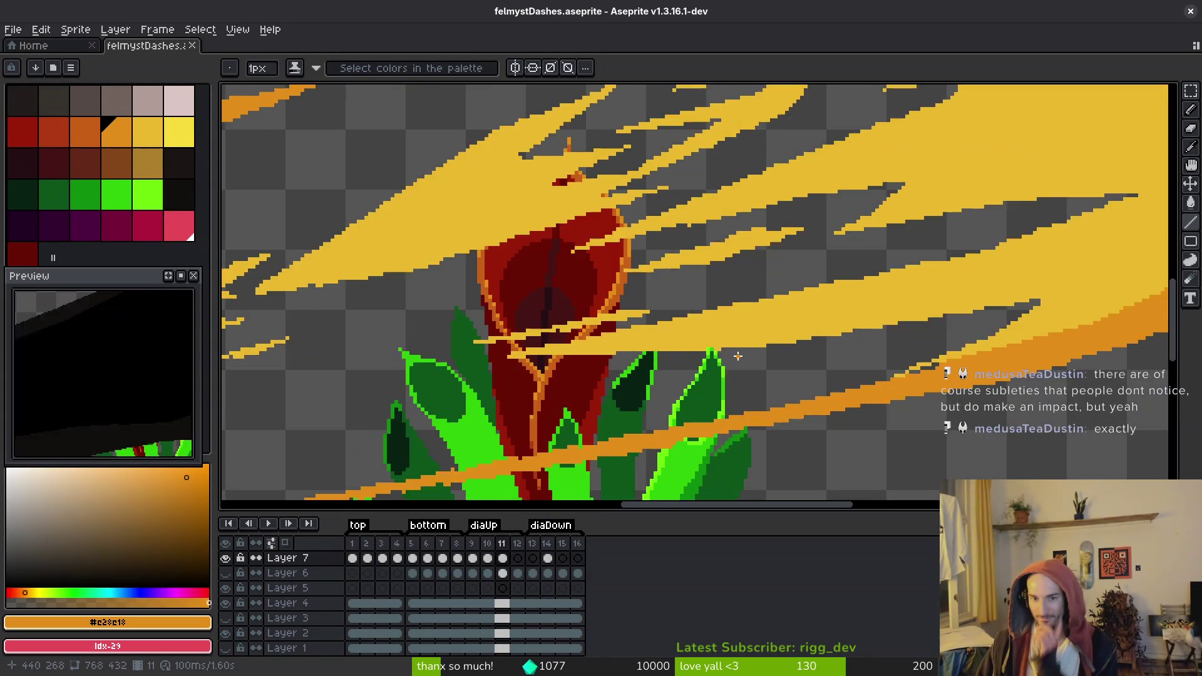
Pick the dash yellow and paint pixels extending frame 11's lower streak, upper-right edge and left side
{"action": "scroll", "coordinate": [733, 305], "scroll_direction": "left", "scroll_amount": 5}
{"action": "scroll", "coordinate": [689, 357], "scroll_direction": "up", "scroll_amount": 2}
{"action": "scroll", "coordinate": [745, 367], "scroll_direction": "up", "scroll_amount": 2}
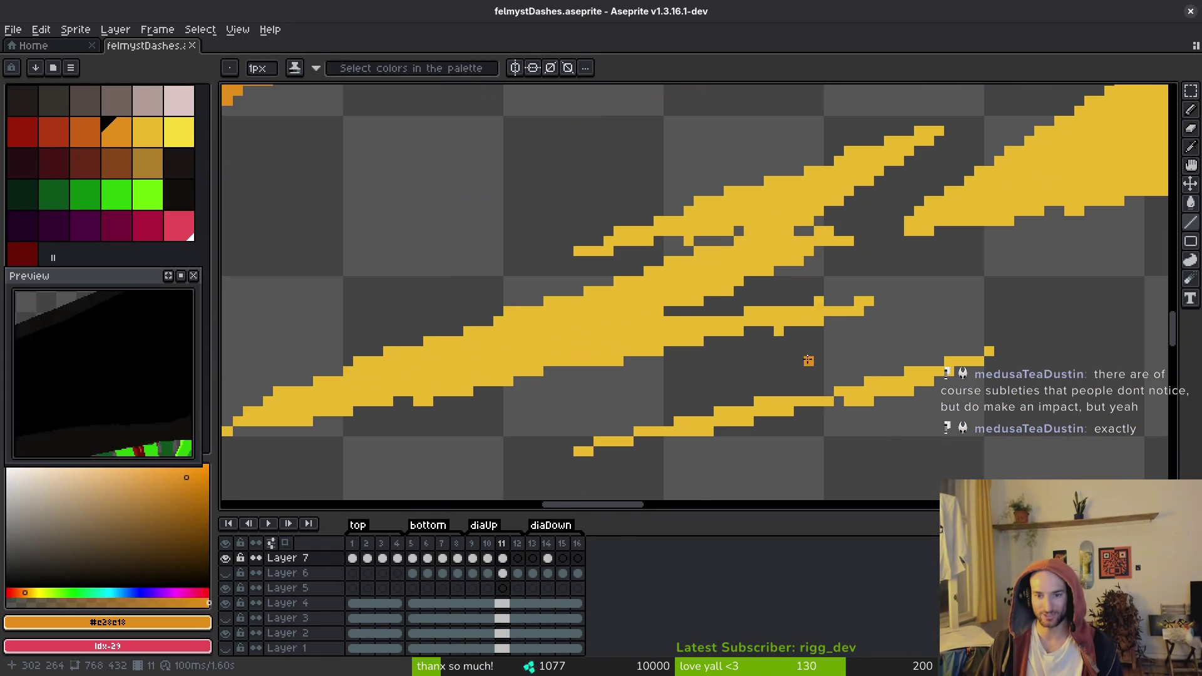
{"action": "left_click", "coordinate": [344, 394], "text": "alt"}
{"action": "scroll", "coordinate": [355, 389], "scroll_direction": "left", "scroll_amount": 2}
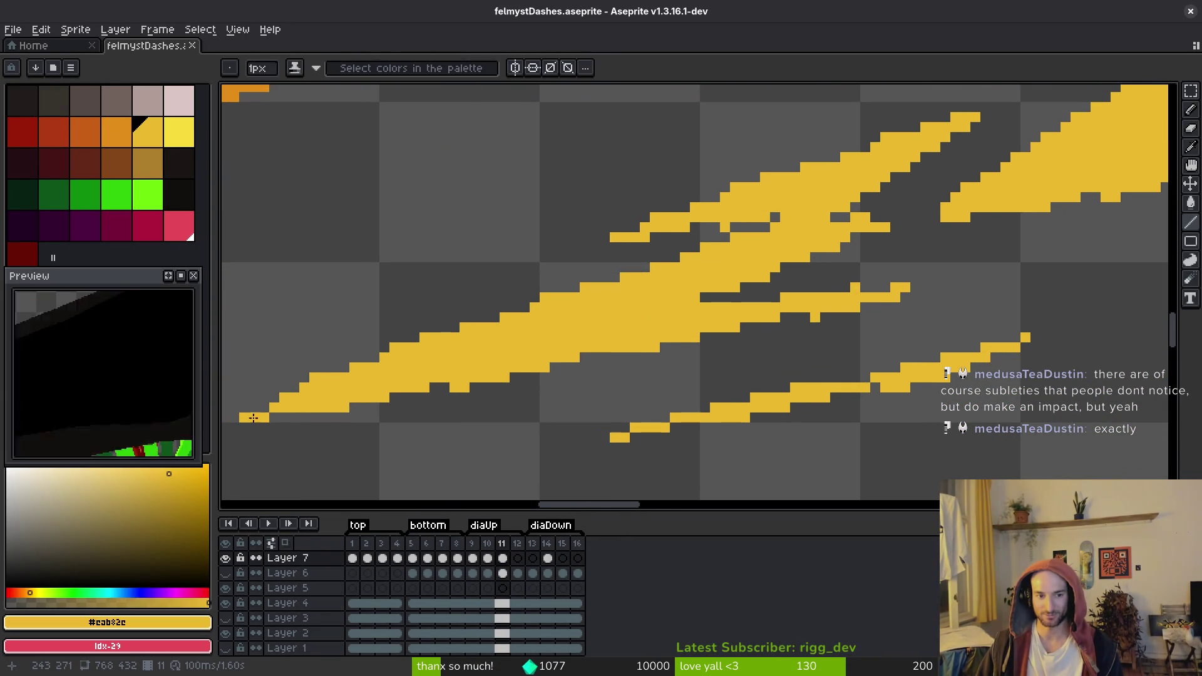
{"action": "left_click_drag", "start_coordinate": [956, 288], "coordinate": [705, 338]}
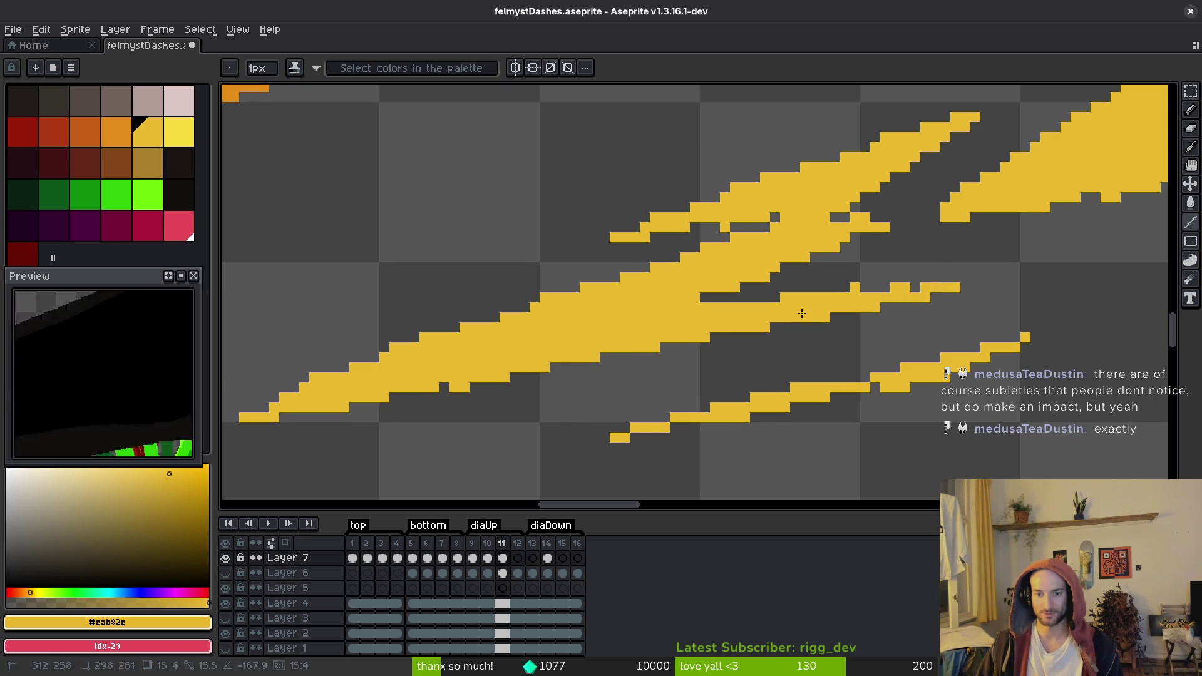
{"action": "left_click_drag", "start_coordinate": [884, 218], "coordinate": [906, 218]}
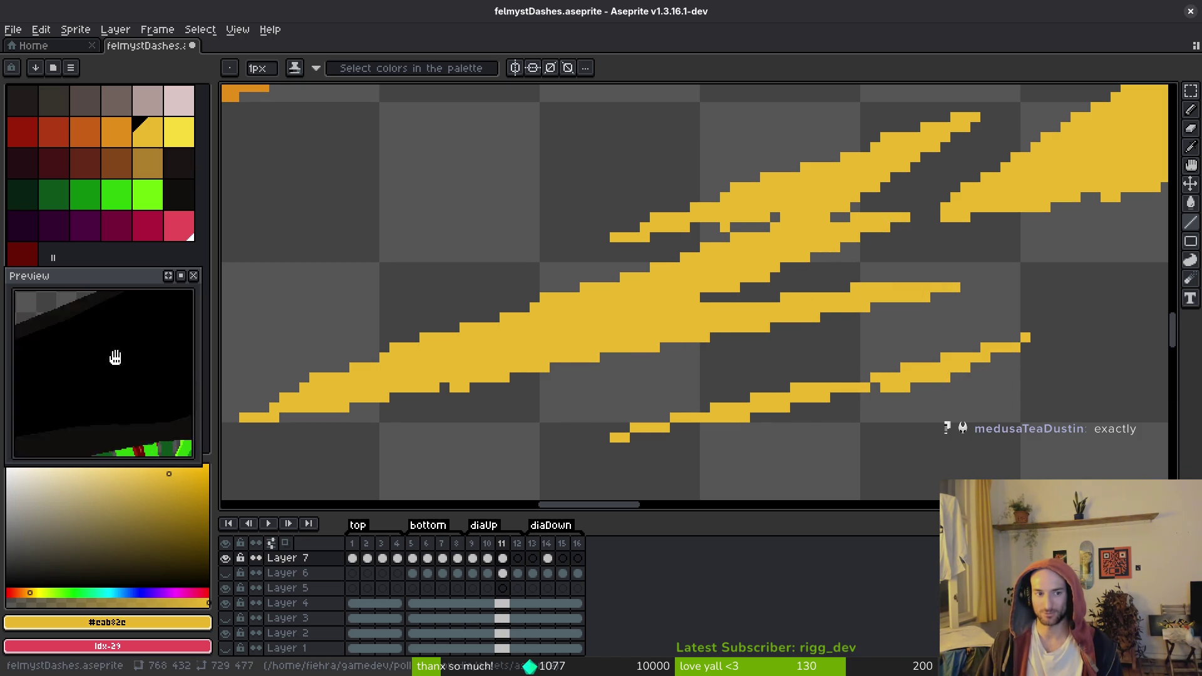
{"action": "left_click_drag", "start_coordinate": [748, 328], "coordinate": [762, 354]}
{"action": "left_click_drag", "start_coordinate": [596, 273], "coordinate": [775, 227]}
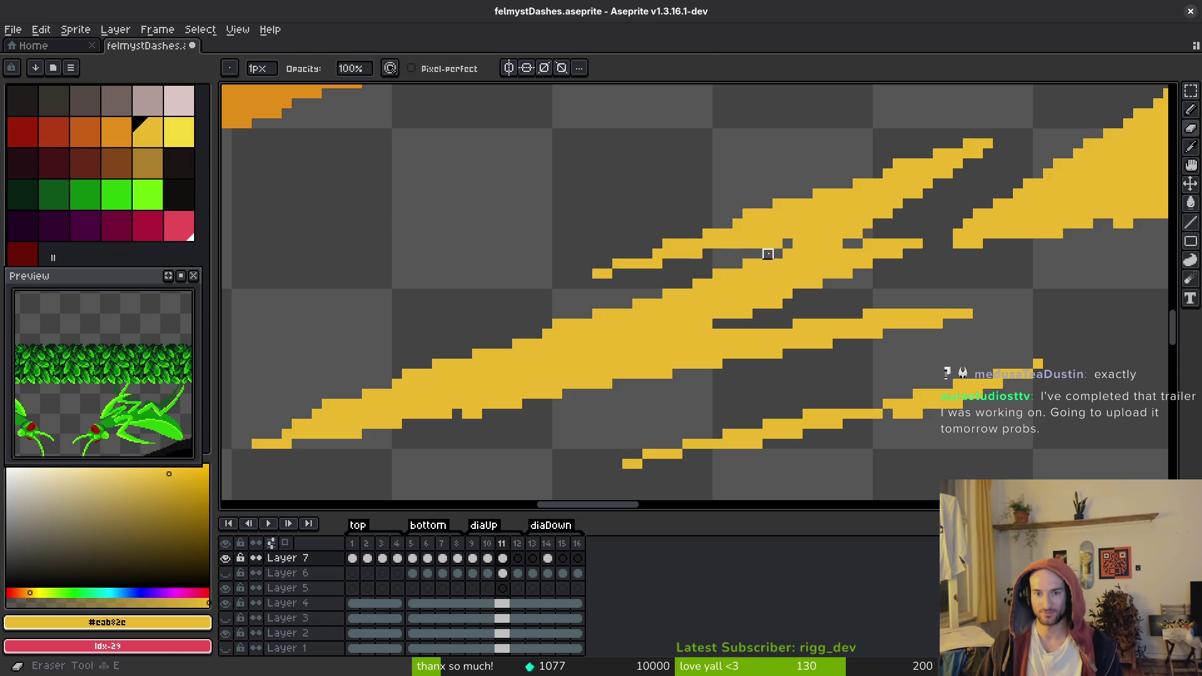
Tidy the upper-right yellow streaks with Pencil and Eraser, saving the file
{"action": "key", "text": "b"}
{"action": "key", "text": "ctrl+s"}
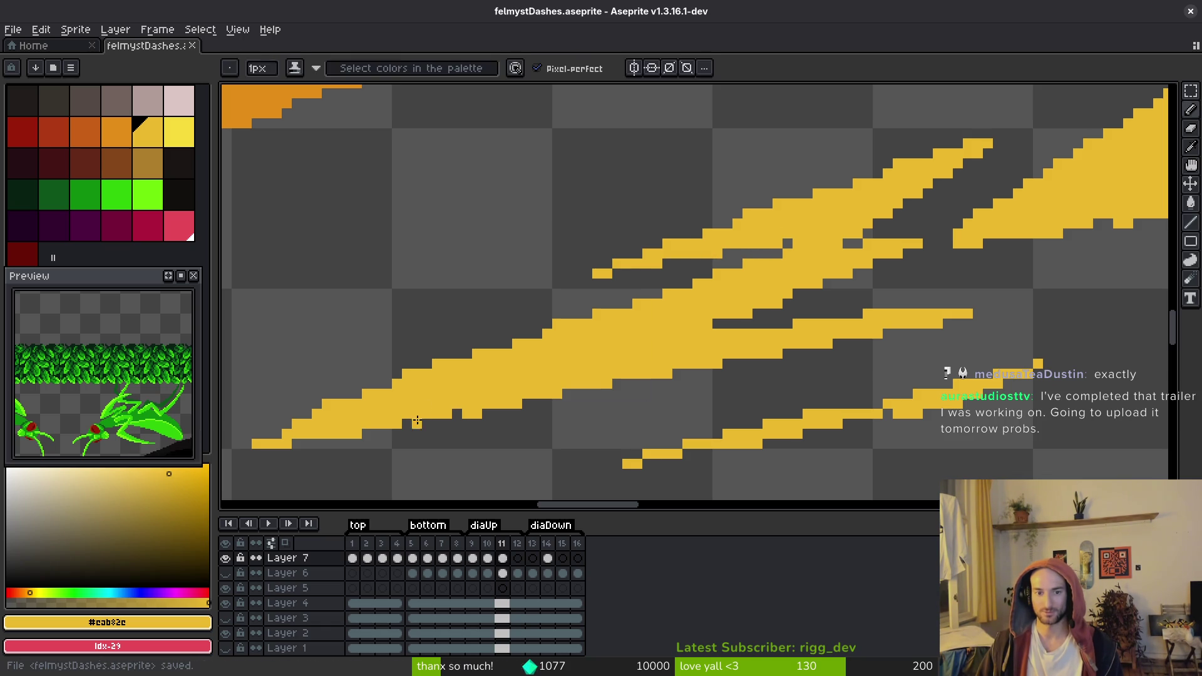
{"action": "left_click_drag", "start_coordinate": [460, 410], "coordinate": [382, 378]}
{"action": "key", "text": "e"}
{"action": "key", "text": "b"}
{"action": "key", "text": "e"}
{"action": "key", "text": "b"}
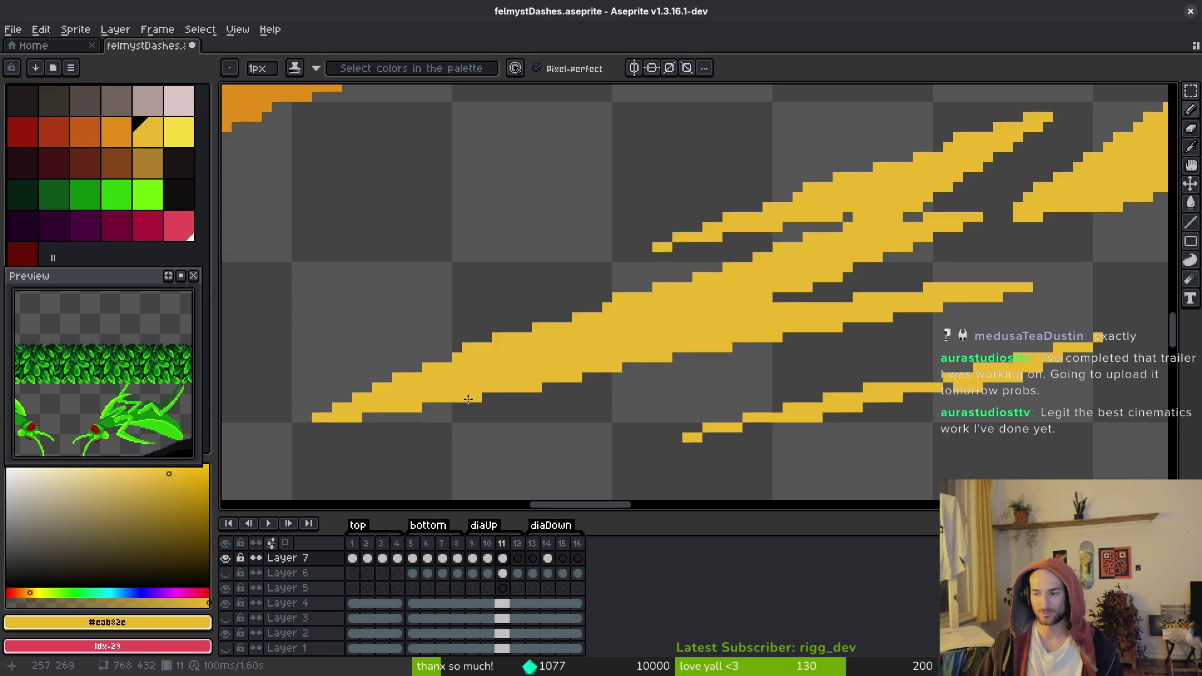
{"action": "key", "text": "ctrl+s"}
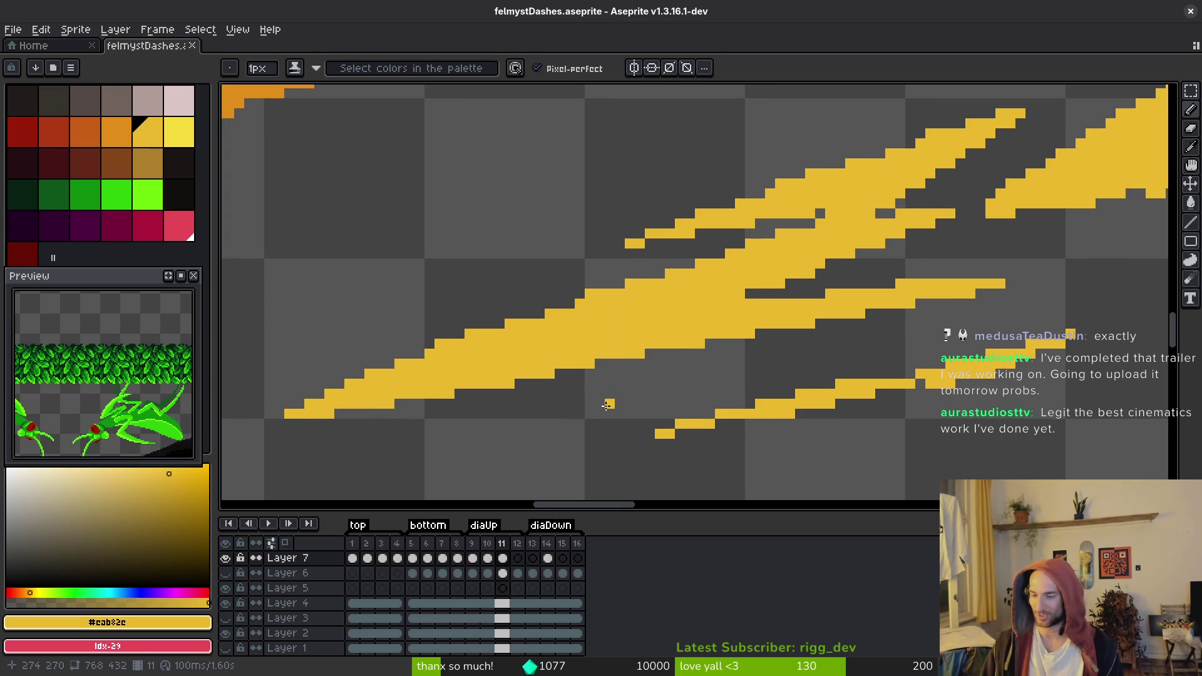
Touch up yellow pixels on the lower dash and save
{"action": "scroll", "coordinate": [765, 412], "scroll_direction": "up", "scroll_amount": 3}
{"action": "scroll", "coordinate": [765, 412], "scroll_direction": "down", "scroll_amount": 1}
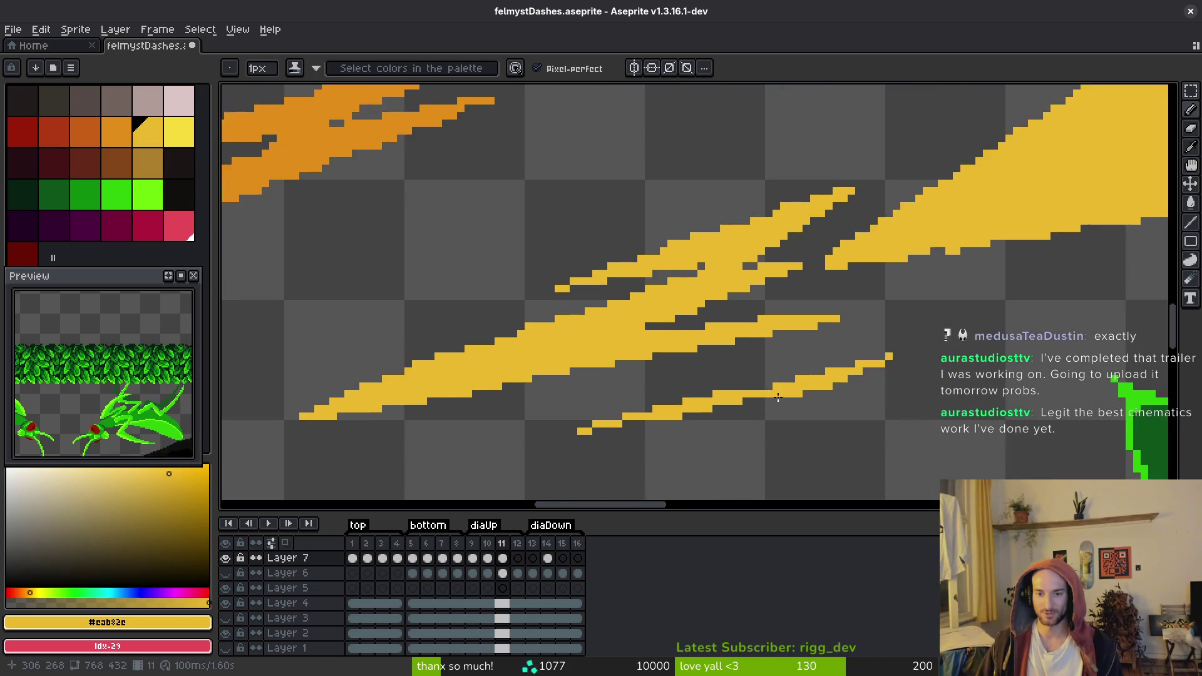
{"action": "mouse_move", "coordinate": [747, 400]}
{"action": "left_mouse_down"}
{"action": "mouse_move", "coordinate": [671, 430]}
{"action": "mouse_move", "coordinate": [582, 433]}
{"action": "left_mouse_up"}
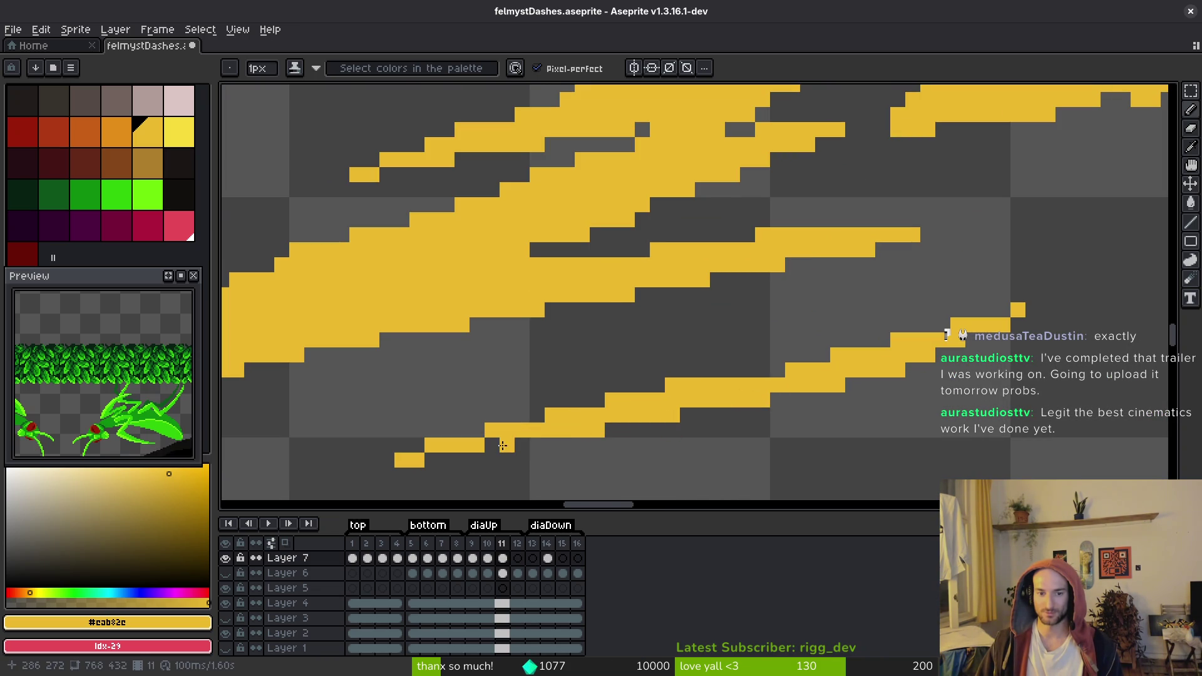
{"action": "key", "text": "ctrl+s"}
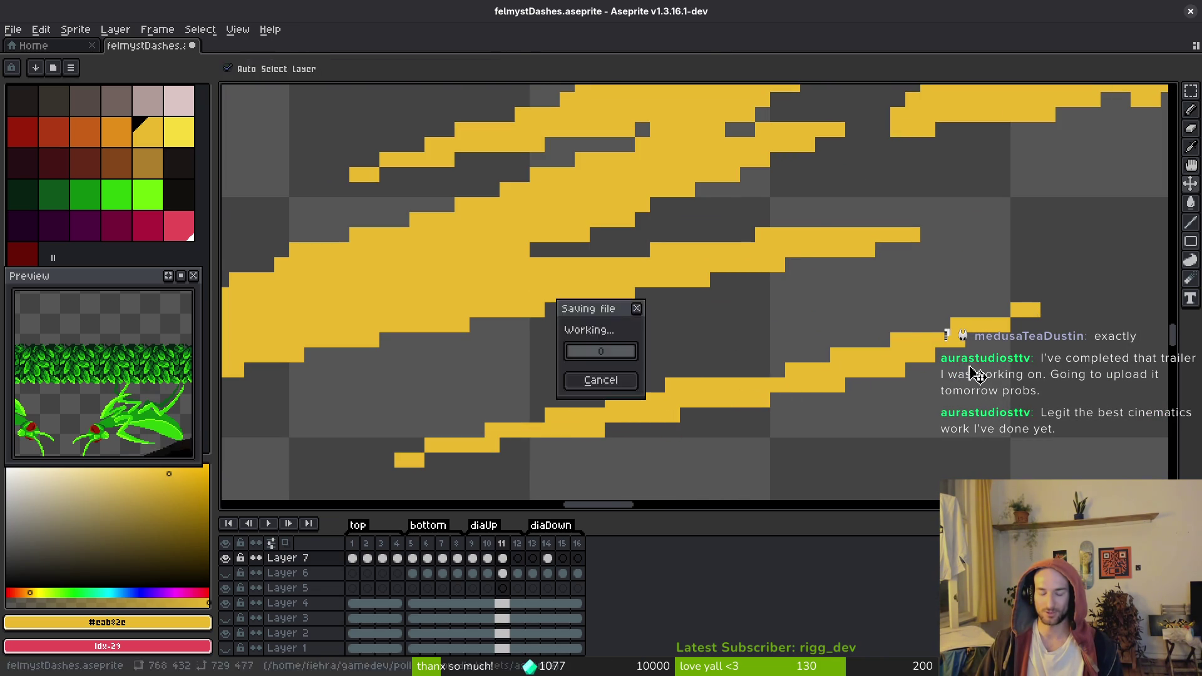
Add a single yellow pixel to the dash and save again
{"action": "scroll", "coordinate": [832, 364], "scroll_direction": "down", "scroll_amount": 2}
{"action": "scroll", "coordinate": [665, 261], "scroll_direction": "up", "scroll_amount": 1}
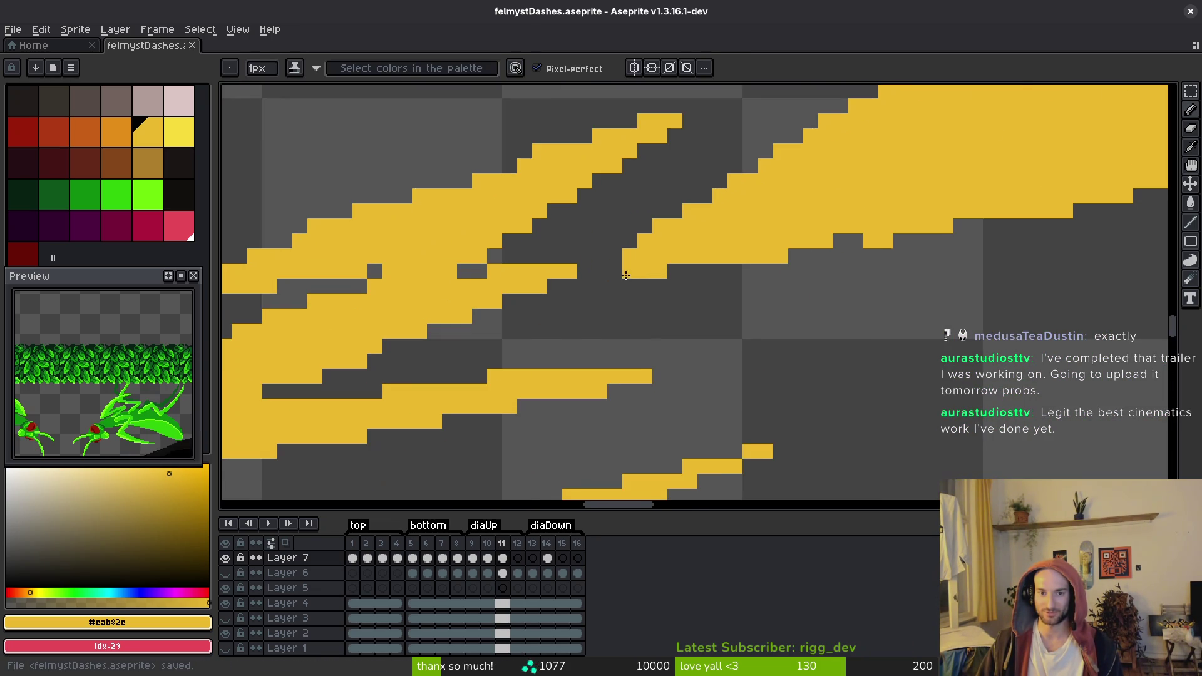
{"action": "scroll", "coordinate": [840, 254], "scroll_direction": "up", "scroll_amount": 1}
{"action": "left_click", "coordinate": [1015, 291]}
{"action": "scroll", "coordinate": [1016, 291], "scroll_direction": "down", "scroll_amount": 2}
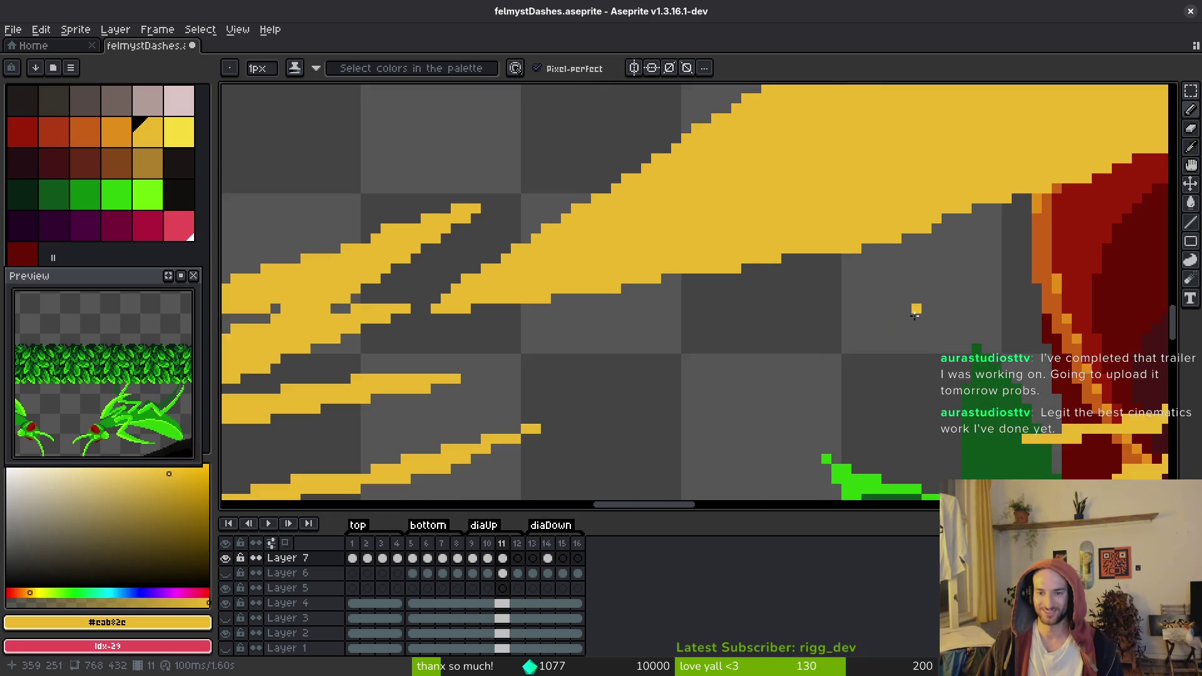
{"action": "scroll", "coordinate": [663, 295], "scroll_direction": "up", "scroll_amount": 2}
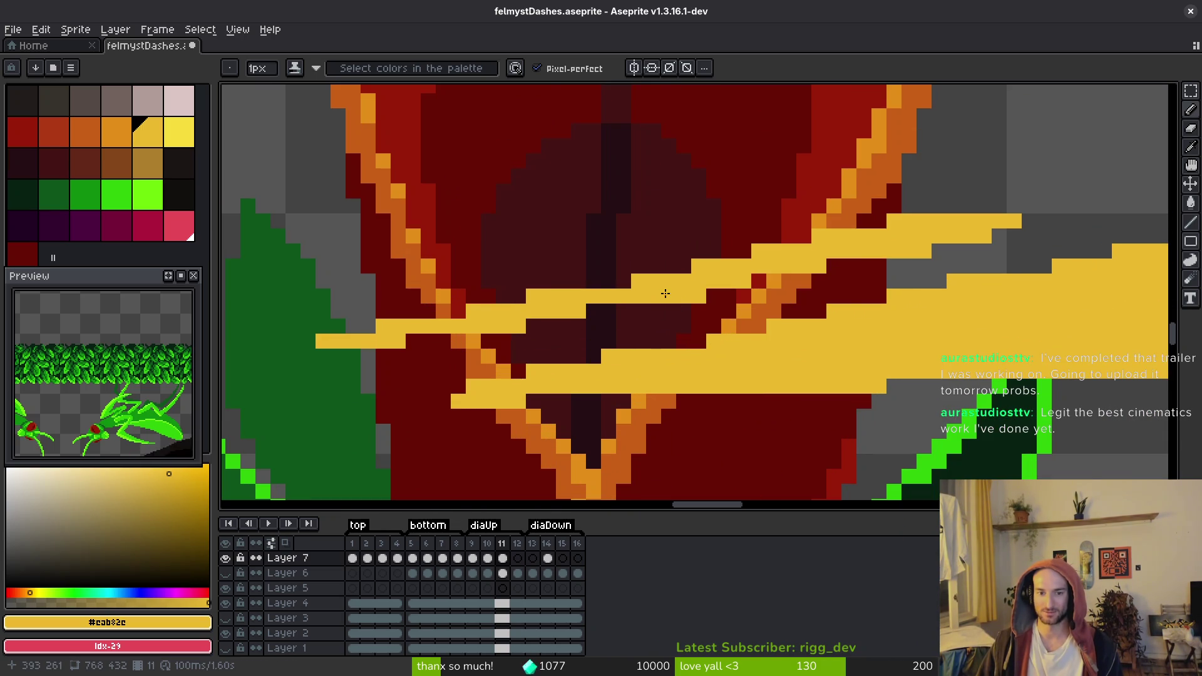
{"action": "scroll", "coordinate": [665, 291], "scroll_direction": "down", "scroll_amount": 2}
{"action": "key", "text": "ctrl+s"}
Fix one more dash pixel with the Pencil and save felmystDashes.aseprite
{"action": "scroll", "coordinate": [773, 372], "scroll_direction": "up", "scroll_amount": 1}
{"action": "scroll", "coordinate": [772, 373], "scroll_direction": "up", "scroll_amount": 1}
{"action": "key", "text": "e"}
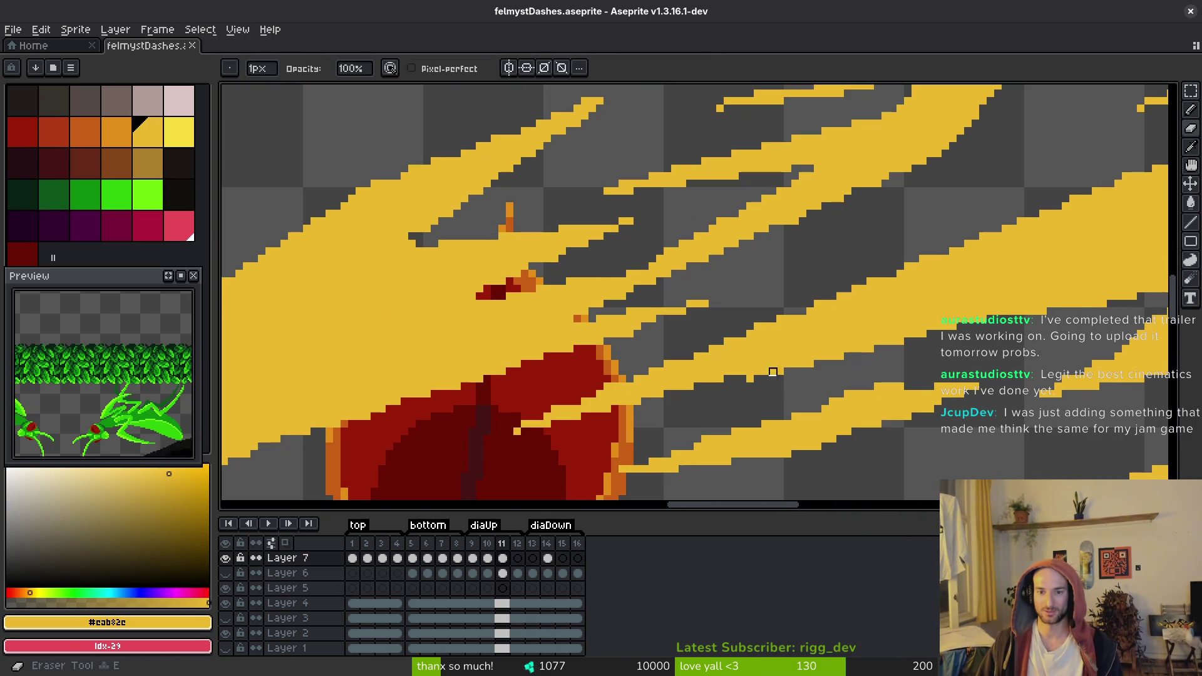
{"action": "key", "text": "b"}
{"action": "left_click", "coordinate": [681, 320]}
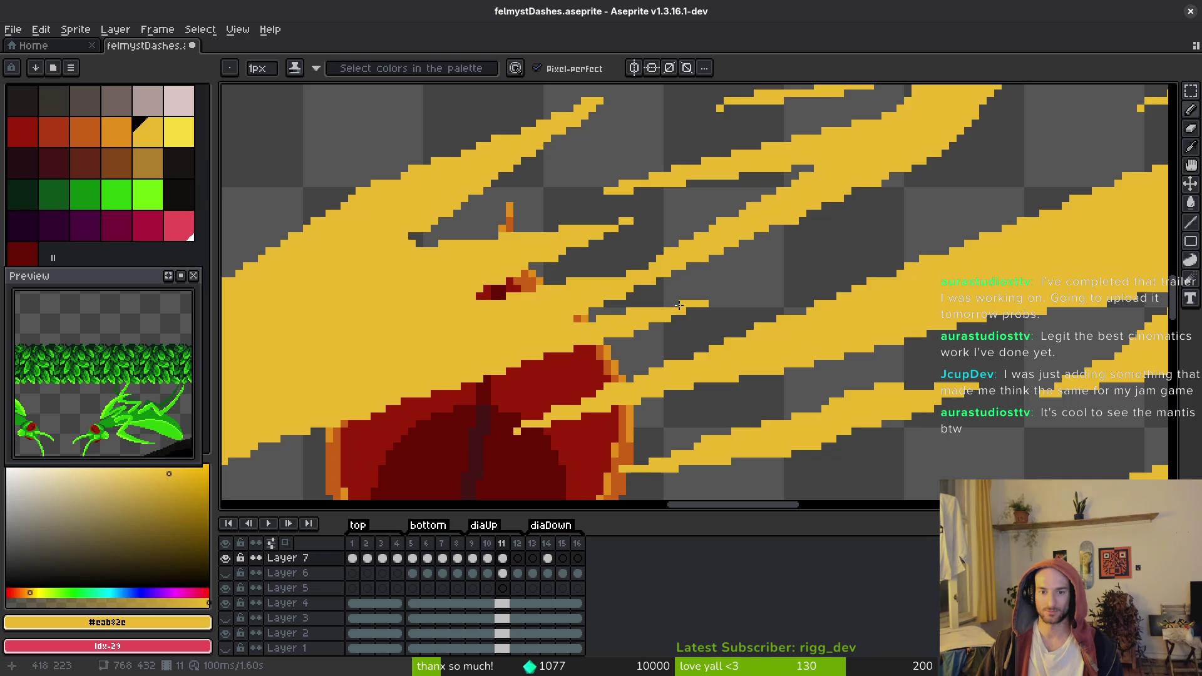
{"action": "scroll", "coordinate": [584, 292], "scroll_direction": "down", "scroll_amount": 1}
{"action": "scroll", "coordinate": [693, 356], "scroll_direction": "up", "scroll_amount": 1}
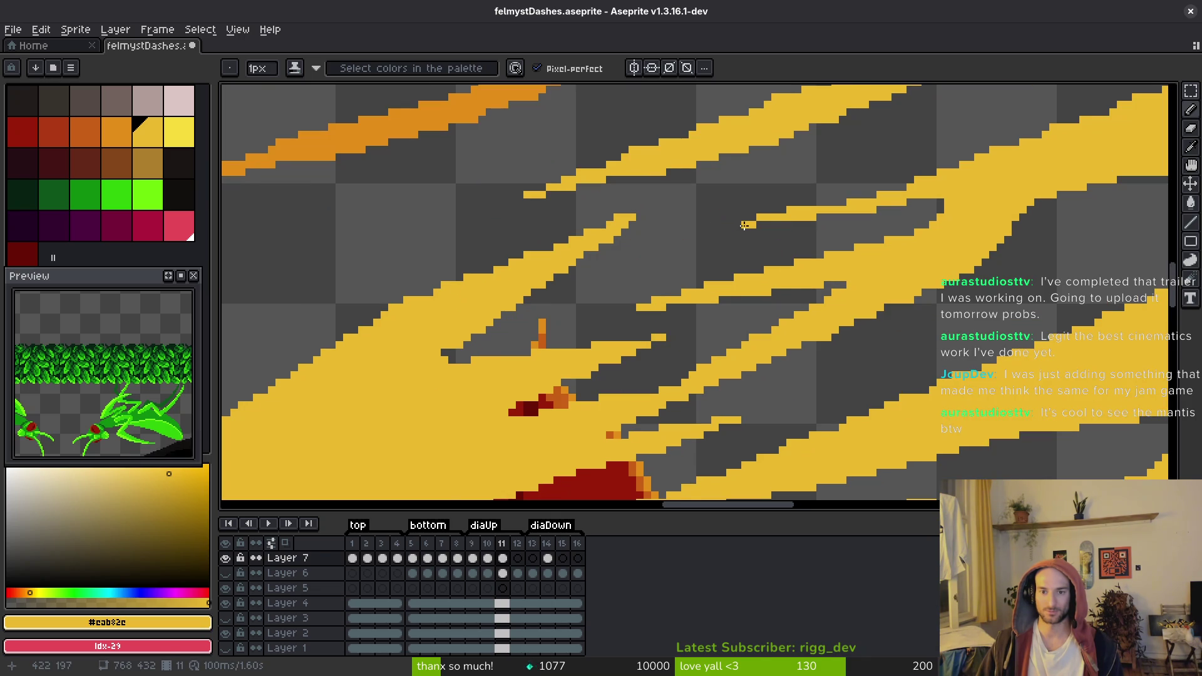
{"action": "scroll", "coordinate": [744, 226], "scroll_direction": "down", "scroll_amount": 1}
{"action": "key", "text": "ctrl+s"}
{"action": "scroll", "coordinate": [693, 301], "scroll_direction": "down", "scroll_amount": 2}
{"action": "scroll", "coordinate": [652, 250], "scroll_direction": "up", "scroll_amount": 2}
{"action": "scroll", "coordinate": [574, 319], "scroll_direction": "up", "scroll_amount": 2}
{"action": "scroll", "coordinate": [626, 350], "scroll_direction": "down", "scroll_amount": 1}
{"action": "scroll", "coordinate": [760, 371], "scroll_direction": "up", "scroll_amount": 1}
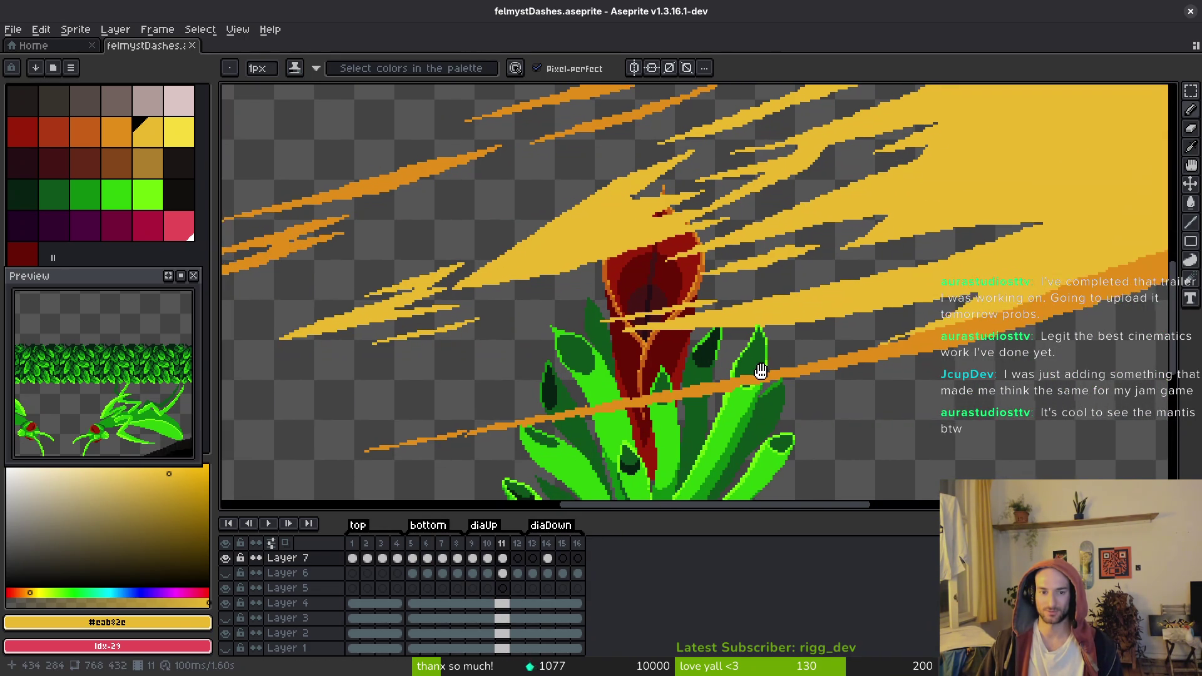
{"action": "scroll", "coordinate": [760, 370], "scroll_direction": "up", "scroll_amount": 3}
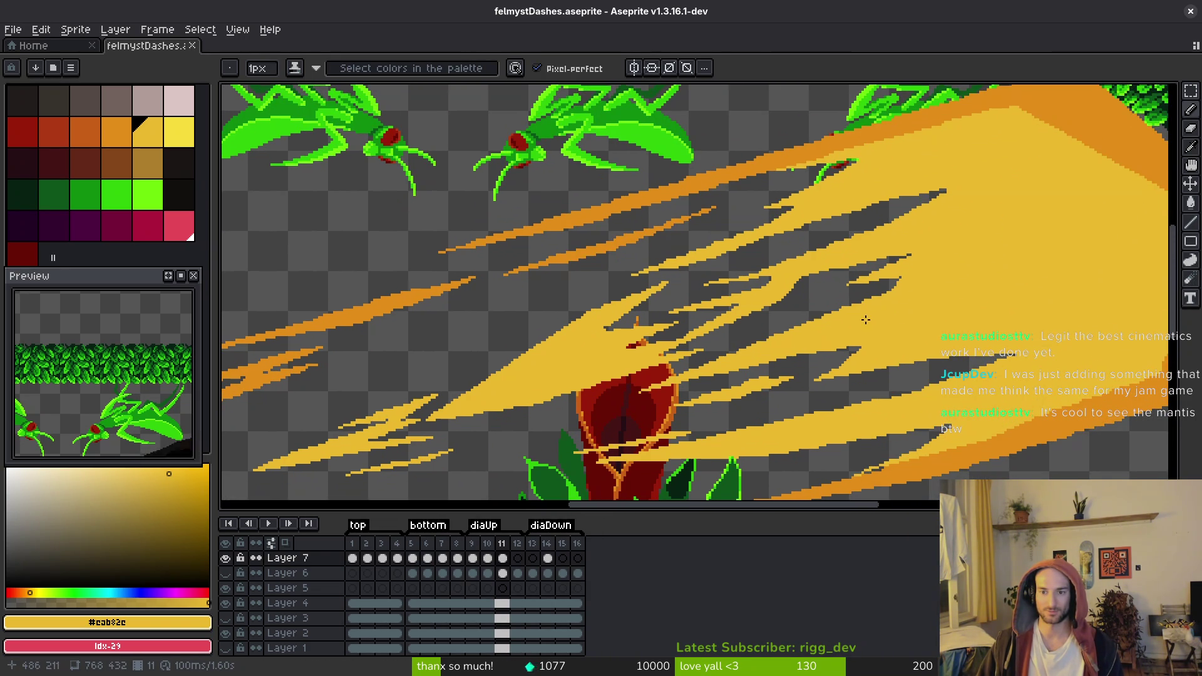
{"action": "scroll", "coordinate": [875, 314], "scroll_direction": "right", "scroll_amount": 3}
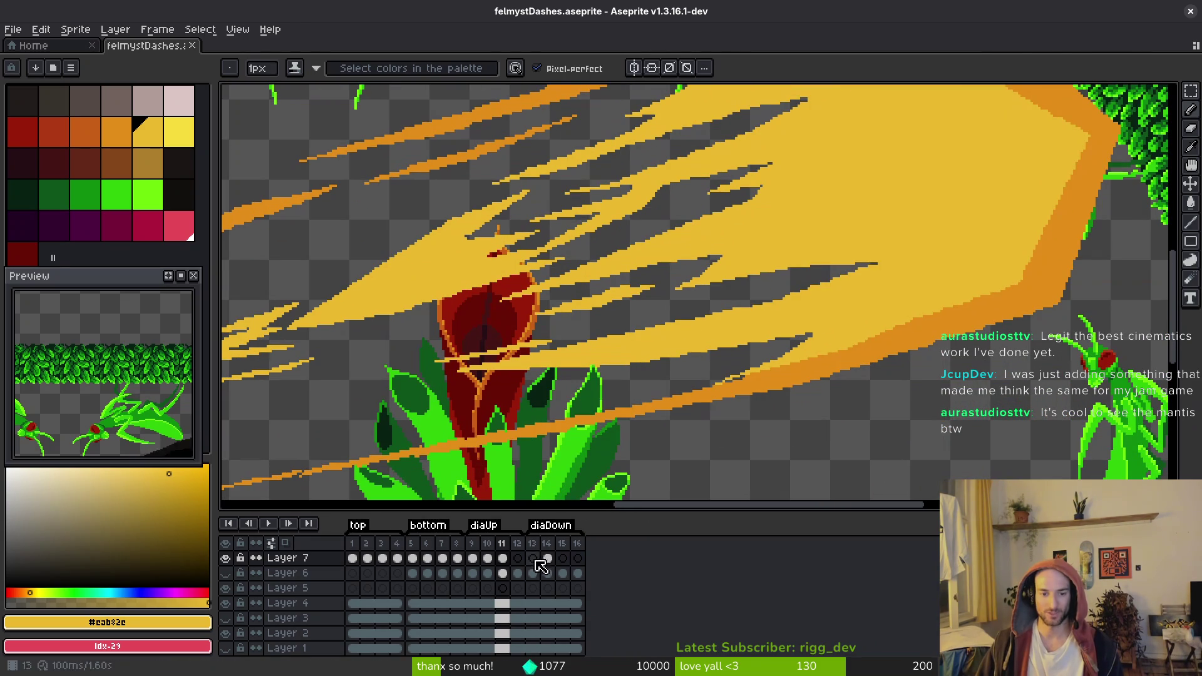
Go to frame 12 and select its orange dash
{"action": "left_click", "coordinate": [466, 564]}
{"action": "key", "text": "2"}
{"action": "key", "text": "m"}
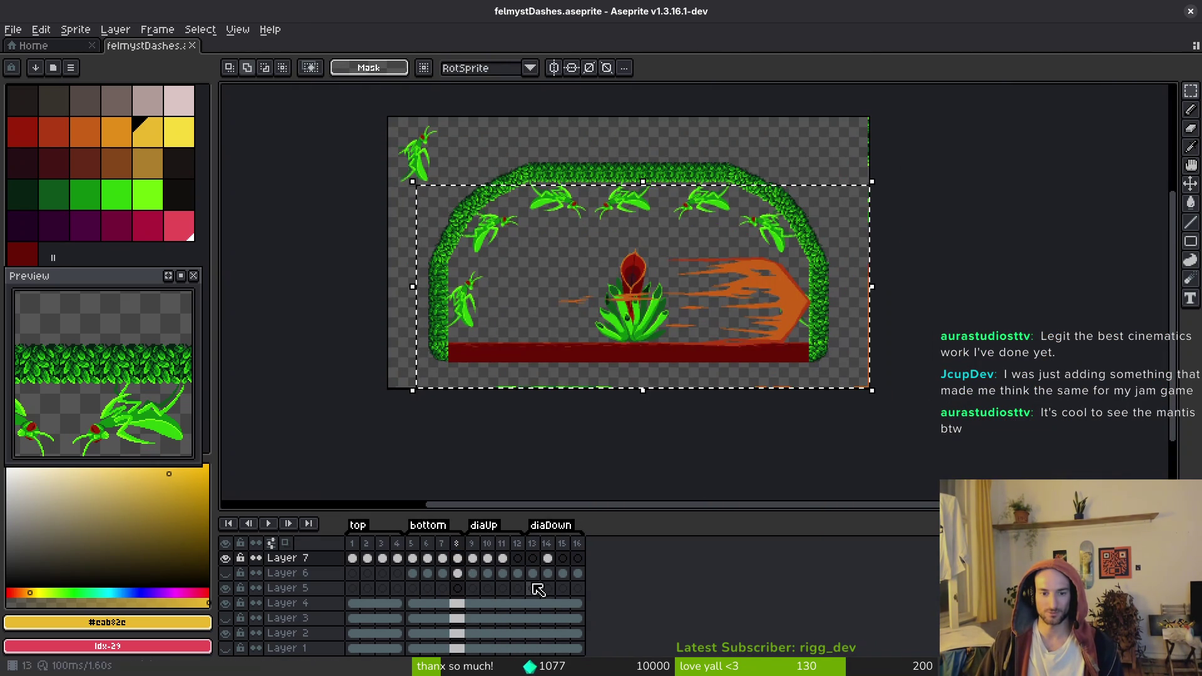
{"action": "key", "text": "Right"}
{"action": "key", "text": "Right"}
{"action": "key", "text": "Right"}
{"action": "key", "text": "Right"}
{"action": "key", "text": "m"}
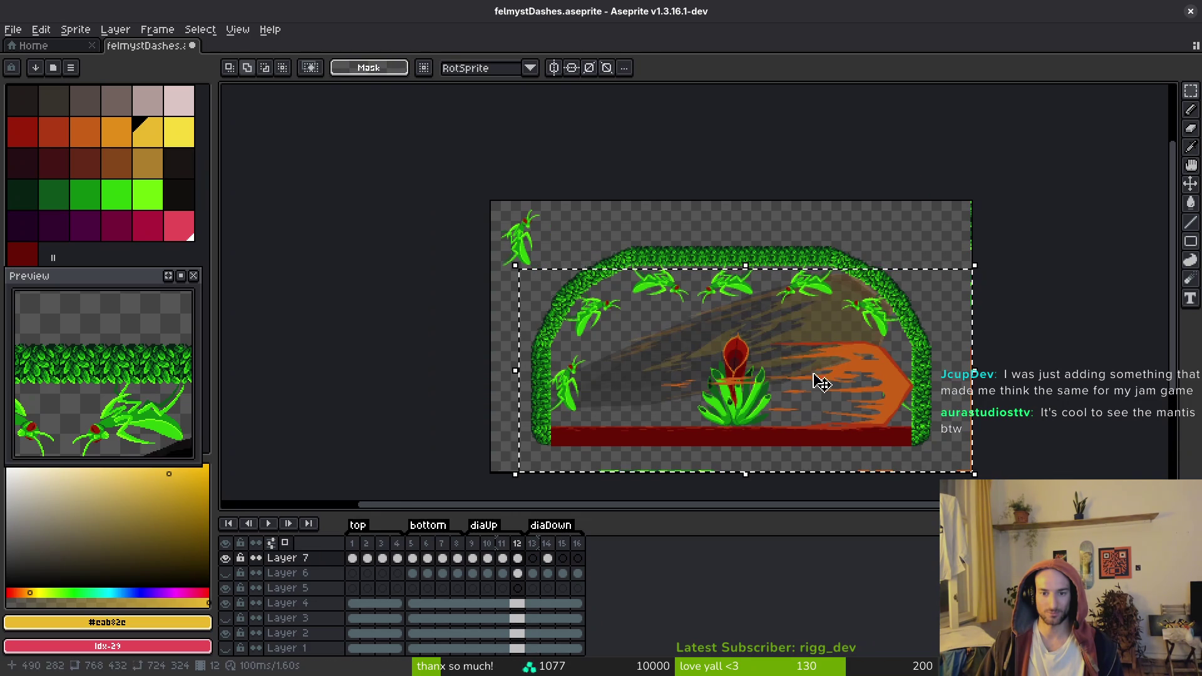
Rotate the orange dash to about 13.7°, shift it up-left, and save
{"action": "left_click_drag", "start_coordinate": [993, 265], "coordinate": [963, 210]}
{"action": "mouse_move", "coordinate": [896, 363]}
{"action": "left_mouse_down"}
{"action": "mouse_move", "coordinate": [848, 322]}
{"action": "mouse_move", "coordinate": [877, 323]}
{"action": "mouse_move", "coordinate": [848, 328]}
{"action": "mouse_move", "coordinate": [859, 327]}
{"action": "left_mouse_up"}
{"action": "scroll", "coordinate": [864, 325], "scroll_direction": "up", "scroll_amount": 5}
{"action": "scroll", "coordinate": [855, 327], "scroll_direction": "down", "scroll_amount": 3}
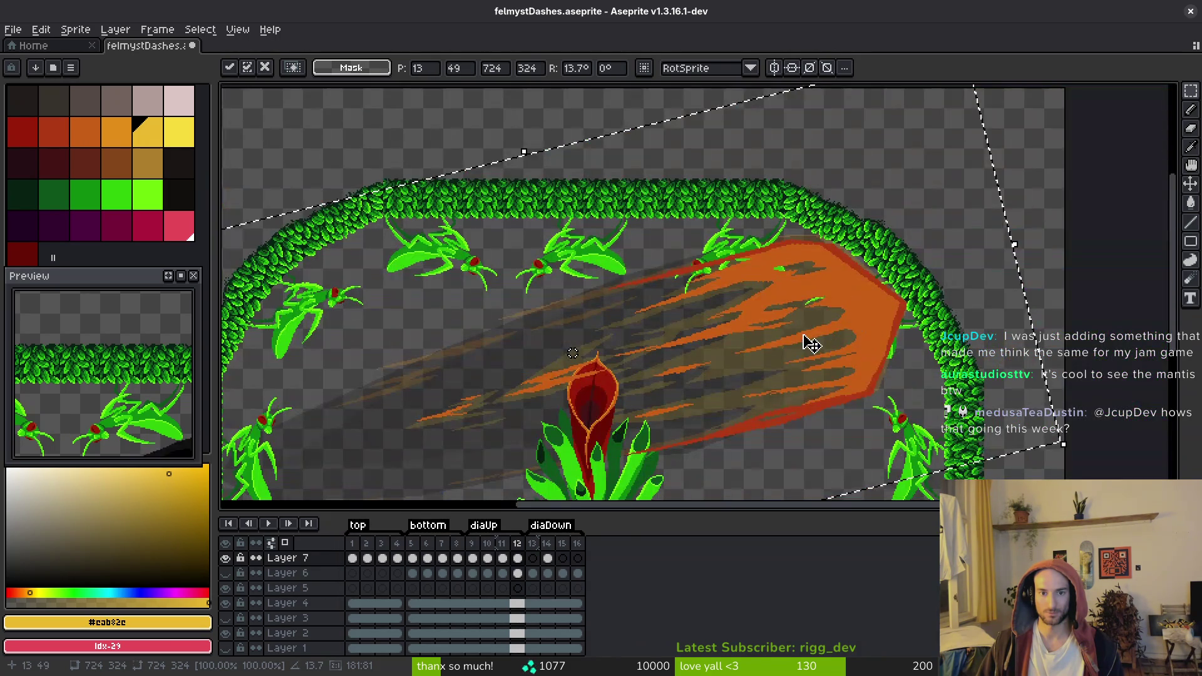
{"action": "key", "text": "ctrl+s"}
{"action": "scroll", "coordinate": [726, 336], "scroll_direction": "up", "scroll_amount": 5}
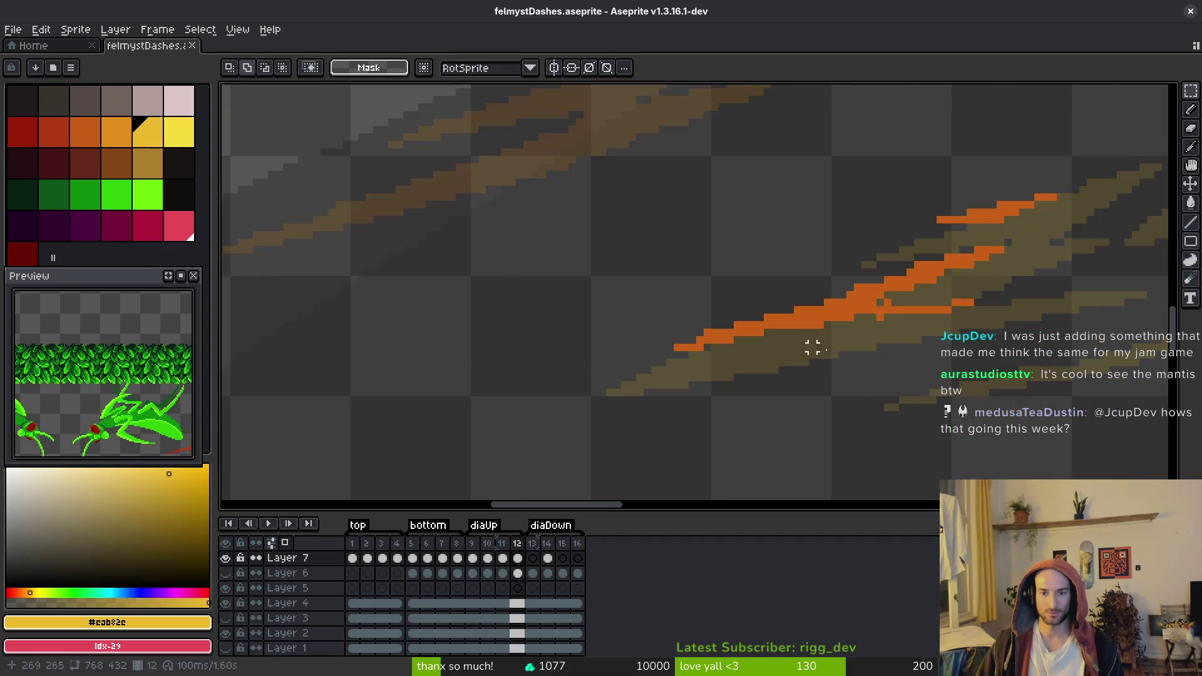
Pick the dash orange and add orange pixels along the streak's lower edge
{"action": "scroll", "coordinate": [814, 347], "scroll_direction": "up", "scroll_amount": 1}
{"action": "key", "text": "b"}
{"action": "left_click", "coordinate": [1009, 296], "text": "alt"}
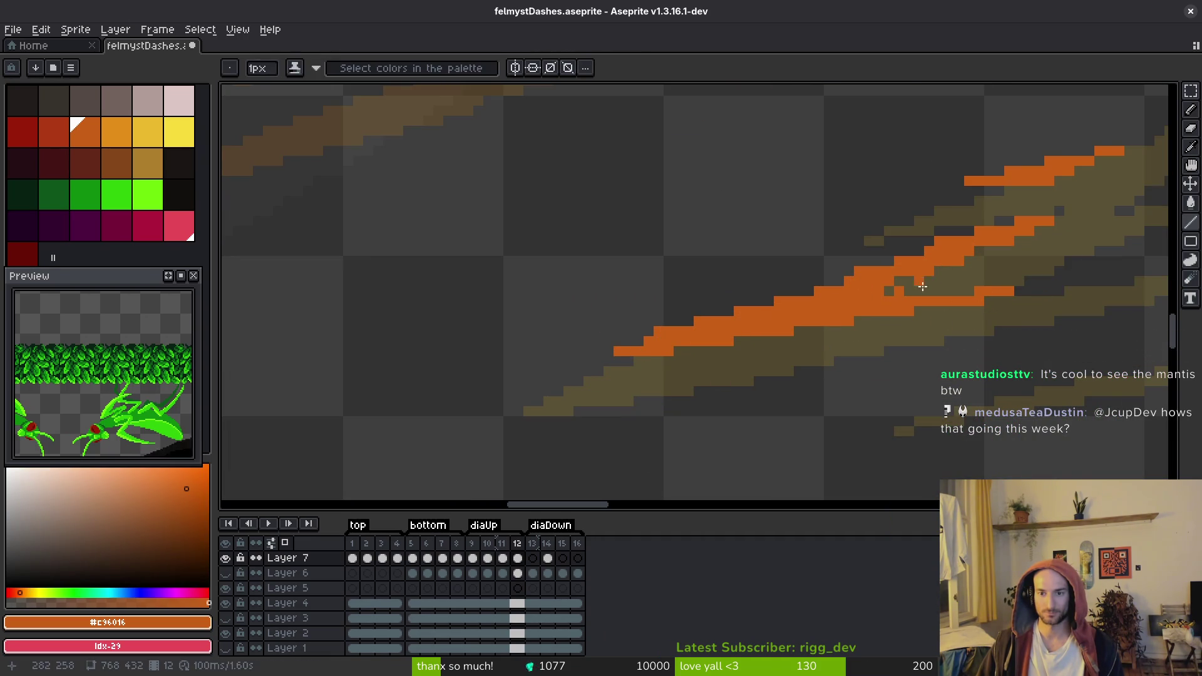
{"action": "left_click", "coordinate": [979, 256]}
{"action": "left_click", "coordinate": [899, 281]}
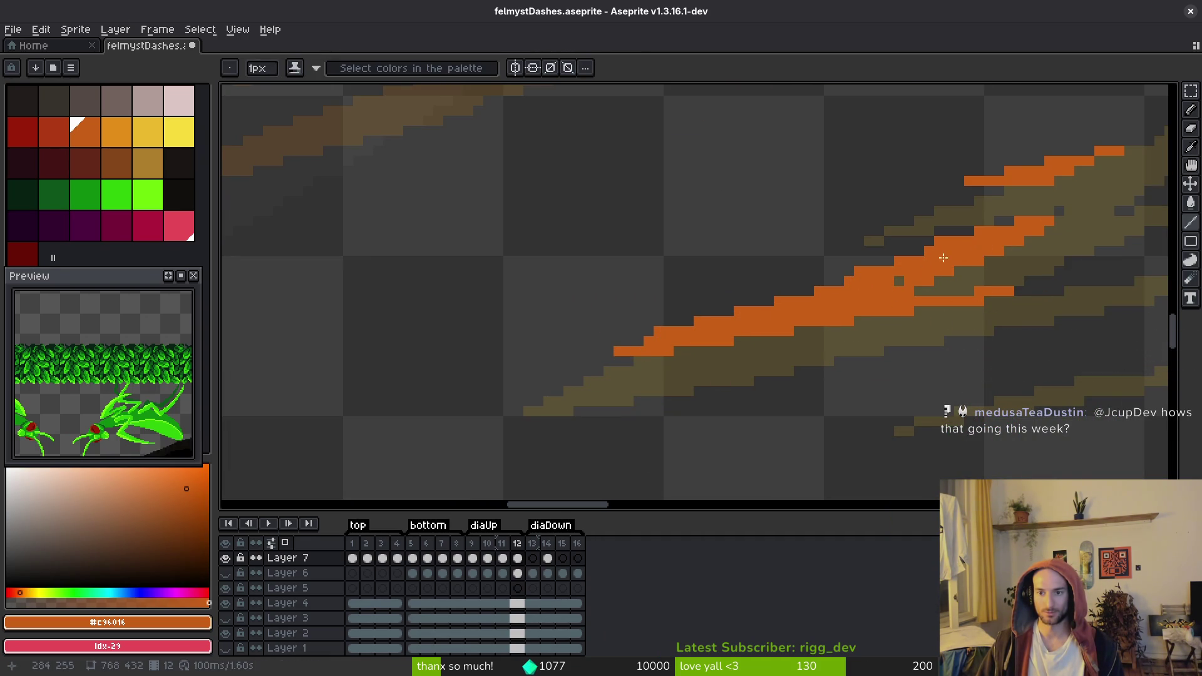
{"action": "left_click", "coordinate": [839, 275]}
{"action": "left_click", "coordinate": [769, 291]}
{"action": "left_click", "coordinate": [638, 336]}
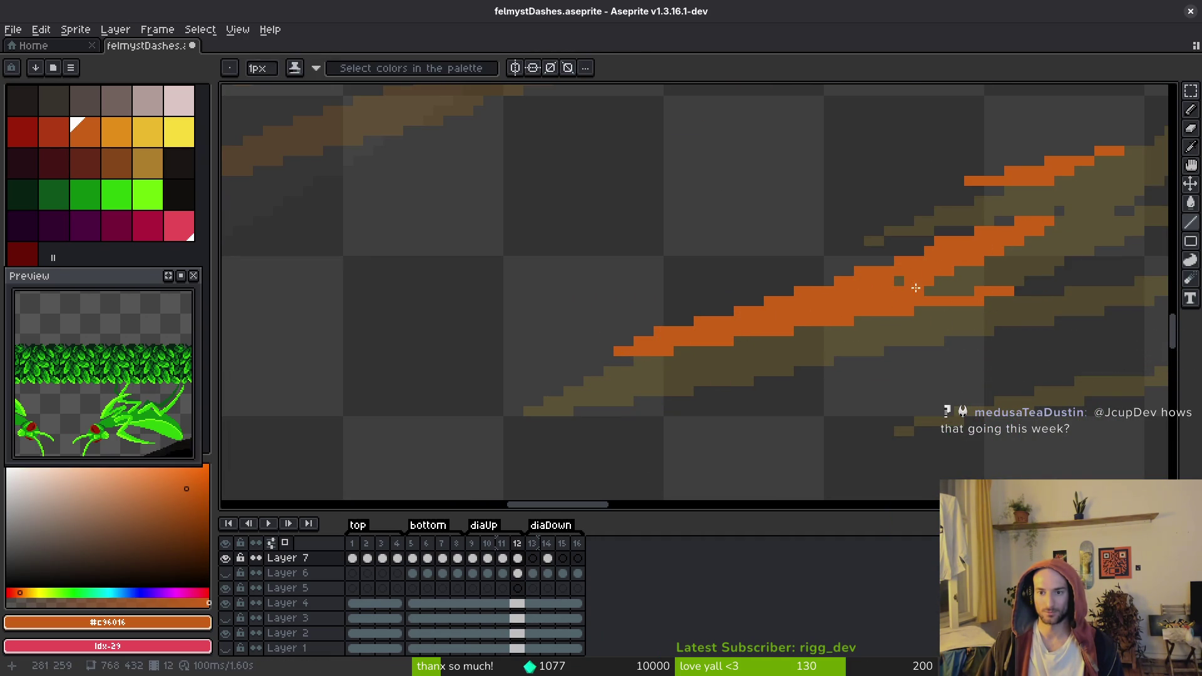
Draw a straight orange line along the streak's upper edge and fill dark gaps below it
{"action": "scroll", "coordinate": [969, 269], "scroll_direction": "down", "scroll_amount": 3}
{"action": "scroll", "coordinate": [800, 277], "scroll_direction": "right", "scroll_amount": 3}
{"action": "scroll", "coordinate": [794, 284], "scroll_direction": "up", "scroll_amount": 2}
{"action": "key", "text": "e"}
{"action": "scroll", "coordinate": [501, 300], "scroll_direction": "up", "scroll_amount": 2}
{"action": "key", "text": "b"}
{"action": "key", "text": "e"}
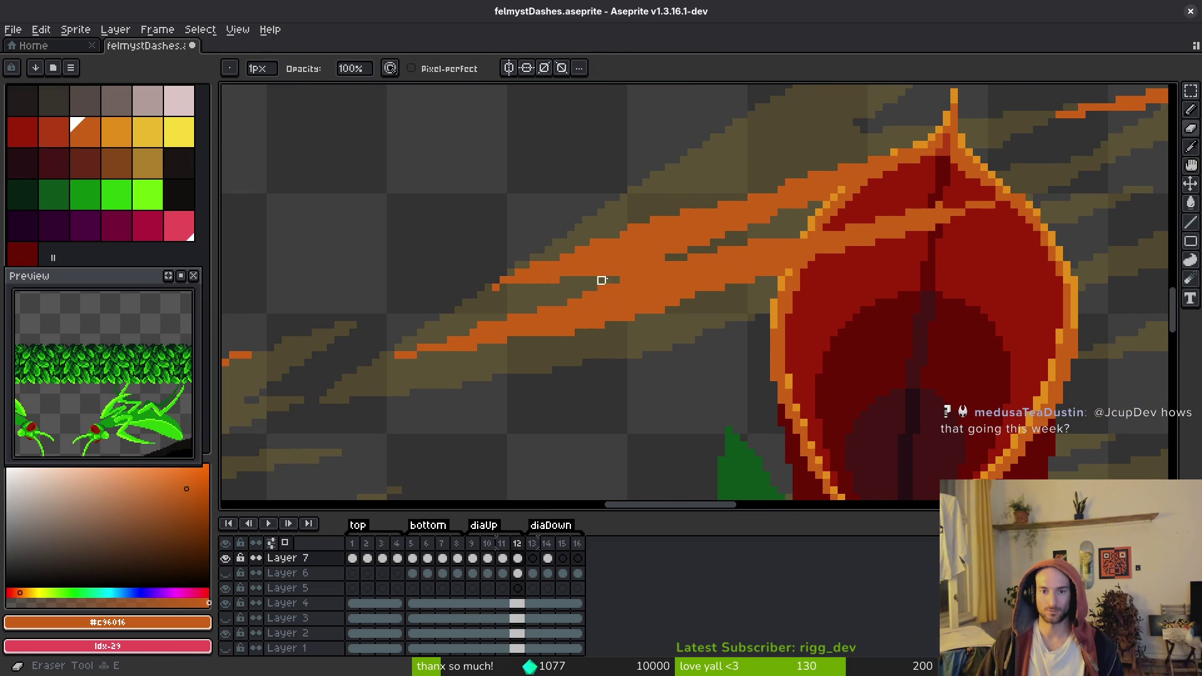
{"action": "scroll", "coordinate": [585, 276], "scroll_direction": "right", "scroll_amount": 5}
{"action": "scroll", "coordinate": [585, 277], "scroll_direction": "up", "scroll_amount": 3}
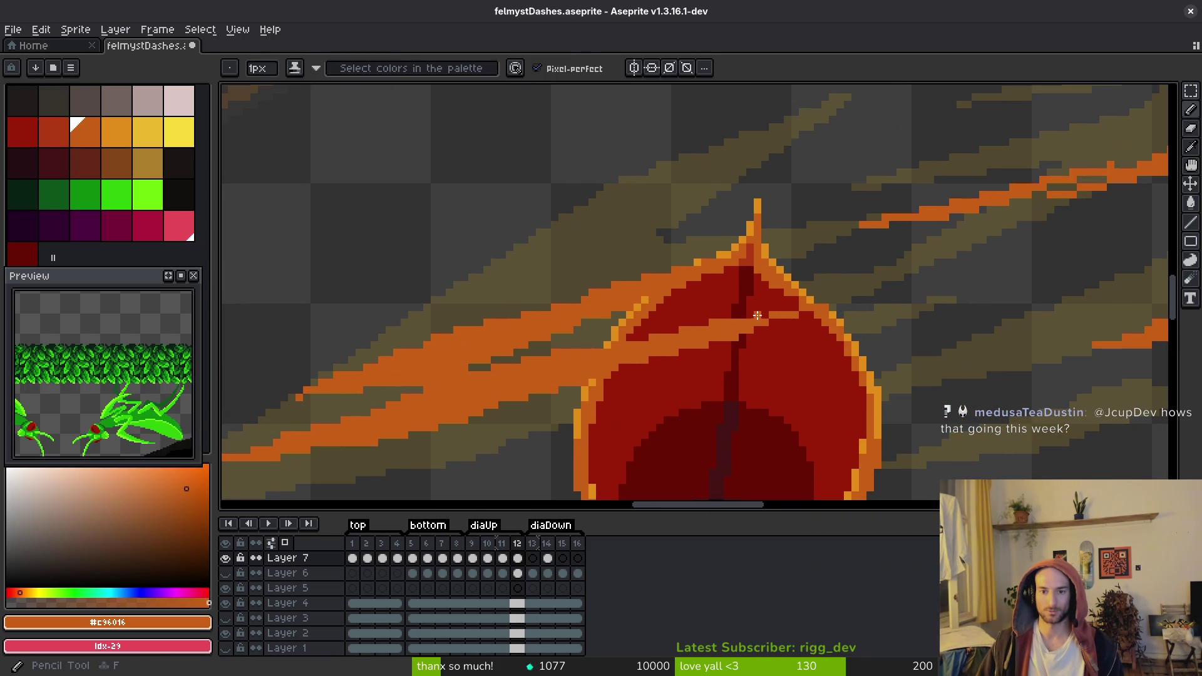
{"action": "scroll", "coordinate": [752, 315], "scroll_direction": "right", "scroll_amount": 5}
{"action": "scroll", "coordinate": [752, 315], "scroll_direction": "up", "scroll_amount": 2}
{"action": "scroll", "coordinate": [789, 313], "scroll_direction": "right", "scroll_amount": 3}
{"action": "key", "text": "l"}
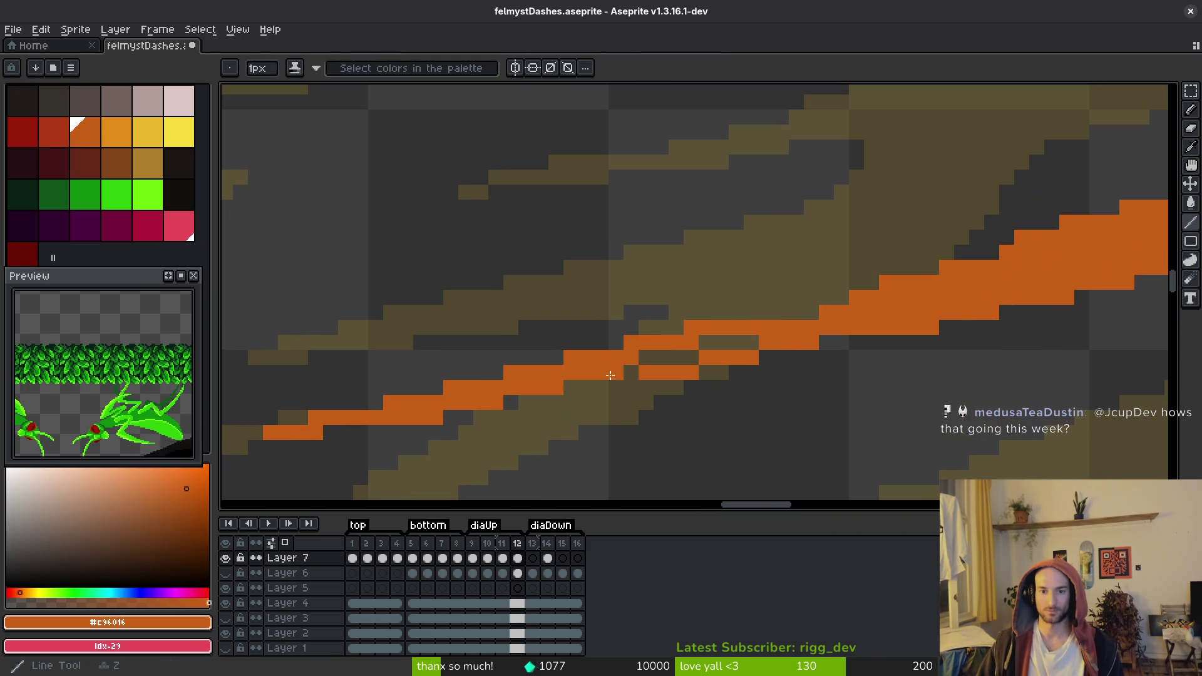
{"action": "left_click_drag", "start_coordinate": [748, 313], "coordinate": [1027, 242]}
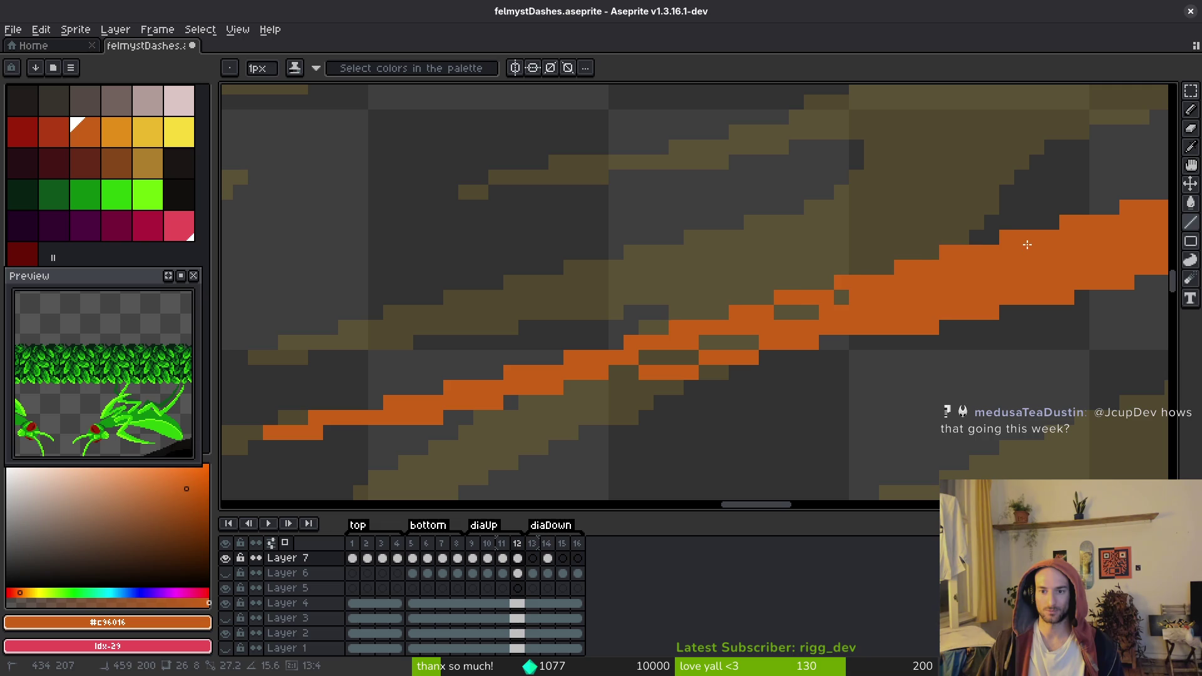
{"action": "left_click_drag", "start_coordinate": [571, 387], "coordinate": [749, 342]}
Draw a straight orange streak along the slash, extend it up-right, and save
{"action": "scroll", "coordinate": [712, 342], "scroll_direction": "down", "scroll_amount": 2}
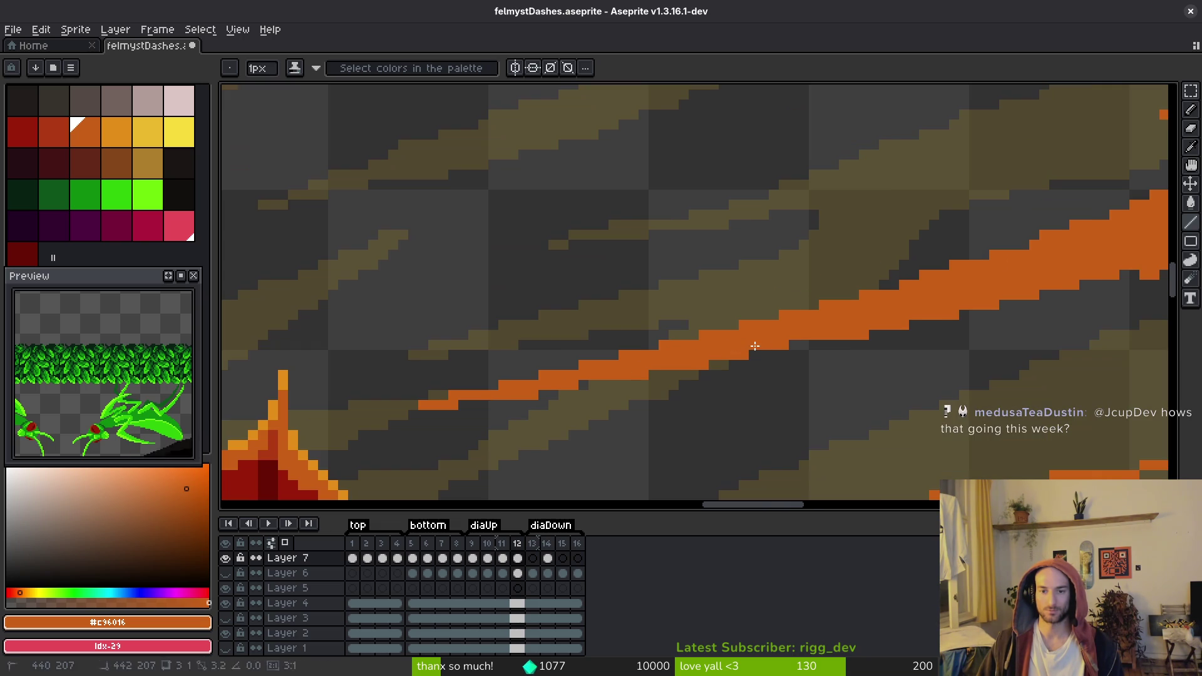
{"action": "scroll", "coordinate": [497, 374], "scroll_direction": "up", "scroll_amount": 3}
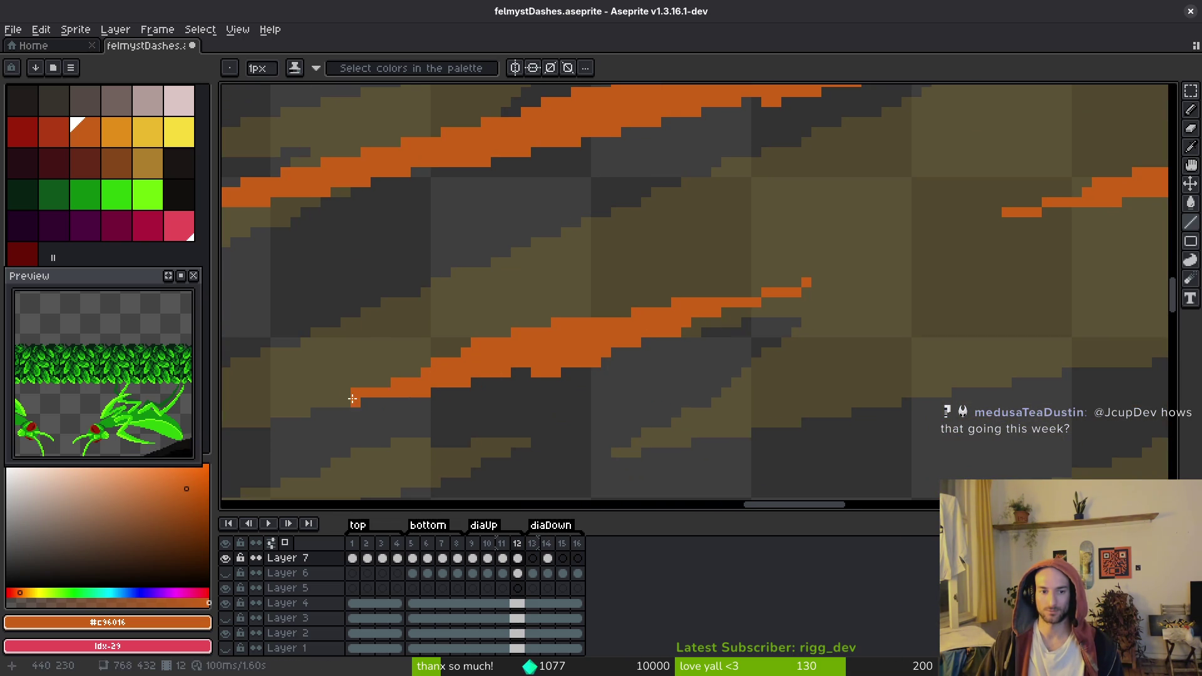
{"action": "left_click_drag", "start_coordinate": [316, 402], "coordinate": [500, 373]}
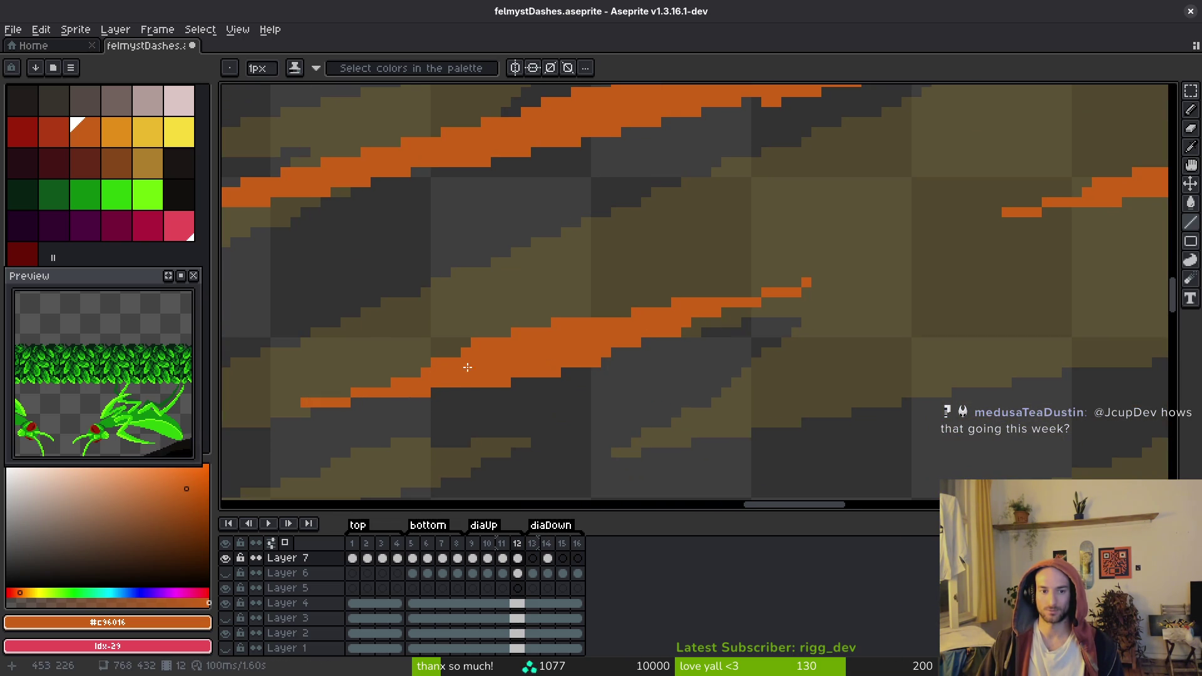
{"action": "left_click_drag", "start_coordinate": [317, 400], "coordinate": [478, 352]}
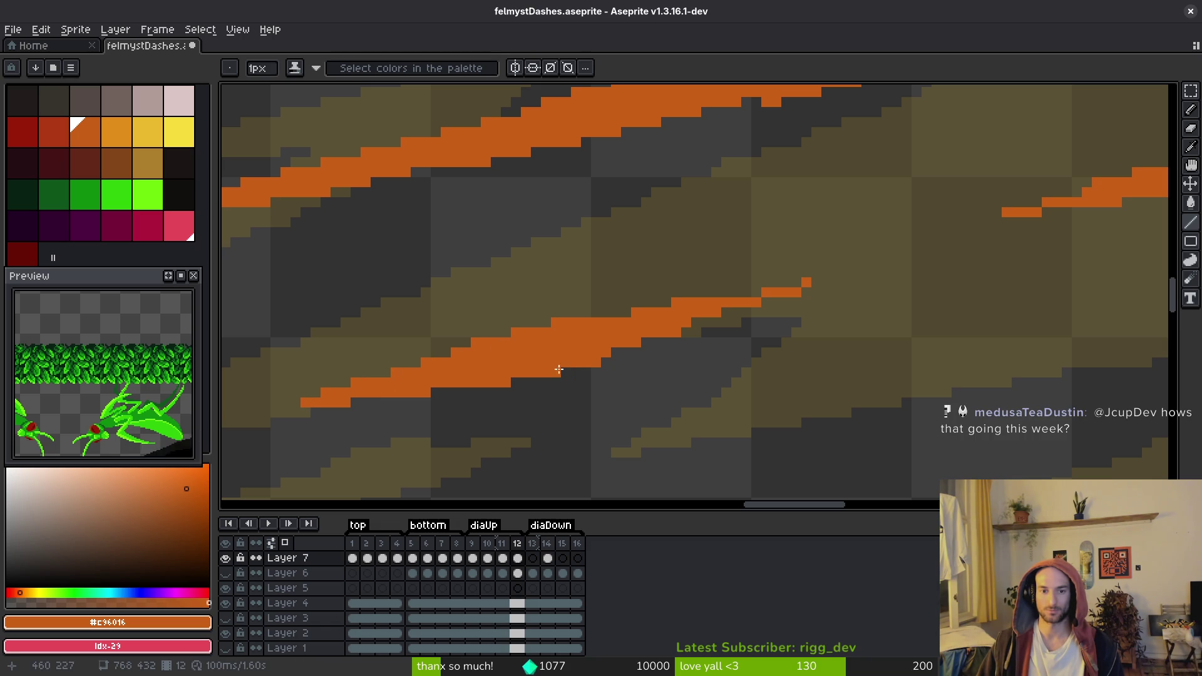
{"action": "left_click_drag", "start_coordinate": [618, 357], "coordinate": [836, 278]}
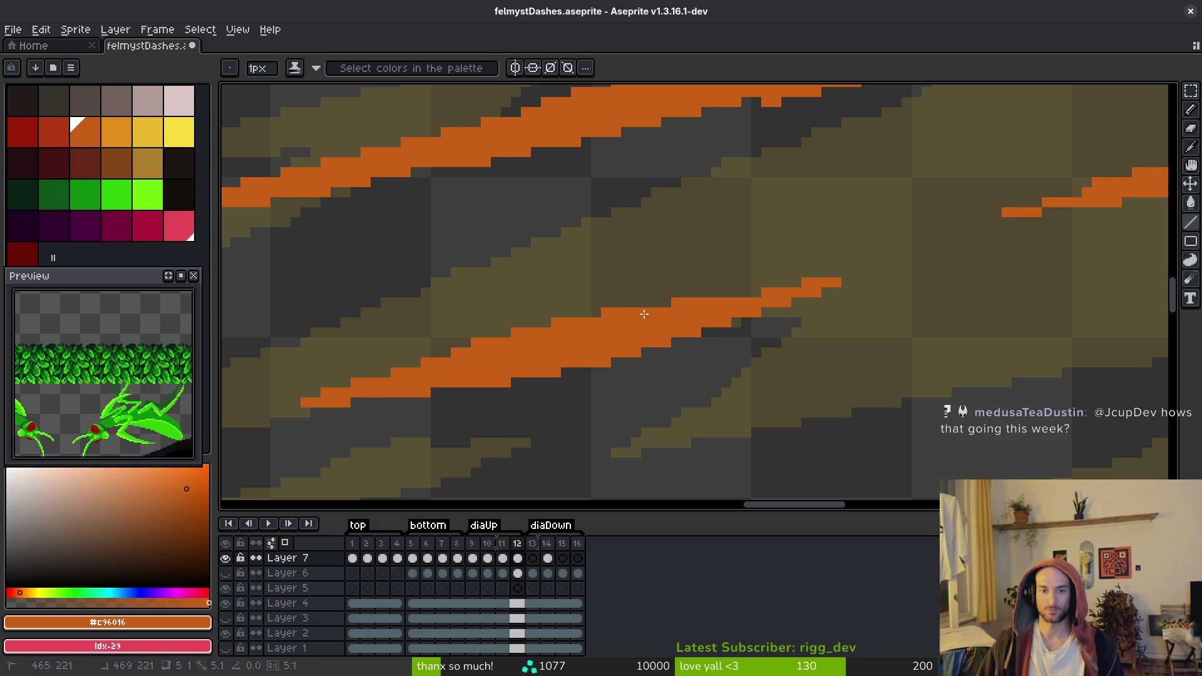
{"action": "scroll", "coordinate": [644, 314], "scroll_direction": "down", "scroll_amount": 2}
{"action": "key", "text": "ctrl+s"}
Undo a stray orange pixel, extend the streak up-right, and fill a step beneath it
{"action": "scroll", "coordinate": [878, 338], "scroll_direction": "up", "scroll_amount": 3}
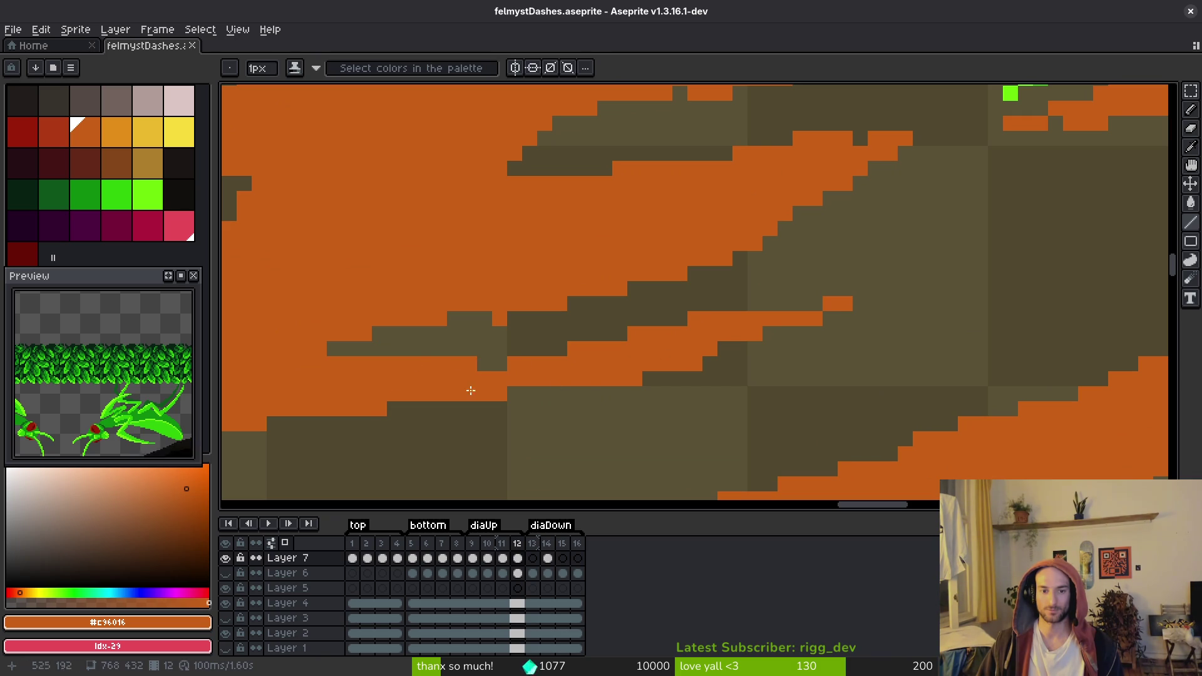
{"action": "key", "text": "ctrl+z"}
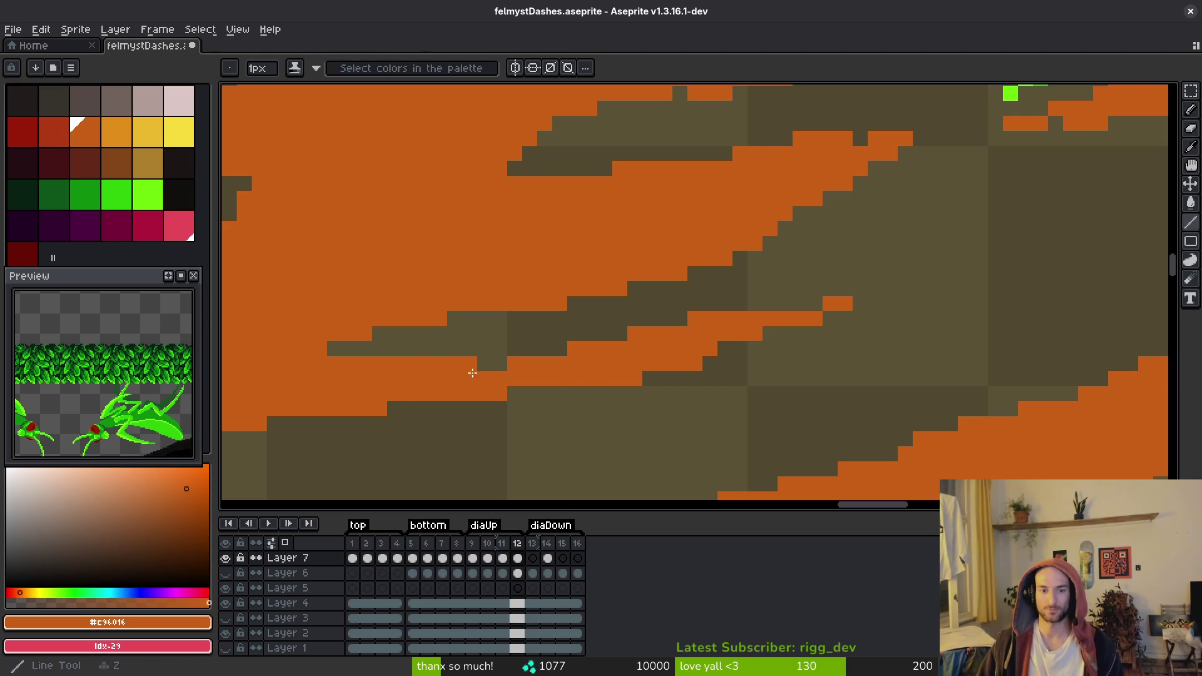
{"action": "left_click_drag", "start_coordinate": [697, 335], "coordinate": [951, 274]}
{"action": "left_click", "coordinate": [515, 394]}
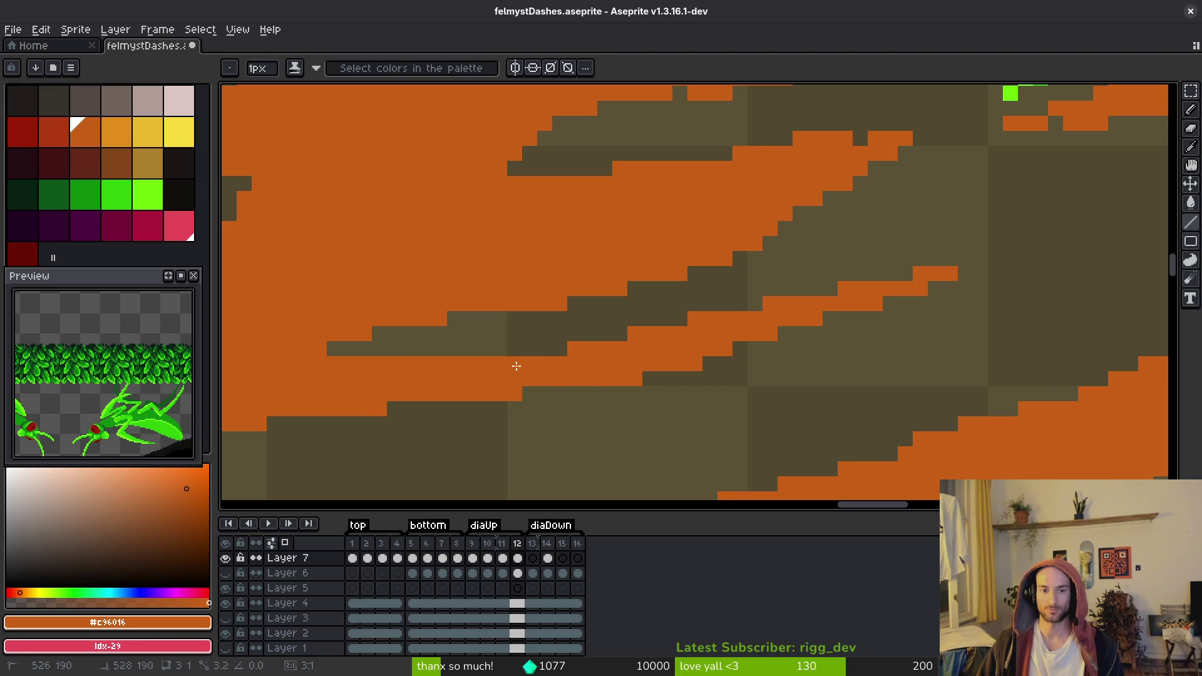
Erase the dark pixels inside the orange slash and save
{"action": "scroll", "coordinate": [641, 400], "scroll_direction": "down", "scroll_amount": 5}
{"action": "scroll", "coordinate": [765, 294], "scroll_direction": "up", "scroll_amount": 4}
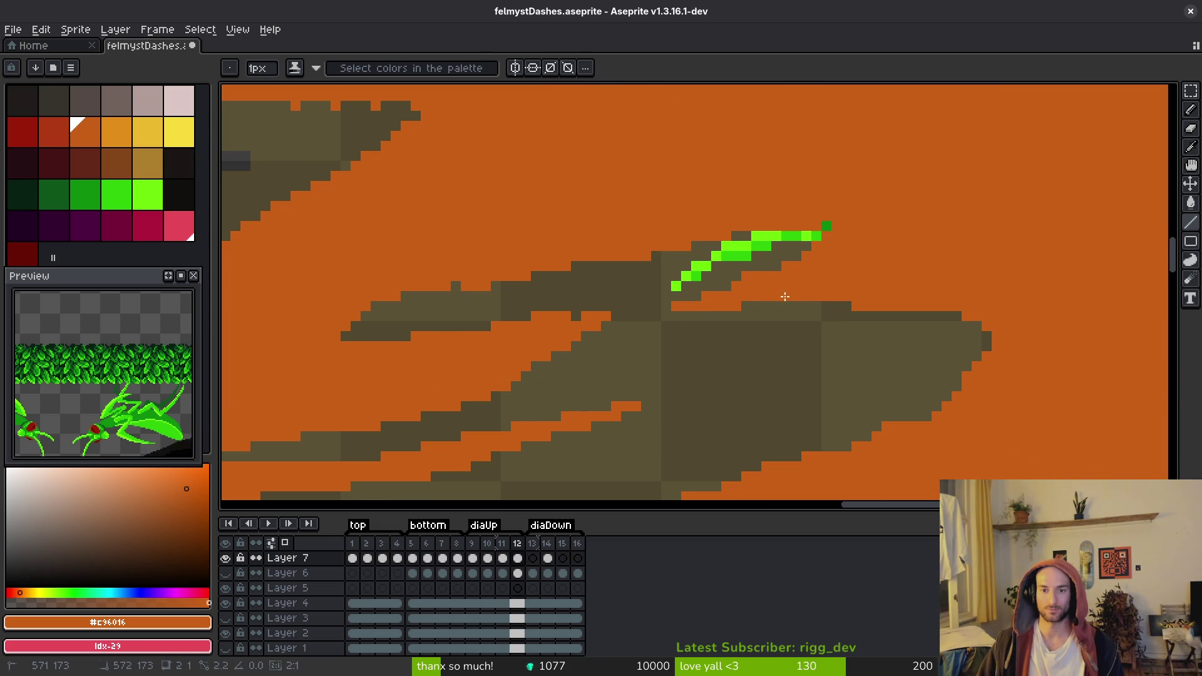
{"action": "scroll", "coordinate": [432, 290], "scroll_direction": "down", "scroll_amount": 3}
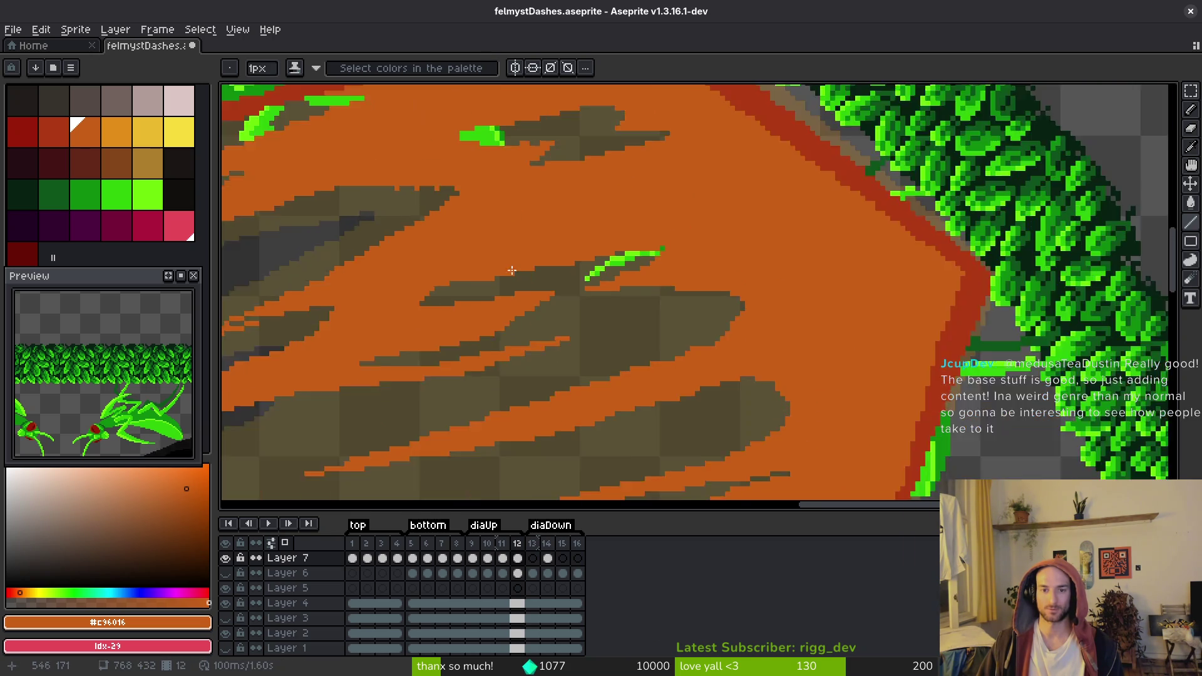
{"action": "scroll", "coordinate": [438, 271], "scroll_direction": "up", "scroll_amount": 4}
{"action": "key", "text": "e"}
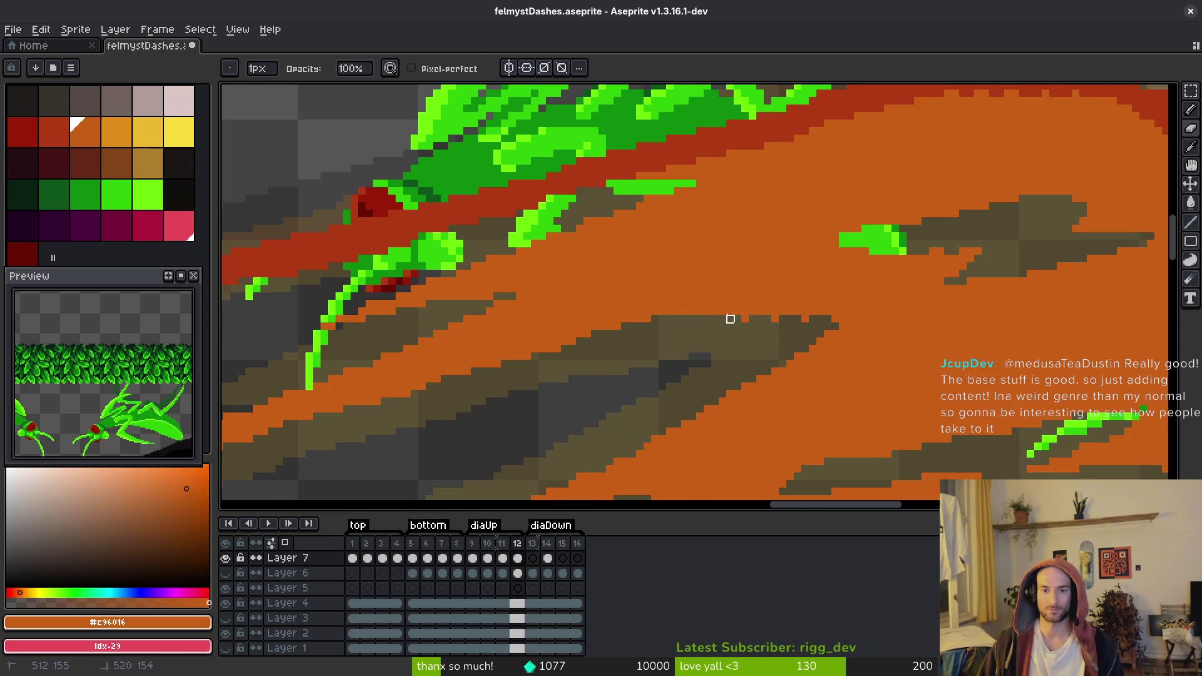
{"action": "scroll", "coordinate": [723, 326], "scroll_direction": "up", "scroll_amount": 3}
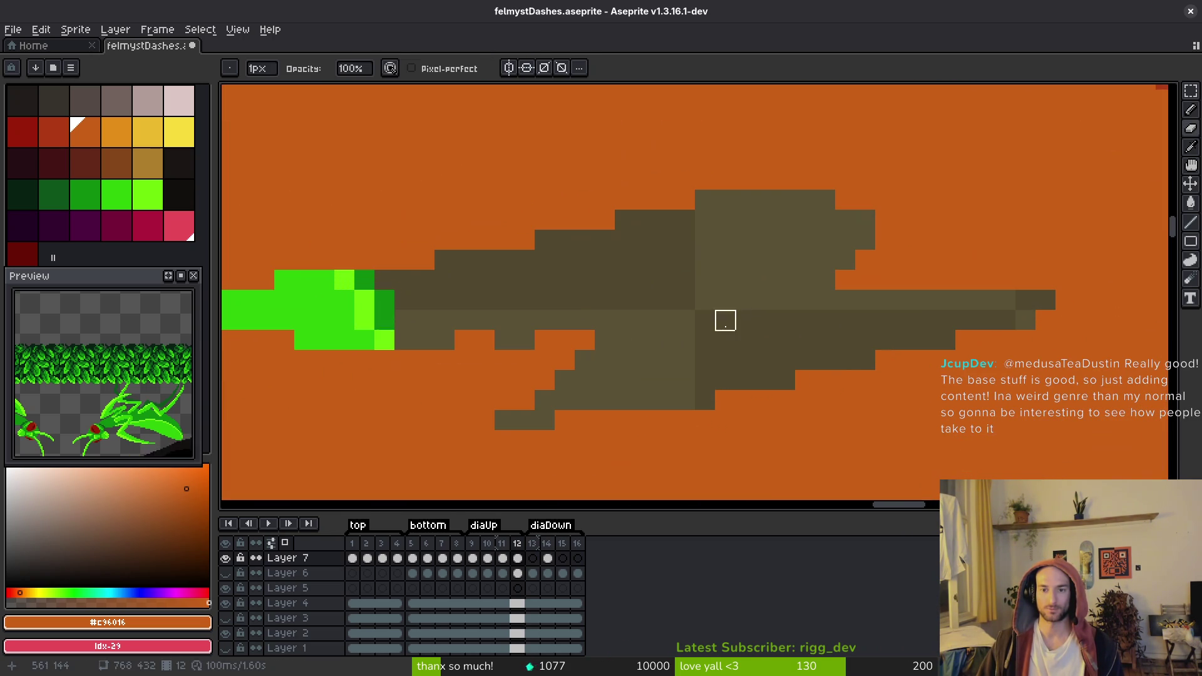
{"action": "mouse_move", "coordinate": [598, 321]}
{"action": "left_mouse_down"}
{"action": "mouse_move", "coordinate": [655, 322]}
{"action": "mouse_move", "coordinate": [598, 340]}
{"action": "left_mouse_up"}
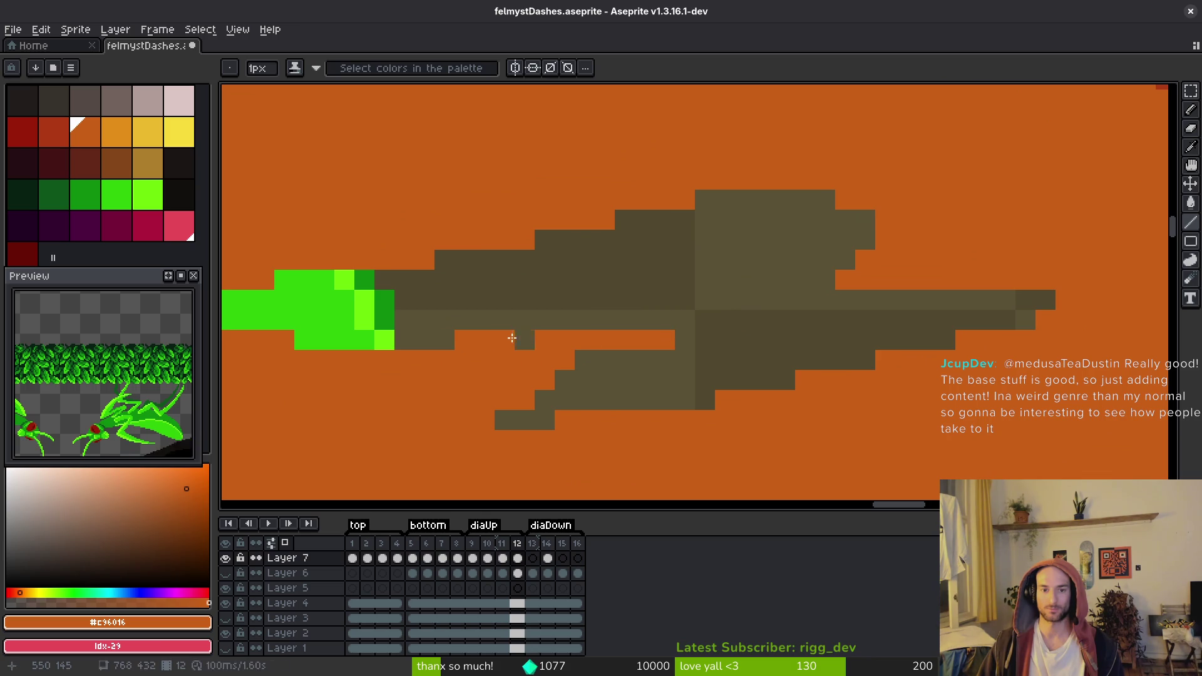
{"action": "key", "text": "b"}
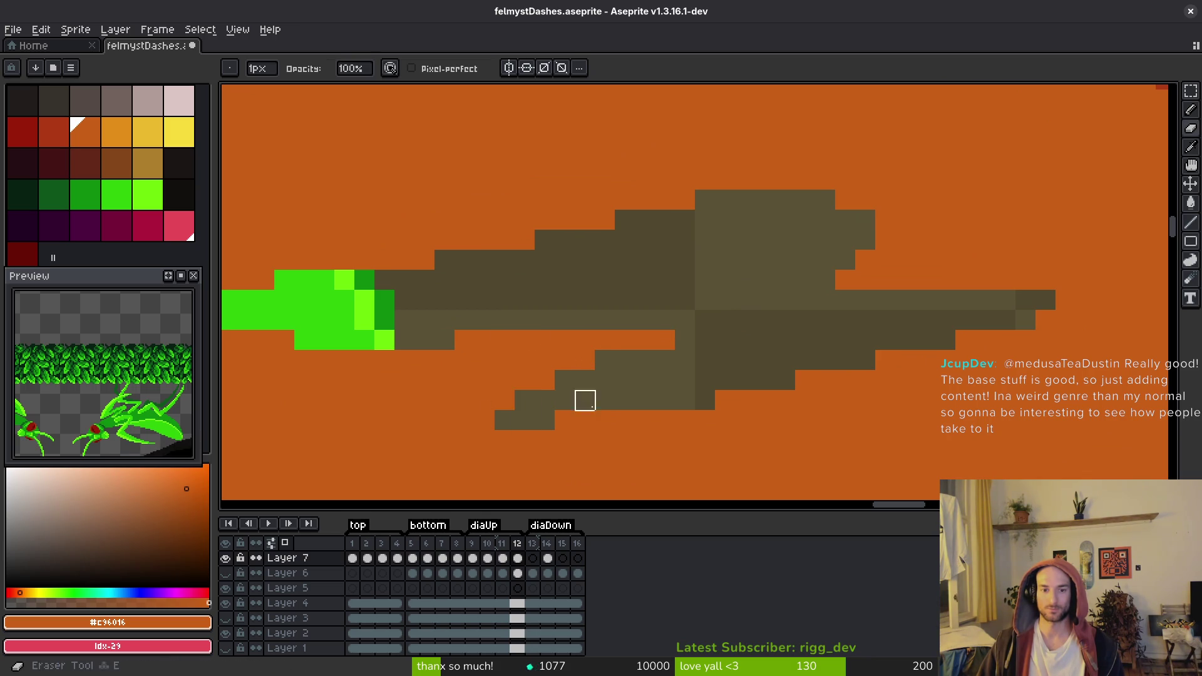
{"action": "key", "text": "ctrl+s"}
Paint orange over the slash's red edge pixels and onto the ground band
{"action": "scroll", "coordinate": [751, 263], "scroll_direction": "up", "scroll_amount": 1}
{"action": "scroll", "coordinate": [525, 364], "scroll_direction": "down", "scroll_amount": 3}
{"action": "scroll", "coordinate": [551, 313], "scroll_direction": "down", "scroll_amount": 1}
{"action": "scroll", "coordinate": [862, 284], "scroll_direction": "up", "scroll_amount": 2}
{"action": "left_click_drag", "start_coordinate": [877, 301], "coordinate": [899, 301]}
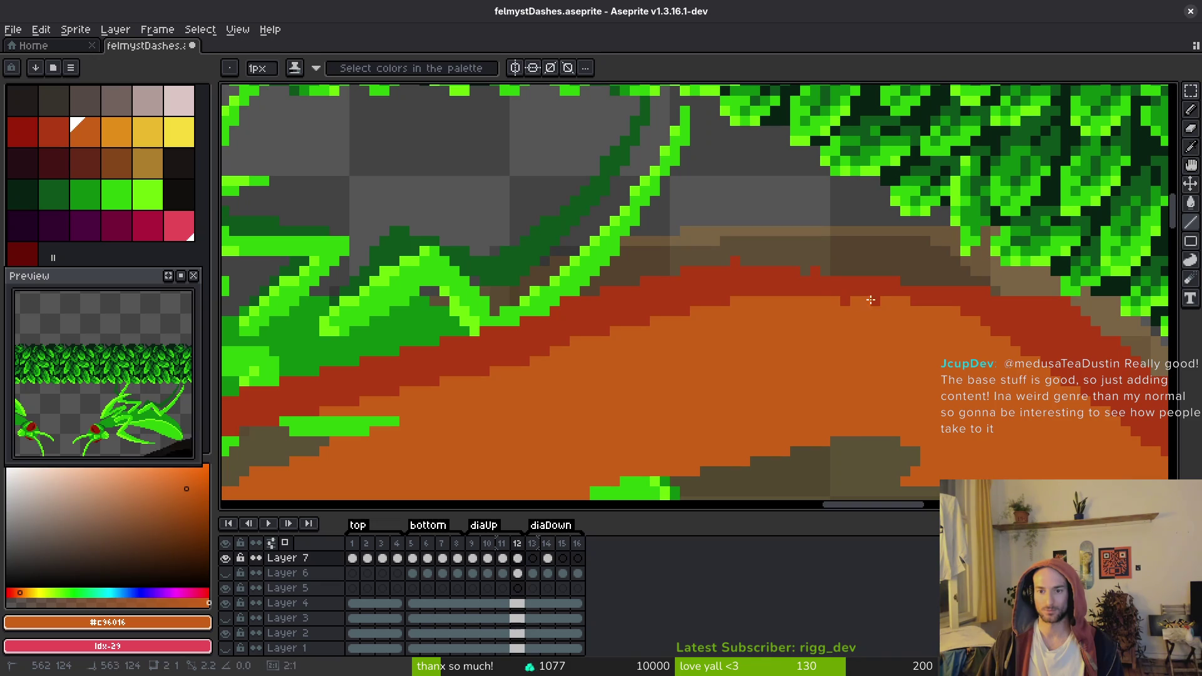
{"action": "left_click", "coordinate": [988, 298], "text": "alt"}
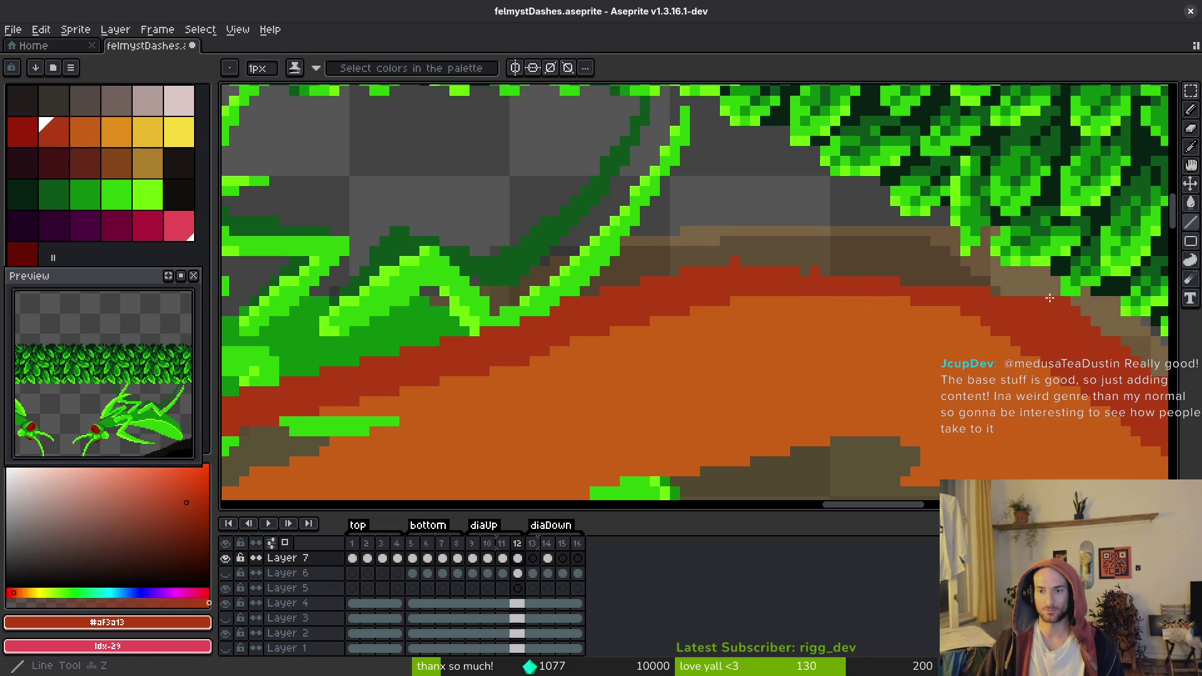
{"action": "scroll", "coordinate": [720, 325], "scroll_direction": "down", "scroll_amount": 2}
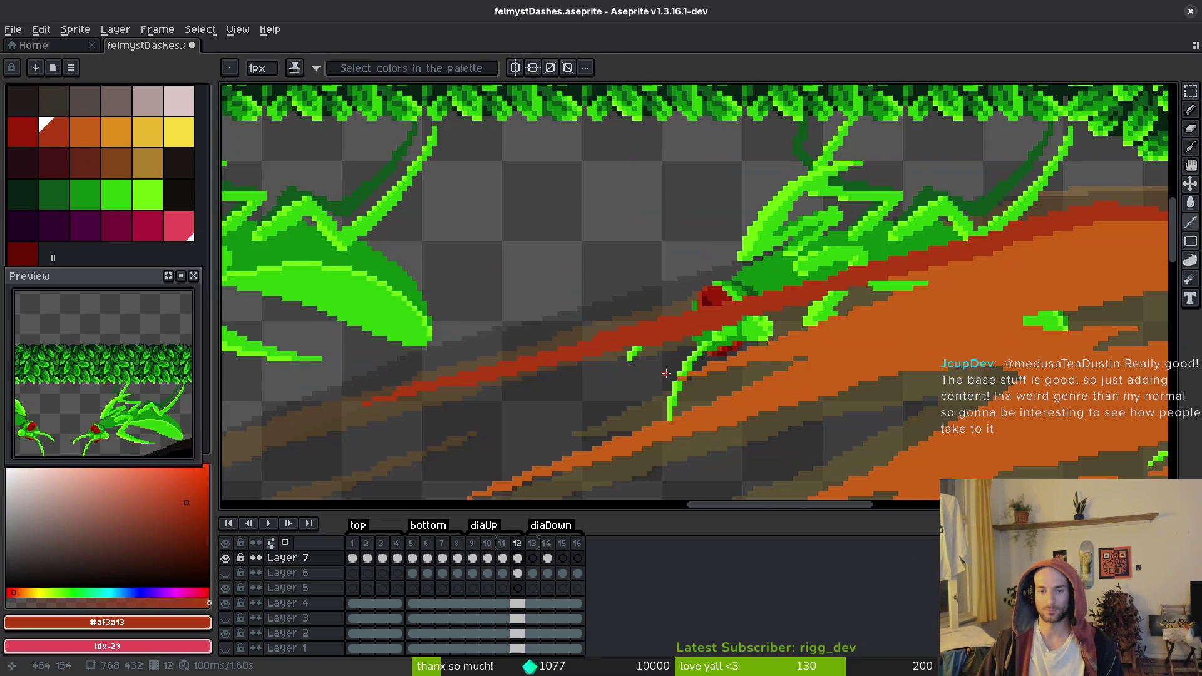
{"action": "scroll", "coordinate": [669, 370], "scroll_direction": "down", "scroll_amount": 3}
{"action": "scroll", "coordinate": [895, 416], "scroll_direction": "up", "scroll_amount": 2}
{"action": "left_click", "coordinate": [644, 309], "text": "alt"}
{"action": "left_click_drag", "start_coordinate": [551, 343], "coordinate": [663, 323]}
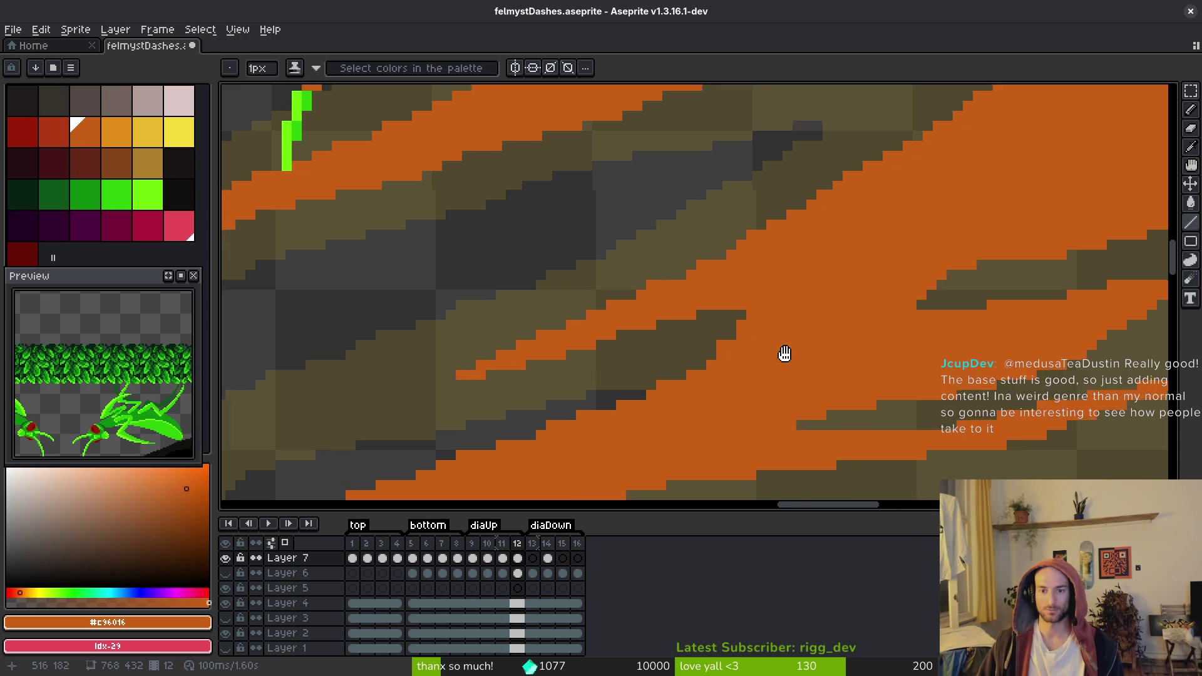
Save the cleaned frame 12 slash to felmystDashes.aseprite
{"action": "scroll", "coordinate": [816, 344], "scroll_direction": "right", "scroll_amount": 3}
{"action": "key", "text": "e"}
{"action": "key", "text": "ctrl+s"}
{"action": "scroll", "coordinate": [722, 336], "scroll_direction": "down", "scroll_amount": 1}
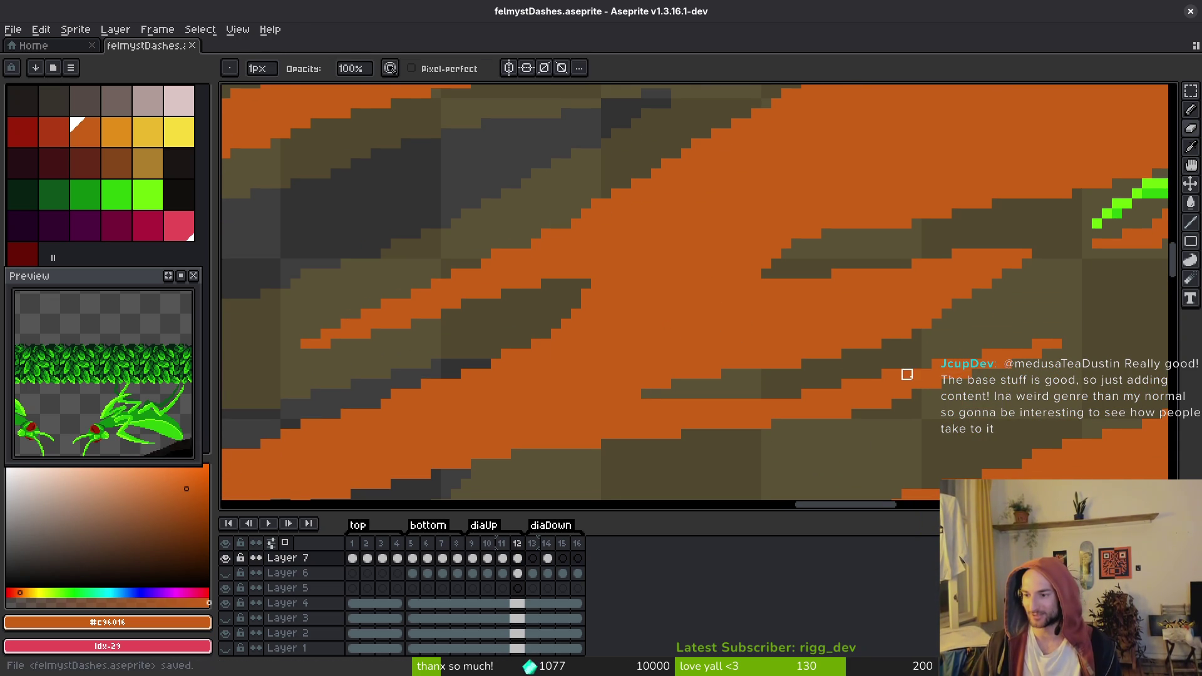
Draw two new thin orange streaks up-right across the slash, undoing the grey specks
{"action": "scroll", "coordinate": [920, 351], "scroll_direction": "right", "scroll_amount": 2}
{"action": "key", "text": "ctrl+s"}
{"action": "scroll", "coordinate": [940, 369], "scroll_direction": "right", "scroll_amount": 6}
{"action": "scroll", "coordinate": [875, 268], "scroll_direction": "down", "scroll_amount": 3}
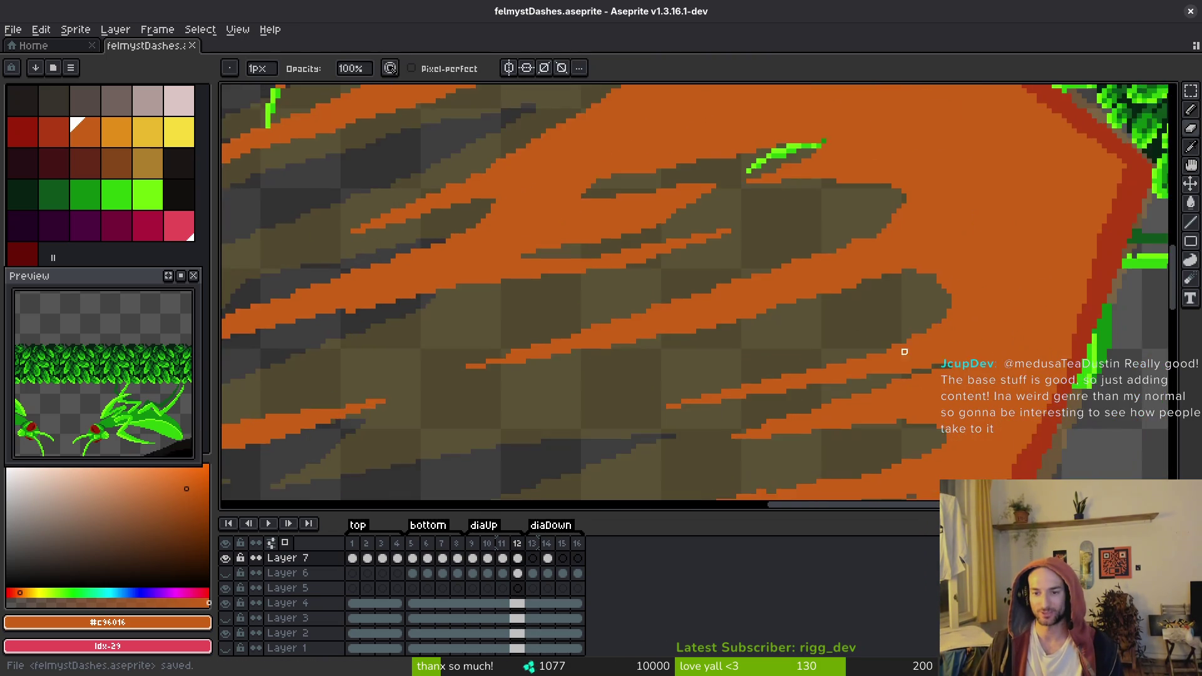
{"action": "scroll", "coordinate": [689, 301], "scroll_direction": "down", "scroll_amount": 2}
{"action": "scroll", "coordinate": [563, 338], "scroll_direction": "left", "scroll_amount": 3}
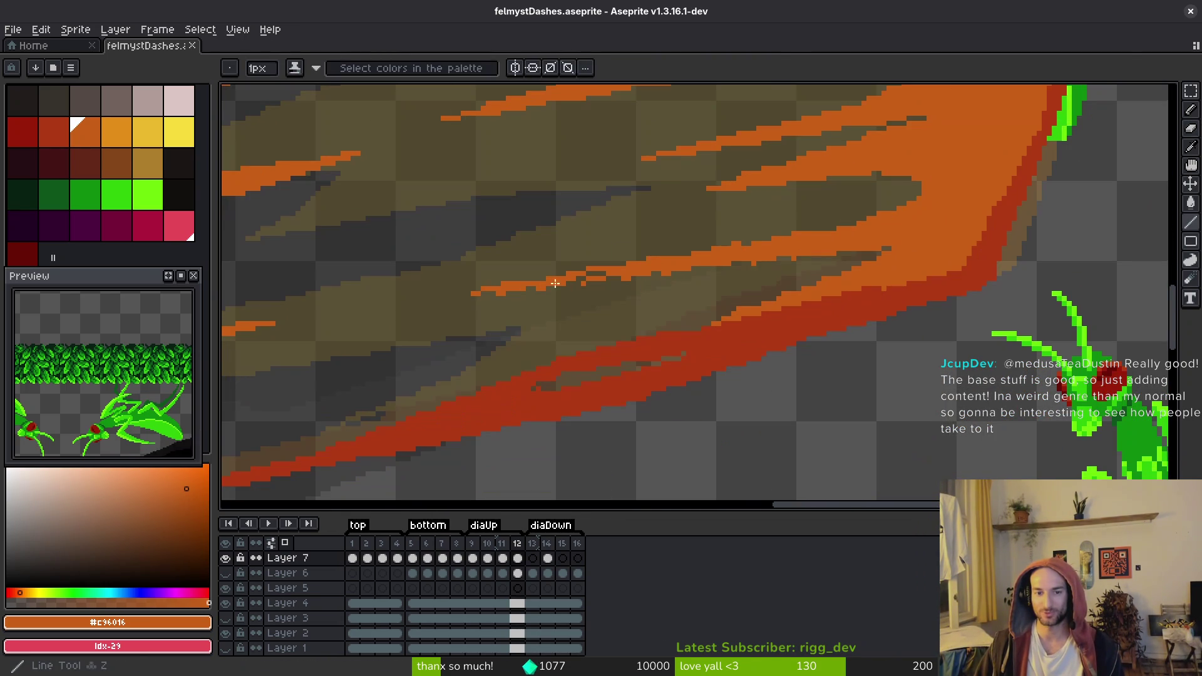
{"action": "left_click_drag", "start_coordinate": [478, 296], "coordinate": [822, 256]}
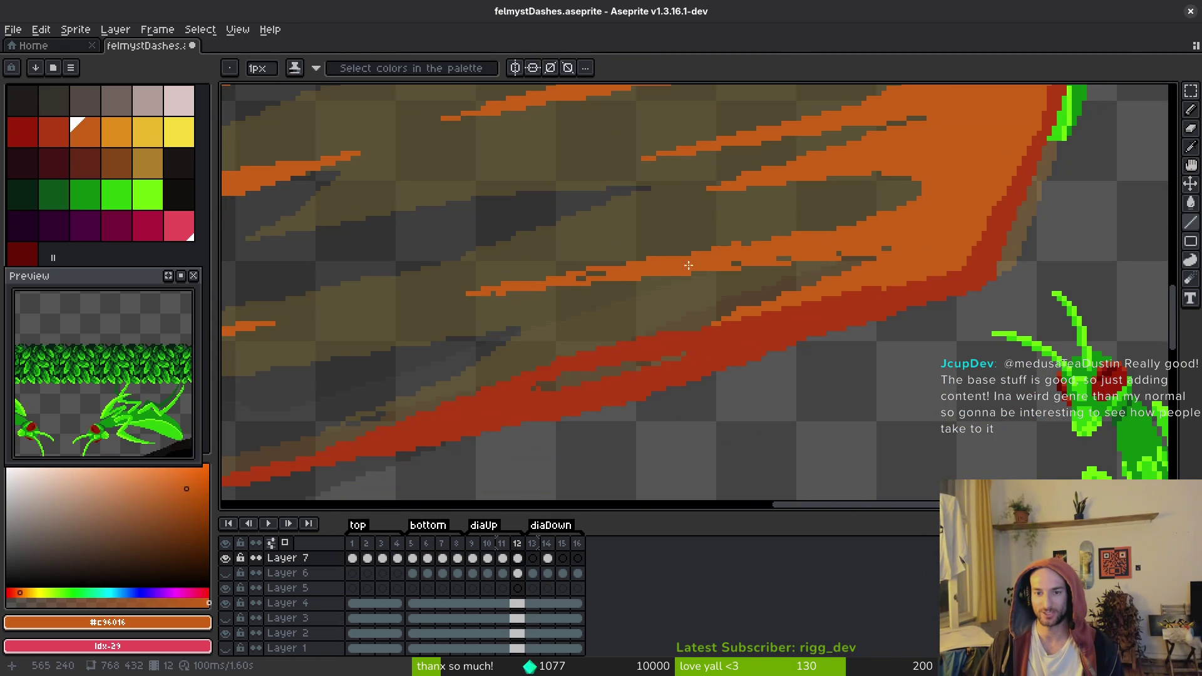
{"action": "left_click_drag", "start_coordinate": [471, 293], "coordinate": [965, 198]}
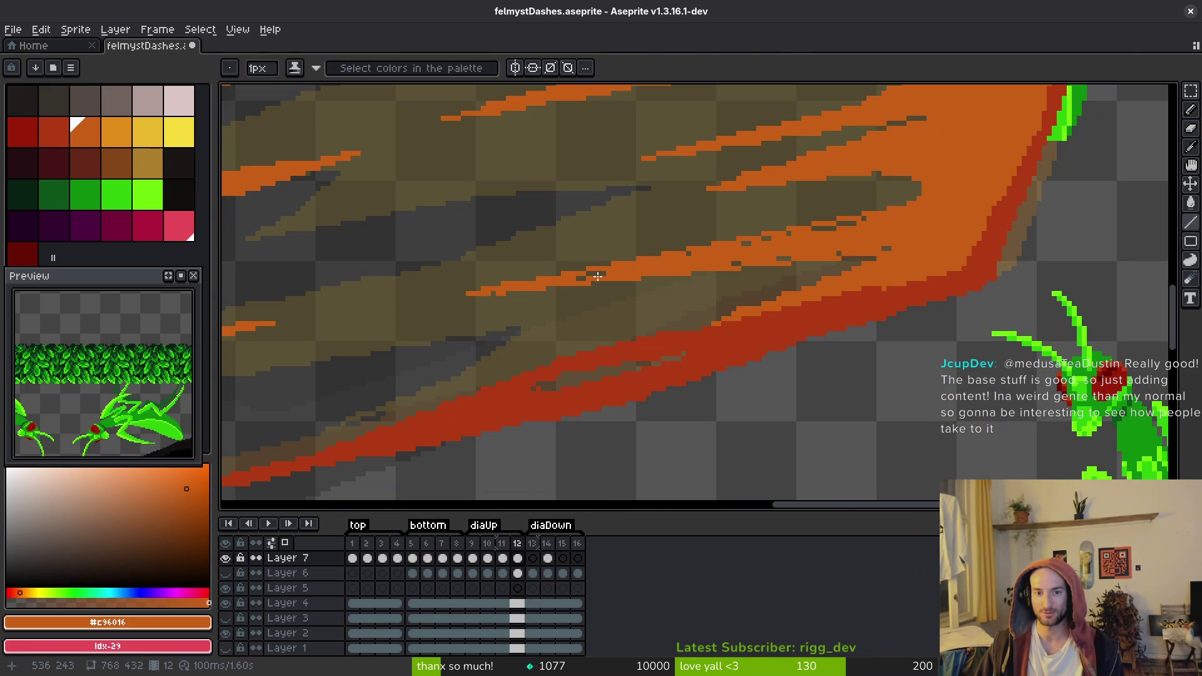
{"action": "scroll", "coordinate": [612, 272], "scroll_direction": "up", "scroll_amount": 1}
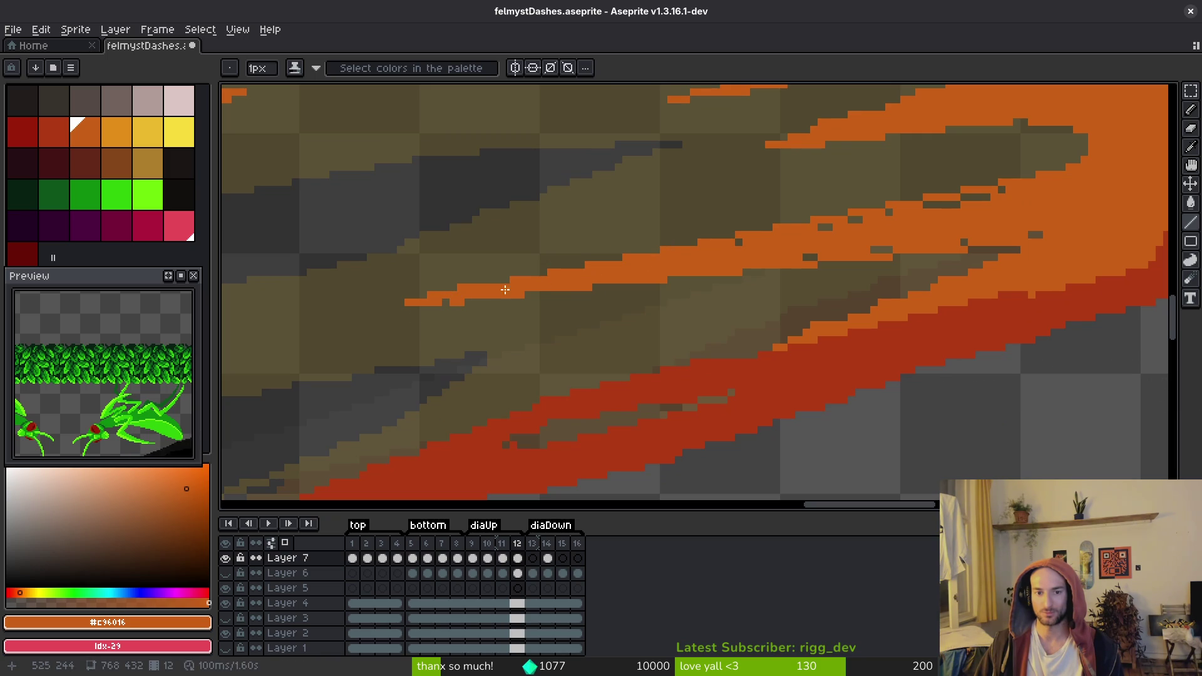
{"action": "key", "text": "ctrl+z"}
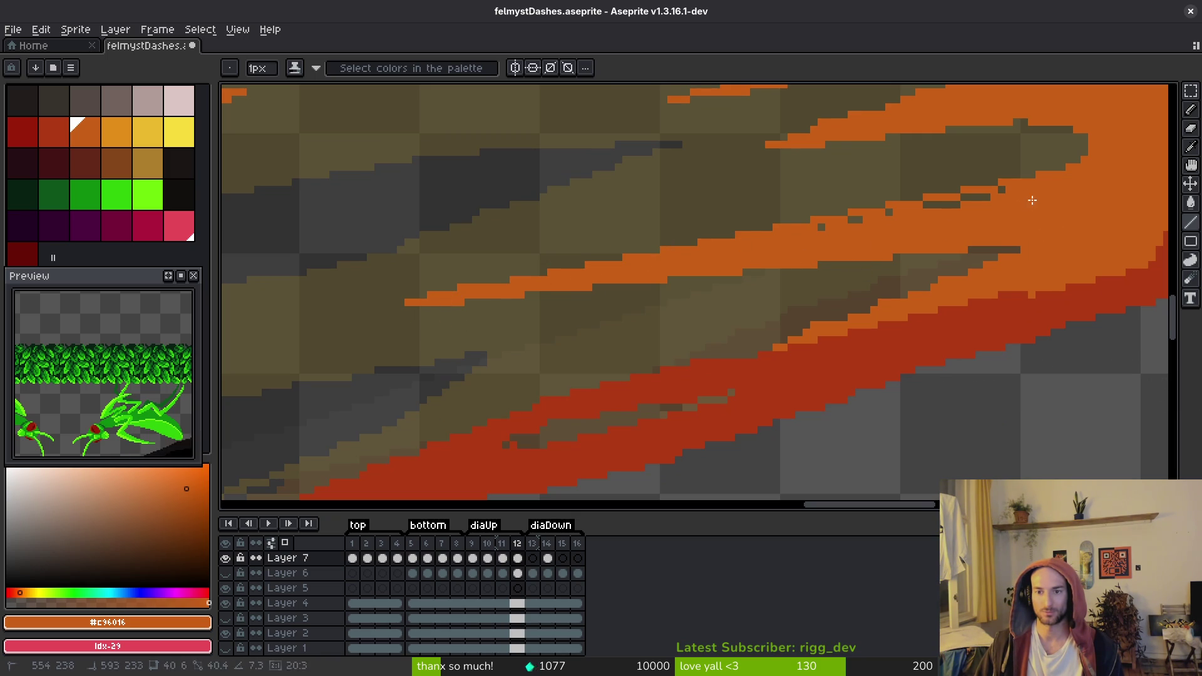
Pick red #af3a13 from the canvas and fill the grey gaps along the red stroke
{"action": "scroll", "coordinate": [959, 241], "scroll_direction": "down", "scroll_amount": 2}
{"action": "scroll", "coordinate": [877, 283], "scroll_direction": "up", "scroll_amount": 2}
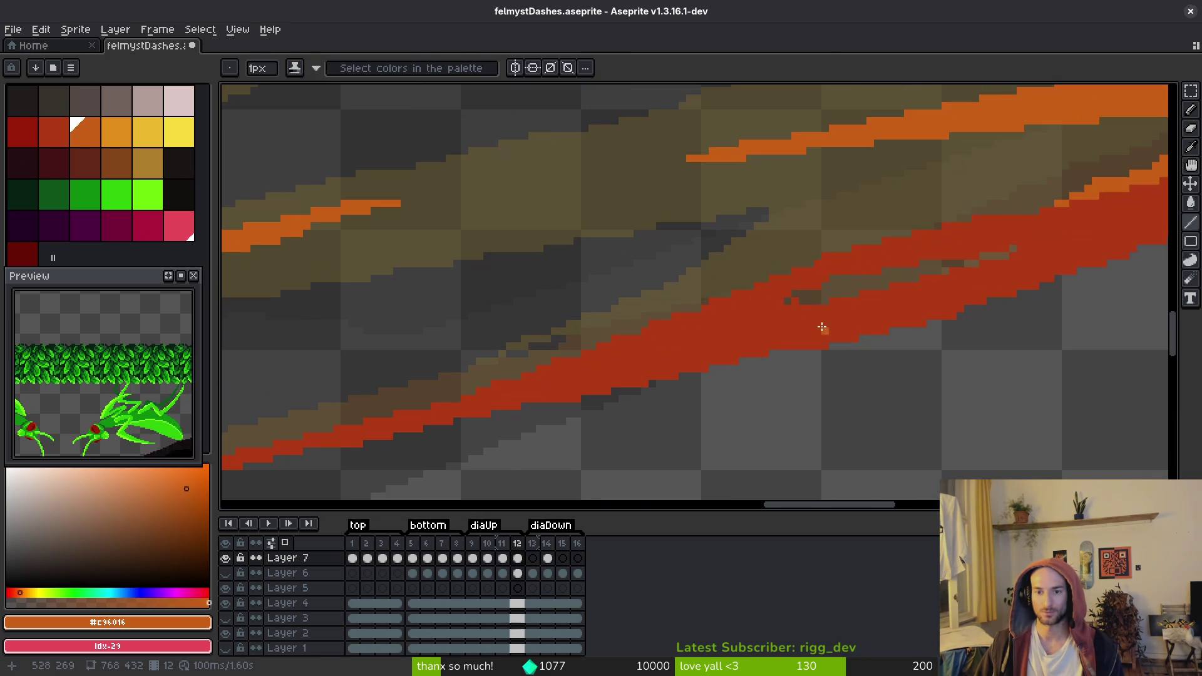
{"action": "left_click", "coordinate": [808, 313], "text": "alt"}
{"action": "left_click_drag", "start_coordinate": [925, 289], "coordinate": [839, 301]}
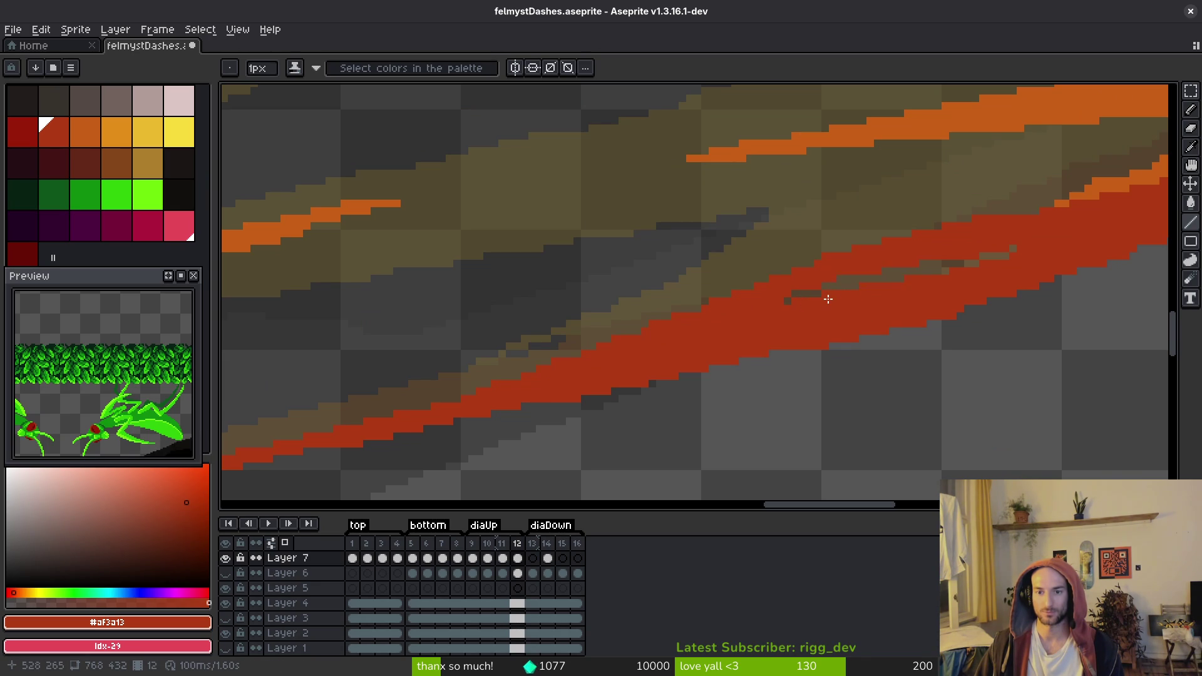
{"action": "scroll", "coordinate": [1015, 268], "scroll_direction": "down", "scroll_amount": 4}
{"action": "left_click_drag", "start_coordinate": [1010, 366], "coordinate": [876, 366]}
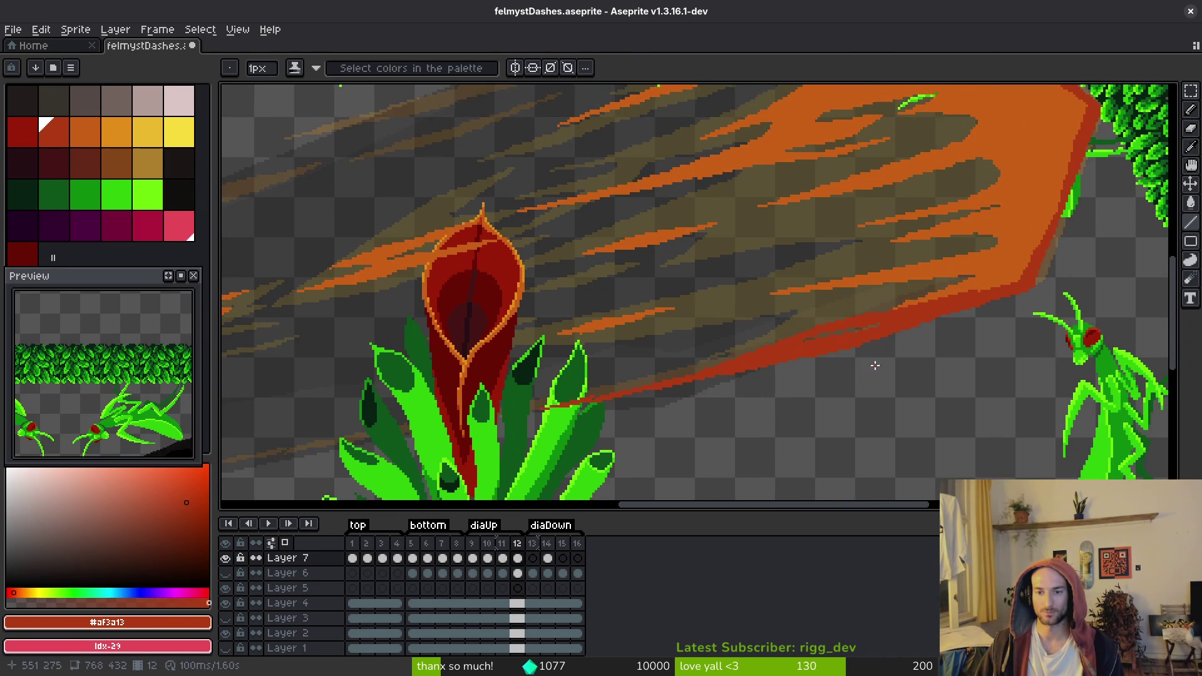
{"action": "scroll", "coordinate": [876, 366], "scroll_direction": "up", "scroll_amount": 2}
{"action": "scroll", "coordinate": [876, 366], "scroll_direction": "down", "scroll_amount": 2}
{"action": "scroll", "coordinate": [725, 220], "scroll_direction": "up", "scroll_amount": 2}
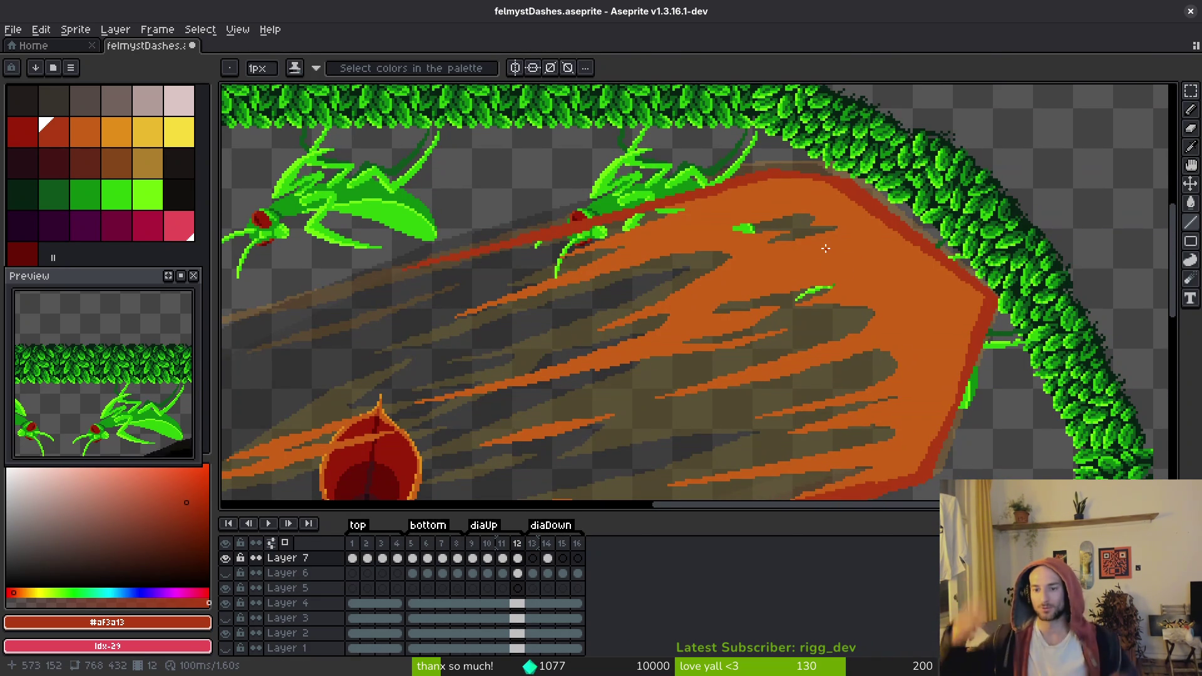
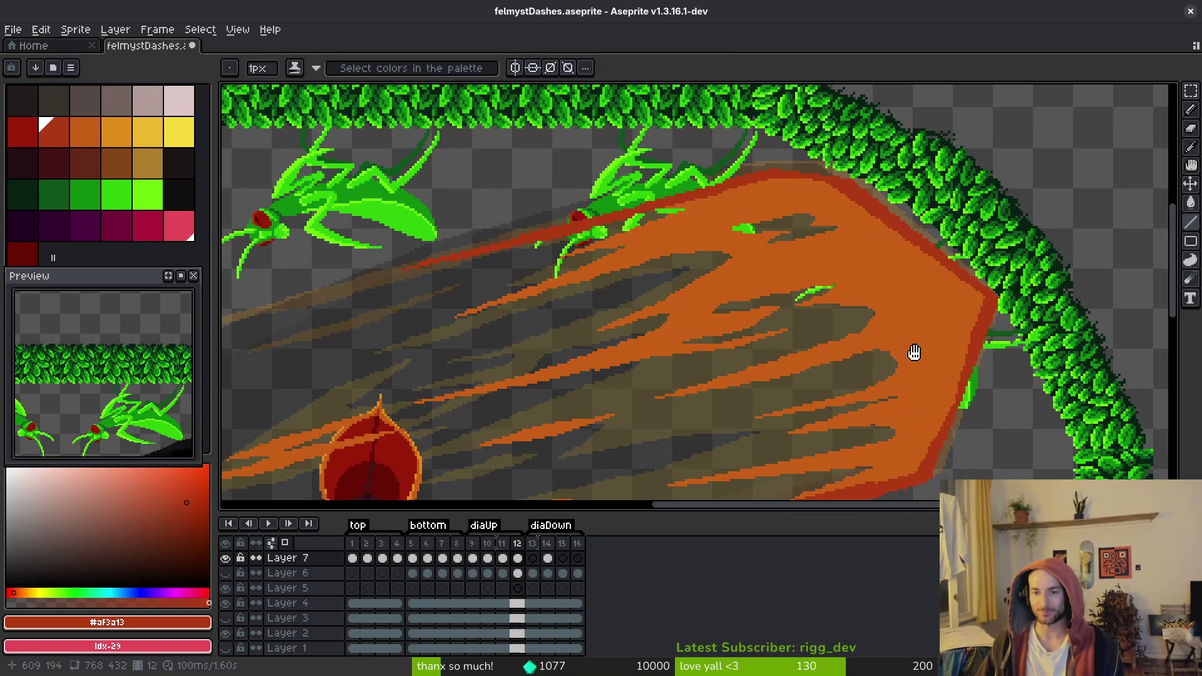
Paint orange along the dark streak's top edge and draw a diagonal orange streak across it
{"action": "scroll", "coordinate": [915, 354], "scroll_direction": "up", "scroll_amount": 3}
{"action": "left_click", "coordinate": [953, 307], "text": "alt"}
{"action": "mouse_move", "coordinate": [944, 303]}
{"action": "left_mouse_down"}
{"action": "mouse_move", "coordinate": [853, 295]}
{"action": "mouse_move", "coordinate": [925, 292]}
{"action": "left_mouse_up"}
{"action": "left_click", "coordinate": [893, 292]}
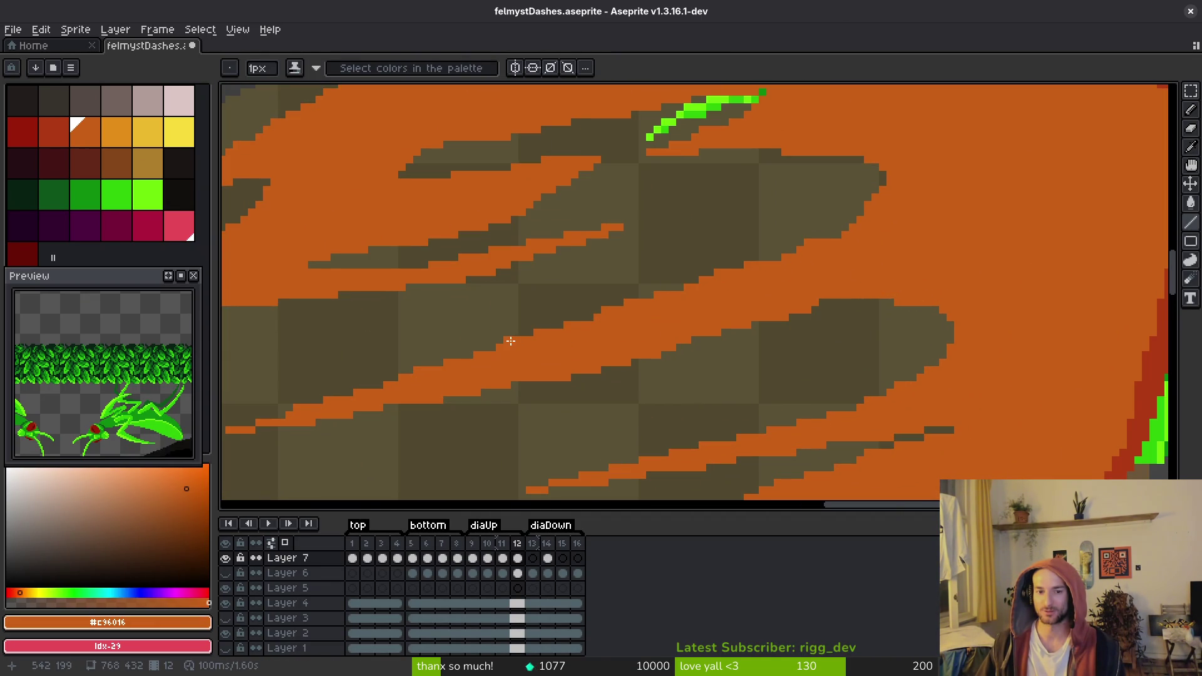
{"action": "left_click_drag", "start_coordinate": [588, 316], "coordinate": [846, 227]}
{"action": "left_click", "coordinate": [848, 233], "text": "shift"}
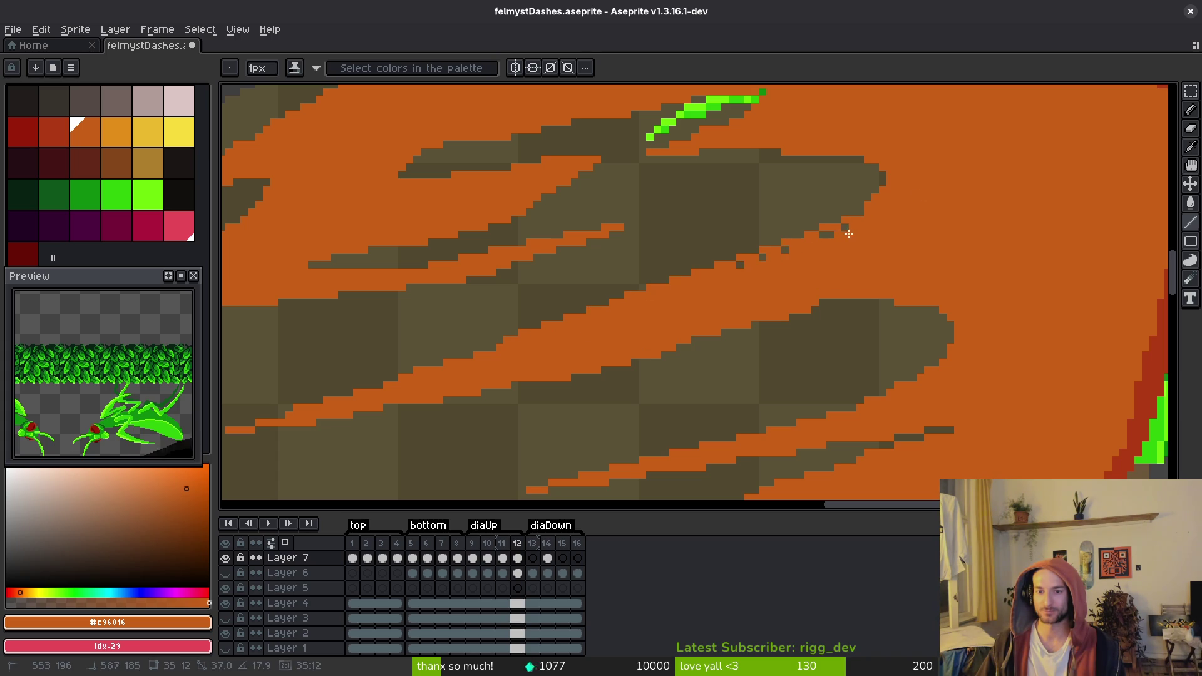
{"action": "left_click", "coordinate": [853, 227], "text": "shift"}
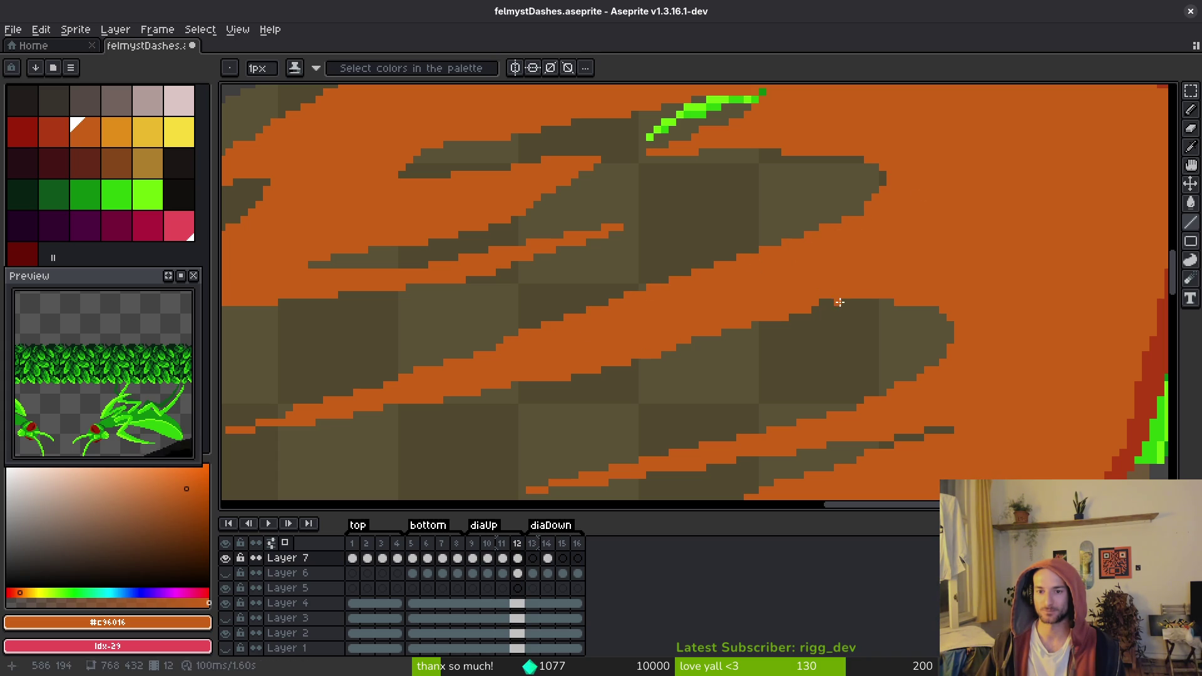
Switch to the Pencil and save felmystDashes.aseprite with the orange touch-ups
{"action": "scroll", "coordinate": [836, 316], "scroll_direction": "down", "scroll_amount": 3}
{"action": "scroll", "coordinate": [939, 378], "scroll_direction": "down", "scroll_amount": 1}
{"action": "scroll", "coordinate": [913, 414], "scroll_direction": "up", "scroll_amount": 2}
{"action": "key", "text": "b"}
{"action": "scroll", "coordinate": [912, 416], "scroll_direction": "down", "scroll_amount": 3}
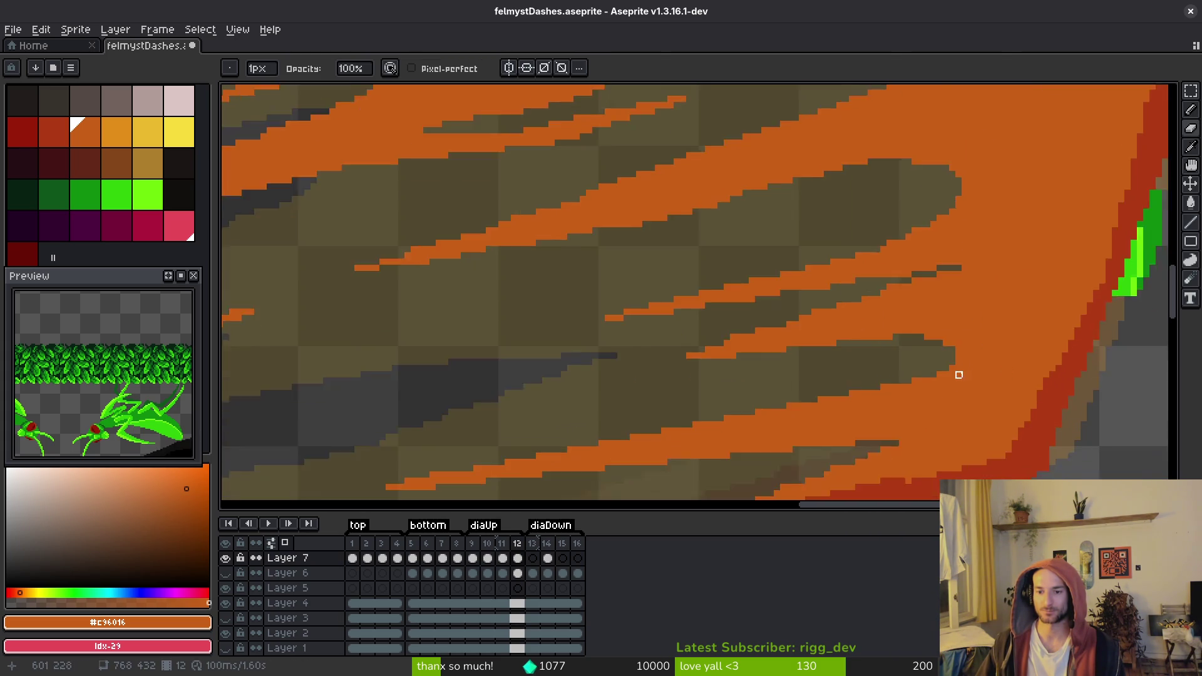
{"action": "scroll", "coordinate": [952, 357], "scroll_direction": "up", "scroll_amount": 2}
{"action": "key", "text": "b"}
{"action": "key", "text": "ctrl+s"}
{"action": "scroll", "coordinate": [979, 317], "scroll_direction": "down", "scroll_amount": 2}
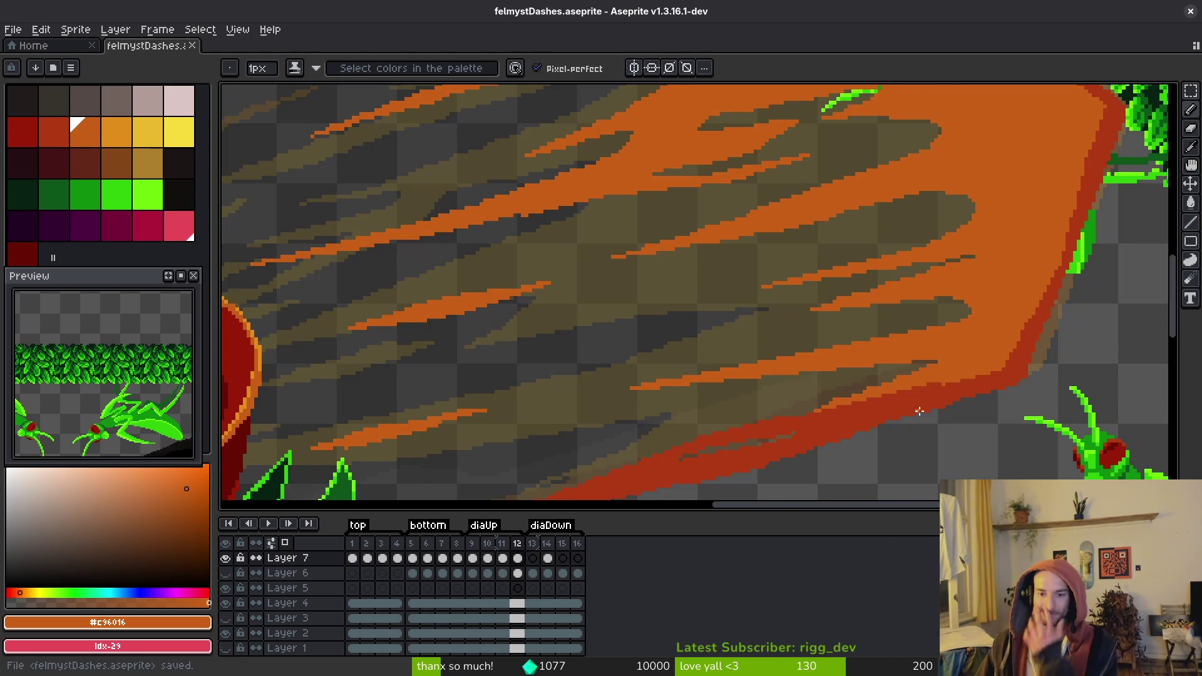
{"action": "scroll", "coordinate": [937, 344], "scroll_direction": "up", "scroll_amount": 4}
With the Line tool, extend the red band and draw an orange line up-right along the streak, then save
{"action": "left_click", "coordinate": [842, 324], "text": "alt"}
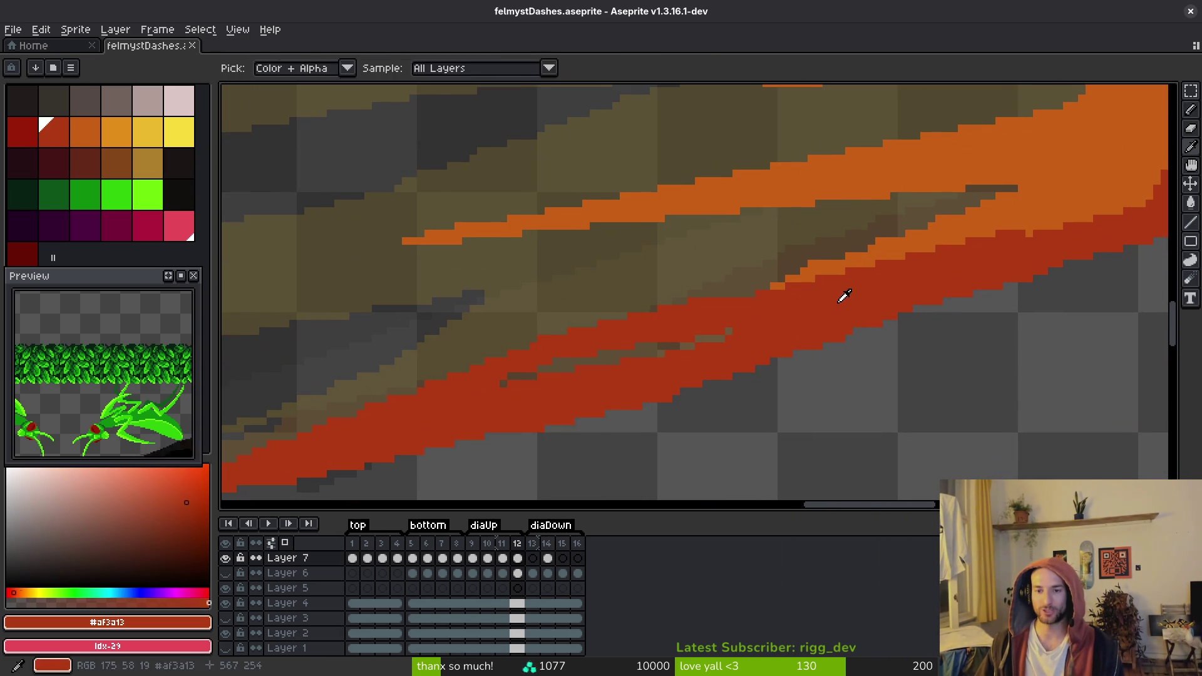
{"action": "key", "text": "l"}
{"action": "scroll", "coordinate": [694, 408], "scroll_direction": "down", "scroll_amount": 1}
{"action": "scroll", "coordinate": [694, 408], "scroll_direction": "up", "scroll_amount": 1}
{"action": "mouse_move", "coordinate": [627, 407]}
{"action": "left_mouse_down"}
{"action": "mouse_move", "coordinate": [1064, 250]}
{"action": "mouse_move", "coordinate": [890, 315]}
{"action": "left_mouse_up"}
{"action": "left_click", "coordinate": [818, 265], "text": "alt"}
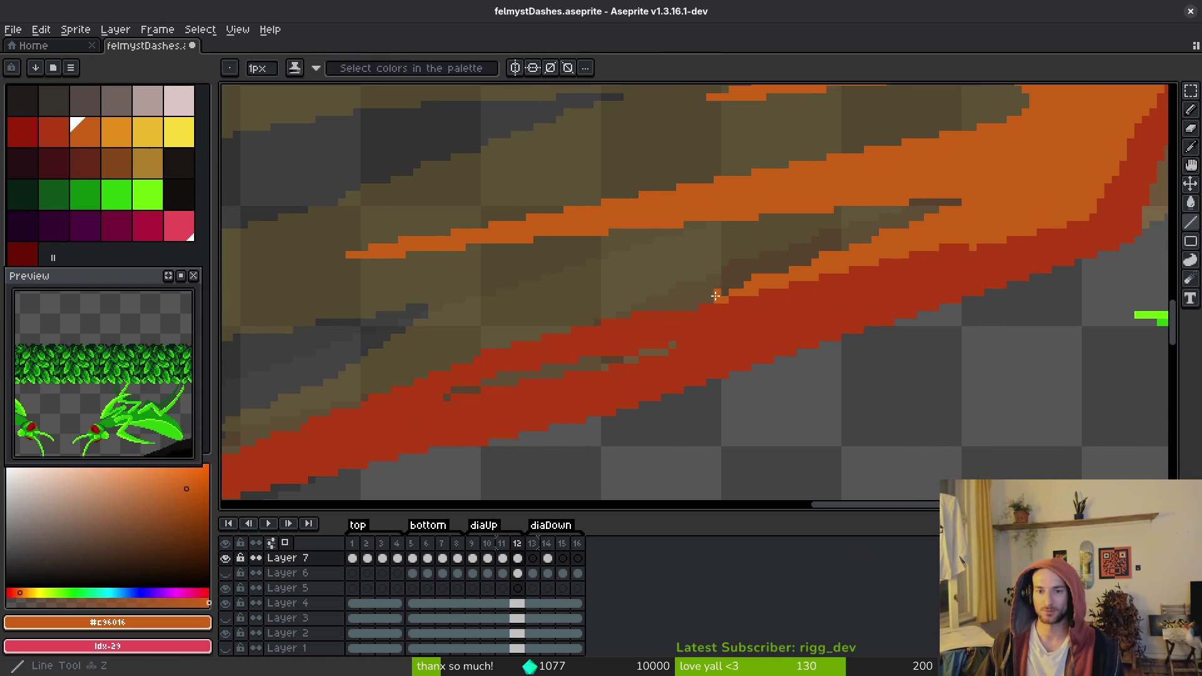
{"action": "mouse_move", "coordinate": [679, 308]}
{"action": "left_mouse_down"}
{"action": "mouse_move", "coordinate": [941, 221]}
{"action": "mouse_move", "coordinate": [959, 201]}
{"action": "left_mouse_up"}
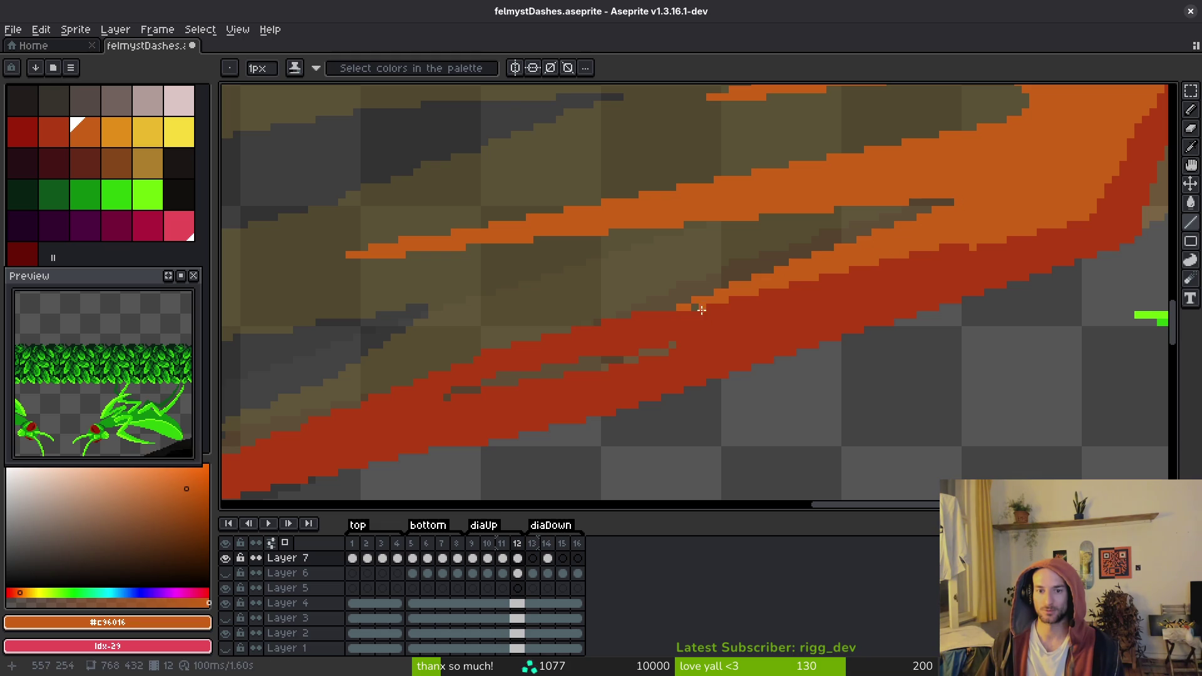
{"action": "key", "text": "ctrl+s"}
Lengthen the orange stripe and settle a single orange edge pixel after two undone tries, then save
{"action": "scroll", "coordinate": [952, 255], "scroll_direction": "up", "scroll_amount": 2}
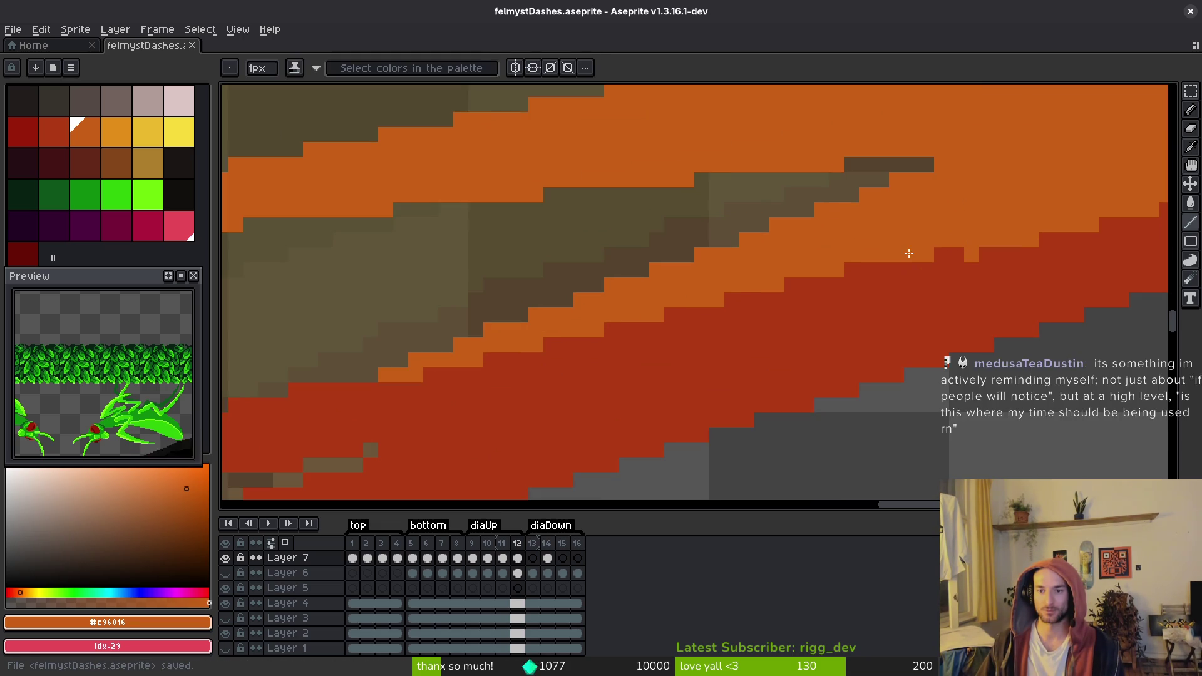
{"action": "left_click_drag", "start_coordinate": [897, 267], "coordinate": [824, 274]}
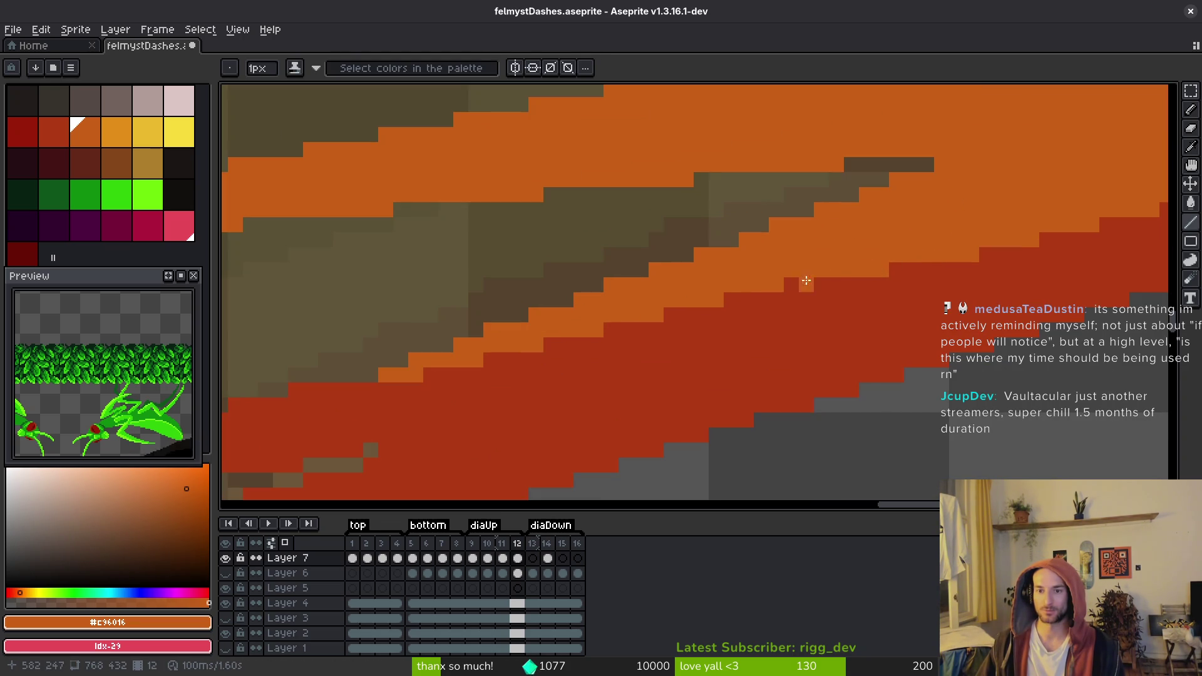
{"action": "scroll", "coordinate": [794, 284], "scroll_direction": "down", "scroll_amount": 2}
{"action": "scroll", "coordinate": [783, 285], "scroll_direction": "right", "scroll_amount": 2}
{"action": "left_click", "coordinate": [771, 289]}
{"action": "key", "text": "ctrl+s"}
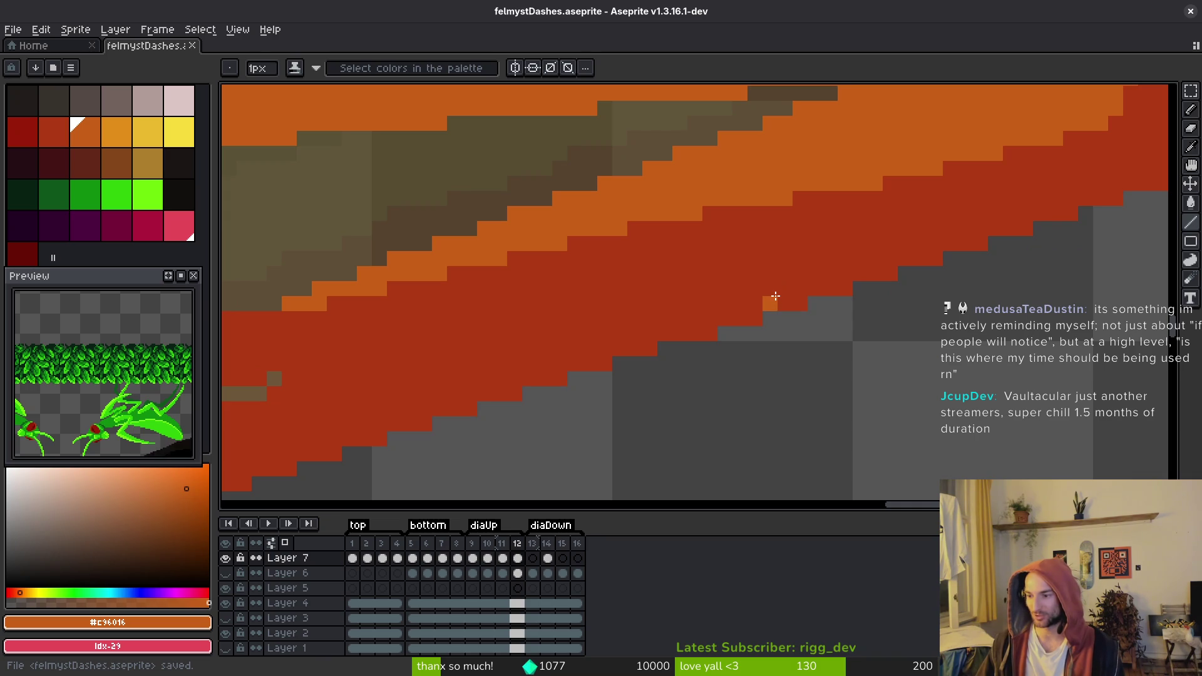
{"action": "key", "text": "ctrl+z"}
{"action": "left_click", "coordinate": [783, 313]}
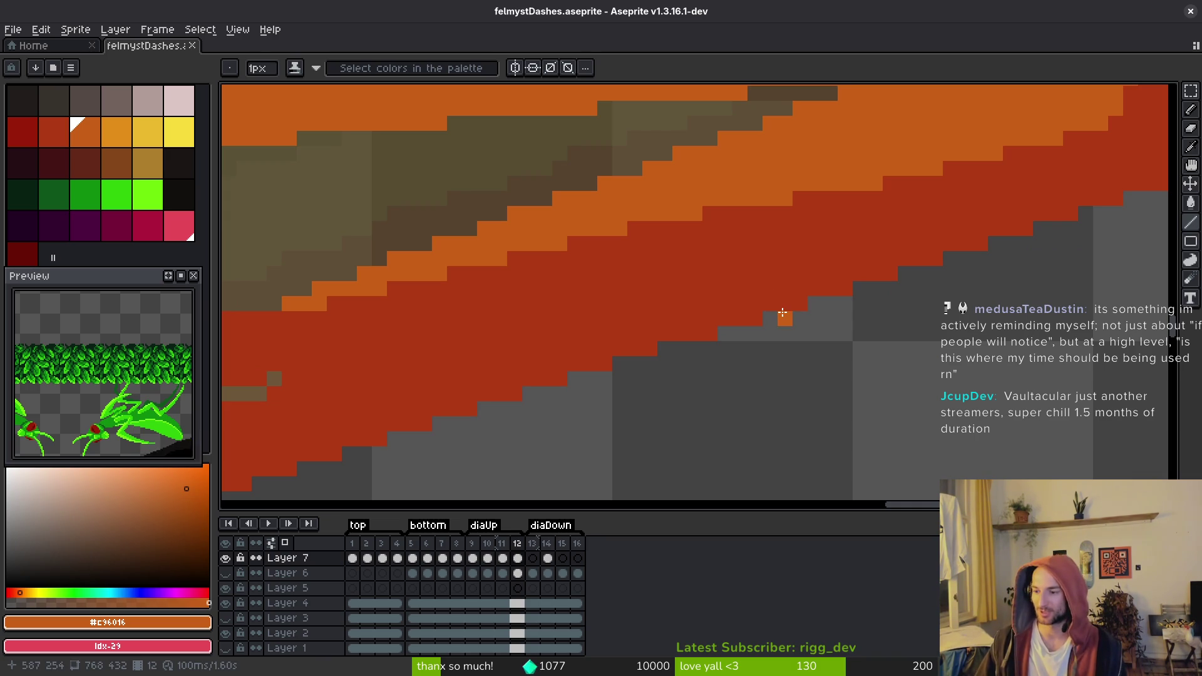
{"action": "key", "text": "ctrl+z"}
{"action": "left_click", "coordinate": [786, 299]}
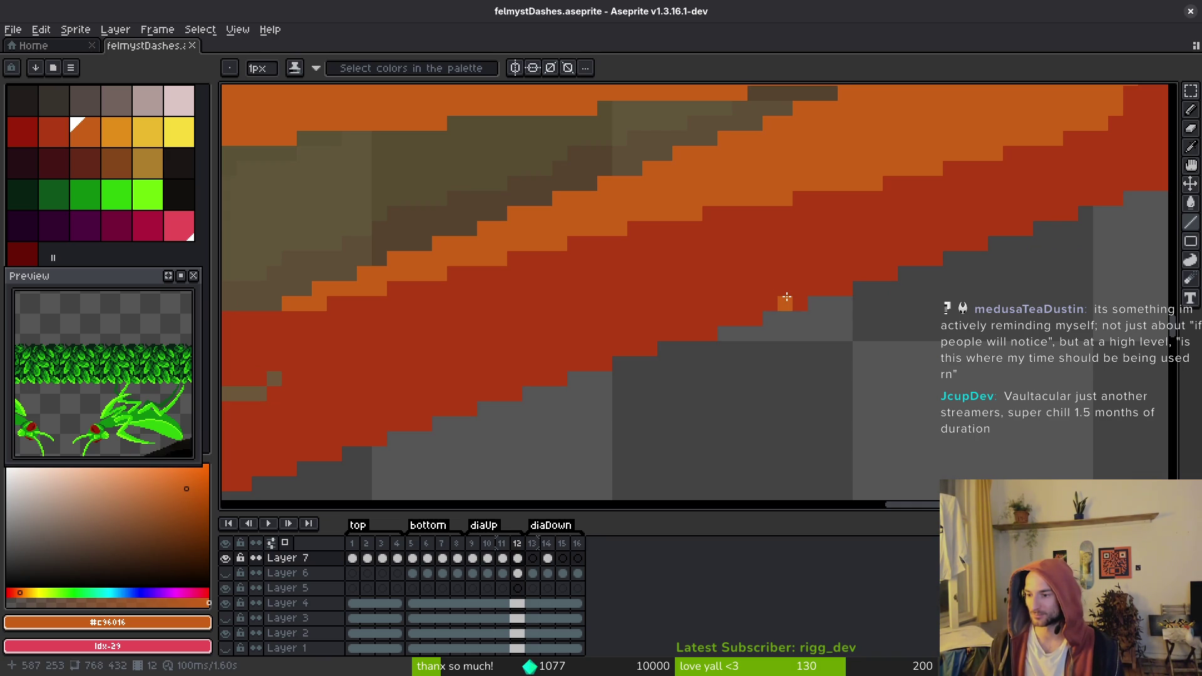
{"action": "scroll", "coordinate": [786, 297], "scroll_direction": "down", "scroll_amount": 5}
{"action": "key", "text": "ctrl+s"}
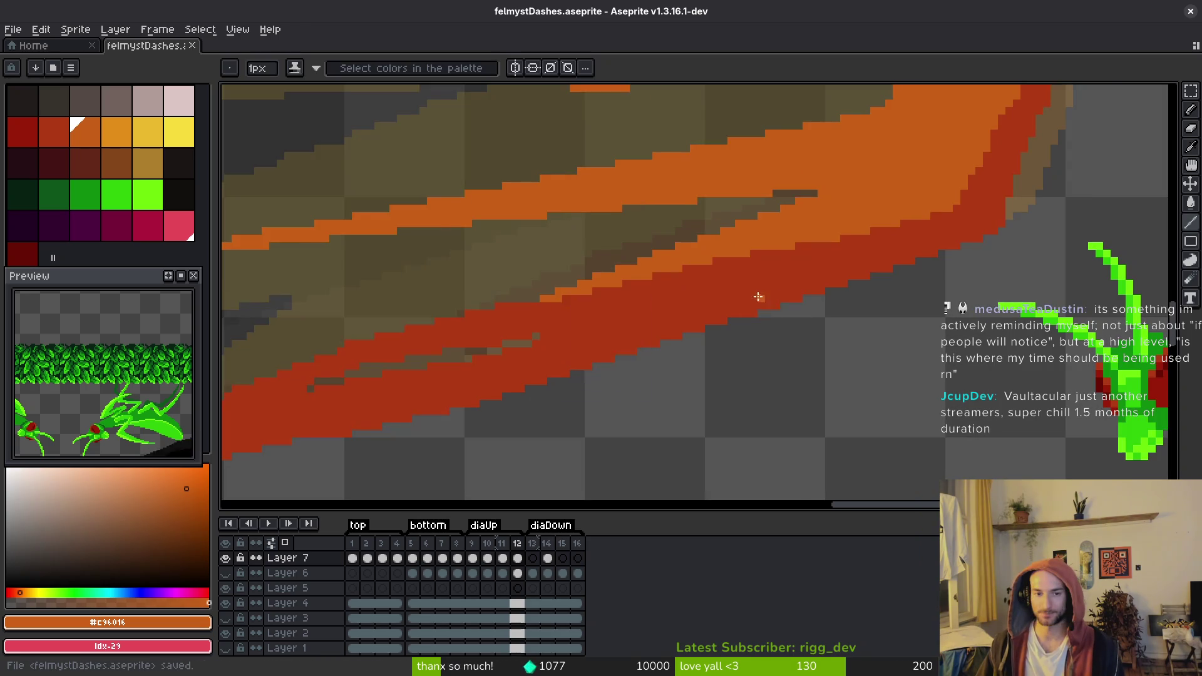
Fill the grey gap in the red line with its sampled red and save the sprite
{"action": "scroll", "coordinate": [703, 279], "scroll_direction": "down", "scroll_amount": 3}
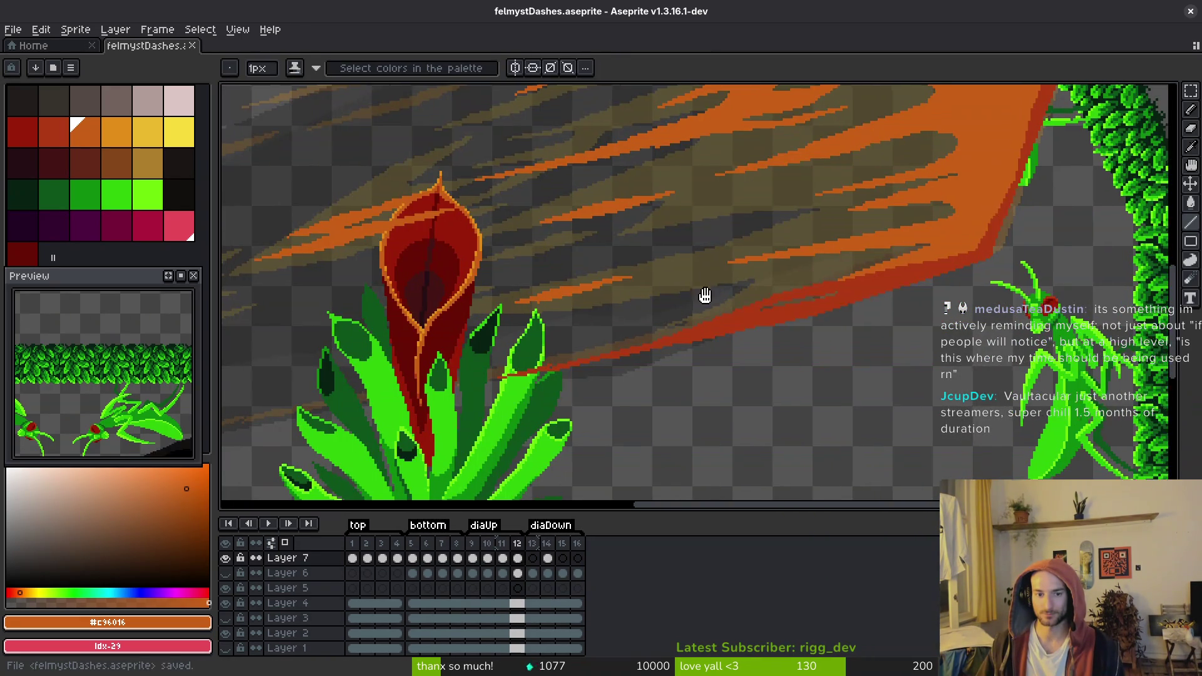
{"action": "scroll", "coordinate": [581, 356], "scroll_direction": "up", "scroll_amount": 4}
{"action": "scroll", "coordinate": [580, 357], "scroll_direction": "up", "scroll_amount": 2}
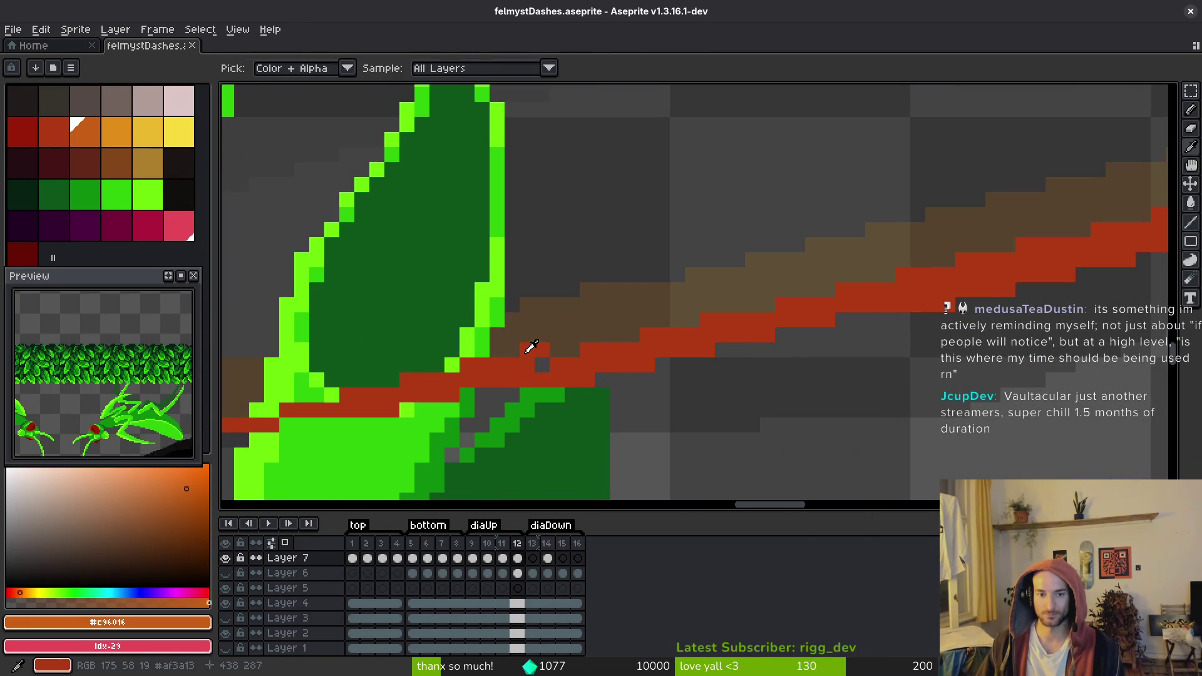
{"action": "left_click", "coordinate": [532, 352], "text": "alt"}
{"action": "left_click", "coordinate": [542, 365]}
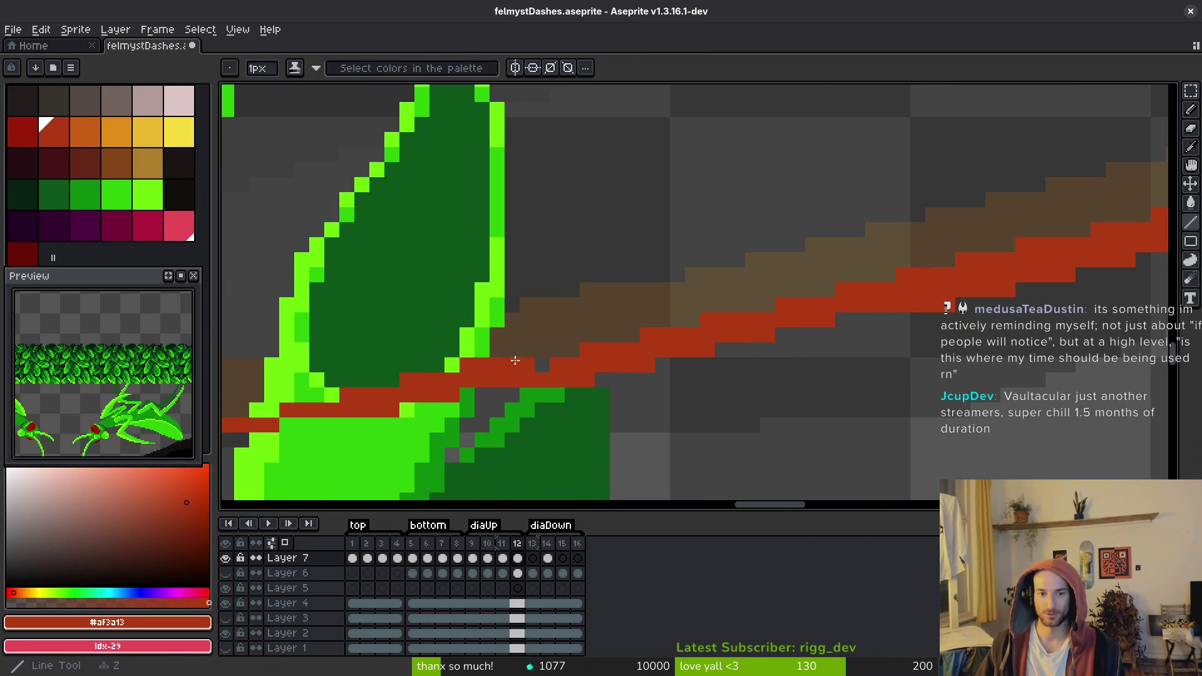
{"action": "key", "text": "ctrl+s"}
{"action": "scroll", "coordinate": [892, 293], "scroll_direction": "down", "scroll_amount": 3}
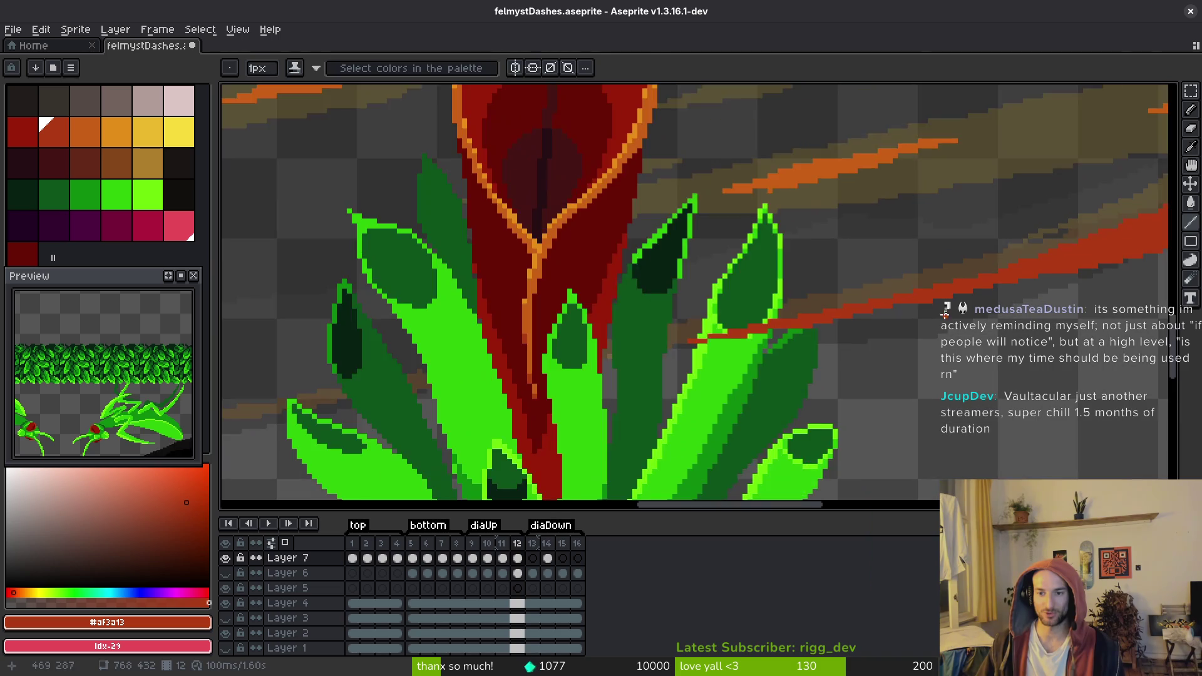
{"action": "scroll", "coordinate": [891, 293], "scroll_direction": "up", "scroll_amount": 2}
{"action": "key", "text": "ctrl+z"}
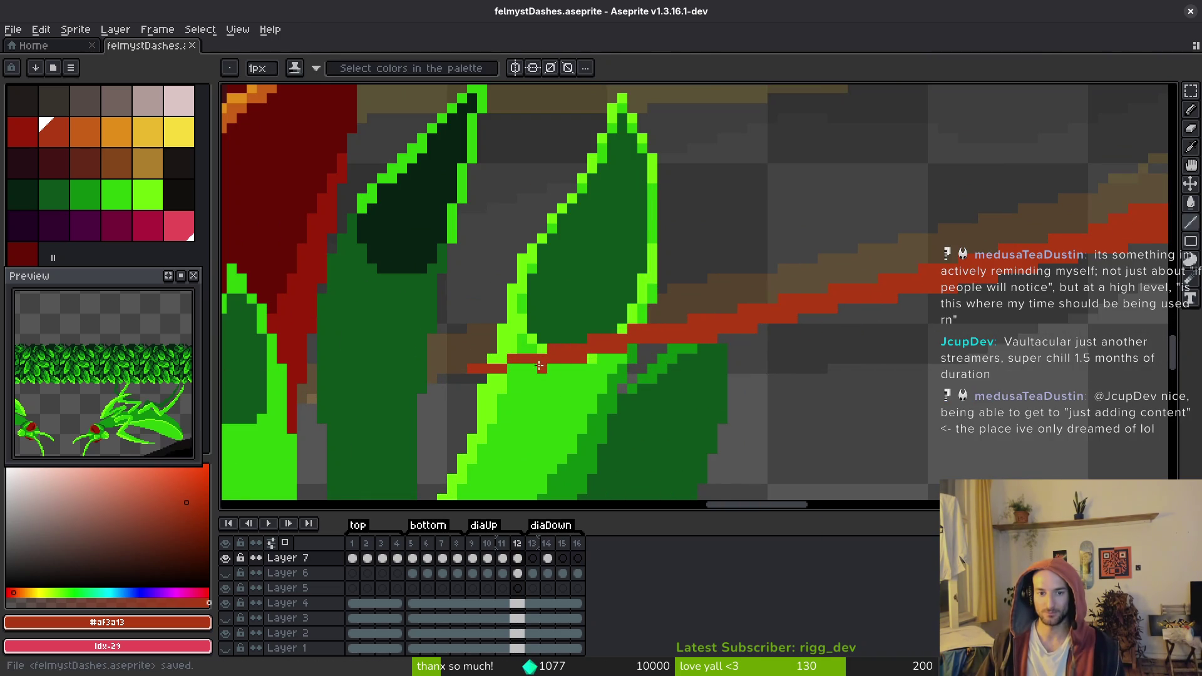
{"action": "scroll", "coordinate": [761, 325], "scroll_direction": "down", "scroll_amount": 2}
{"action": "key", "text": "ctrl+s"}
{"action": "scroll", "coordinate": [808, 318], "scroll_direction": "down", "scroll_amount": 3}
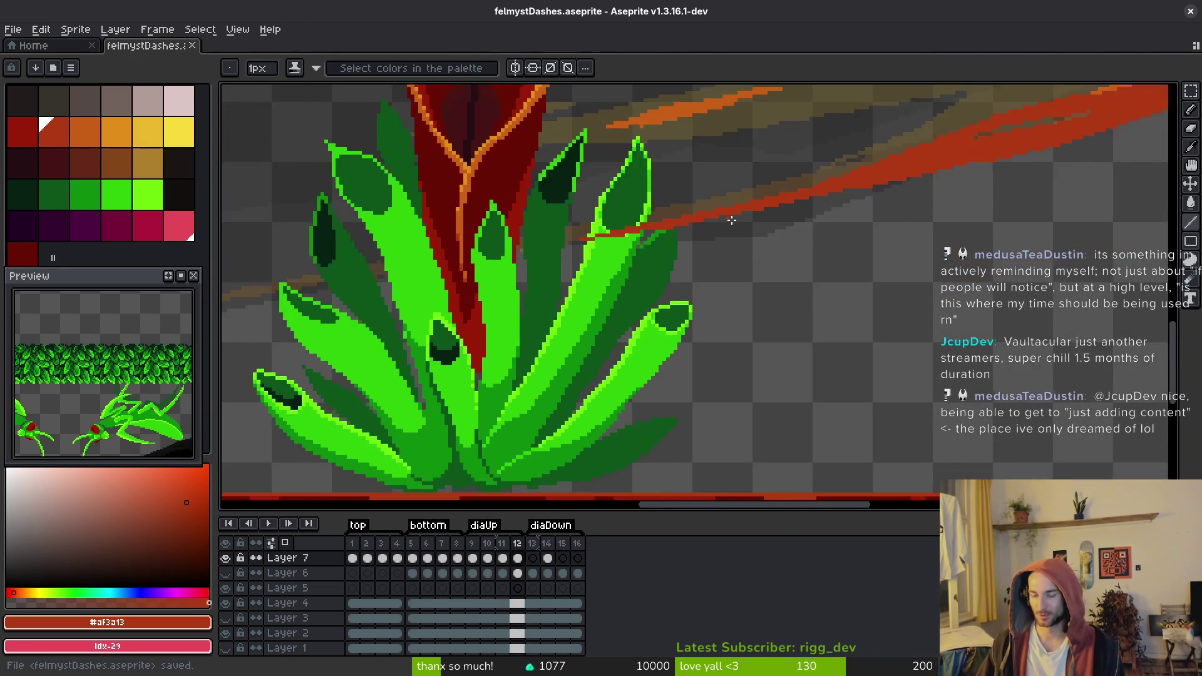
{"action": "left_click_drag", "start_coordinate": [801, 311], "coordinate": [812, 373]}
{"action": "key", "text": "i"}
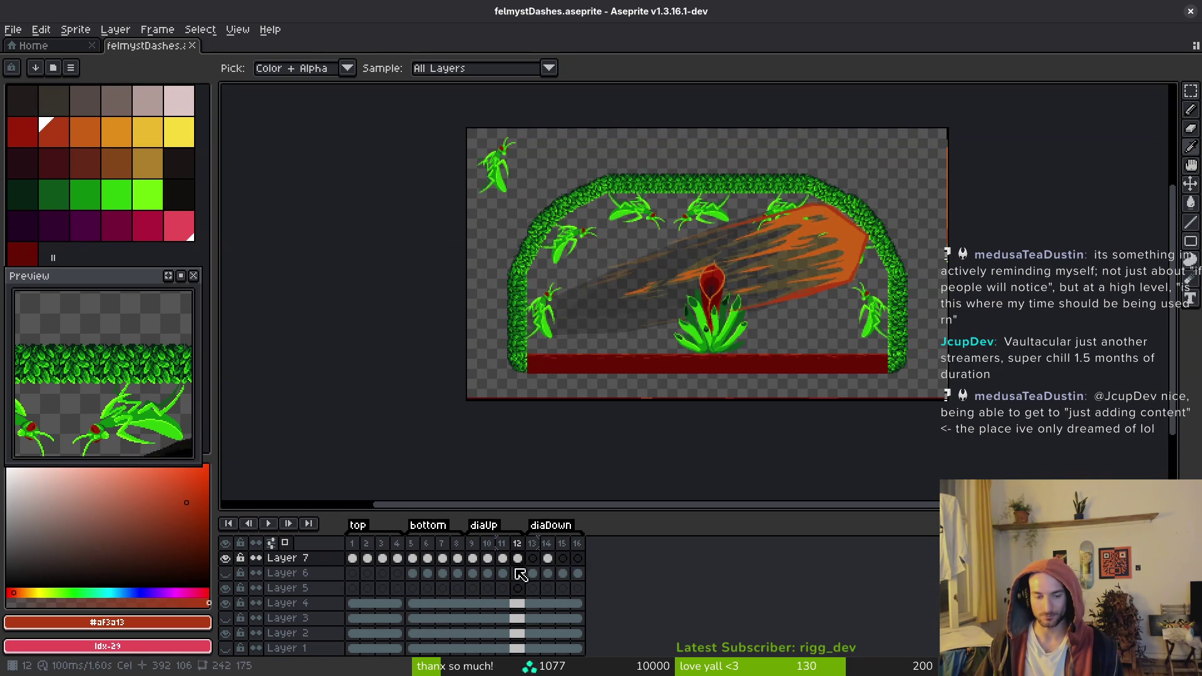
On frame 13, flip the black dash vertically and move it down and right
{"action": "left_click_drag", "start_coordinate": [473, 558], "coordinate": [521, 568]}
{"action": "key", "text": "ctrl+s"}
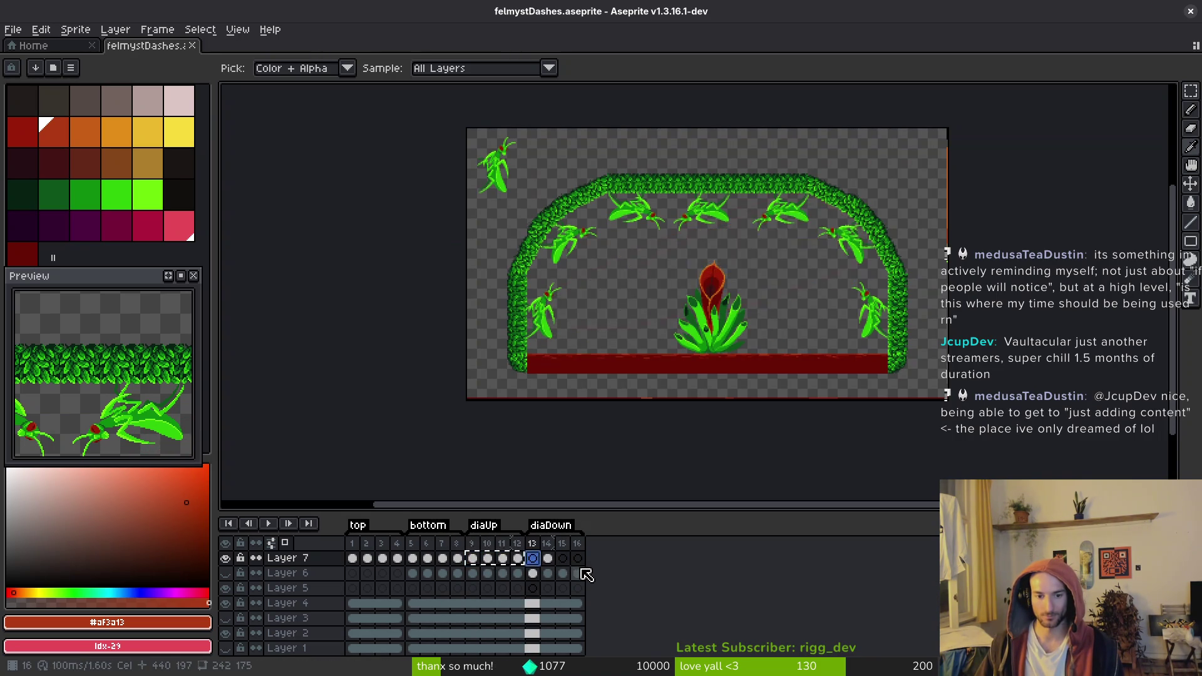
{"action": "left_click", "coordinate": [532, 573]}
{"action": "key", "text": "ctrl+t"}
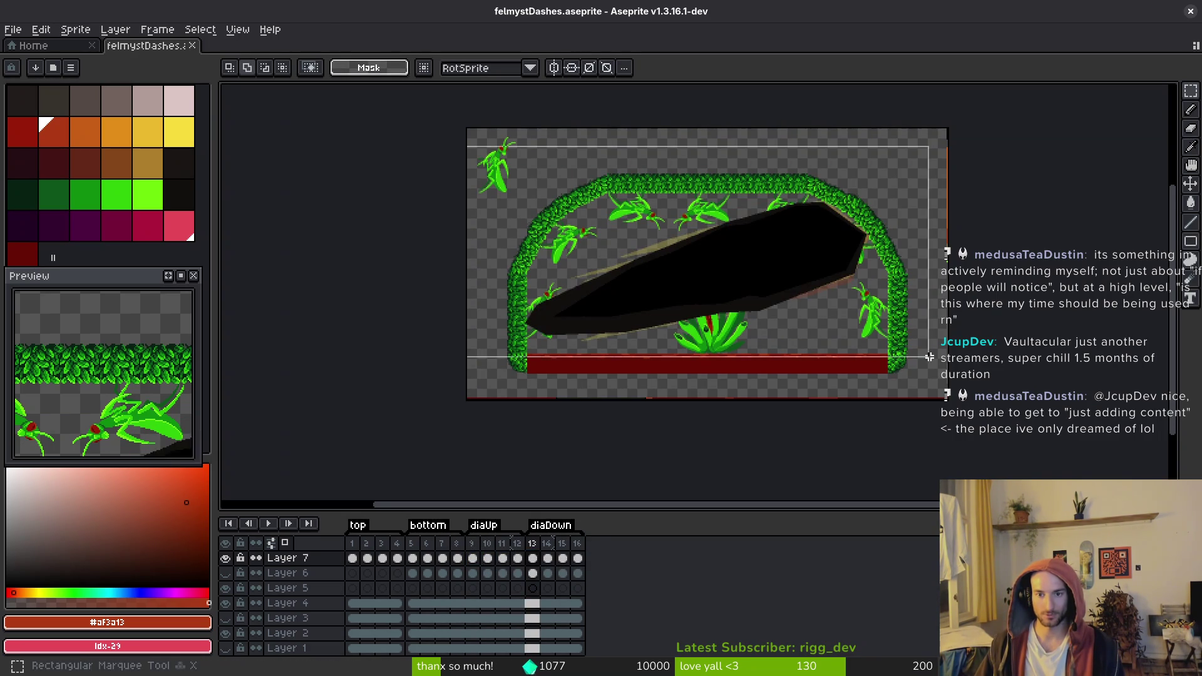
{"action": "key", "text": "shift+v"}
{"action": "left_click_drag", "start_coordinate": [805, 258], "coordinate": [826, 311]}
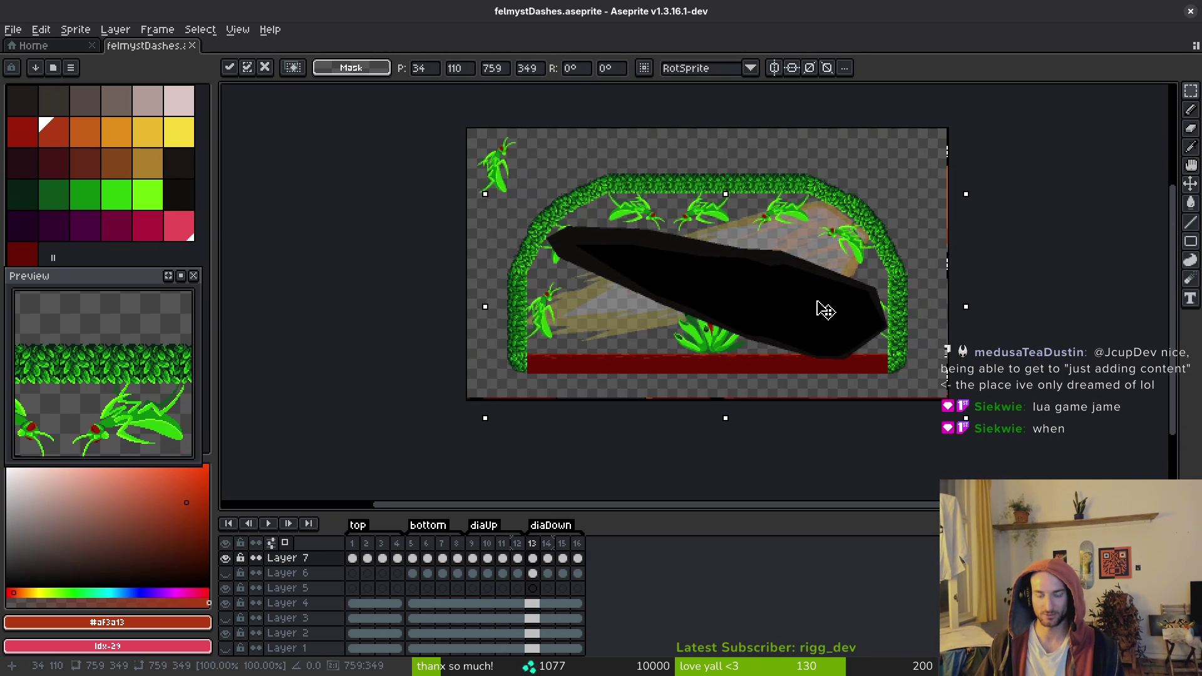
{"action": "key", "text": "."}
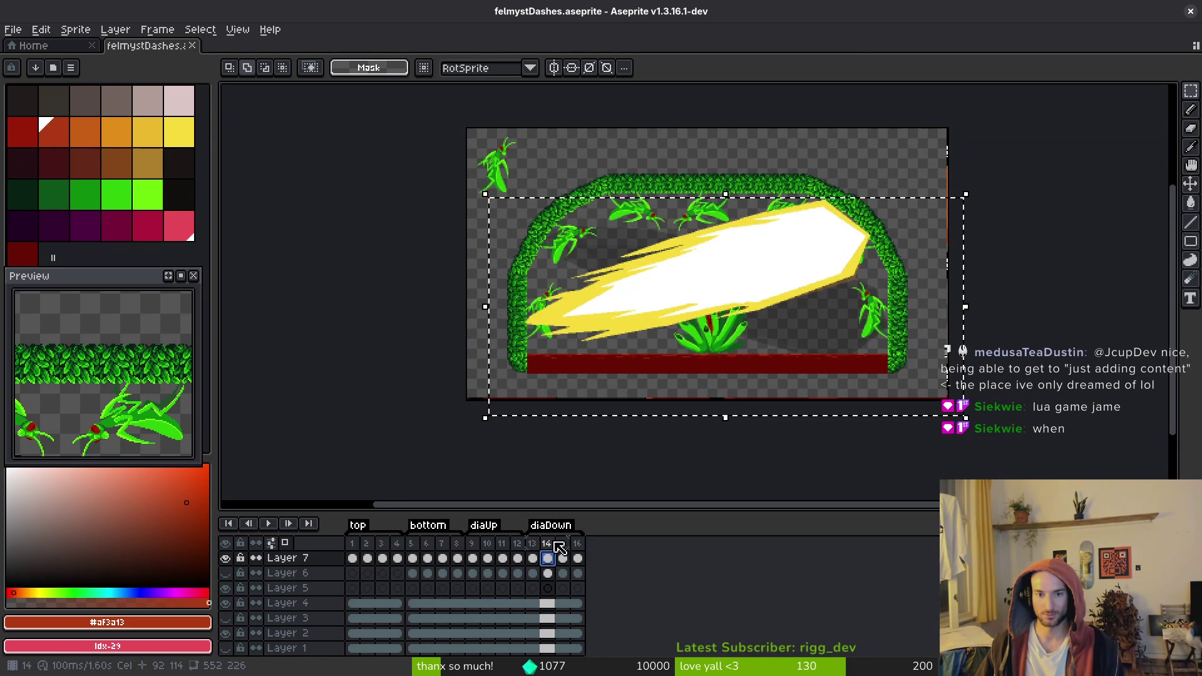
On frame 14, flip the white dash vertically and move it up and to the right
{"action": "key", "text": "ctrl+v"}
{"action": "scroll", "coordinate": [783, 281], "scroll_direction": "up", "scroll_amount": 3}
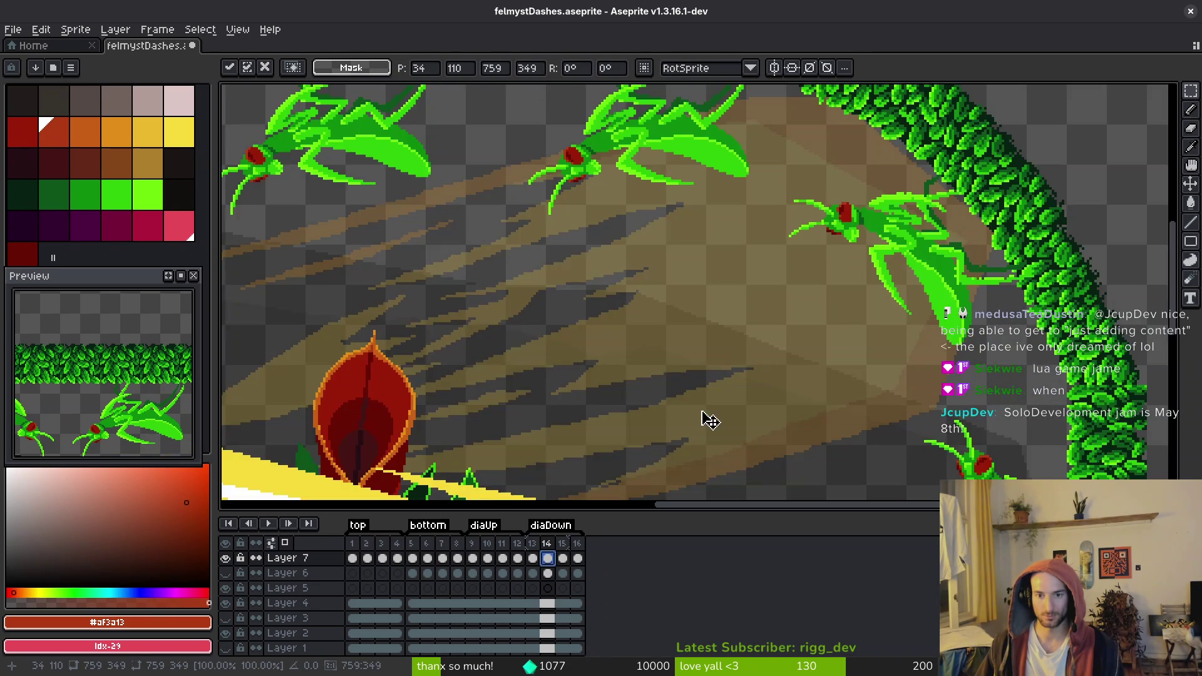
{"action": "scroll", "coordinate": [777, 305], "scroll_direction": "down", "scroll_amount": 3}
{"action": "left_click_drag", "start_coordinate": [777, 305], "coordinate": [712, 335]}
{"action": "scroll", "coordinate": [730, 327], "scroll_direction": "up", "scroll_amount": 3}
{"action": "scroll", "coordinate": [705, 343], "scroll_direction": "down", "scroll_amount": 1}
{"action": "scroll", "coordinate": [709, 344], "scroll_direction": "down", "scroll_amount": 1}
{"action": "left_click_drag", "start_coordinate": [832, 338], "coordinate": [858, 338]}
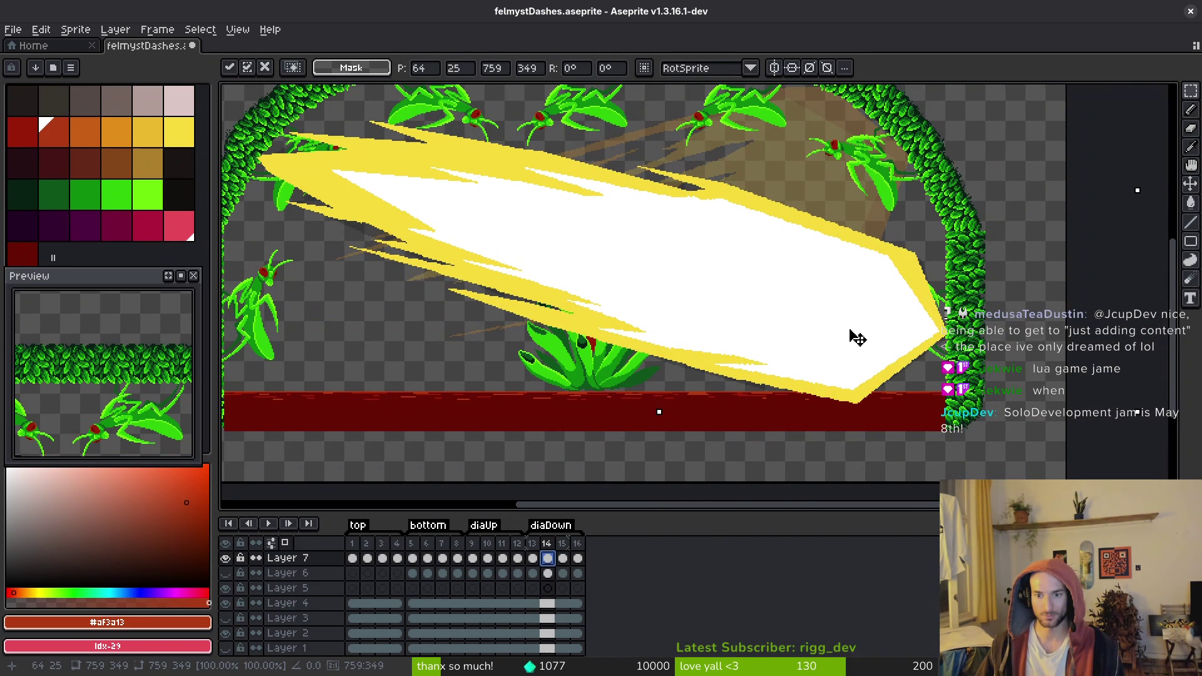
{"action": "key", "text": "Return"}
Move frame 15's orange dash down-right, then flip frame 16's orange dash vertically and shift it right
{"action": "key", "text": "period"}
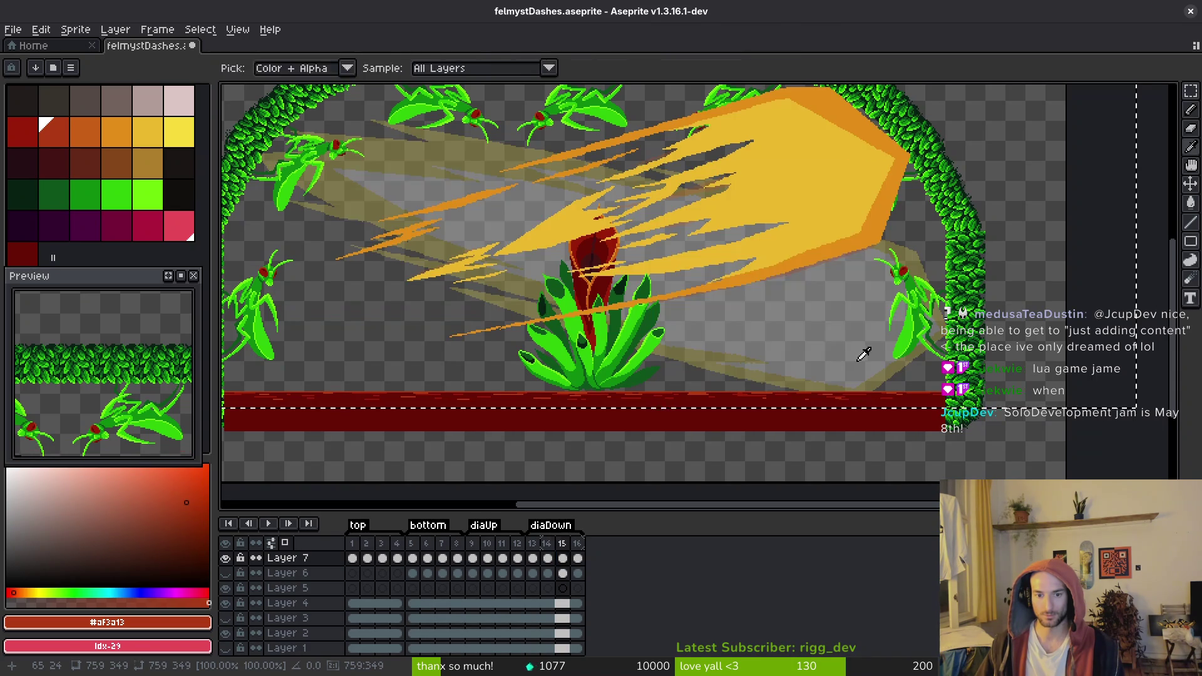
{"action": "mouse_move", "coordinate": [730, 236]}
{"action": "left_mouse_down"}
{"action": "mouse_move", "coordinate": [746, 236]}
{"action": "mouse_move", "coordinate": [805, 301]}
{"action": "mouse_move", "coordinate": [841, 309]}
{"action": "left_mouse_up"}
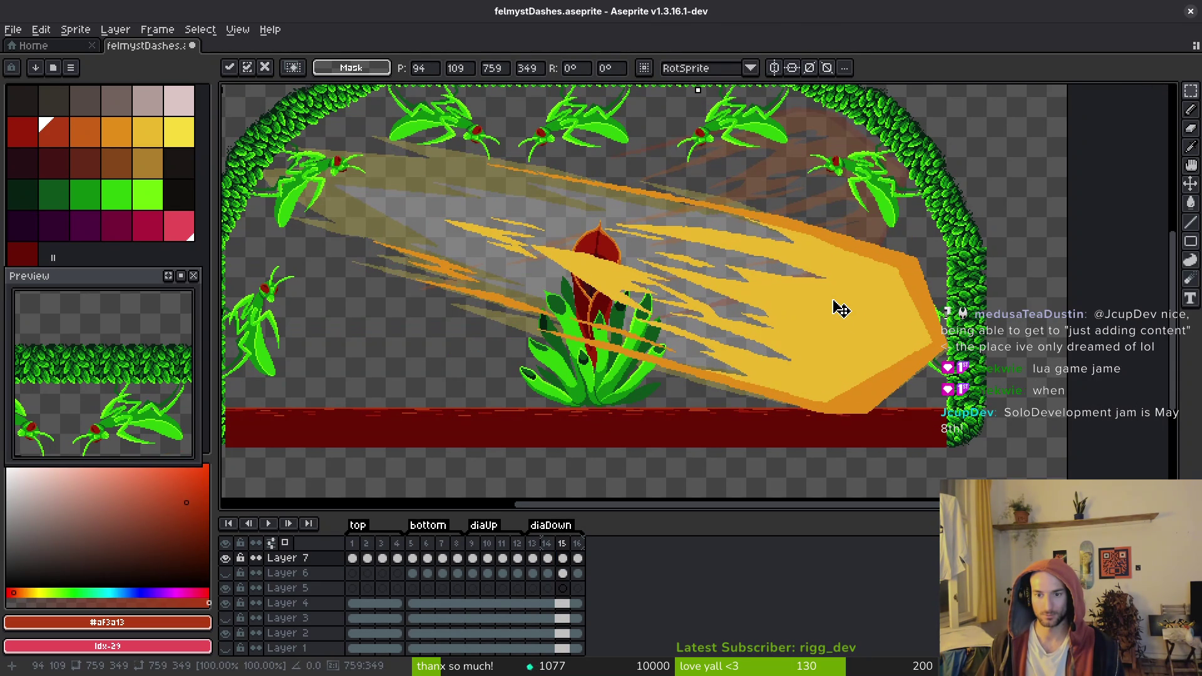
{"action": "key", "text": "Return"}
{"action": "key", "text": "period"}
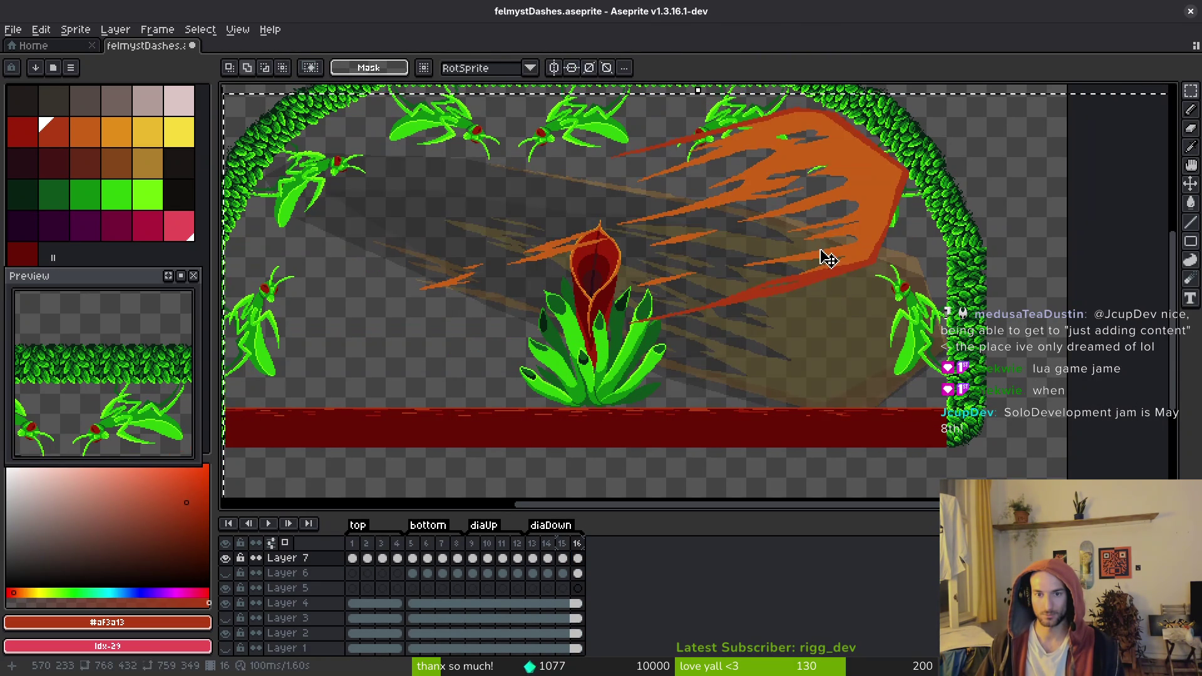
{"action": "key", "text": "shift+v"}
{"action": "left_click_drag", "start_coordinate": [849, 320], "coordinate": [861, 319]}
{"action": "key", "text": "Return"}
{"action": "key", "text": "Return"}
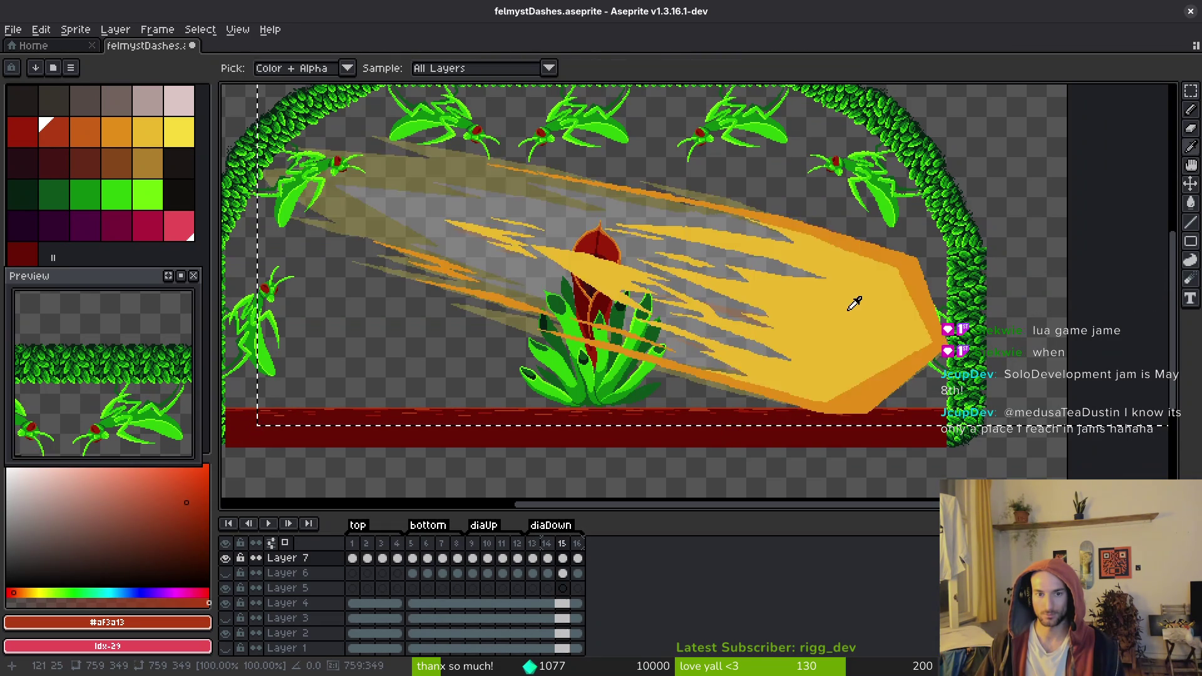
Nudge frame 16's orange dash about 14 px right and save the sprite sheet
{"action": "key", "text": "i"}
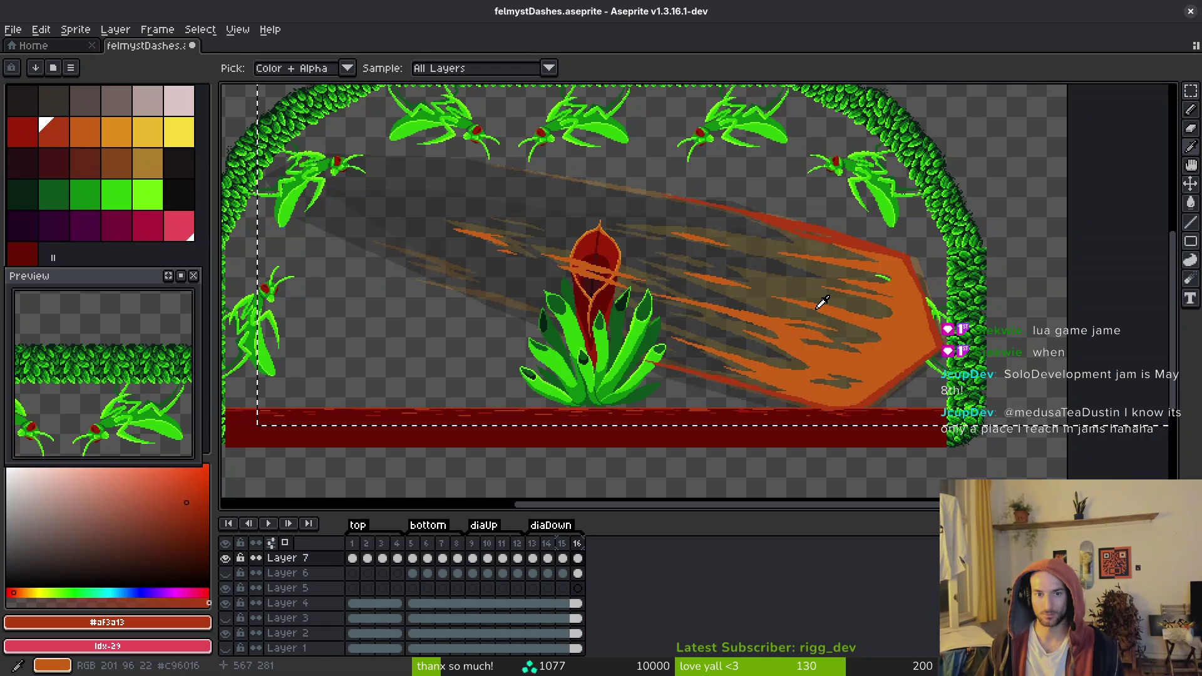
{"action": "key", "text": "v"}
{"action": "left_click_drag", "start_coordinate": [828, 345], "coordinate": [838, 348]}
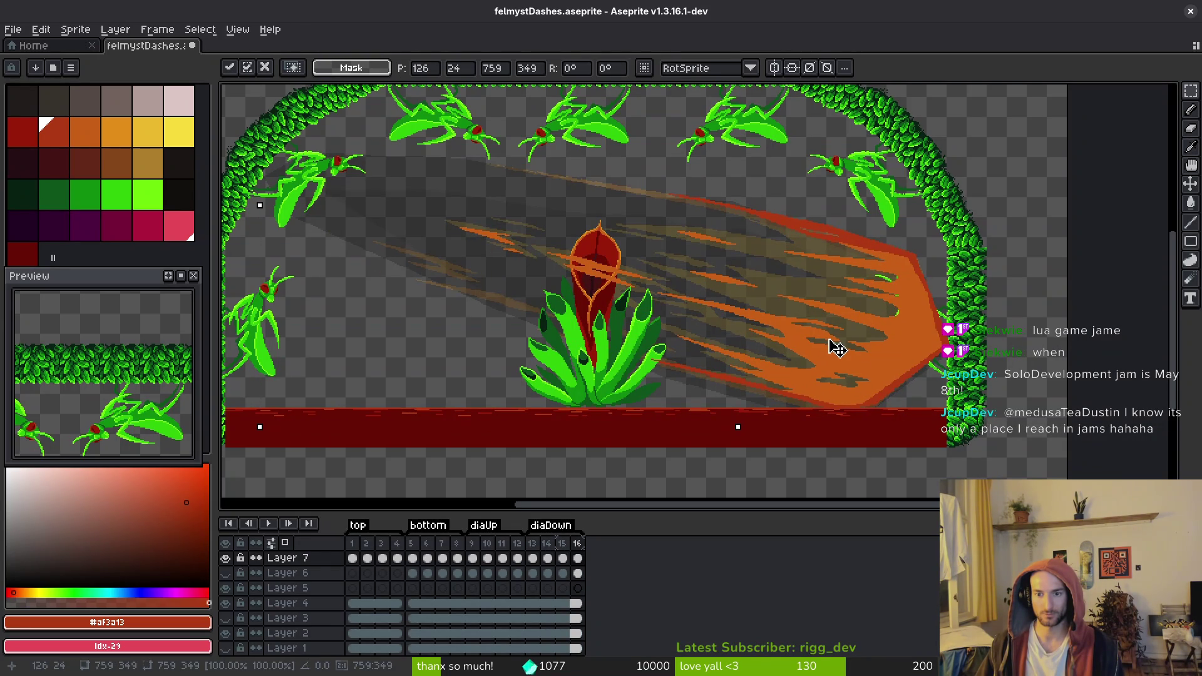
{"action": "key", "text": "ctrl+s"}
{"action": "scroll", "coordinate": [820, 342], "scroll_direction": "down", "scroll_amount": 3}
{"action": "scroll", "coordinate": [83, 372], "scroll_direction": "down", "scroll_amount": 2}
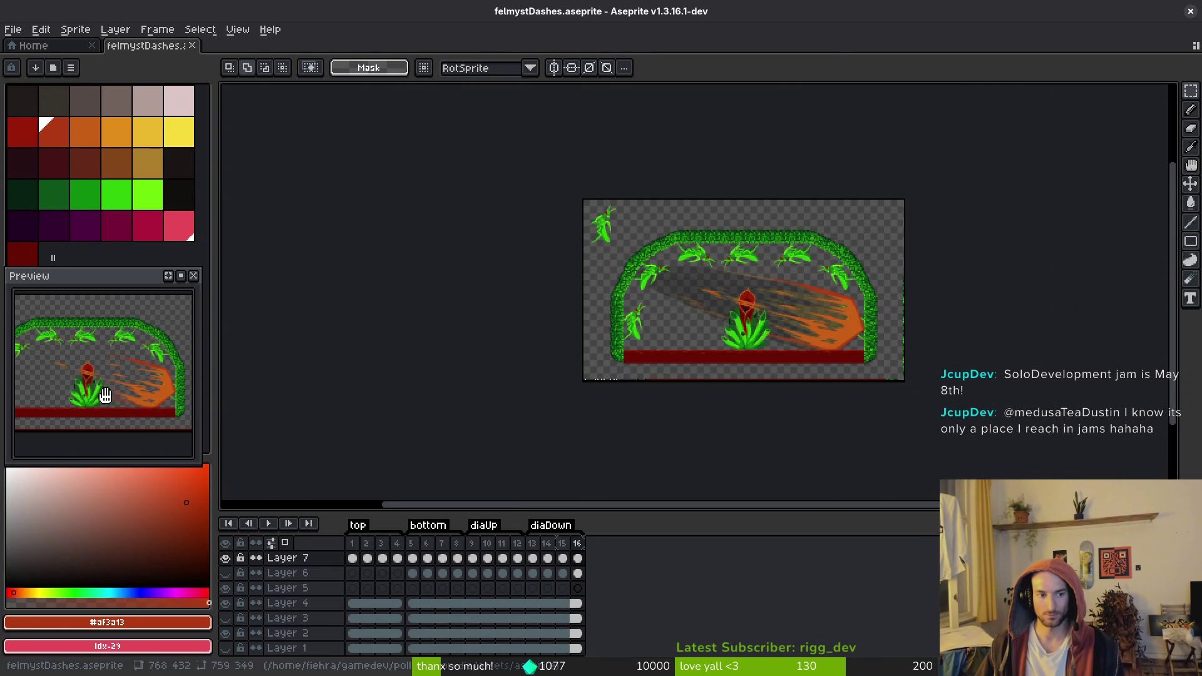
Play the dash animation from the third frame and preview the top slash's first four frames
{"action": "left_click_drag", "start_coordinate": [715, 360], "coordinate": [732, 364]}
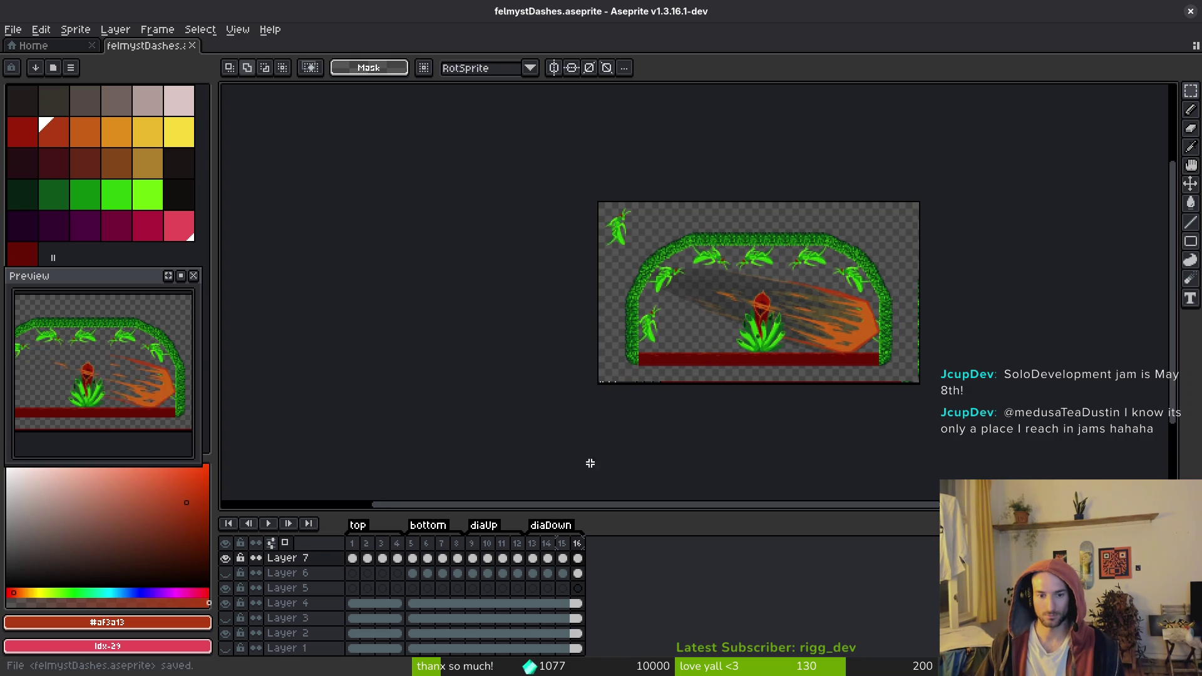
{"action": "left_click", "coordinate": [368, 570]}
{"action": "left_click", "coordinate": [382, 567]}
{"action": "key", "text": "Return"}
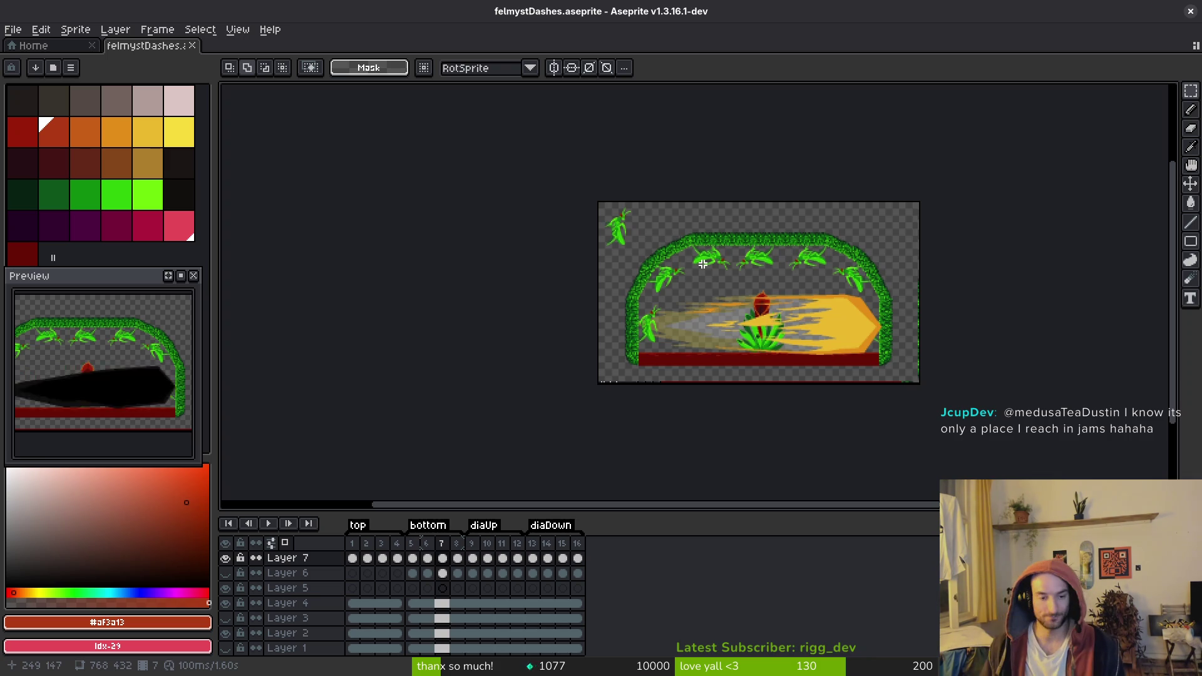
{"action": "left_click_drag", "start_coordinate": [353, 559], "coordinate": [394, 564]}
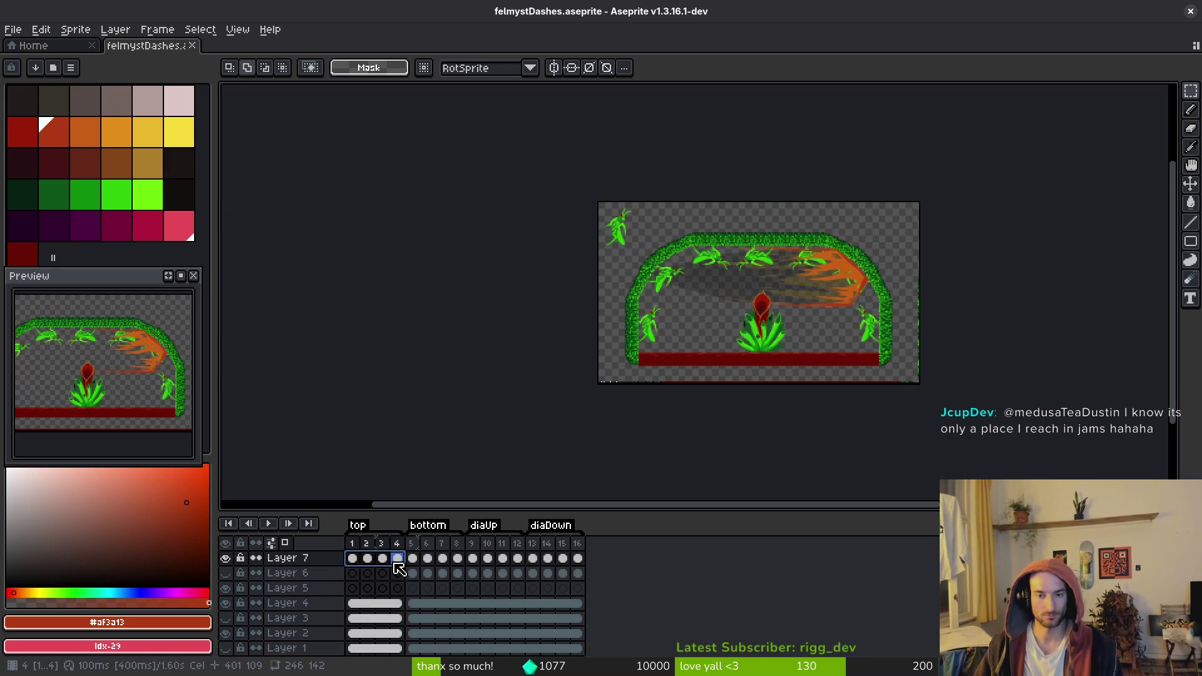
{"action": "left_click", "coordinate": [556, 424]}
{"action": "key", "text": "i"}
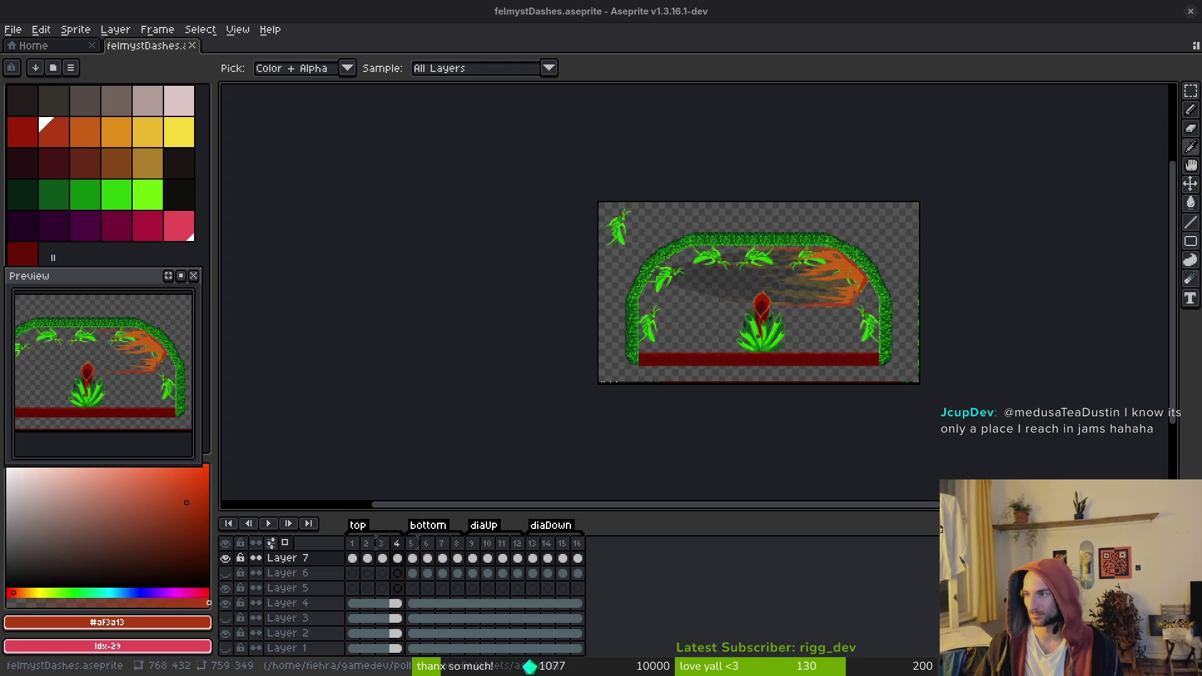
{"action": "key", "text": "super+1"}
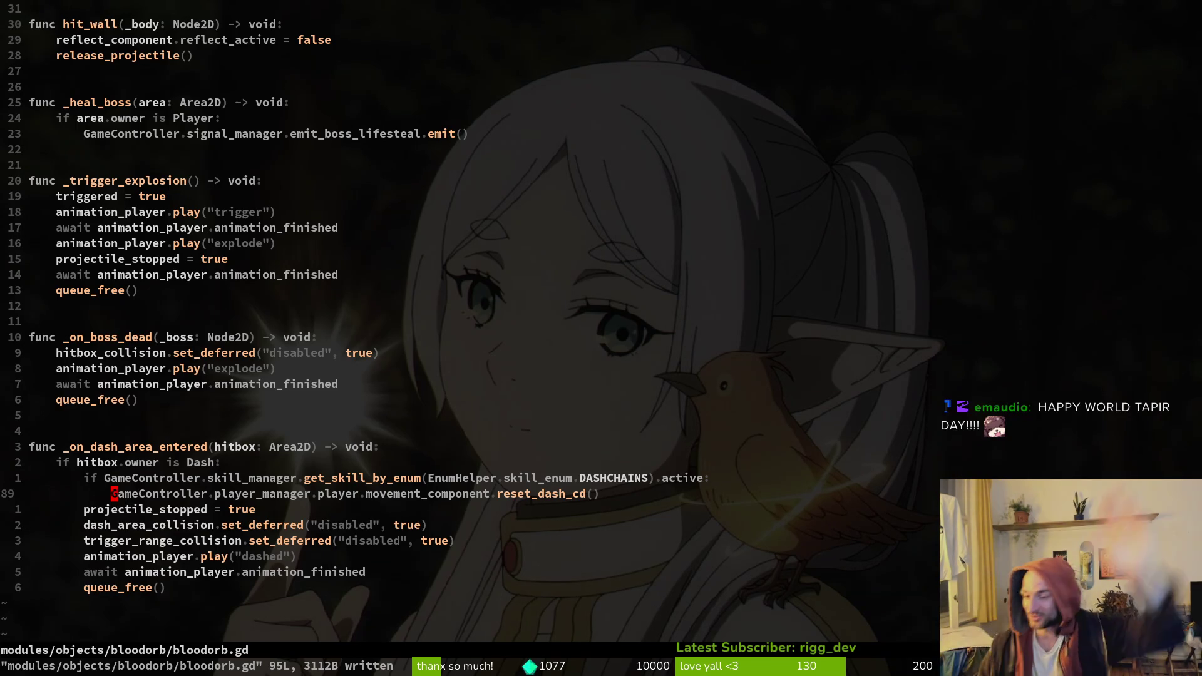
Save bloodorb.gd with :w and move up to the blank line before _heal_boss
{"action": "key", "text": "alt+Tab"}
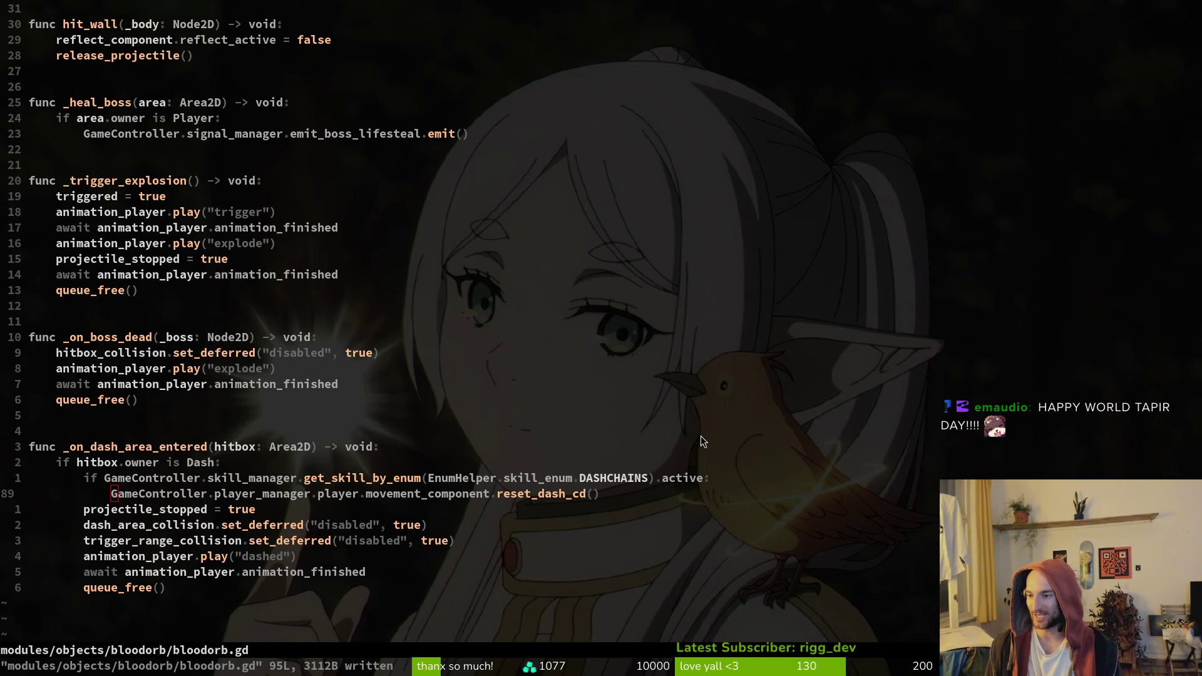
{"action": "key", "text": "k"}
{"action": "key", "text": "w"}
{"action": "key", "text": "w"}
{"action": "type", "text": ":w"}
{"action": "key", "text": "Return"}
{"action": "key", "text": "z"}
{"action": "key", "text": "z"}
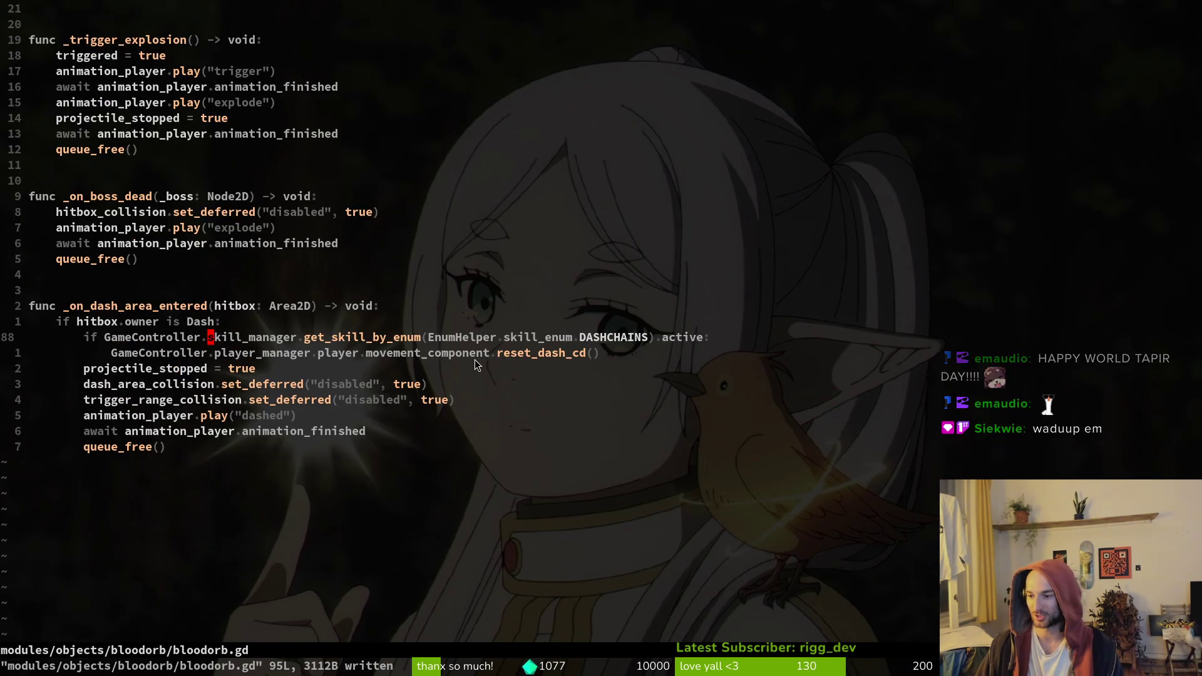
{"action": "scroll", "coordinate": [436, 344], "scroll_direction": "up", "scroll_amount": 10}
{"action": "key", "text": "1"}
{"action": "key", "text": "0"}
{"action": "key", "text": "k"}
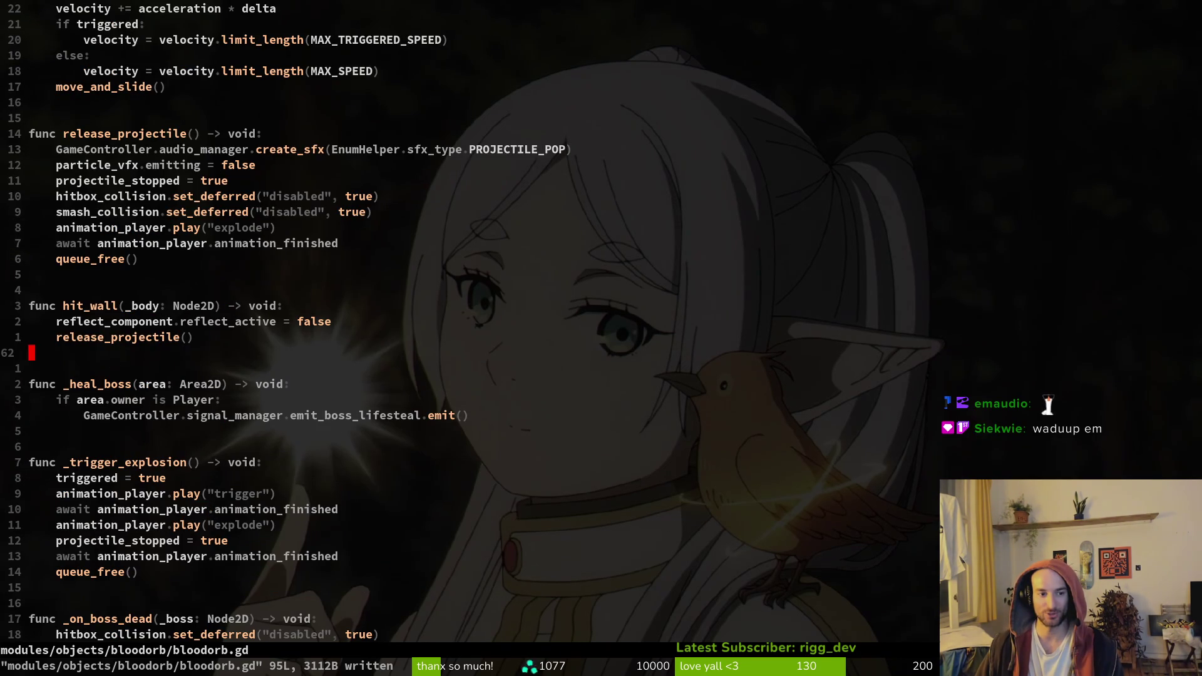
{"action": "scroll", "coordinate": [563, 320], "scroll_direction": "down", "scroll_amount": 3}
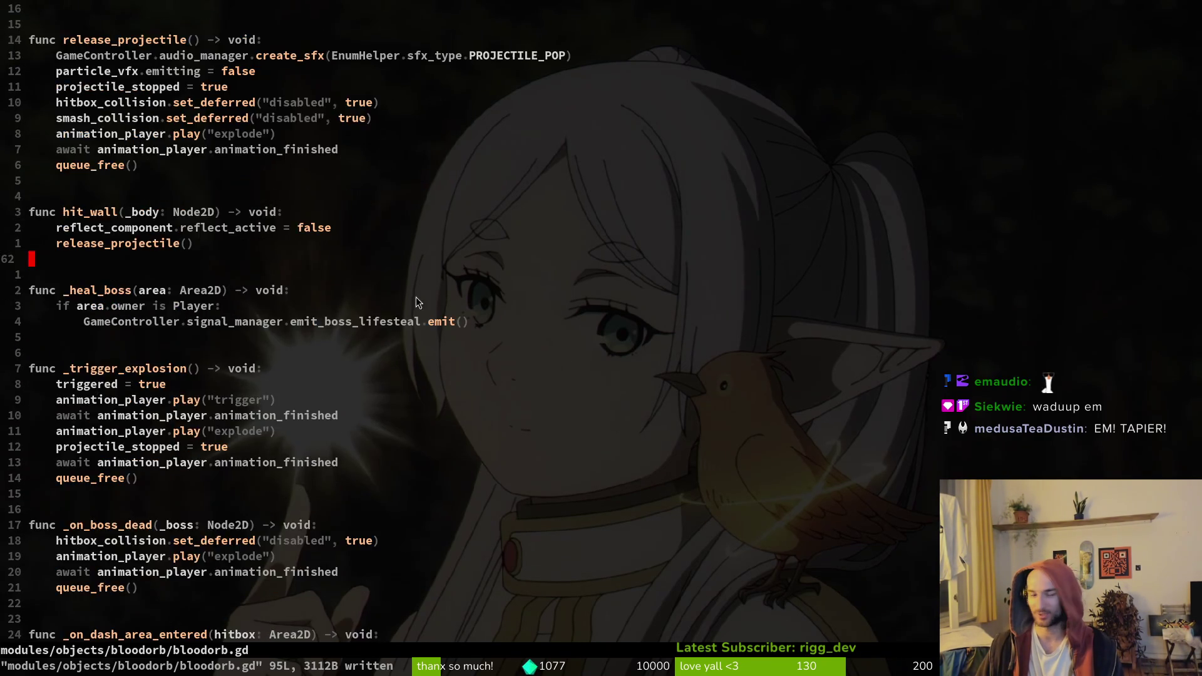
{"action": "scroll", "coordinate": [419, 292], "scroll_direction": "up", "scroll_amount": 9}
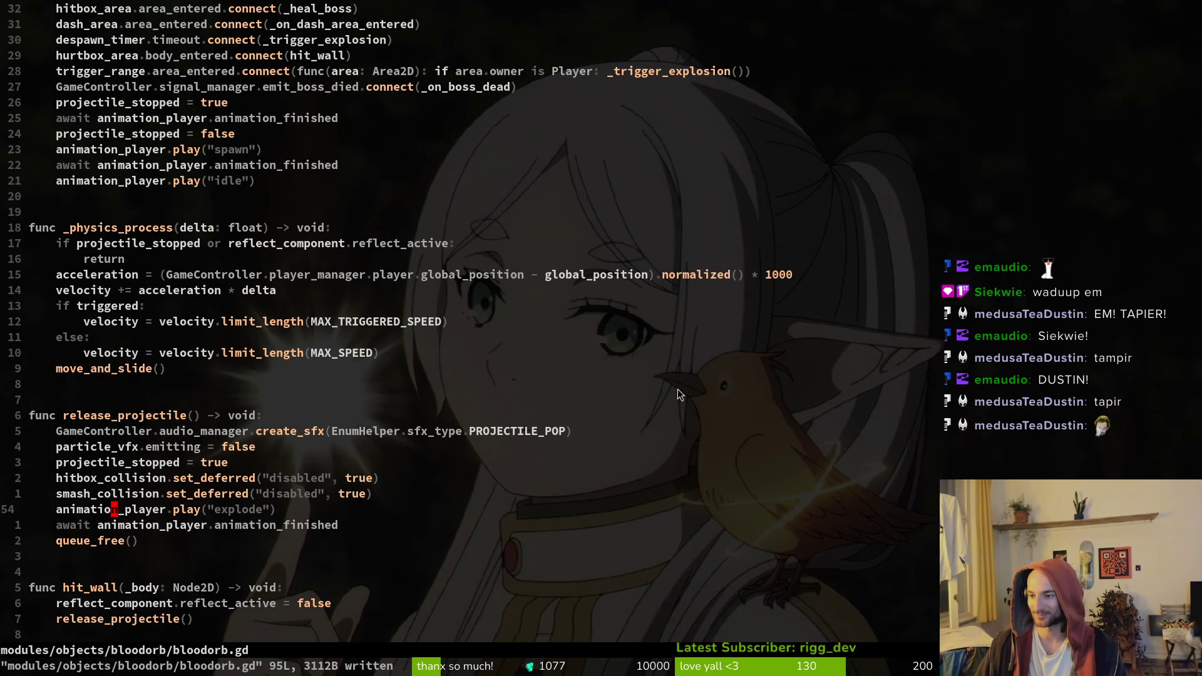
Undo a stray line typed below queue_free() and save bloodorb.gd again
{"action": "scroll", "coordinate": [559, 321], "scroll_direction": "down", "scroll_amount": 1}
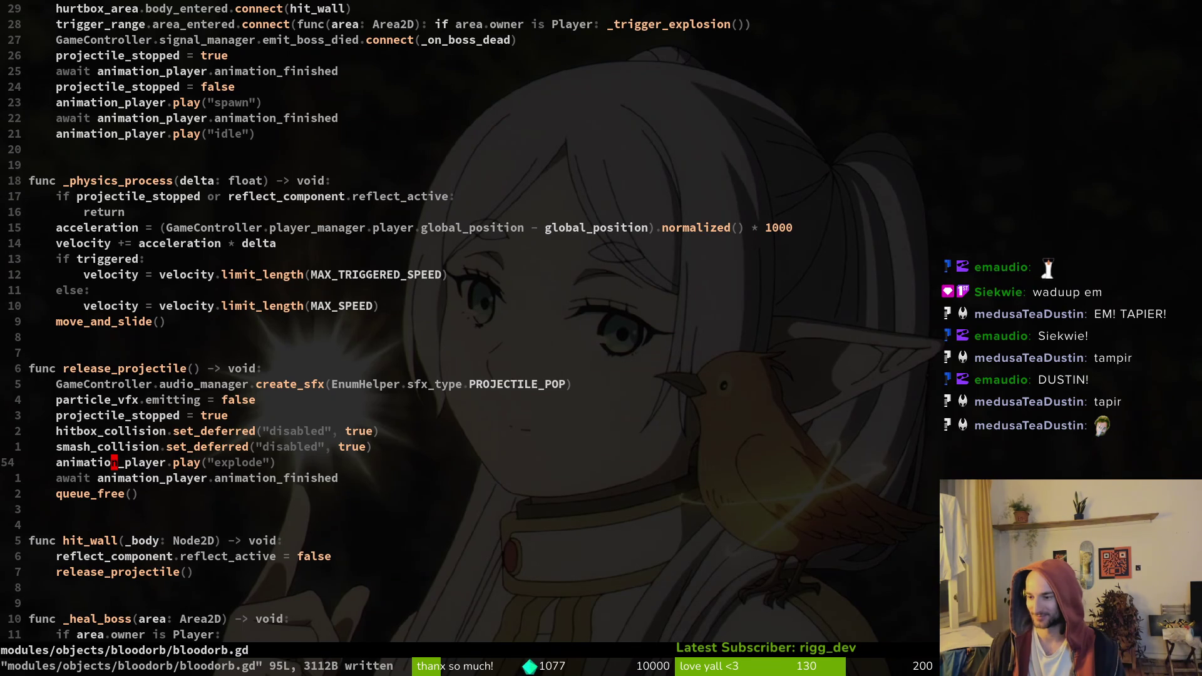
{"action": "scroll", "coordinate": [480, 358], "scroll_direction": "down", "scroll_amount": 3}
{"action": "key", "text": "j"}
{"action": "key", "text": "j"}
{"action": "type", "text": "o[username]"}
{"action": "key", "text": "Escape"}
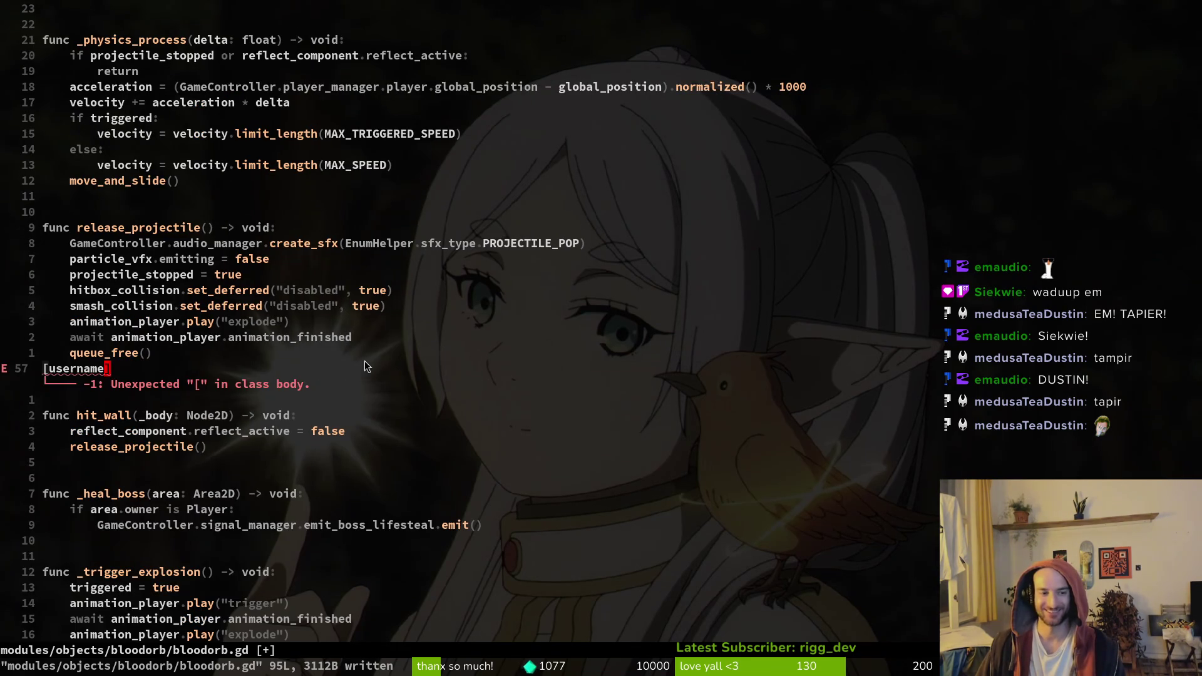
{"action": "type", "text": "u:w"}
{"action": "key", "text": "Return"}
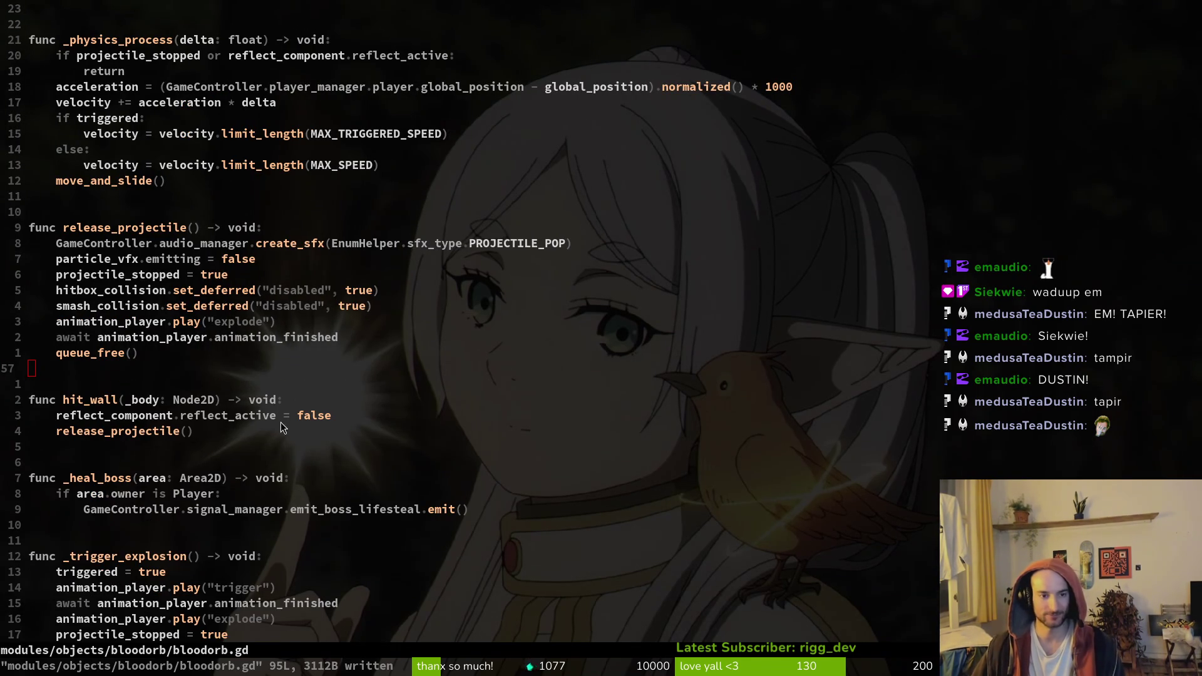
{"action": "key", "text": "alt+Tab"}
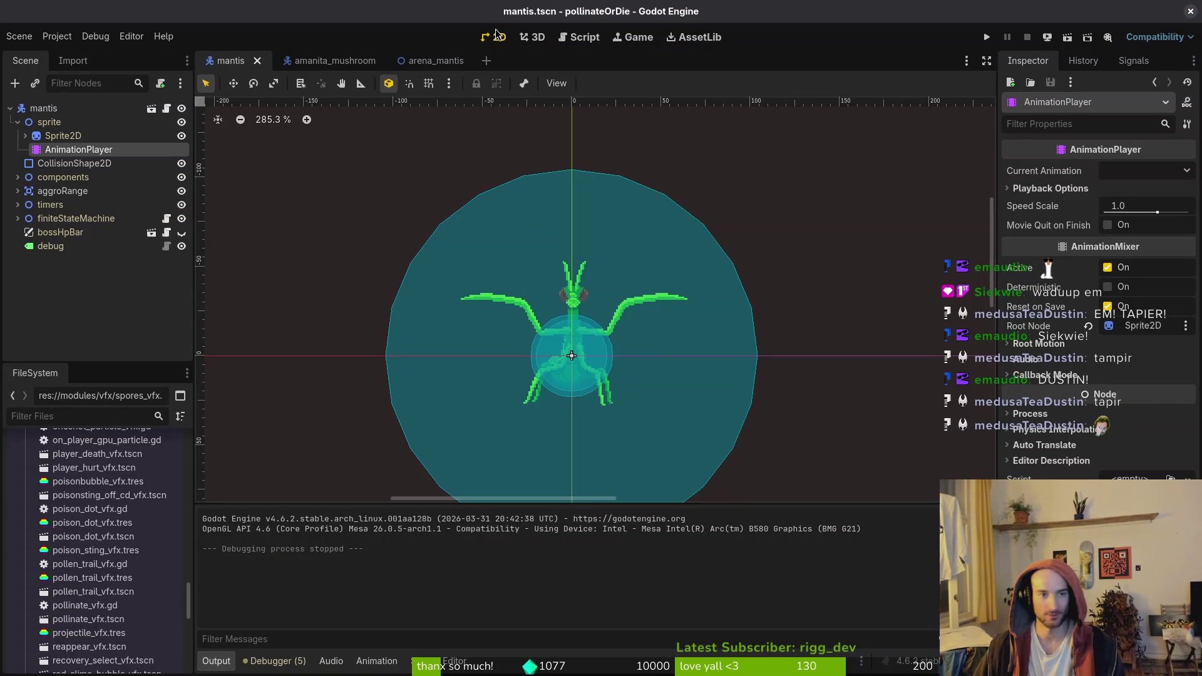
Create an empty scene, then quick-open mantis_slash_cei.tscn by searching 'mantslash'
{"action": "left_click", "coordinate": [19, 36]}
{"action": "left_click", "coordinate": [41, 58]}
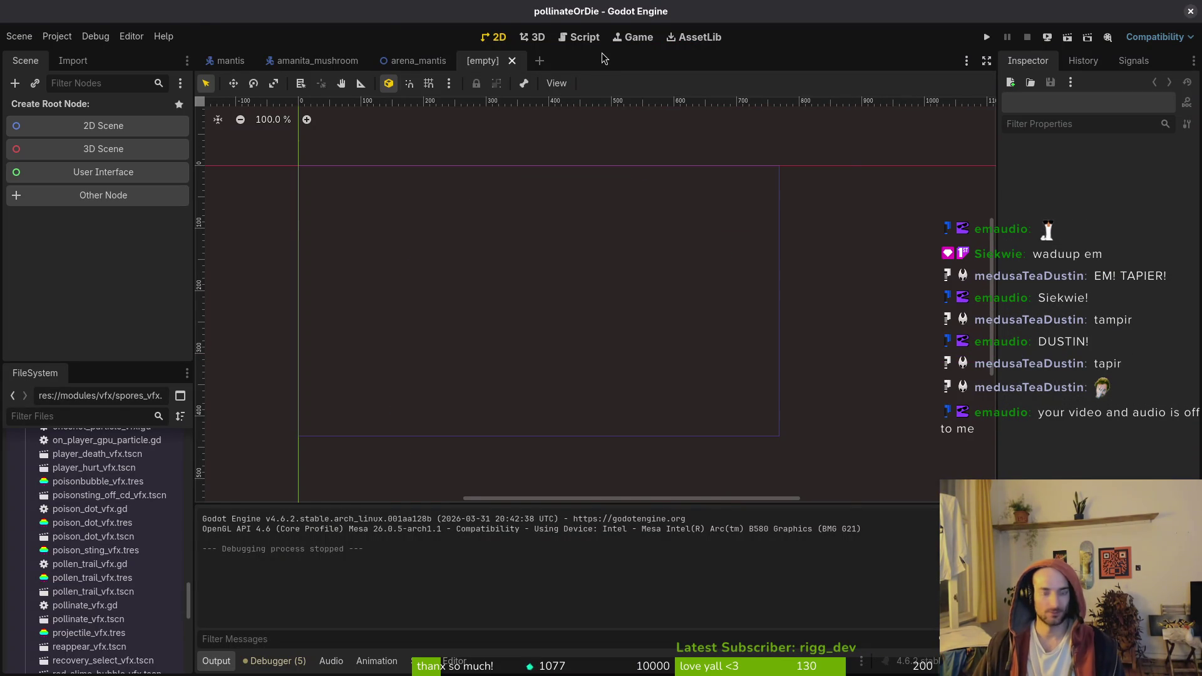
{"action": "key", "text": "alt+shift+o"}
{"action": "type", "text": "mantslash"}
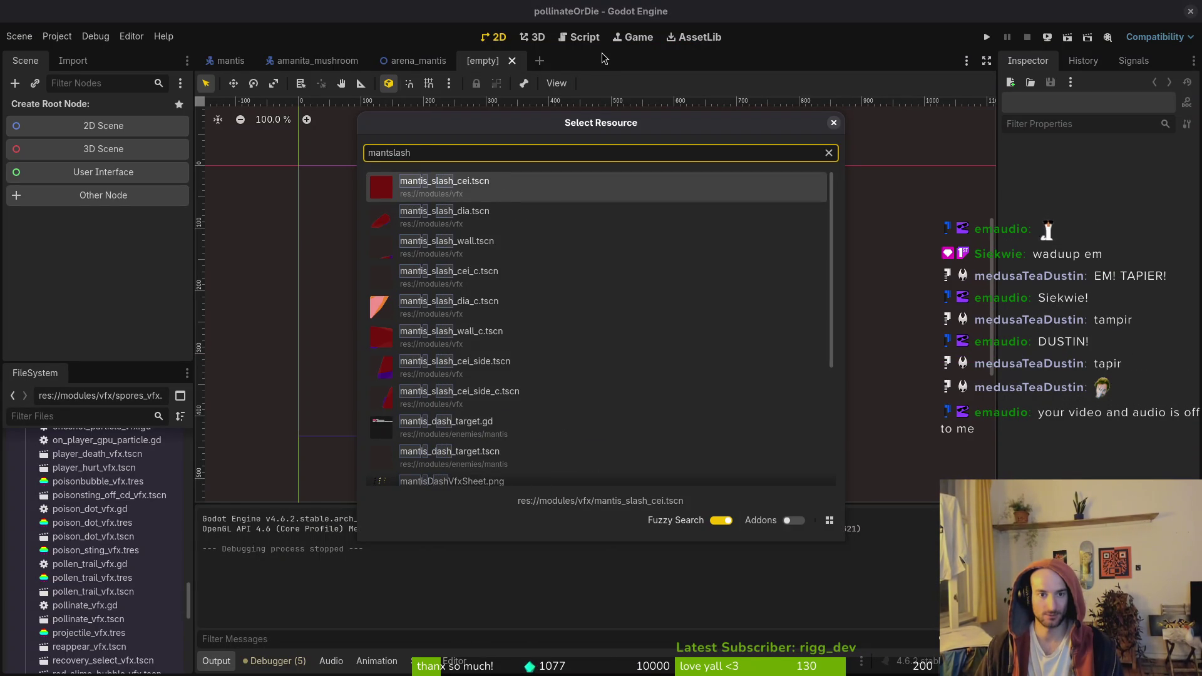
{"action": "key", "text": "Return"}
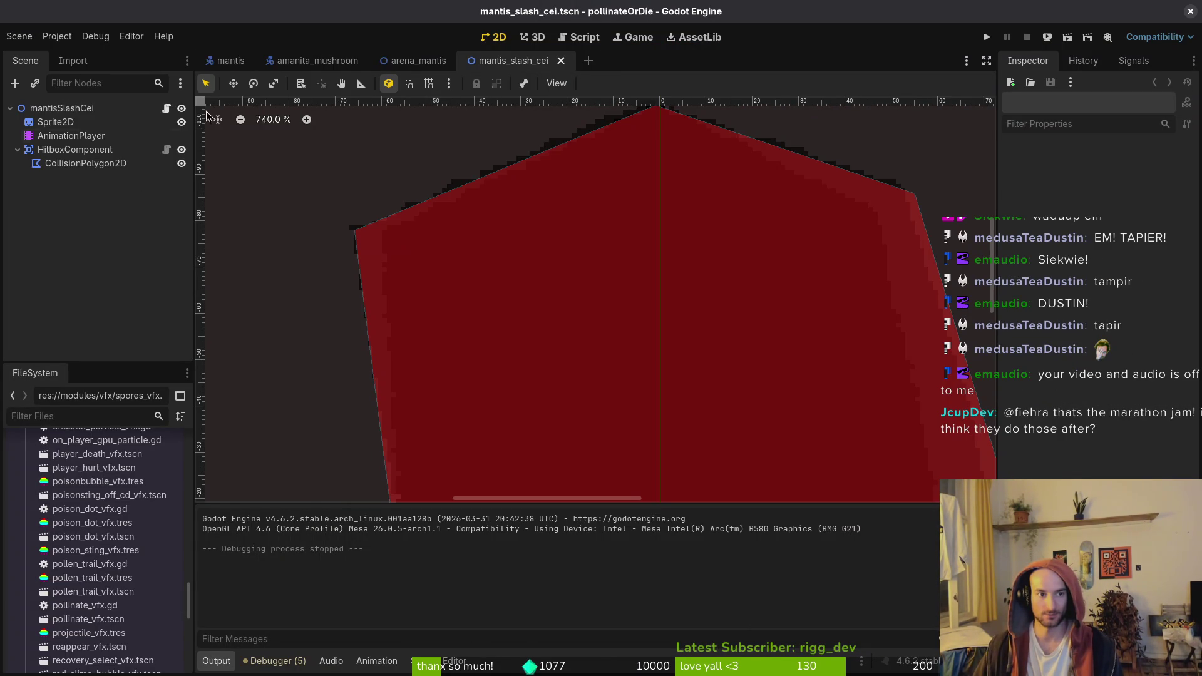
{"action": "scroll", "coordinate": [612, 341], "scroll_direction": "down", "scroll_amount": 2}
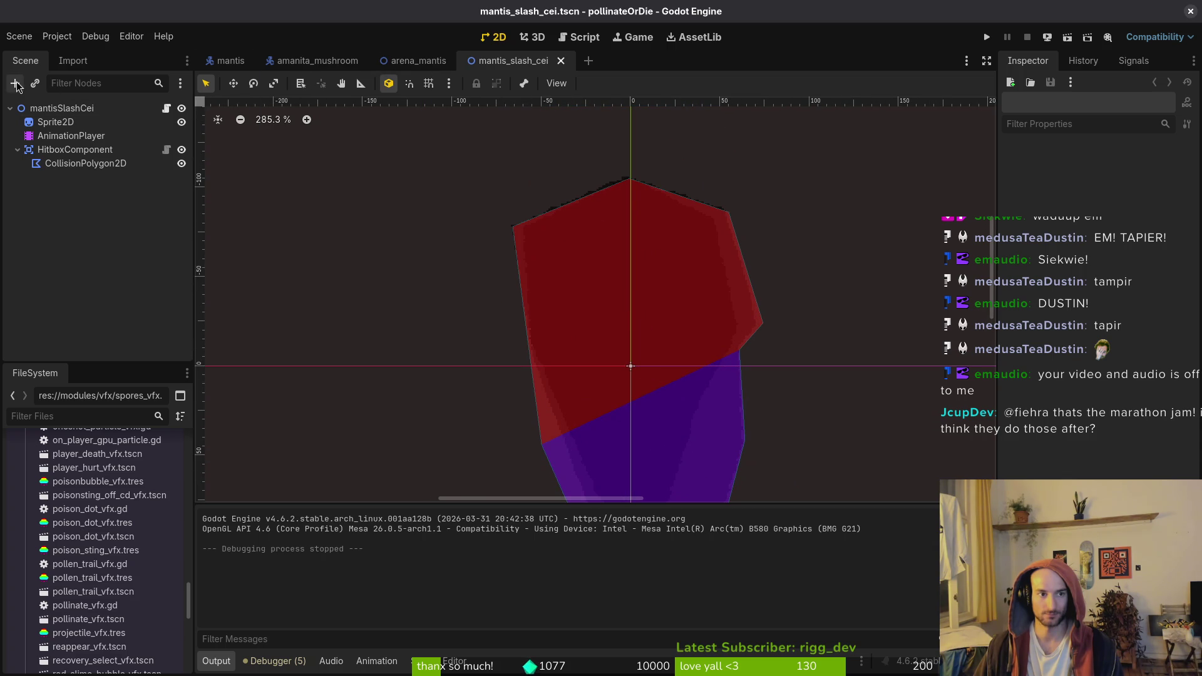
Create another new scene with a 2D root node named felmystSlashTop
{"action": "left_click", "coordinate": [19, 36]}
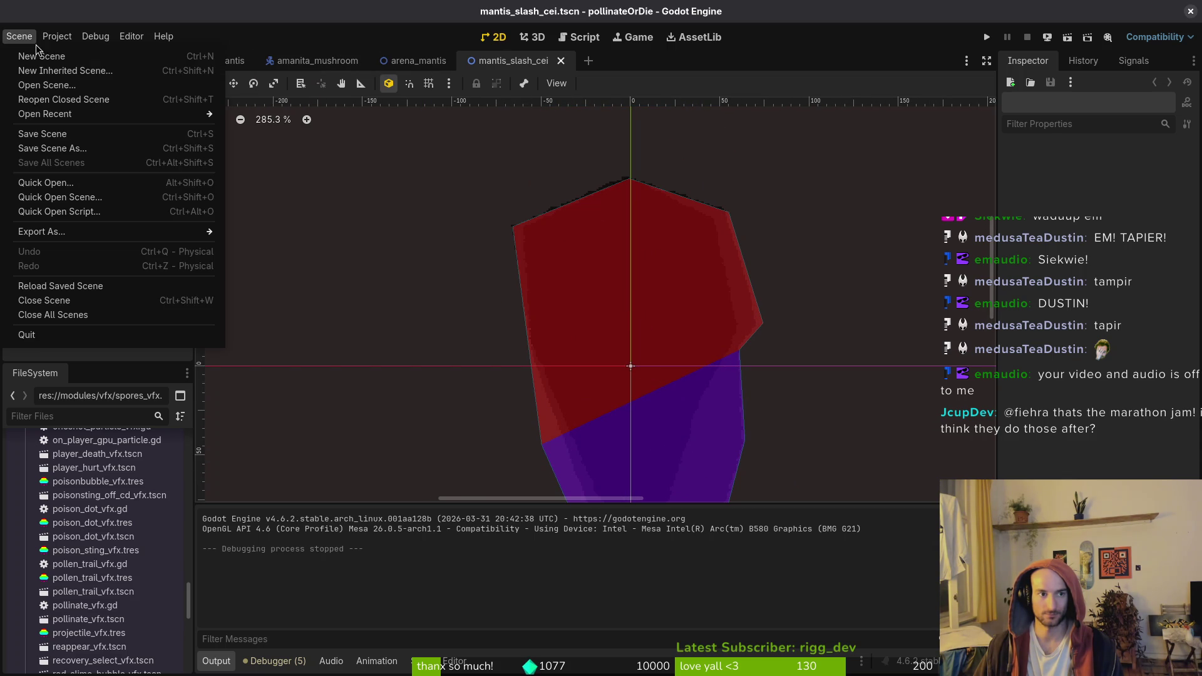
{"action": "left_click", "coordinate": [51, 55]}
{"action": "left_click", "coordinate": [106, 126]}
{"action": "type", "text": "felmystSlashTop"}
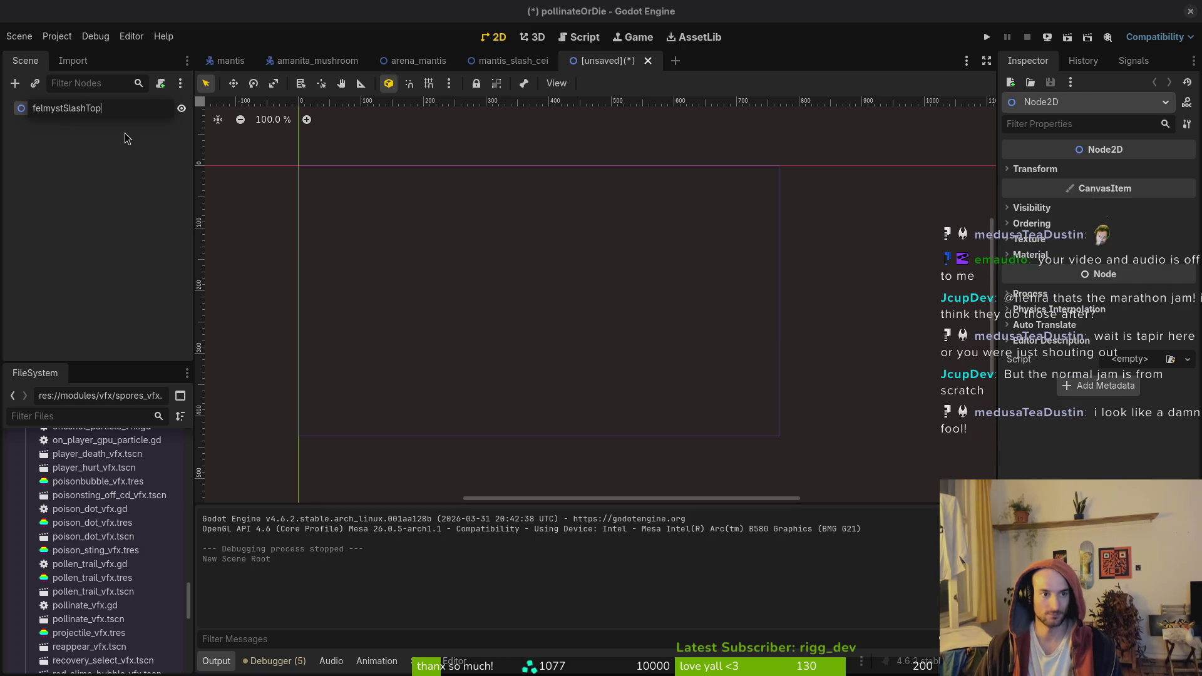
{"action": "key", "text": "Return"}
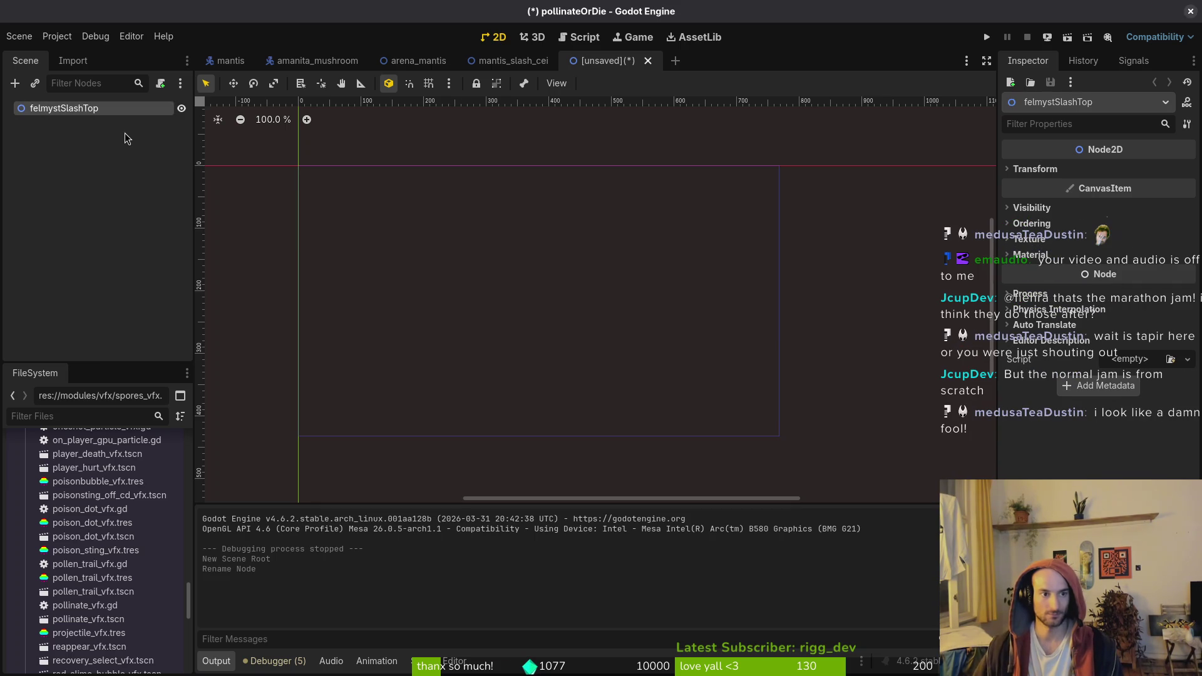
Save it as felmyst_slash_top.tscn in modules/vfx, then select Sprite2D in mantis_slash_cei
{"action": "key", "text": "ctrl+s"}
{"action": "double_click", "coordinate": [726, 199]}
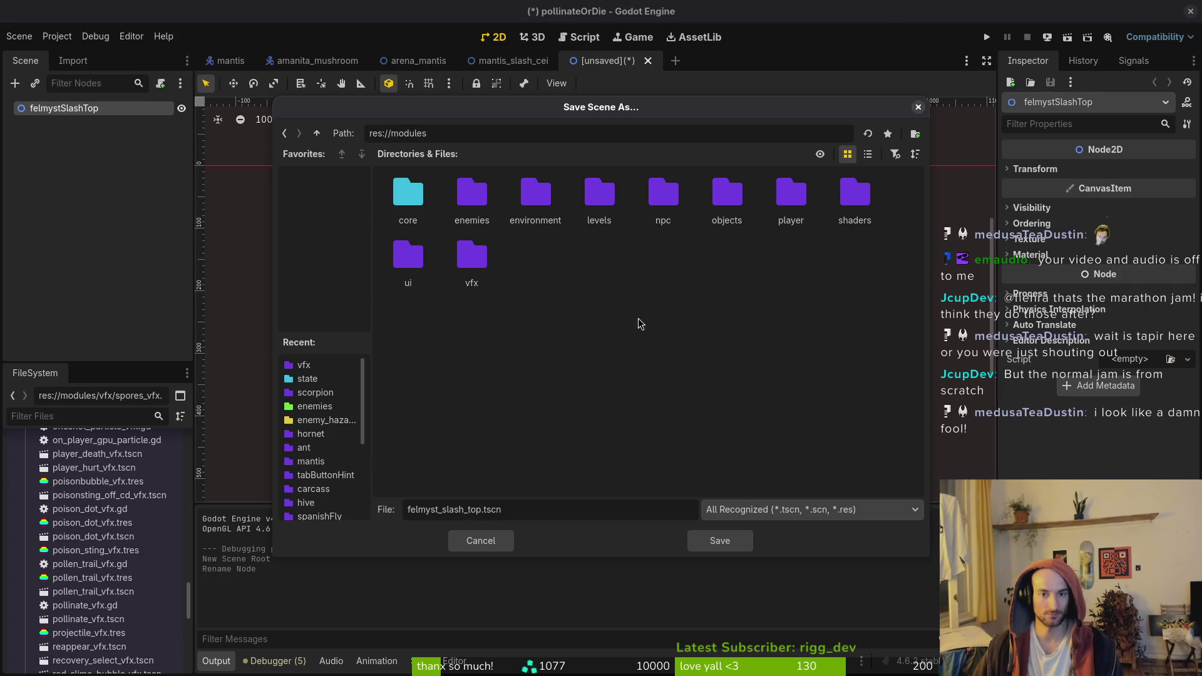
{"action": "double_click", "coordinate": [470, 254]}
{"action": "scroll", "coordinate": [731, 344], "scroll_direction": "down", "scroll_amount": 5}
{"action": "scroll", "coordinate": [730, 345], "scroll_direction": "up", "scroll_amount": 1}
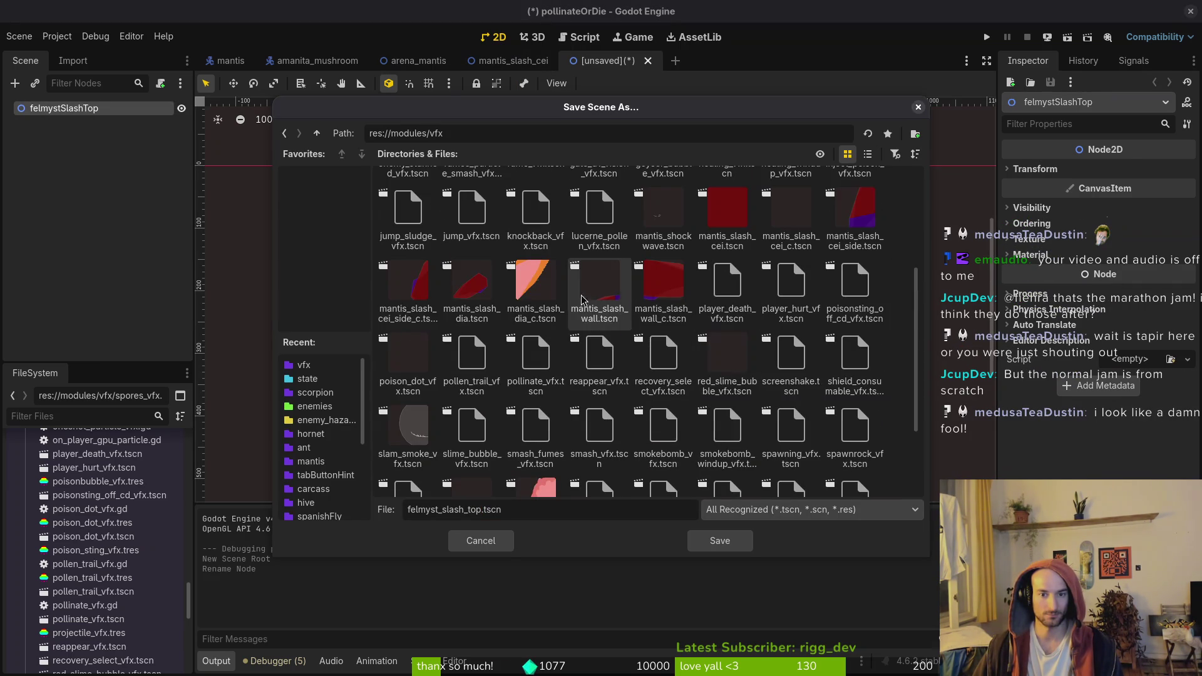
{"action": "left_click", "coordinate": [739, 543]}
{"action": "left_click", "coordinate": [510, 60]}
{"action": "left_click", "coordinate": [57, 122]}
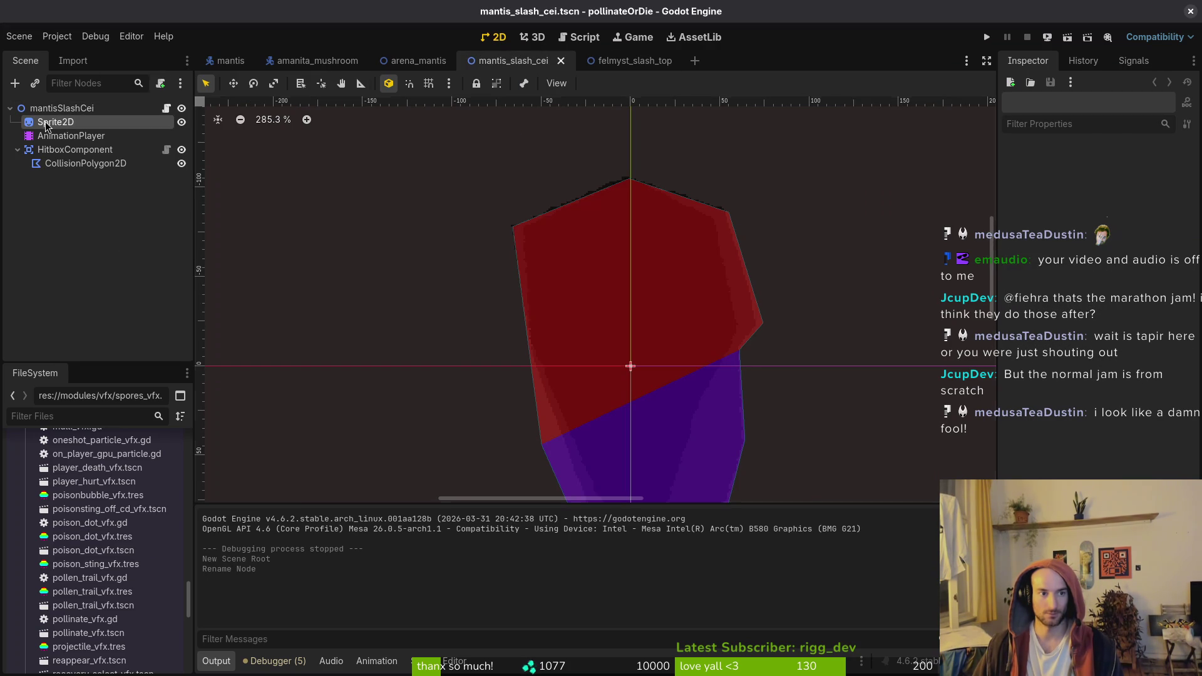
Paste the copied child nodes into felmyst_slash_top and delete the pasted AnimationPlayer
{"action": "left_click", "coordinate": [82, 163], "text": "shift"}
{"action": "key", "text": "ctrl+c"}
{"action": "left_click", "coordinate": [633, 61]}
{"action": "key", "text": "ctrl+v"}
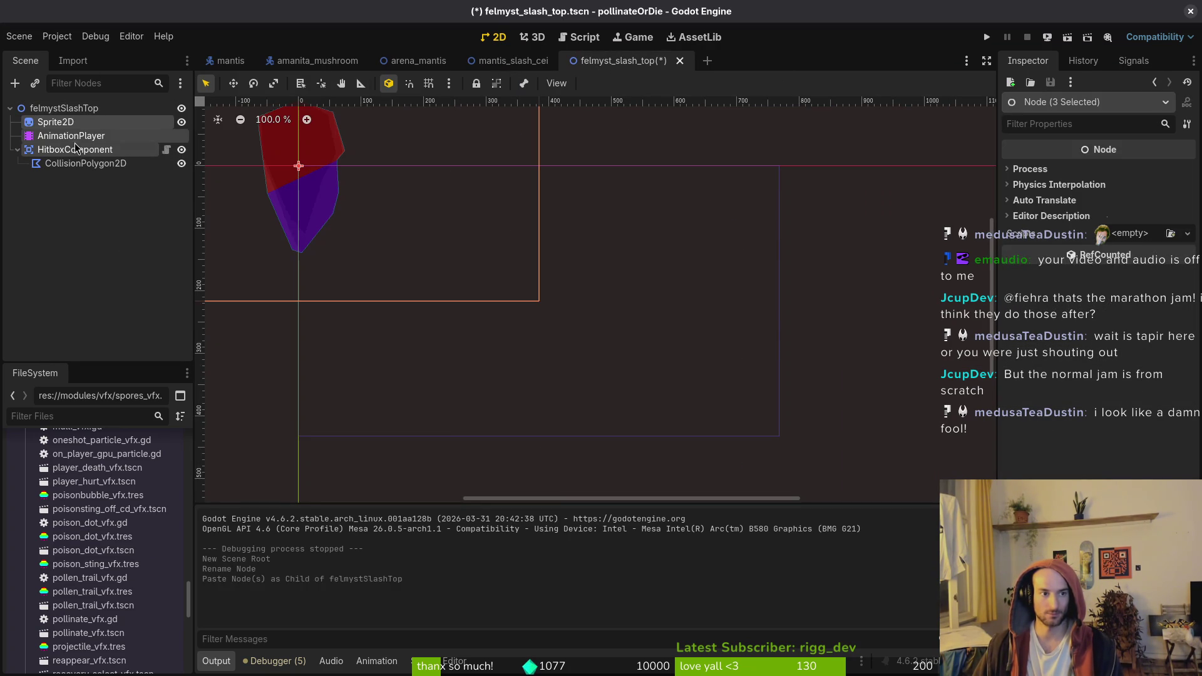
{"action": "left_click", "coordinate": [71, 136]}
{"action": "key", "text": "Delete"}
{"action": "key", "text": "Return"}
Cancel the new AnimationPlayer node, undo to restore it and the sprite-sheet texture, then switch to Aseprite
{"action": "left_click", "coordinate": [62, 123]}
{"action": "key", "text": "ctrl+a"}
{"action": "type", "text": "animat"}
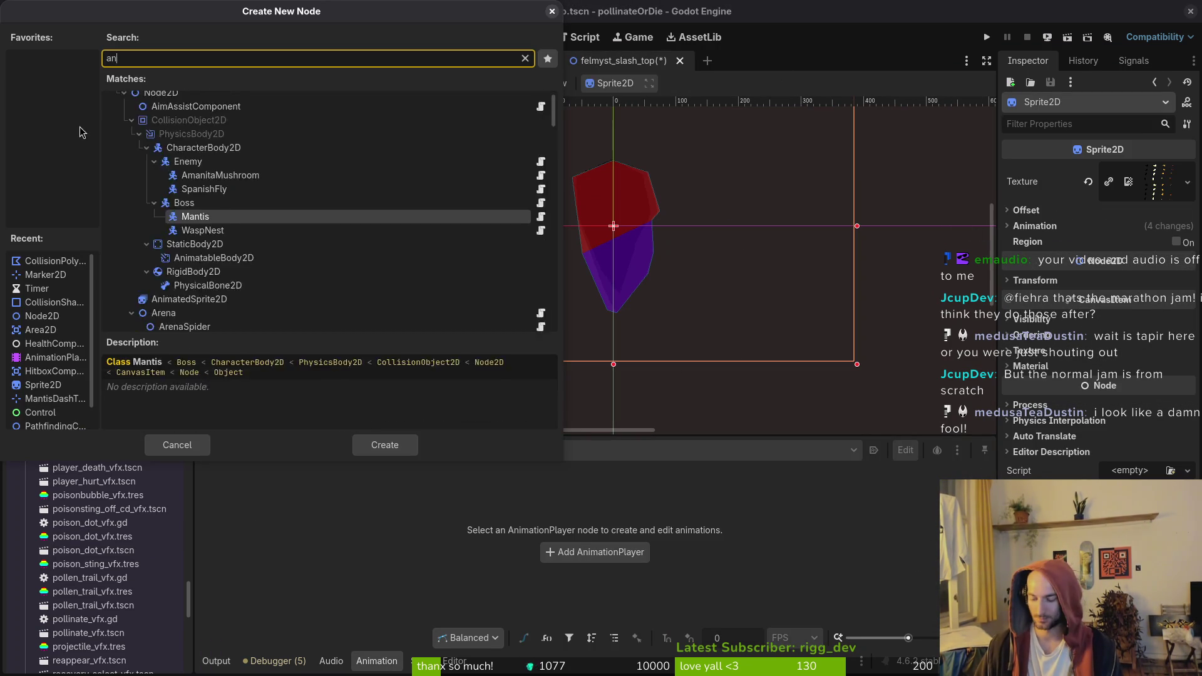
{"action": "key", "text": "Escape"}
{"action": "key", "text": "ctrl+z"}
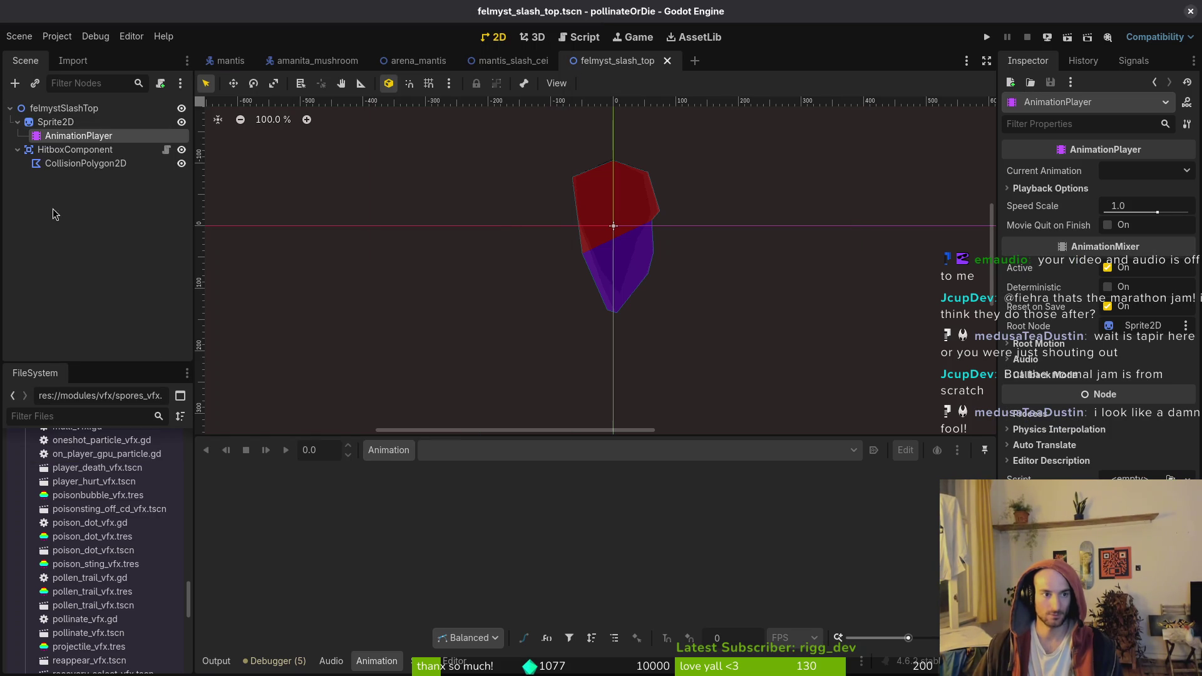
{"action": "left_click", "coordinate": [54, 122]}
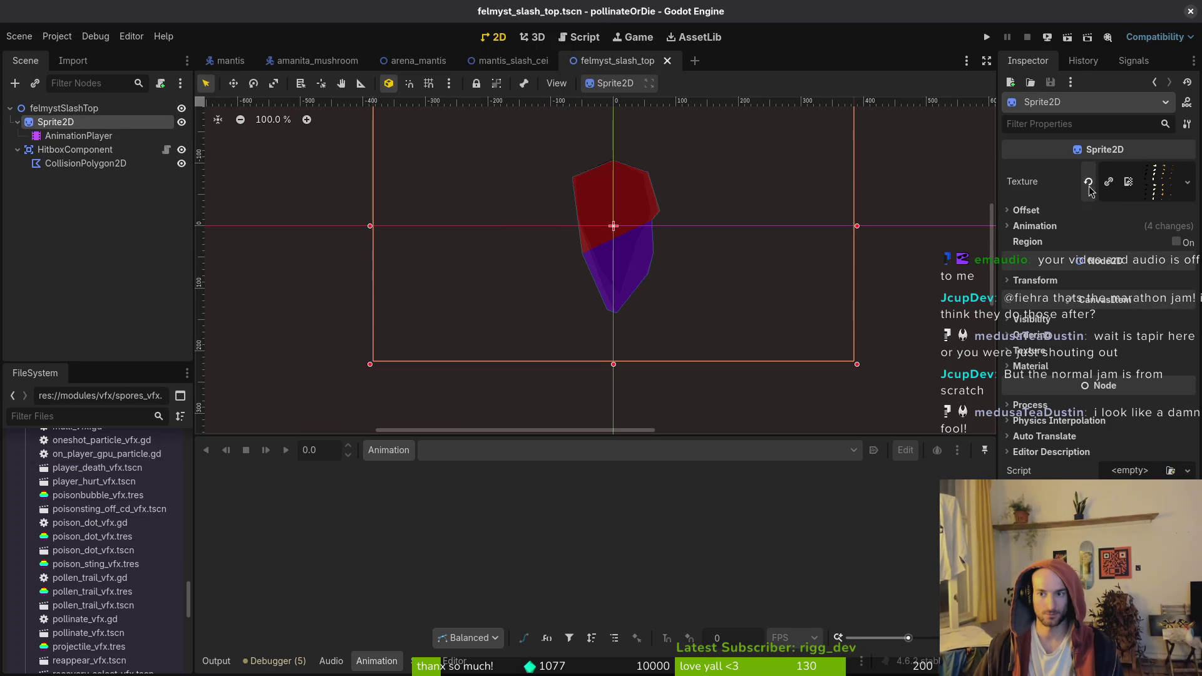
{"action": "key", "text": "alt+Tab"}
{"action": "key", "text": "alt+Tab"}
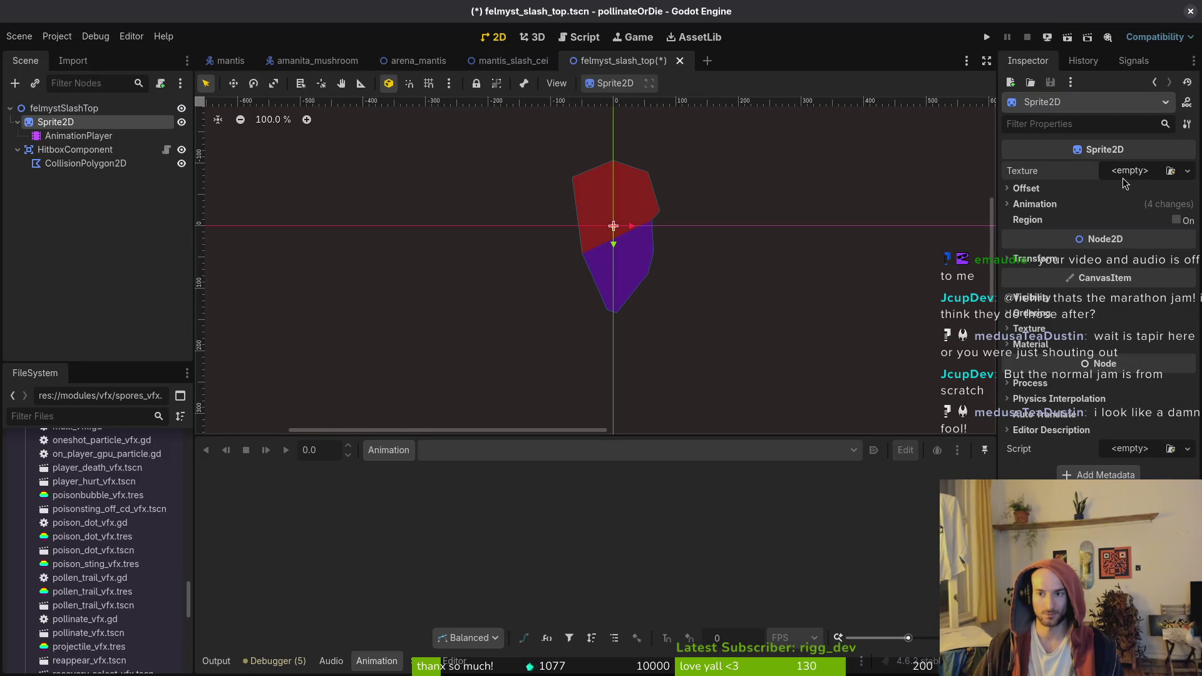
{"action": "key", "text": "ctrl+z"}
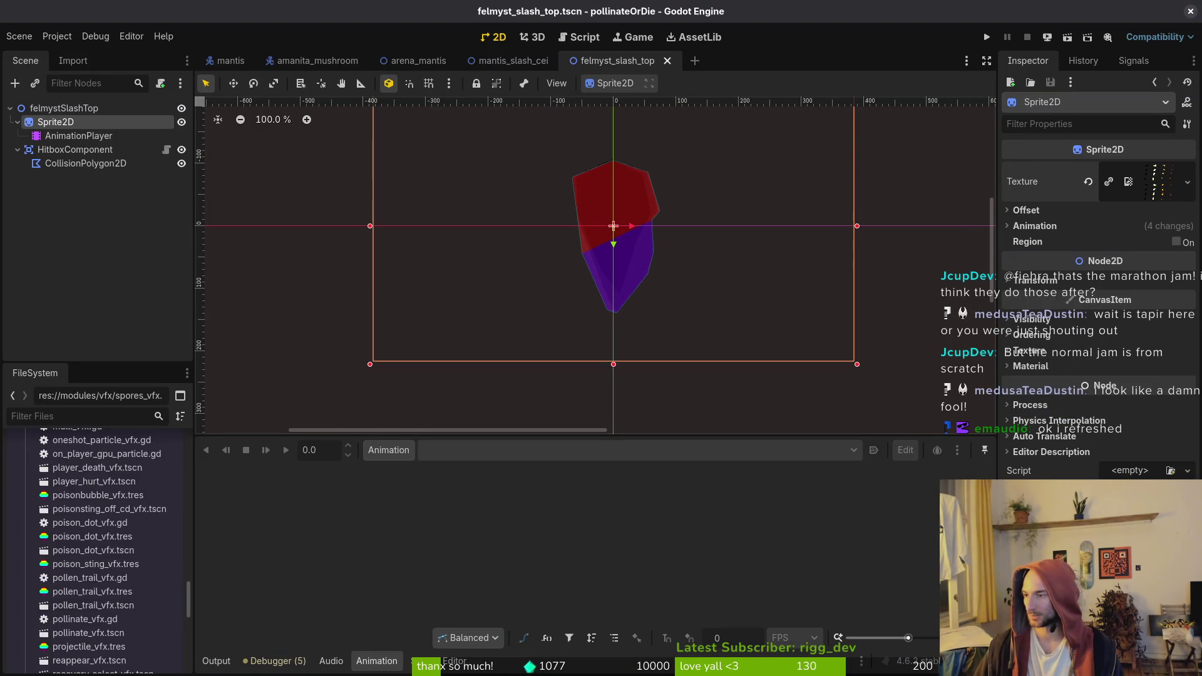
{"action": "key", "text": "alt+Tab"}
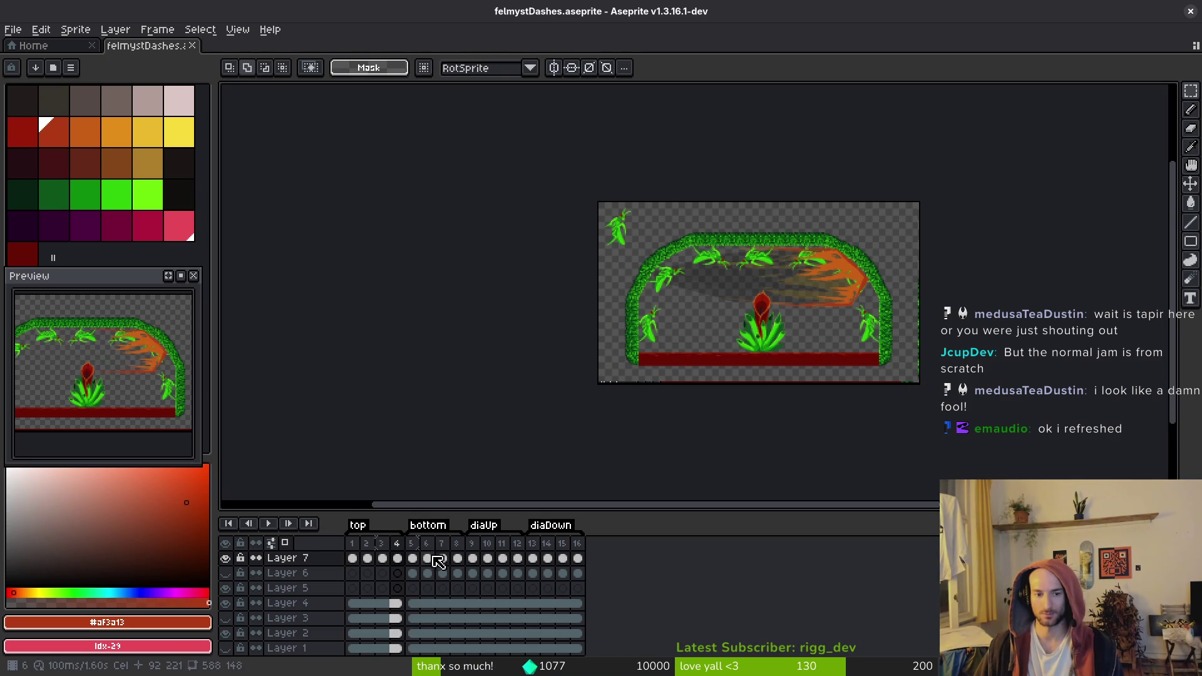
Hide two layers in the dash timeline so only the black dash shape shows
{"action": "left_click_drag", "start_coordinate": [353, 558], "coordinate": [472, 568]}
{"action": "left_click", "coordinate": [226, 603]}
{"action": "left_click", "coordinate": [225, 588]}
{"action": "left_click", "coordinate": [225, 633]}
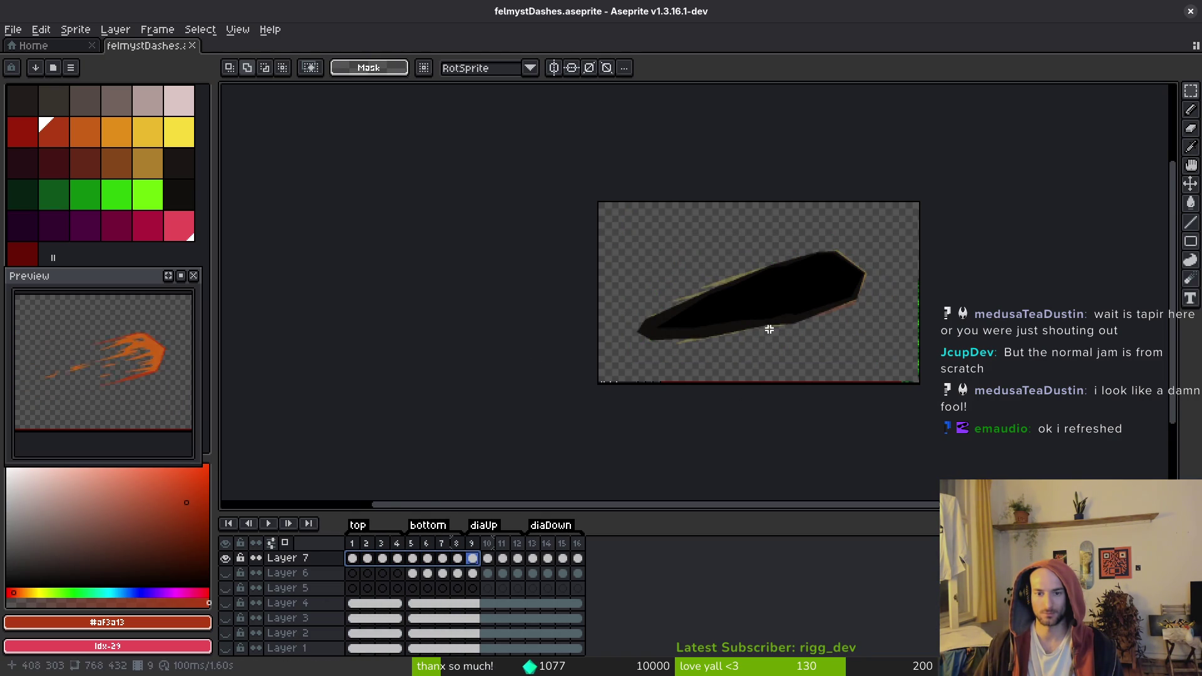
{"action": "scroll", "coordinate": [698, 403], "scroll_direction": "up", "scroll_amount": 1}
{"action": "scroll", "coordinate": [770, 368], "scroll_direction": "up", "scroll_amount": 1}
{"action": "left_click", "coordinate": [770, 369]}
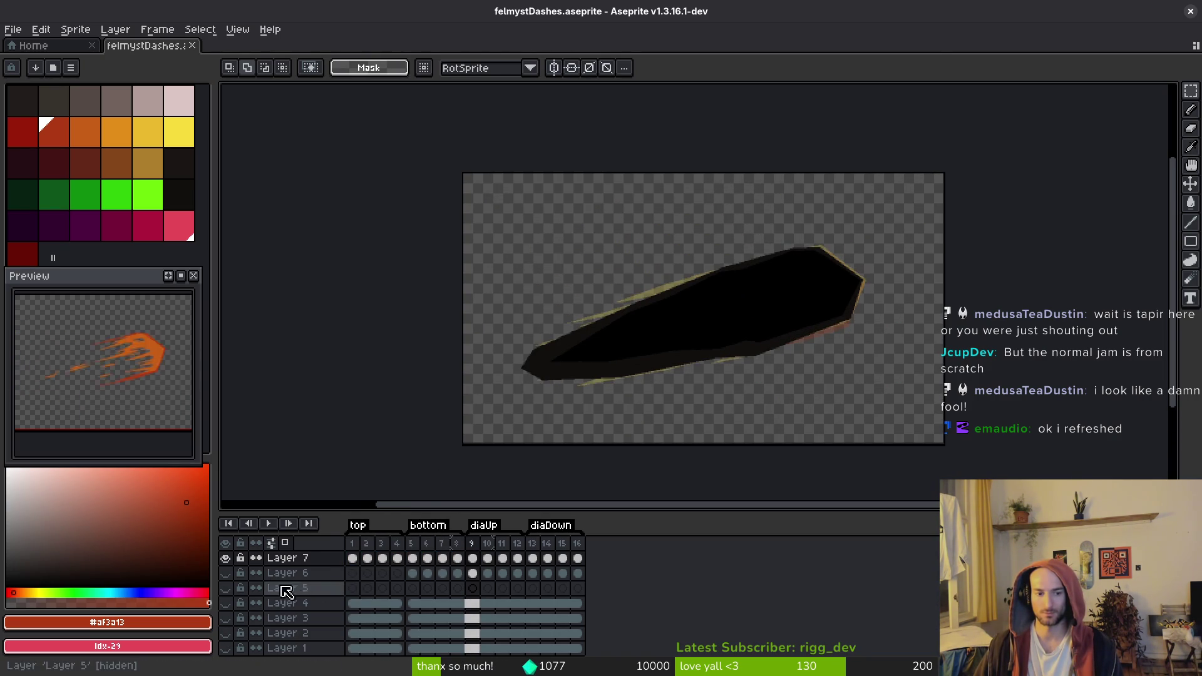
Preview a sprite sheet export with all frames included, then cancel it
{"action": "key", "text": "ctrl+e"}
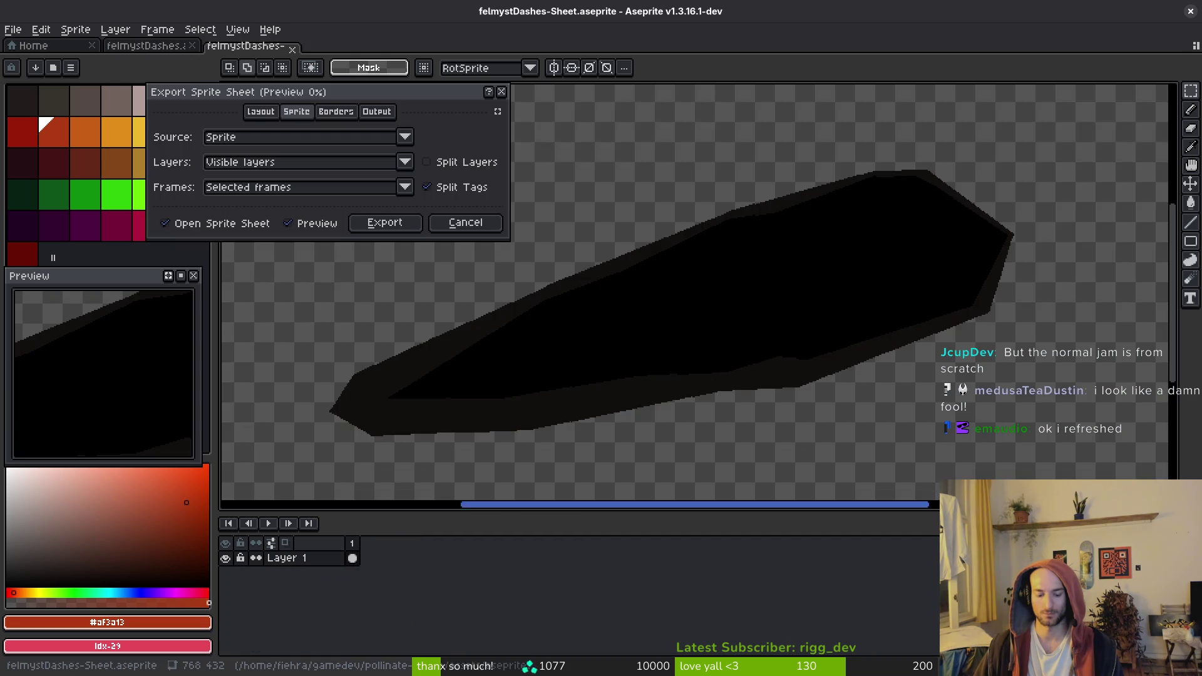
{"action": "scroll", "coordinate": [676, 312], "scroll_direction": "down", "scroll_amount": 3}
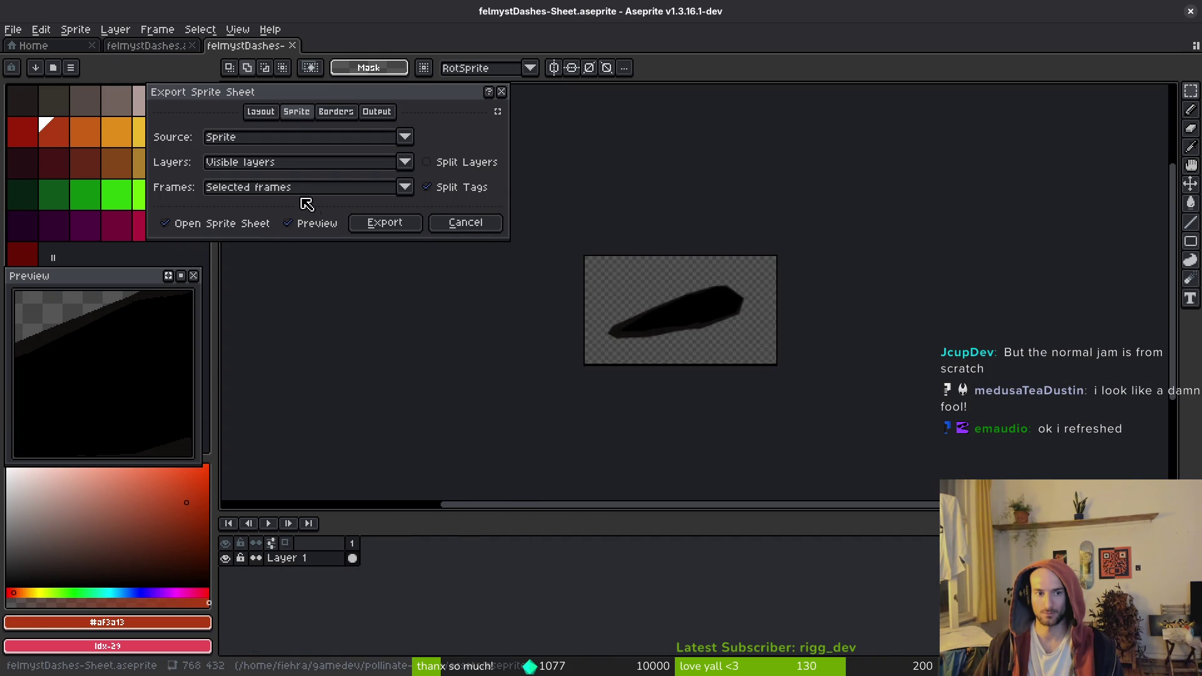
{"action": "left_click", "coordinate": [259, 191]}
{"action": "left_click", "coordinate": [261, 216]}
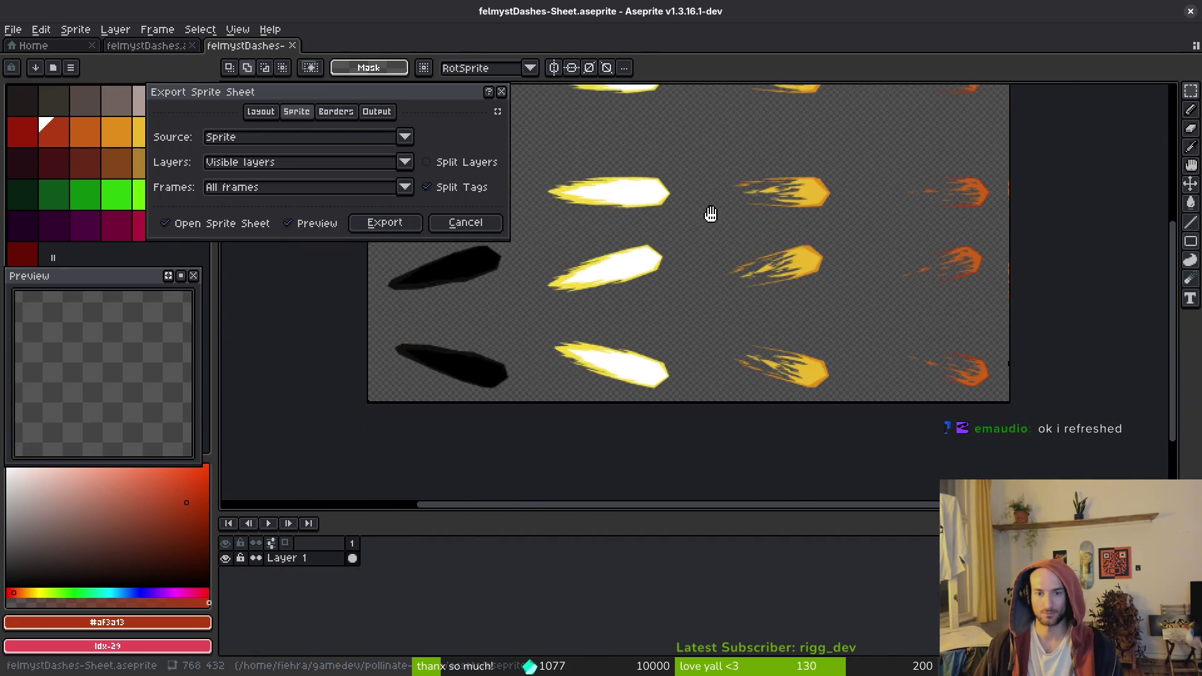
{"action": "scroll", "coordinate": [779, 309], "scroll_direction": "down", "scroll_amount": 2}
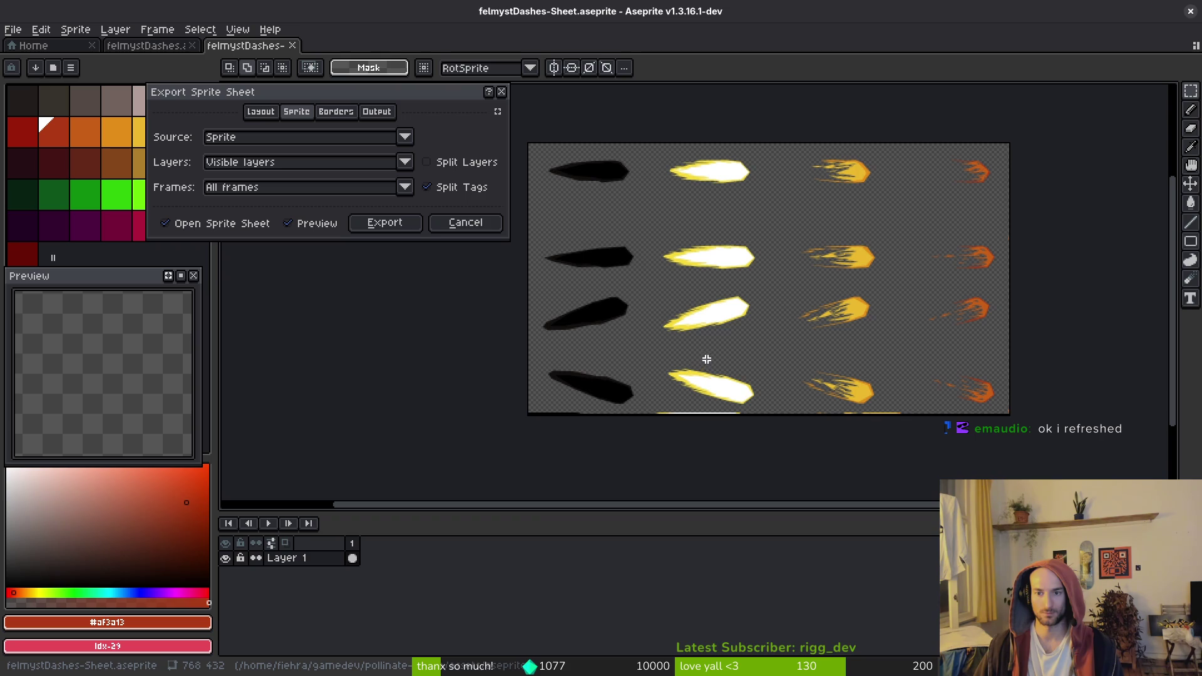
{"action": "key", "text": "Escape"}
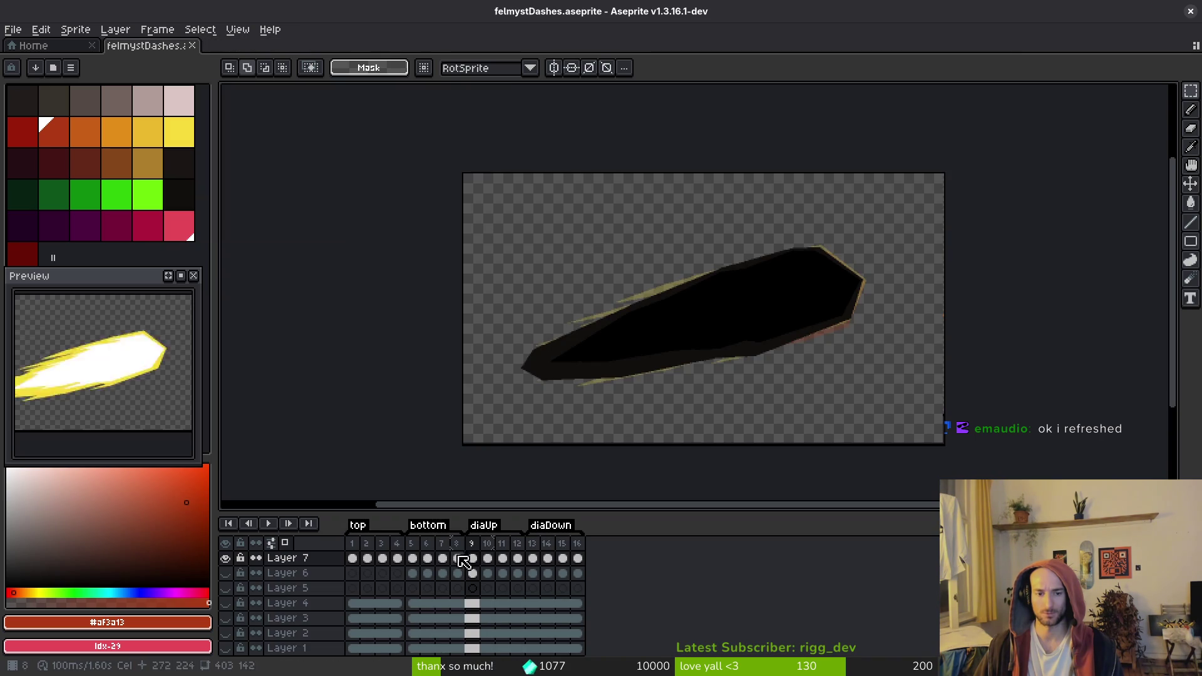
Generate a sprite sheet from all dash frames and bring up its Export As settings
{"action": "key", "text": "Right"}
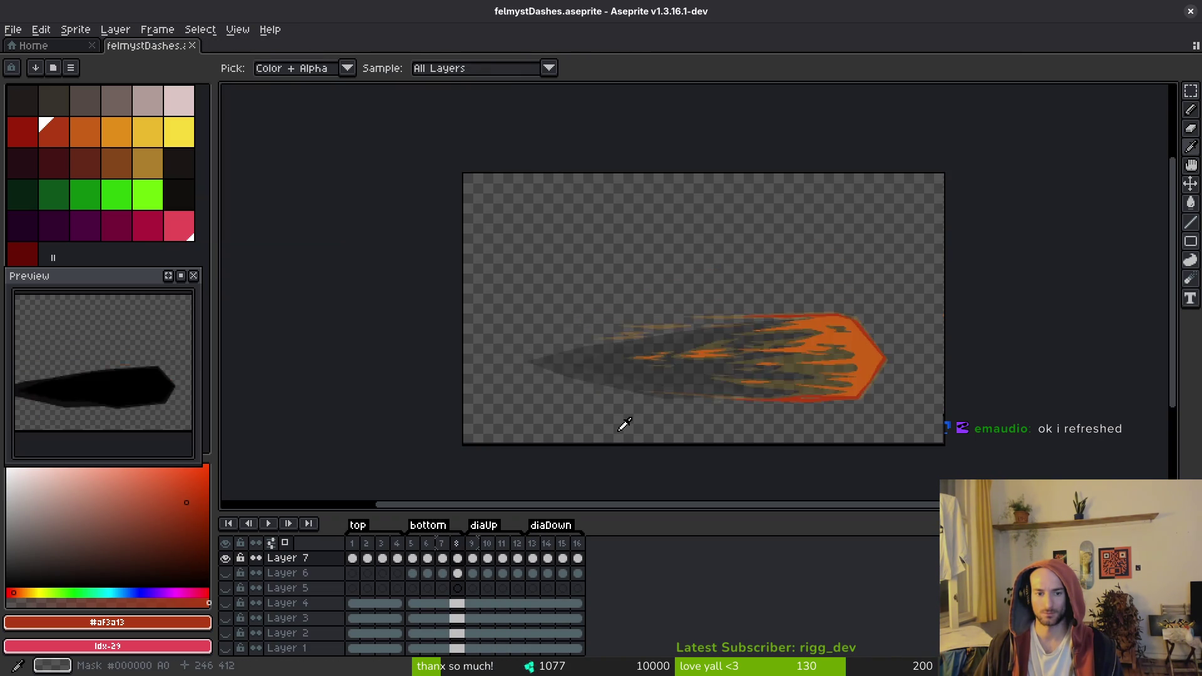
{"action": "key", "text": "ctrl+e"}
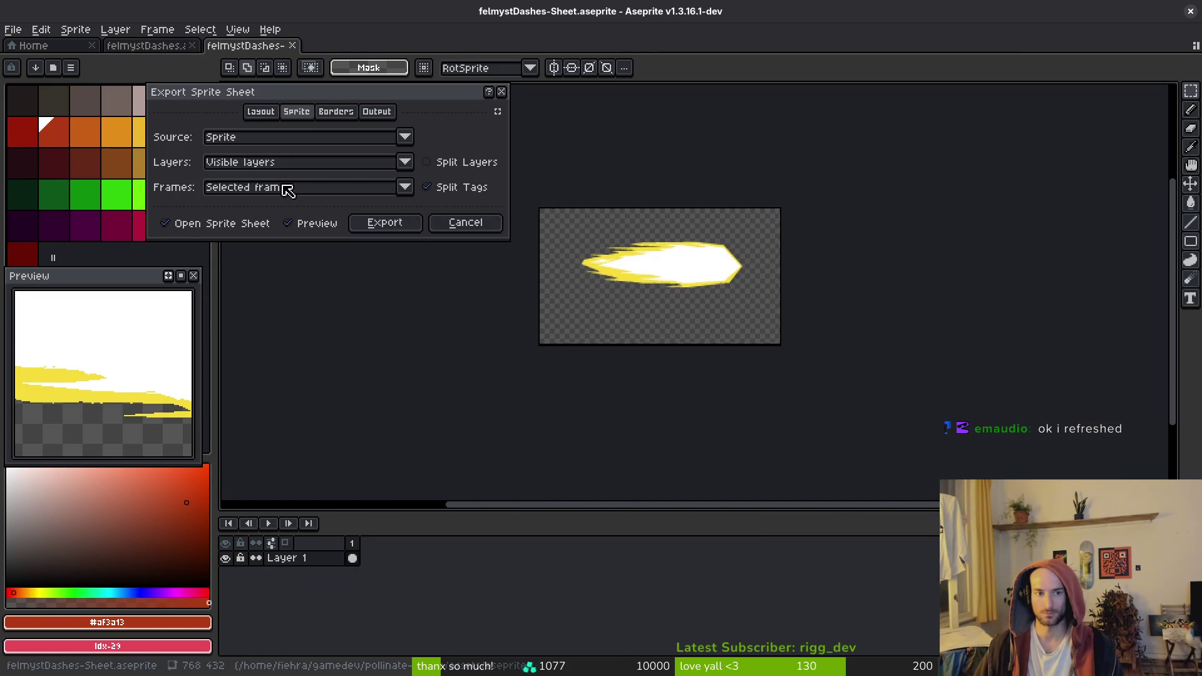
{"action": "left_click", "coordinate": [287, 187]}
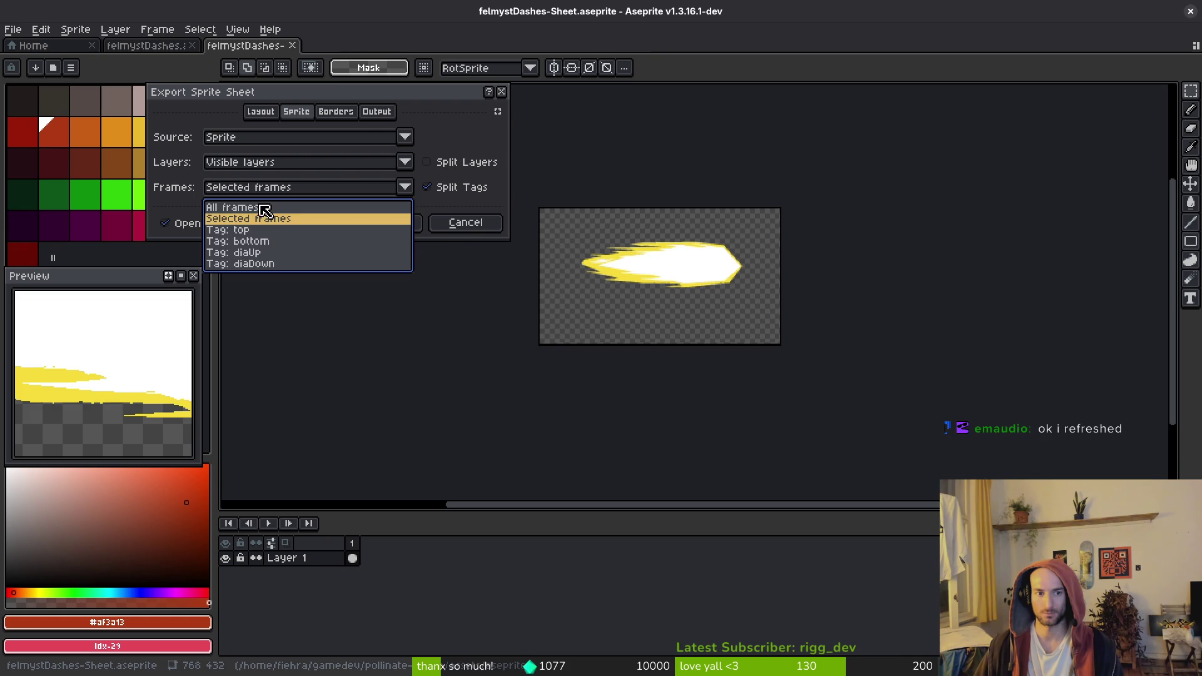
{"action": "left_click", "coordinate": [266, 209]}
{"action": "scroll", "coordinate": [711, 302], "scroll_direction": "down", "scroll_amount": 3}
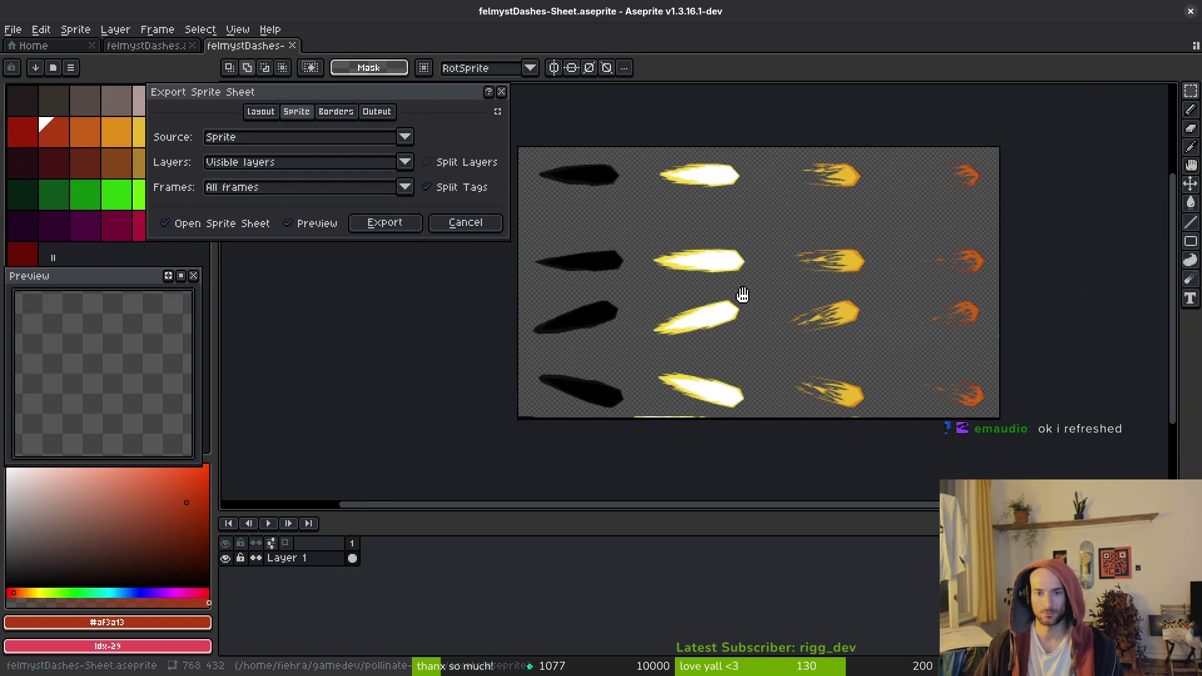
{"action": "left_click", "coordinate": [380, 223]}
{"action": "key", "text": "ctrl+shift+e"}
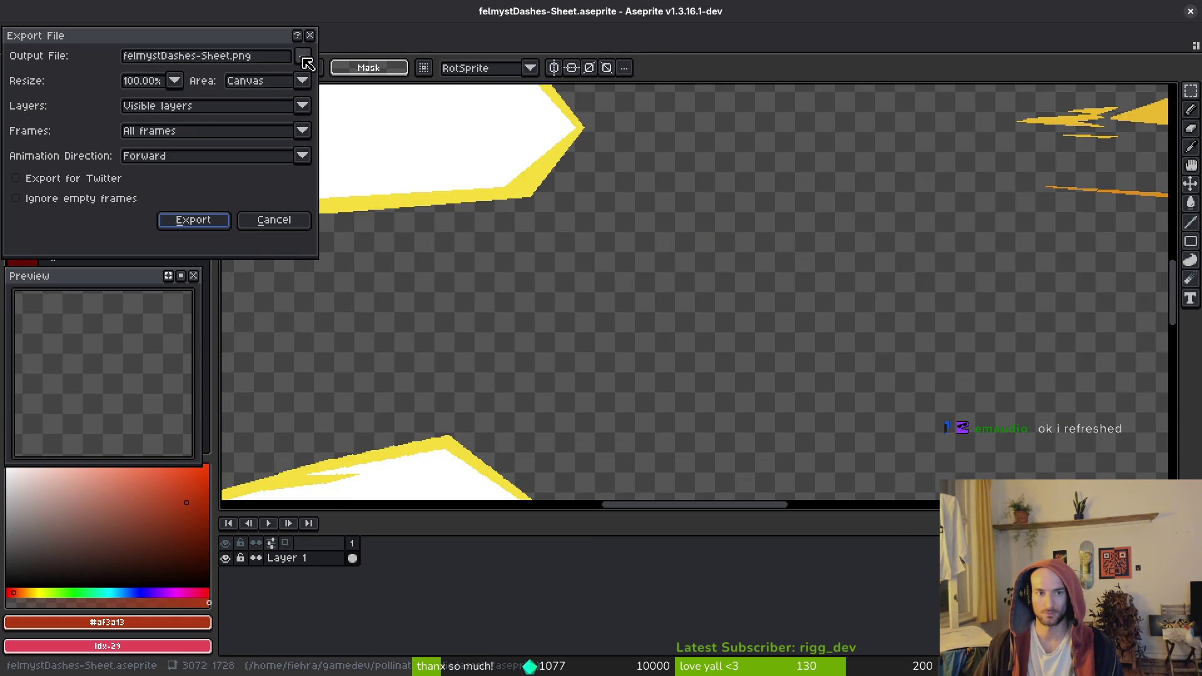
Export the dash sheet into art/vfx as felmystDashesSheet.png, with the hyphen removed from the name
{"action": "left_click", "coordinate": [303, 56]}
{"action": "left_click", "coordinate": [351, 76]}
{"action": "left_click", "coordinate": [184, 117]}
{"action": "double_click", "coordinate": [188, 178]}
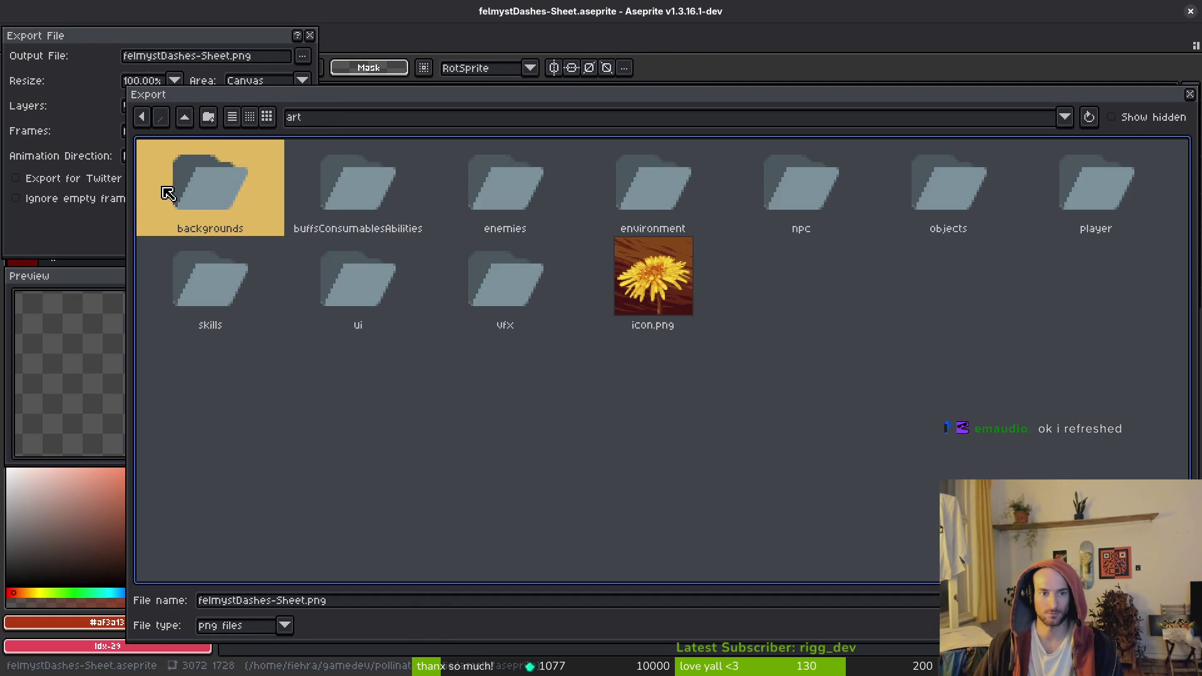
{"action": "double_click", "coordinate": [539, 275]}
{"action": "scroll", "coordinate": [880, 419], "scroll_direction": "down", "scroll_amount": 3}
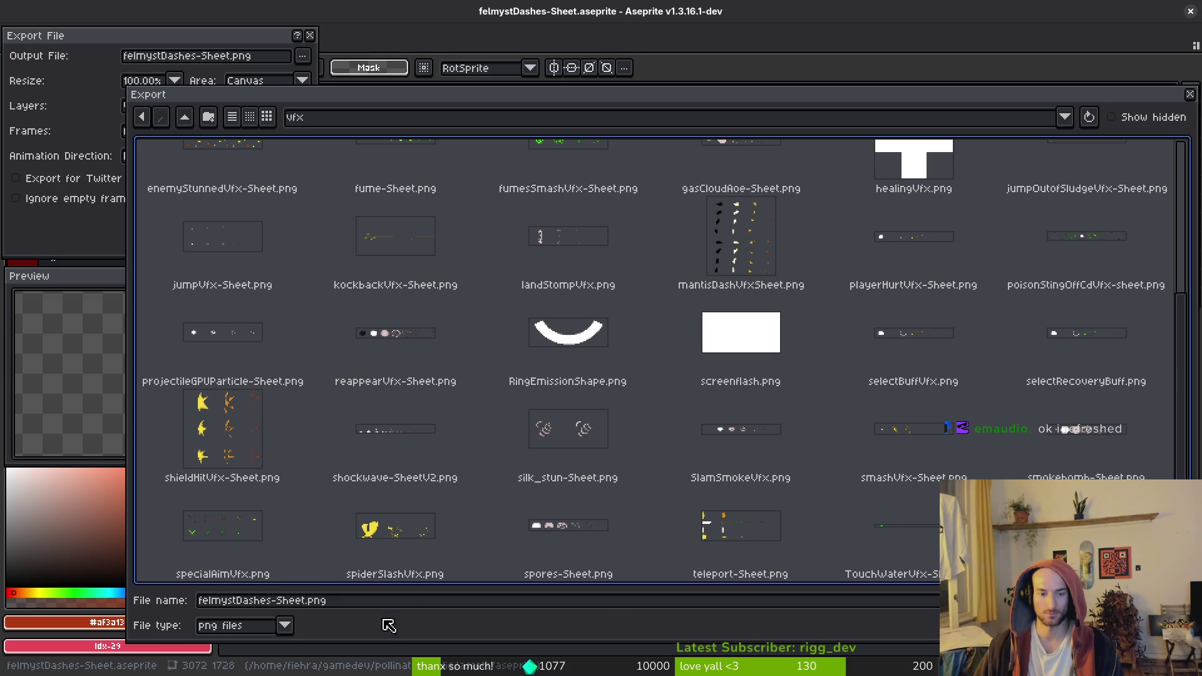
{"action": "left_click_drag", "start_coordinate": [277, 601], "coordinate": [287, 602]}
{"action": "key", "text": "BackSpace"}
{"action": "key", "text": "Return"}
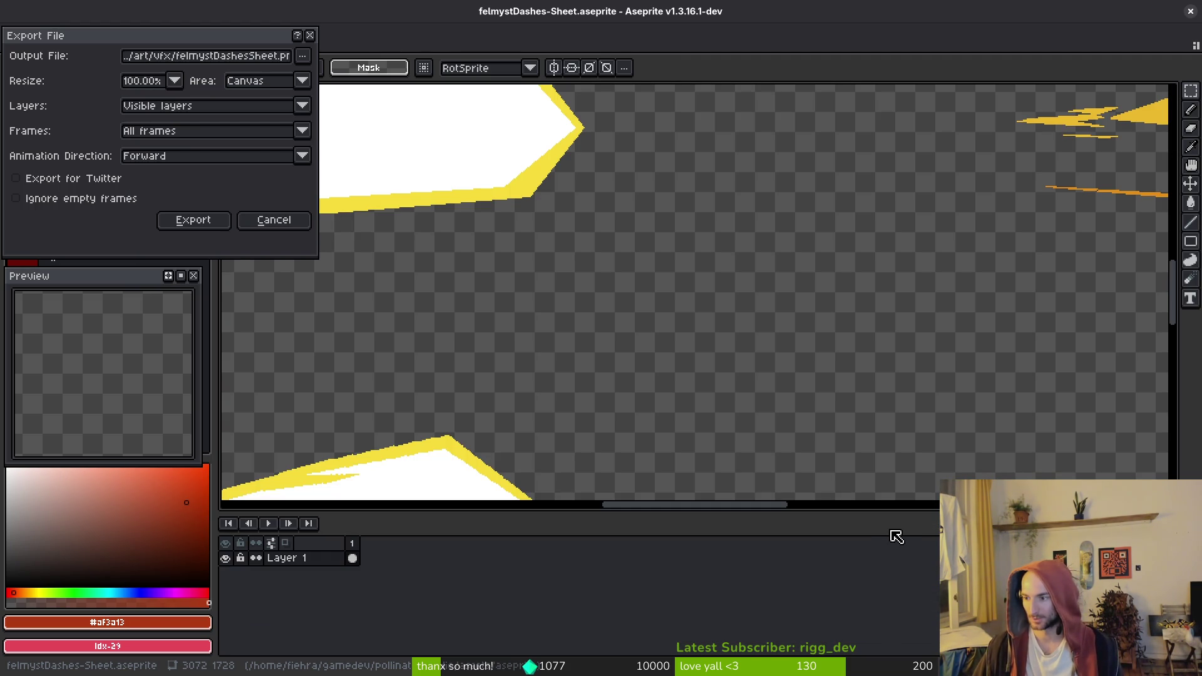
{"action": "left_click", "coordinate": [194, 220]}
{"action": "scroll", "coordinate": [574, 322], "scroll_direction": "down", "scroll_amount": 3}
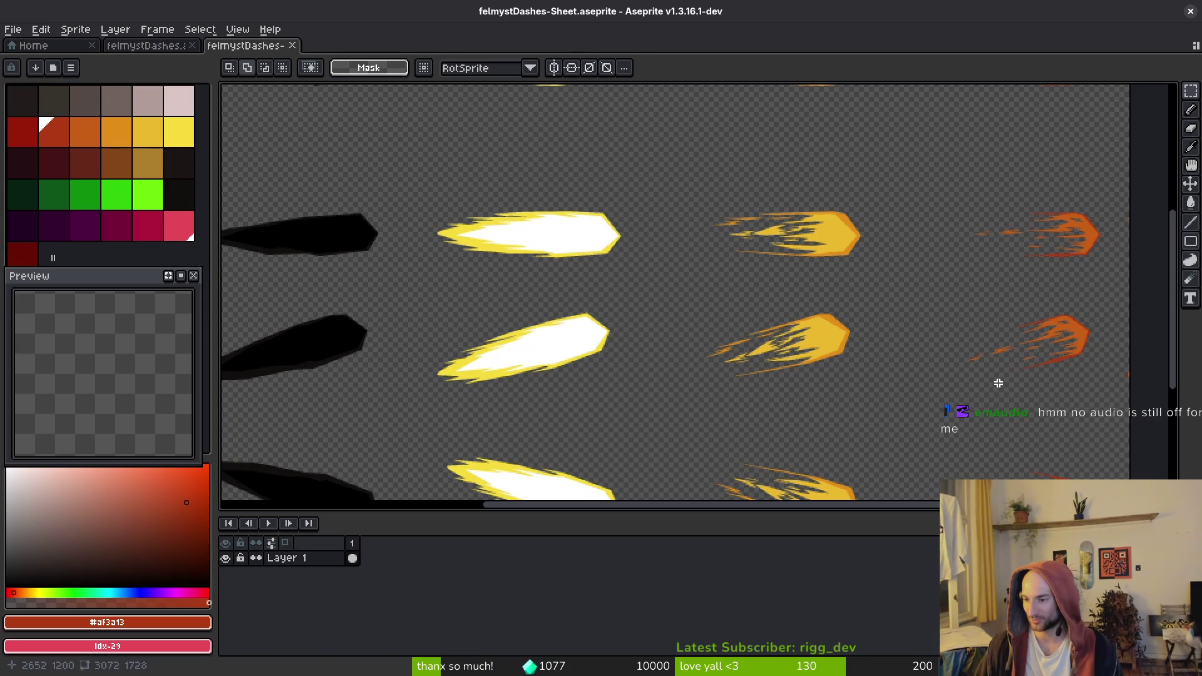
{"action": "key", "text": "i"}
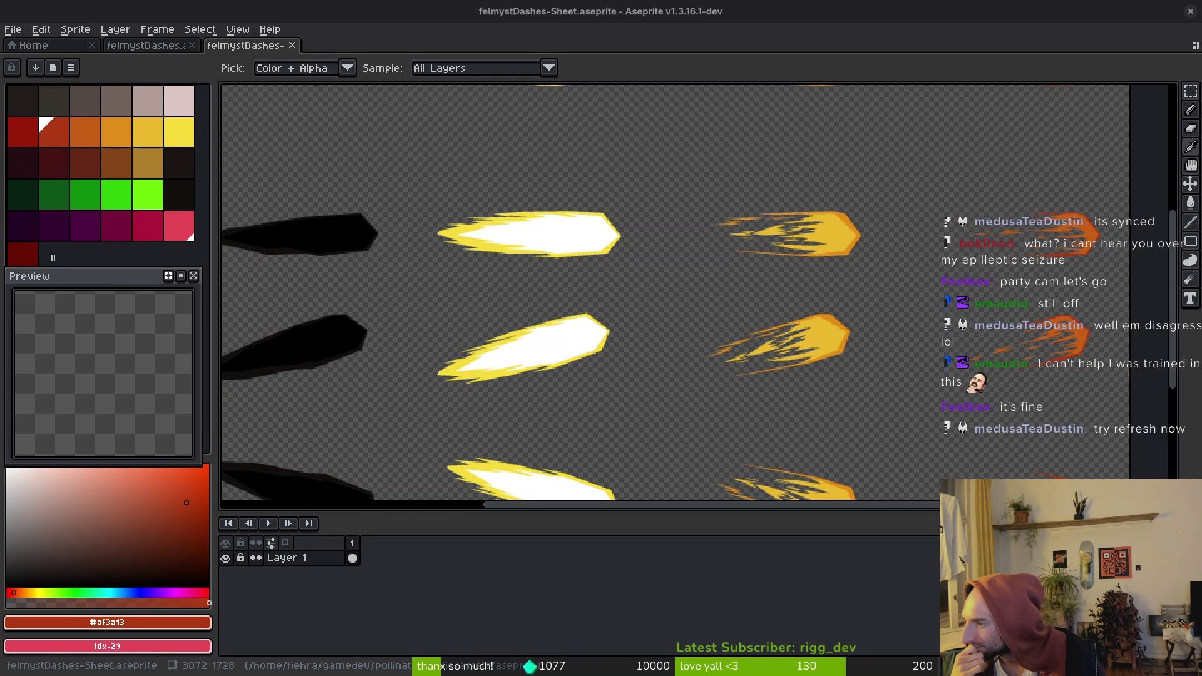
Switch from Aseprite back to the Neovim terminal
{"action": "key", "text": "alt+Tab"}
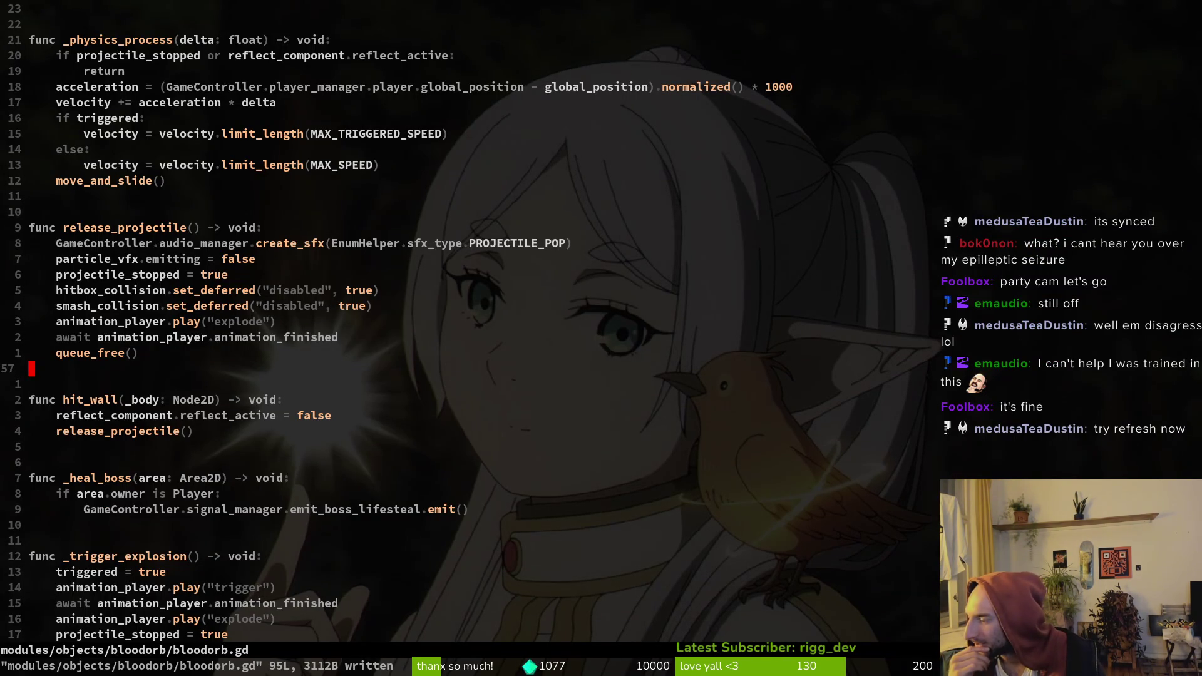
Bring up the logitech webcam properties from OBS and move the window to centre-right
{"action": "key", "text": "alt+Tab"}
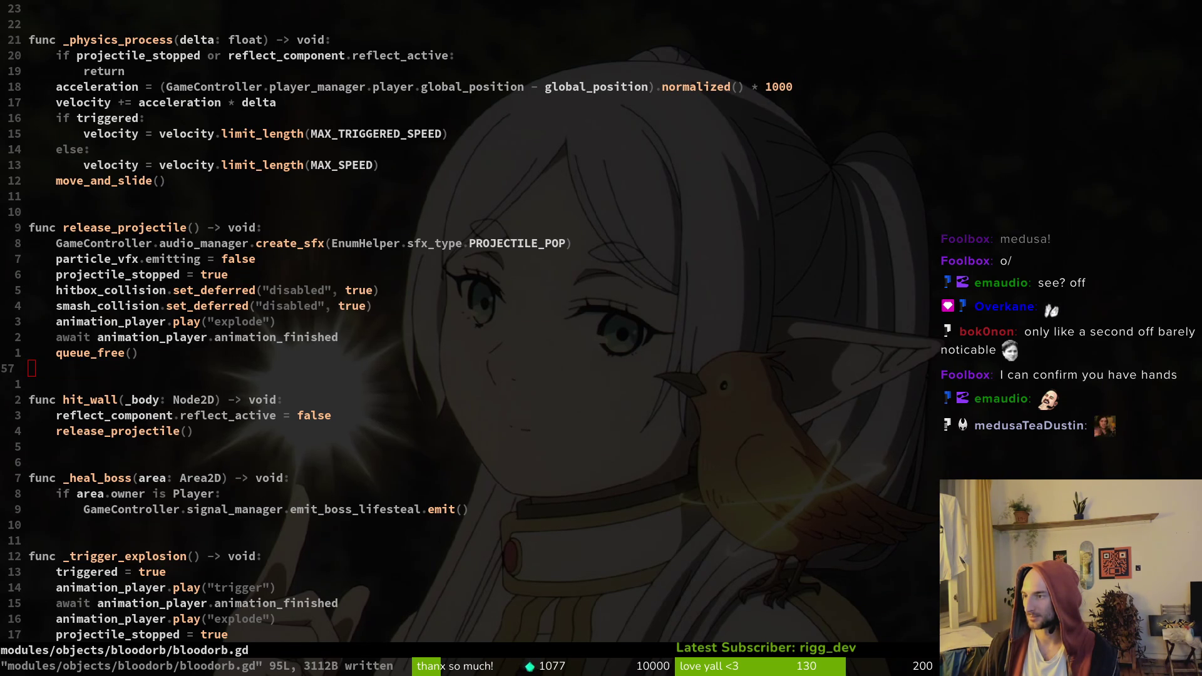
{"action": "mouse_move", "coordinate": [575, 175]}
{"action": "left_mouse_down"}
{"action": "mouse_move", "coordinate": [625, 229]}
{"action": "mouse_move", "coordinate": [651, 229]}
{"action": "left_mouse_up"}
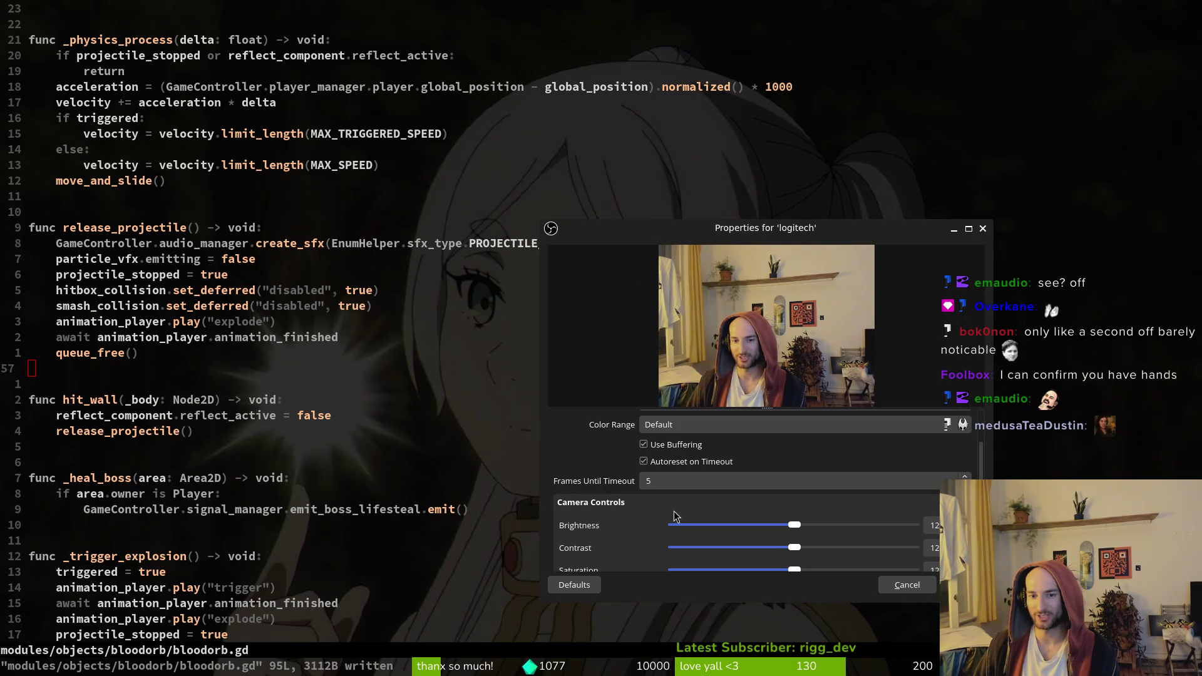
Switch off Autoreset on Timeout in the logitech webcam properties
{"action": "left_click", "coordinate": [645, 462]}
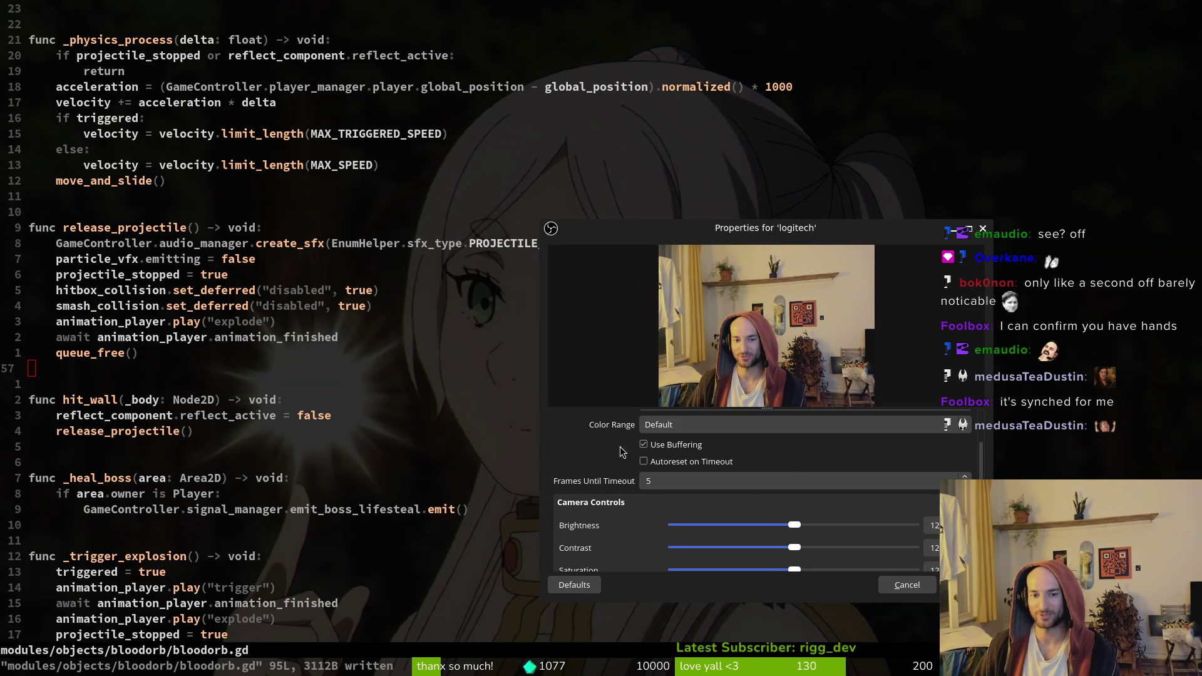
{"action": "scroll", "coordinate": [651, 501], "scroll_direction": "down", "scroll_amount": 2}
{"action": "scroll", "coordinate": [645, 532], "scroll_direction": "down", "scroll_amount": 4}
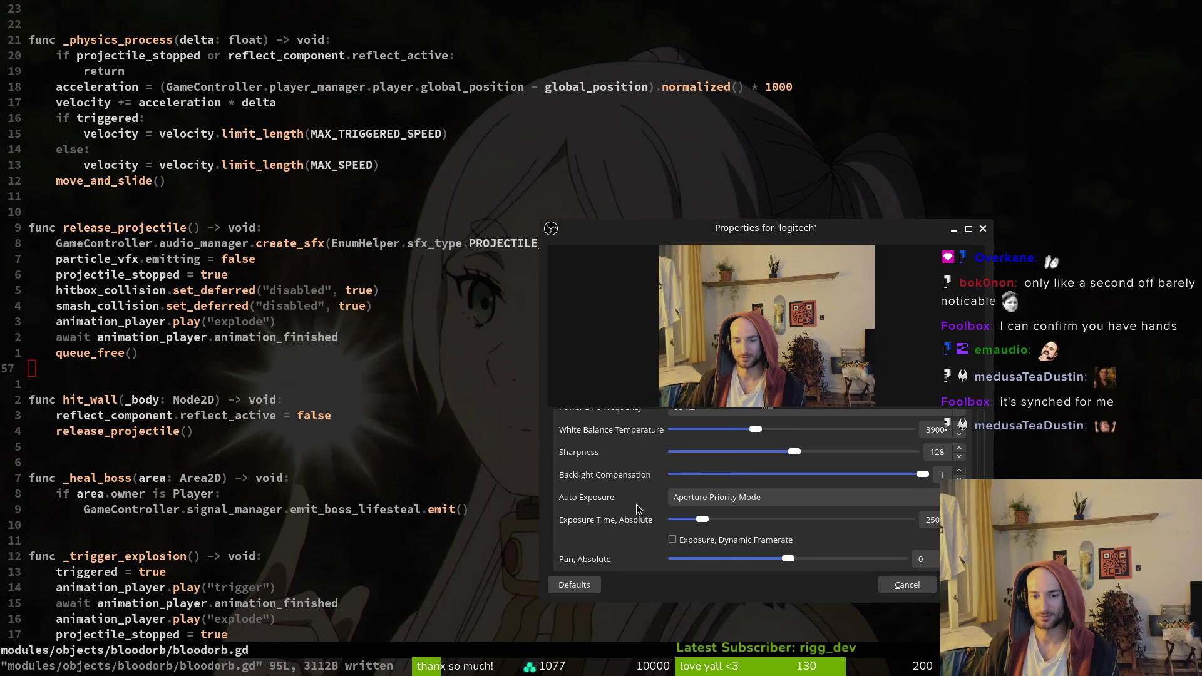
{"action": "scroll", "coordinate": [611, 538], "scroll_direction": "down", "scroll_amount": 3}
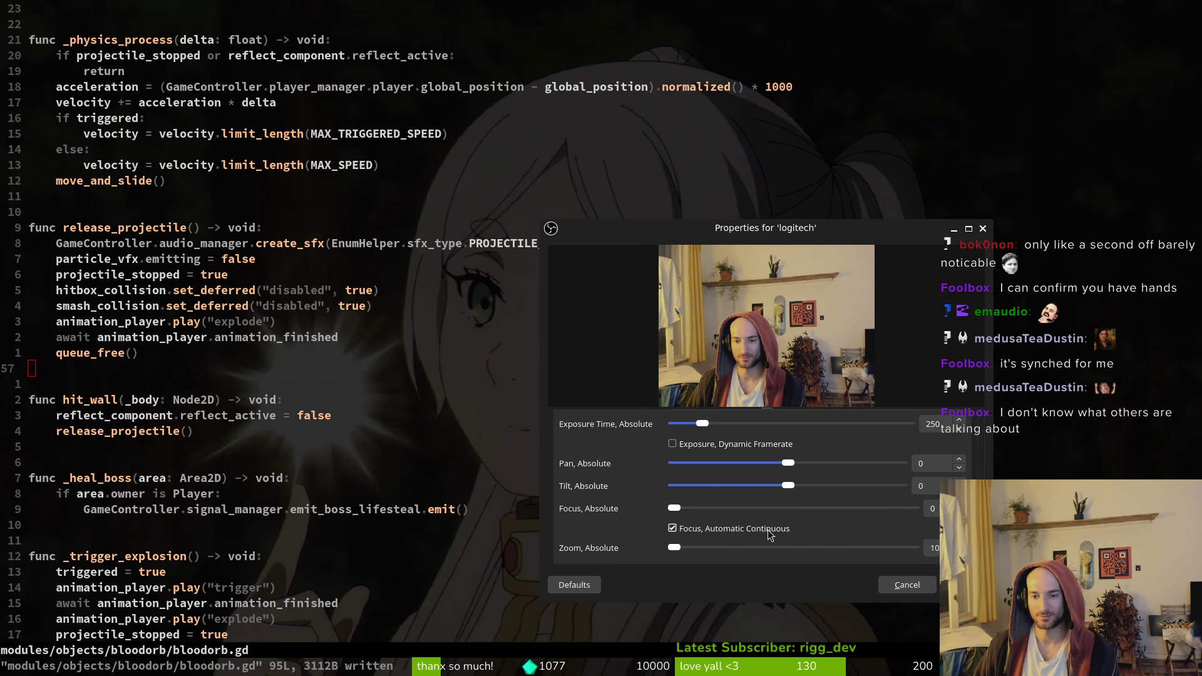
{"action": "scroll", "coordinate": [668, 531], "scroll_direction": "up", "scroll_amount": 8}
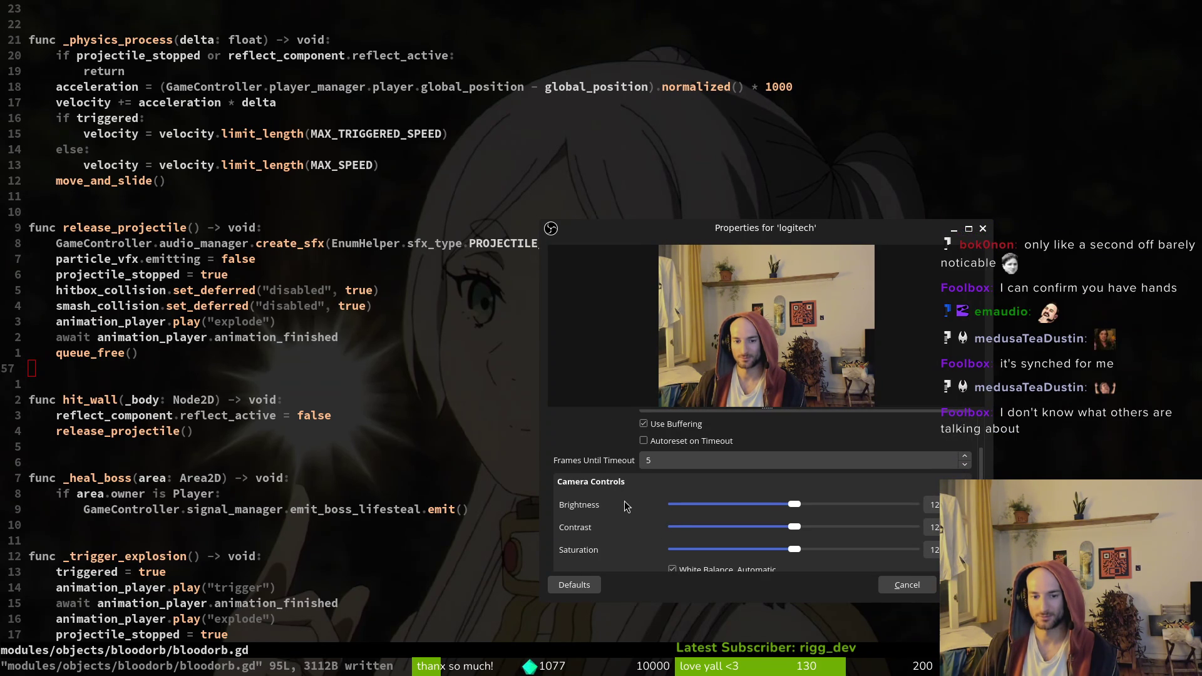
{"action": "scroll", "coordinate": [620, 488], "scroll_direction": "up", "scroll_amount": 2}
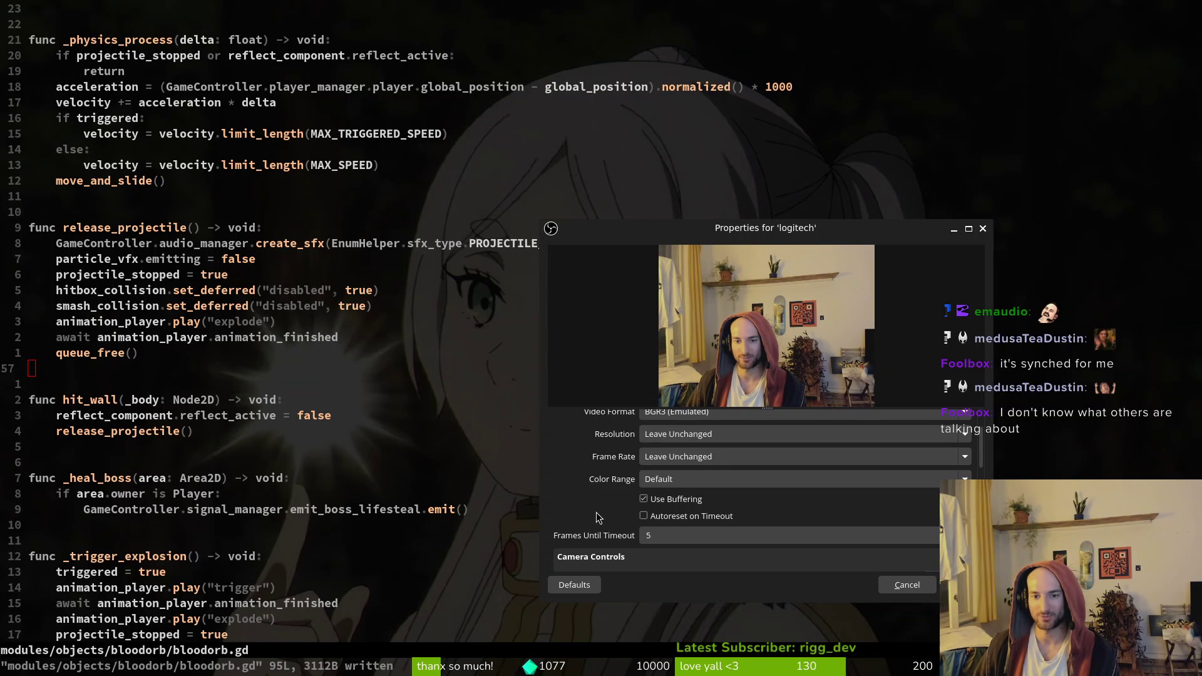
{"action": "scroll", "coordinate": [600, 516], "scroll_direction": "up", "scroll_amount": 1}
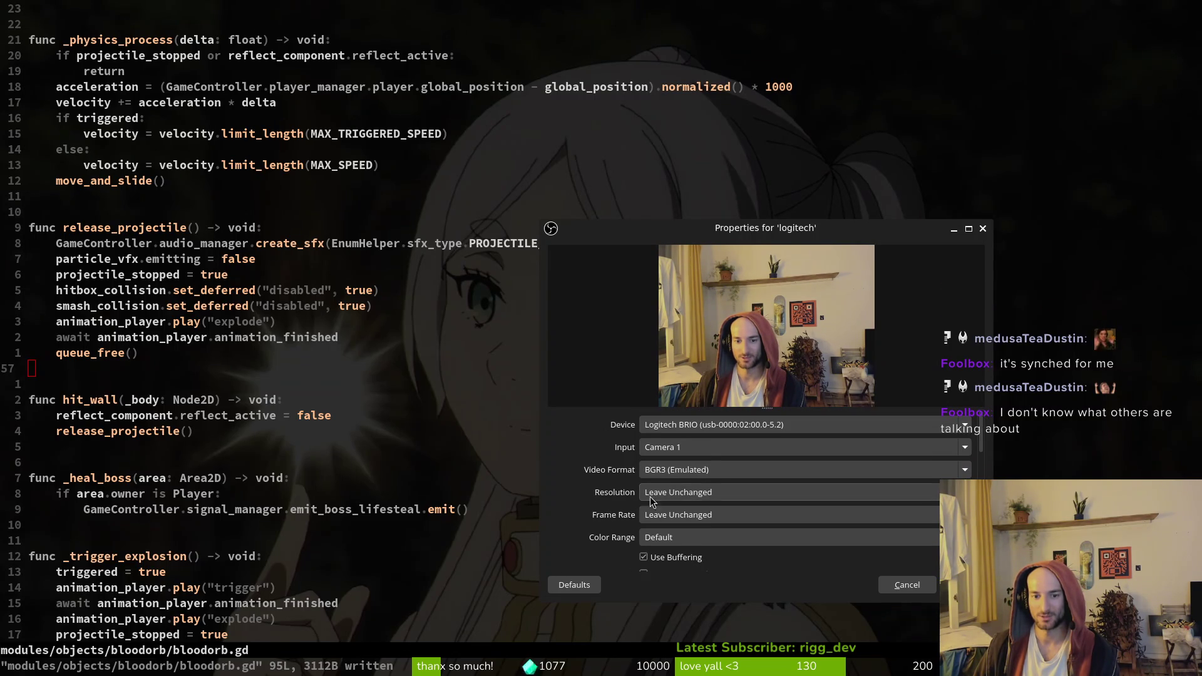
Check the Input and Device lists, keep Logitech BRIO, and close the properties window
{"action": "left_click", "coordinate": [702, 450]}
{"action": "left_click", "coordinate": [682, 425]}
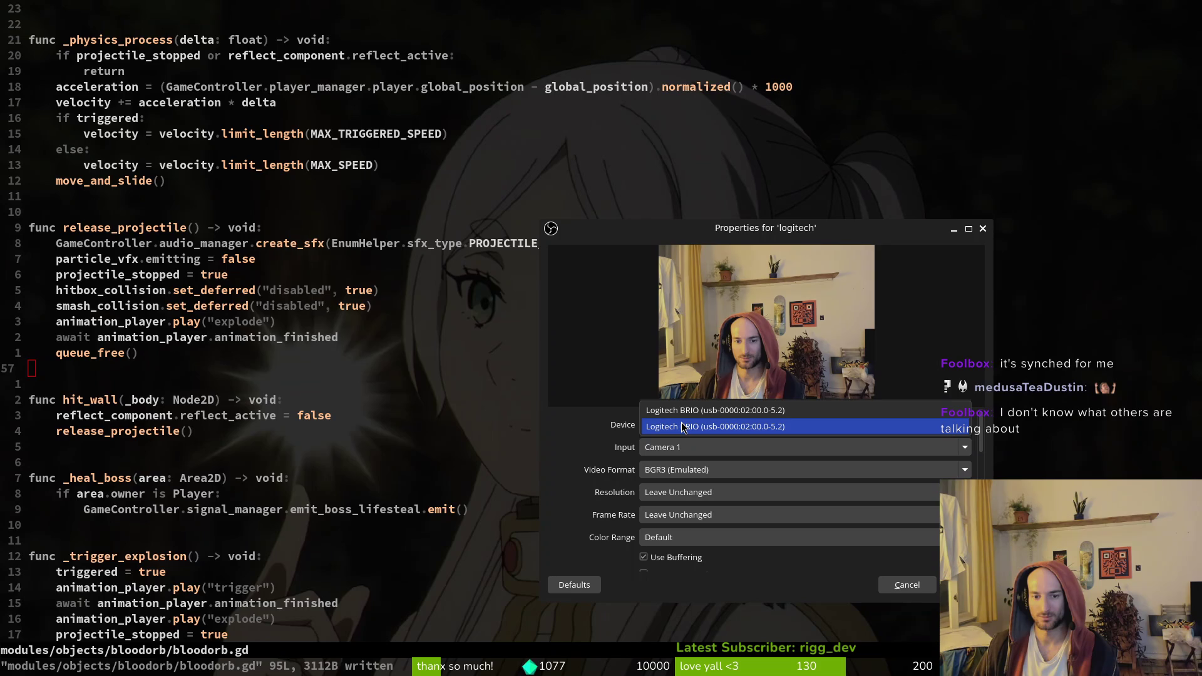
{"action": "left_click", "coordinate": [577, 425]}
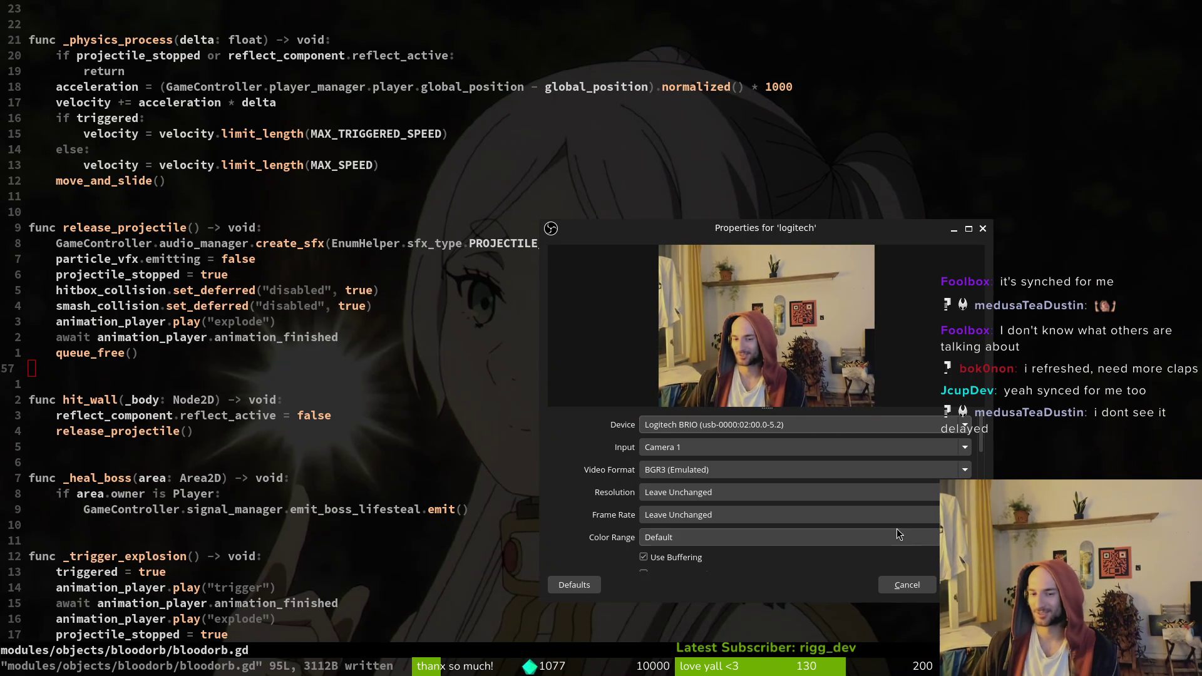
{"action": "left_click", "coordinate": [964, 585]}
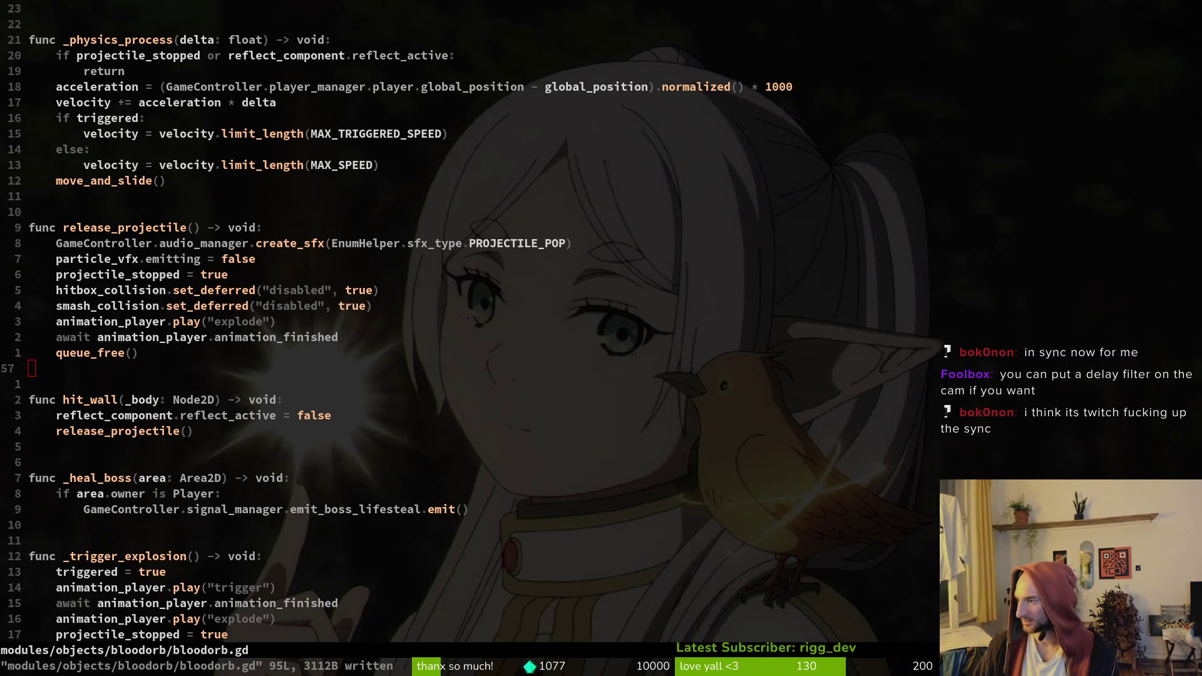
{"action": "key", "text": "alt+Tab"}
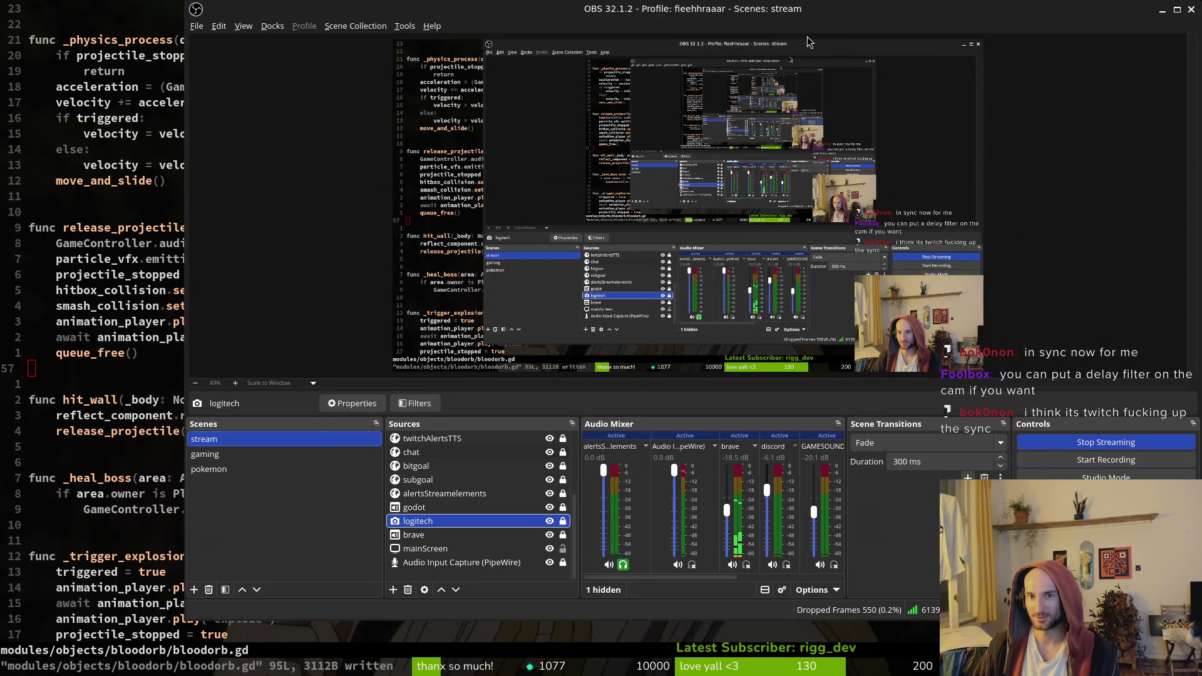
{"action": "key", "text": "alt+Tab"}
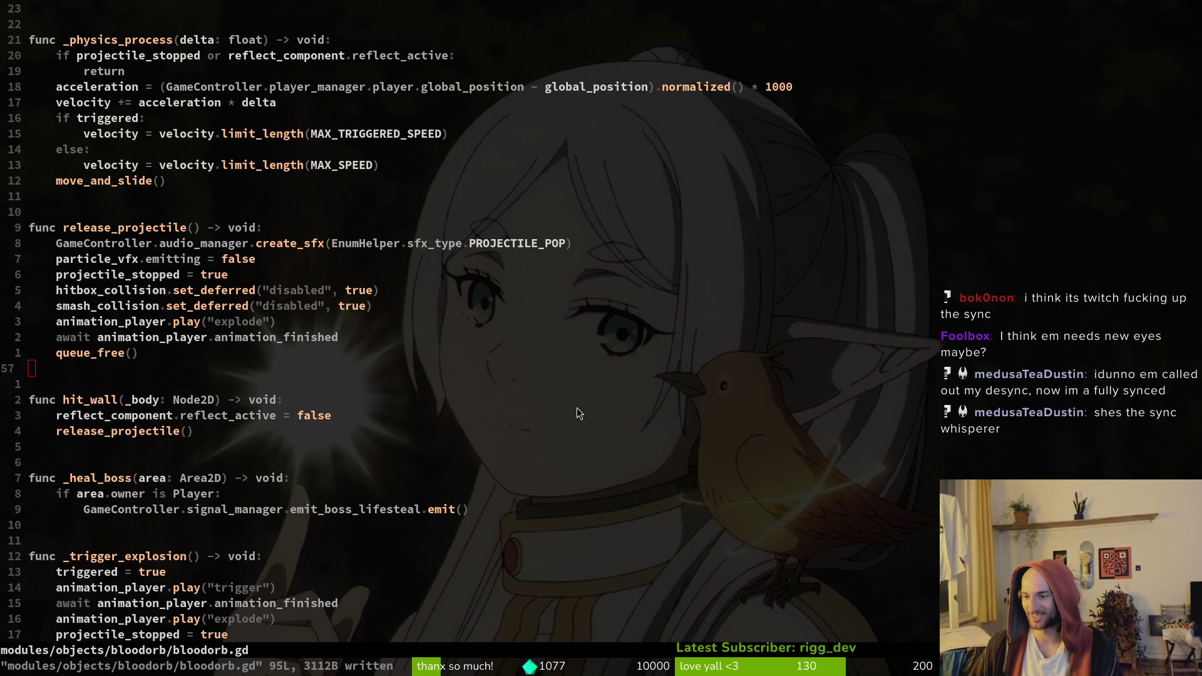
Focus the Neovim terminal, then switch to the Godot editor showing felmyst_slash_top
{"action": "left_click", "coordinate": [424, 372]}
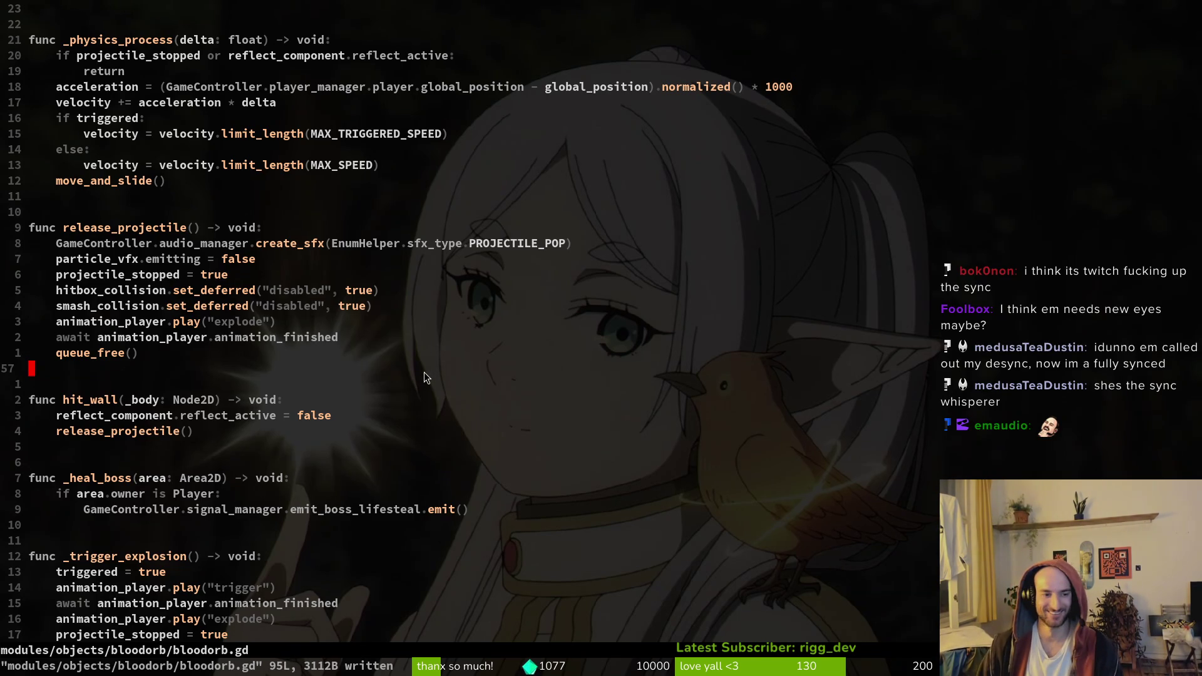
{"action": "key", "text": "alt+Tab"}
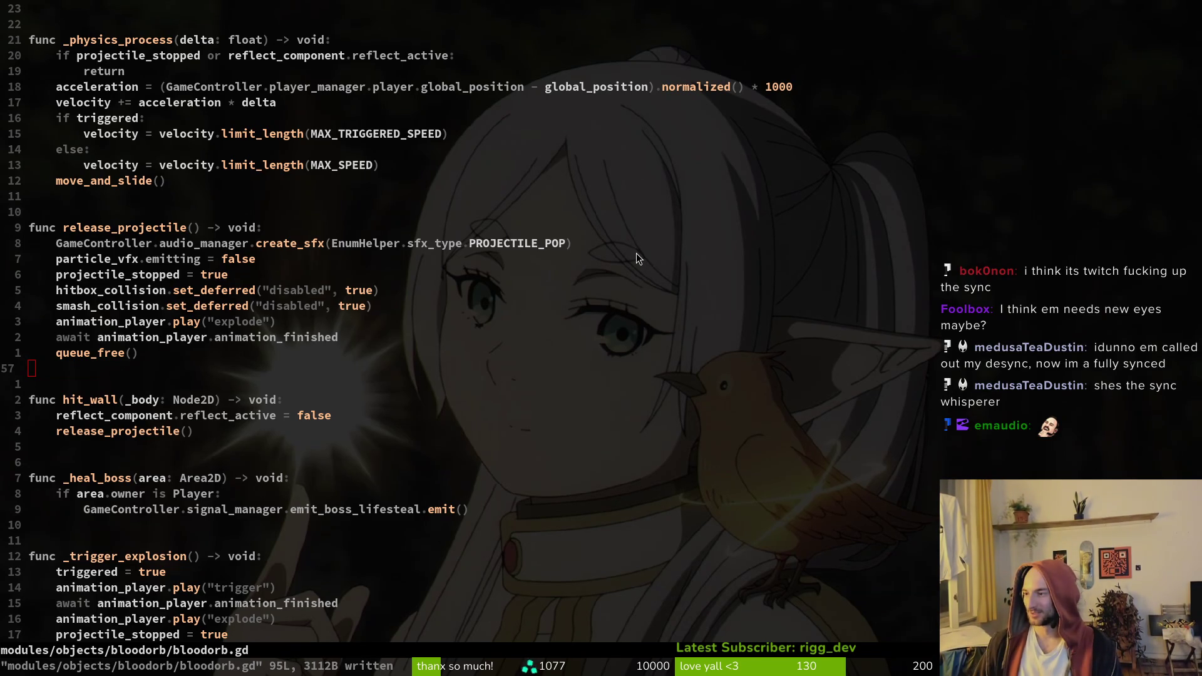
{"action": "key", "text": "alt+Tab"}
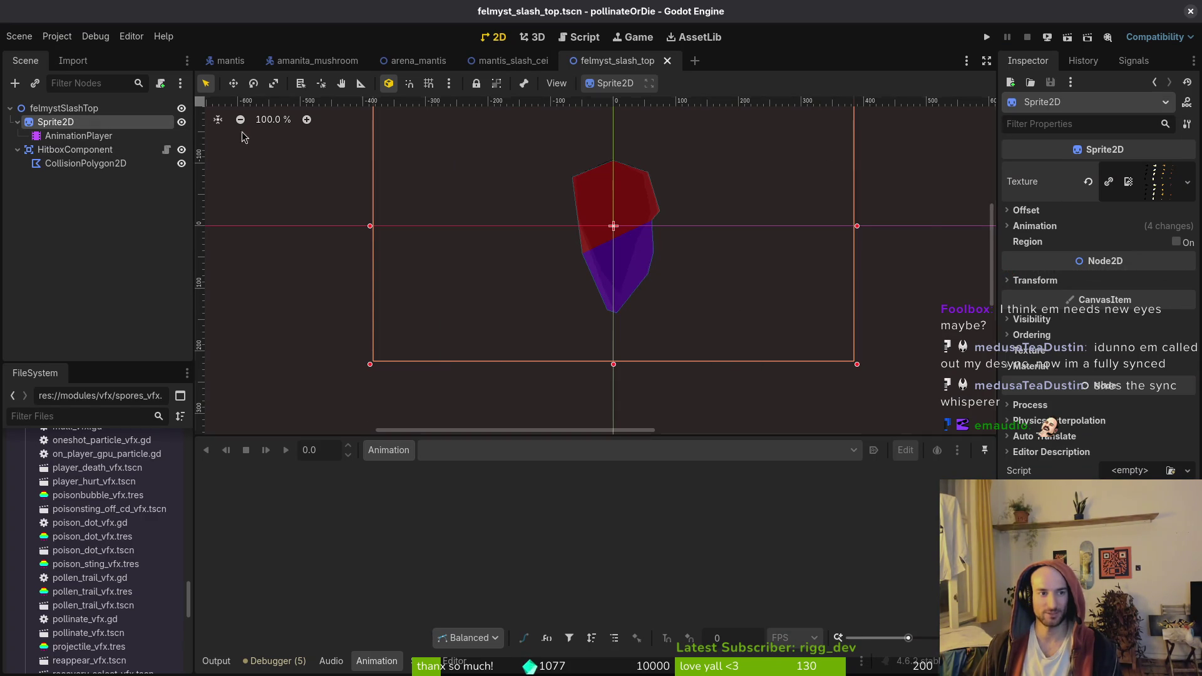
Quick-load felmystDashesSheet as the Sprite2D texture, set Vframes to 4, and save
{"action": "left_click", "coordinate": [1088, 181]}
{"action": "left_click", "coordinate": [1137, 179]}
{"action": "left_click", "coordinate": [1071, 470]}
{"action": "type", "text": "felm"}
{"action": "key", "text": "Return"}
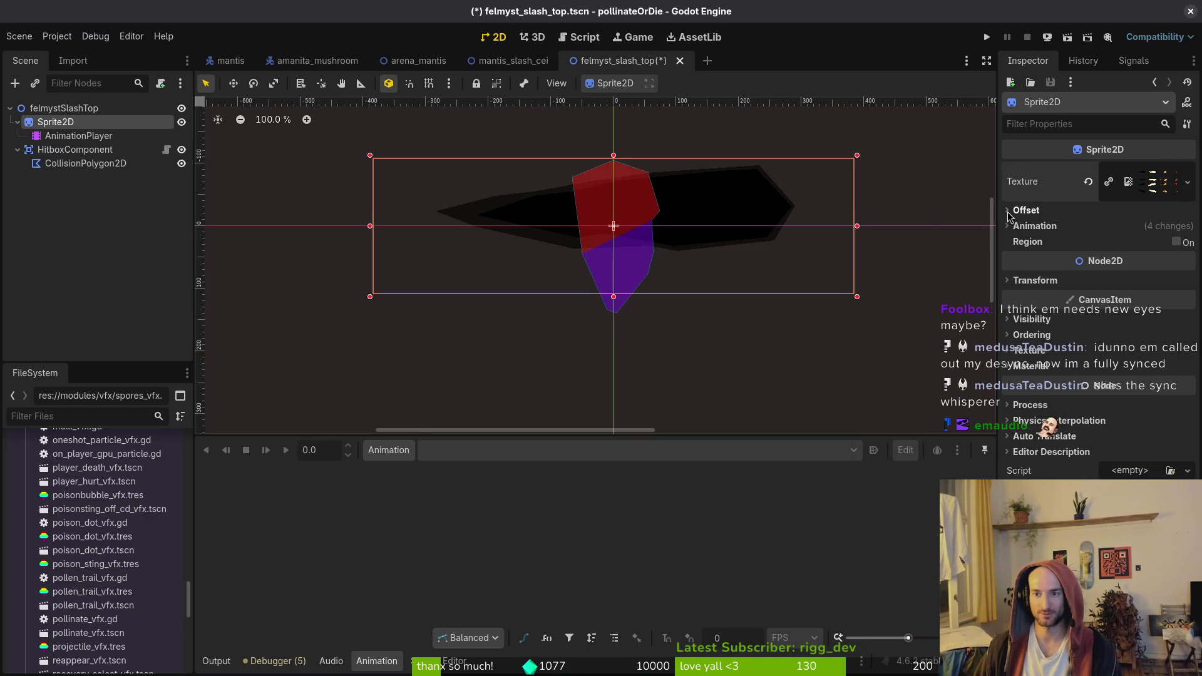
{"action": "left_click", "coordinate": [1054, 226]}
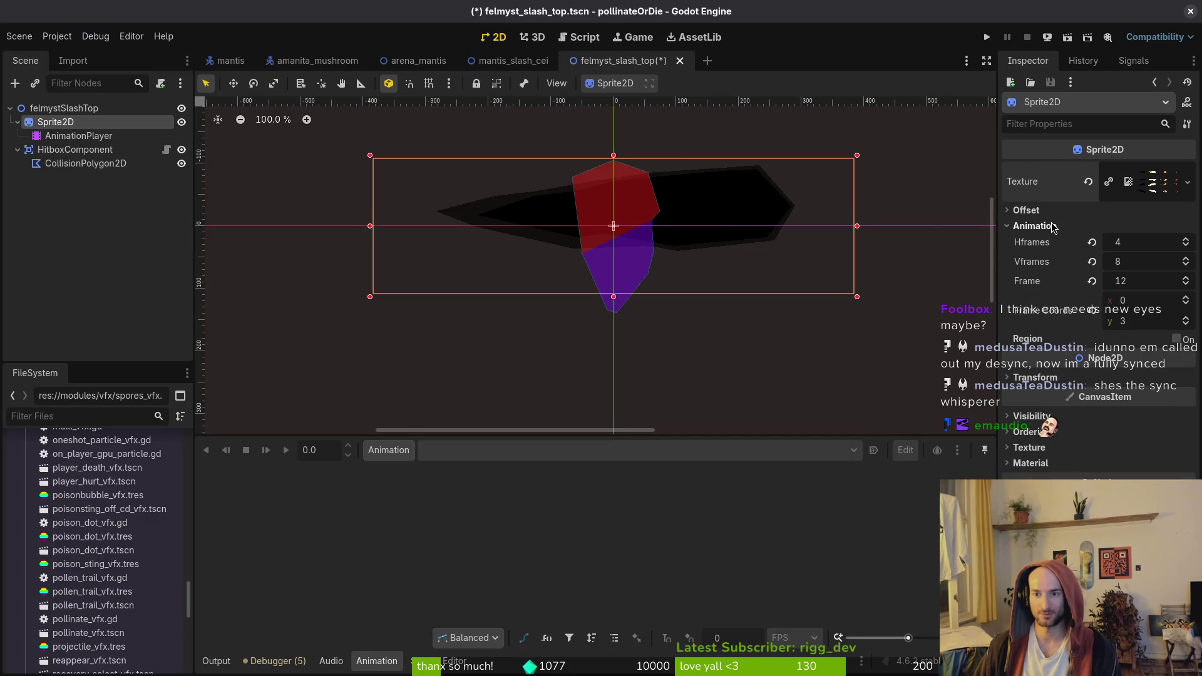
{"action": "left_click", "coordinate": [1127, 263]}
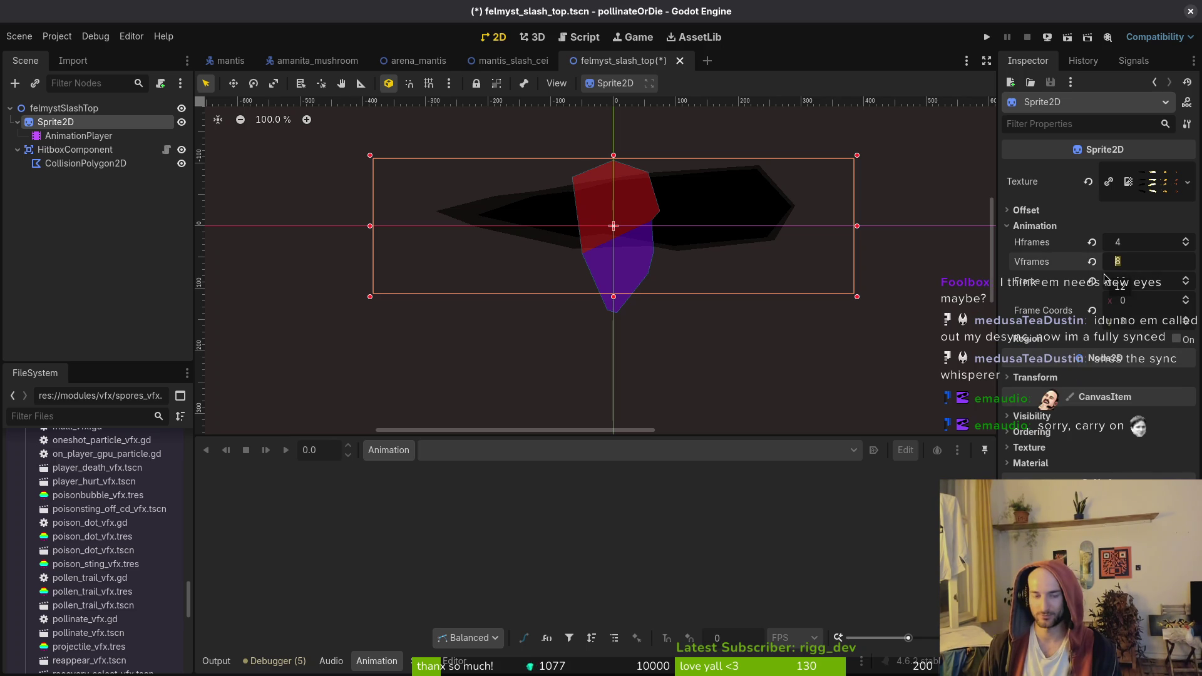
{"action": "type", "text": "4"}
{"action": "key", "text": "Return"}
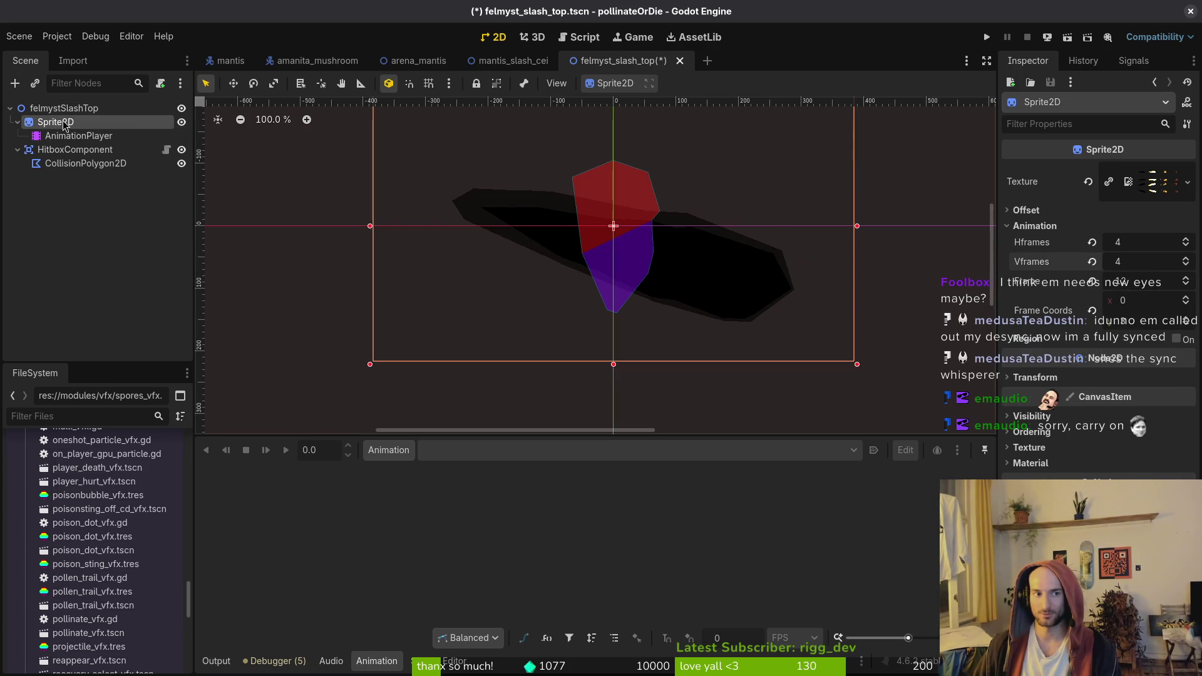
{"action": "left_click", "coordinate": [1092, 311]}
{"action": "key", "text": "ctrl+s"}
Move AnimationPlayer directly under felmystSlashTop and save the scene
{"action": "left_click", "coordinate": [78, 136]}
{"action": "mouse_move", "coordinate": [78, 136]}
{"action": "left_mouse_down"}
{"action": "mouse_move", "coordinate": [63, 115]}
{"action": "mouse_move", "coordinate": [67, 143]}
{"action": "mouse_move", "coordinate": [73, 113]}
{"action": "mouse_move", "coordinate": [69, 129]}
{"action": "left_mouse_up"}
{"action": "left_click", "coordinate": [55, 122]}
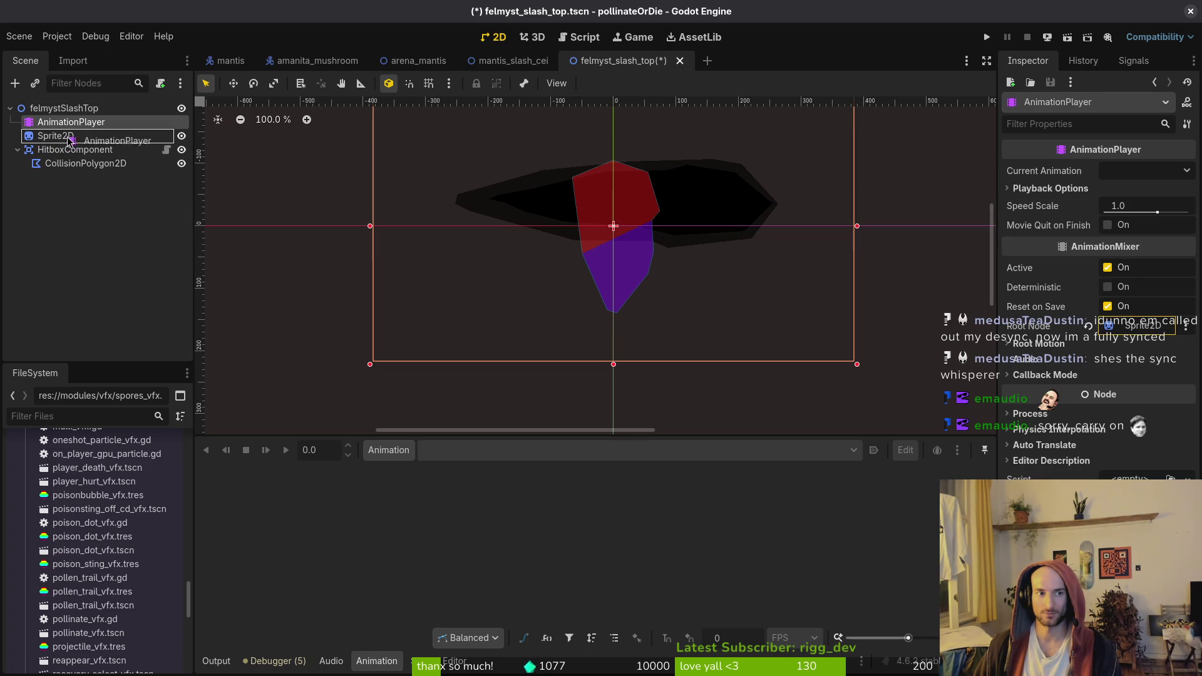
{"action": "key", "text": "ctrl+s"}
{"action": "left_click", "coordinate": [510, 61]}
{"action": "left_click", "coordinate": [605, 60]}
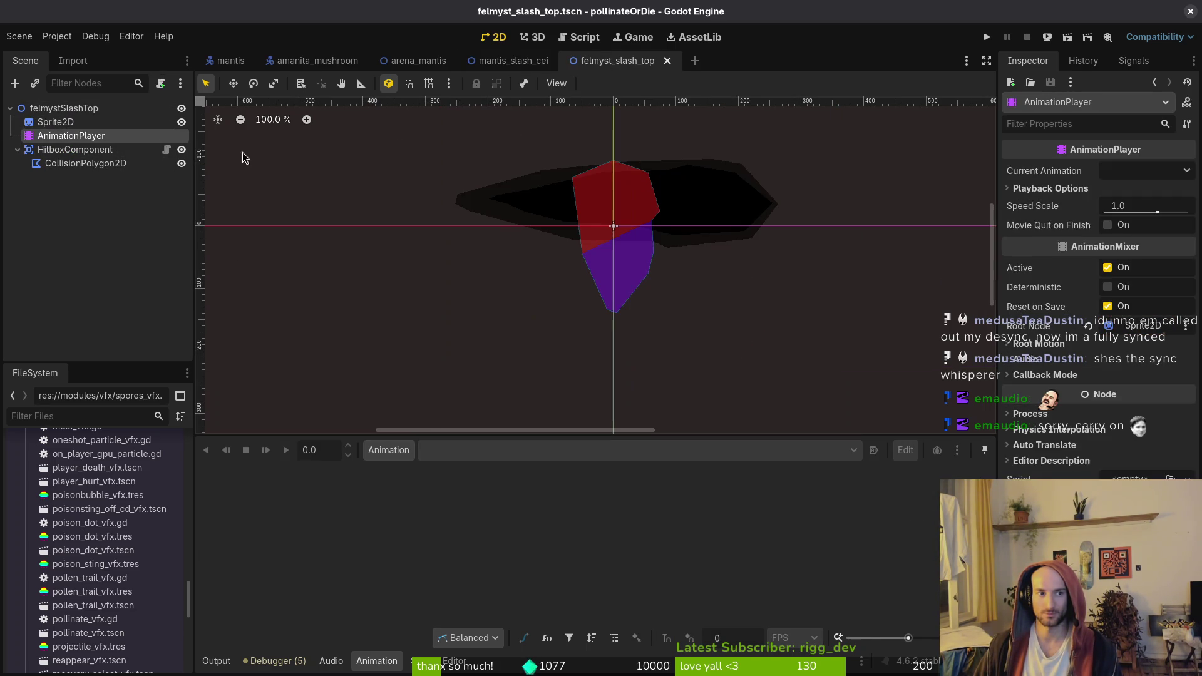
Check the animation list of the reference mantis_slash_cei scene's AnimationPlayer
{"action": "left_click", "coordinate": [512, 61]}
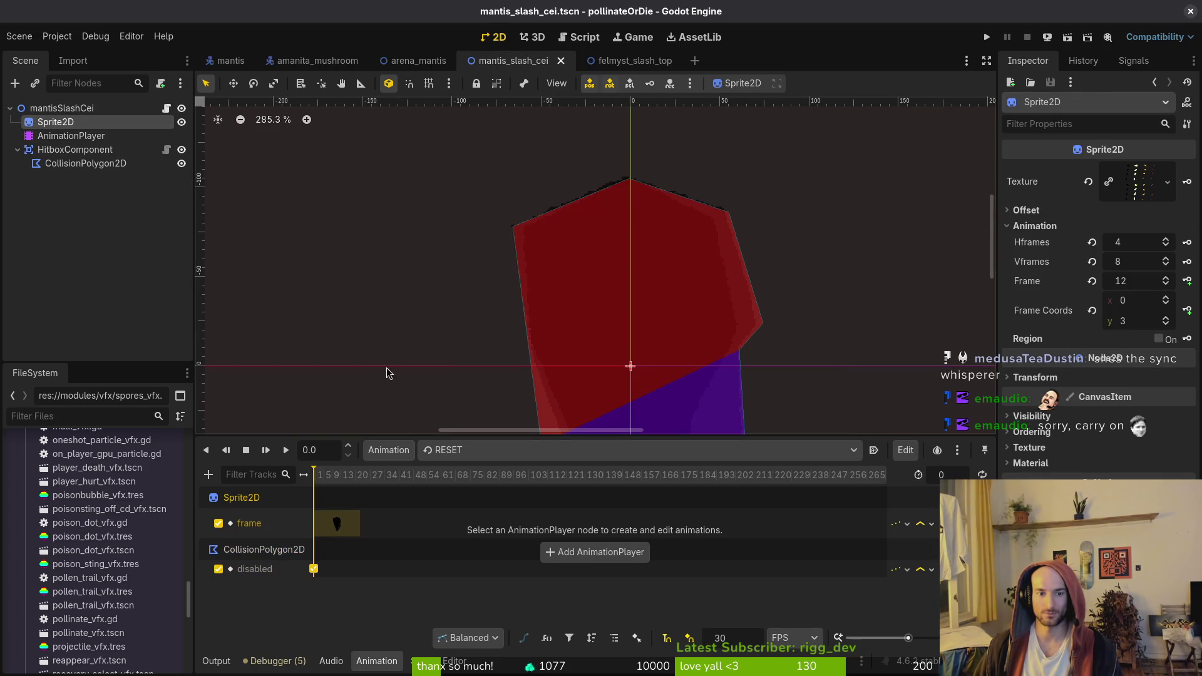
{"action": "left_click", "coordinate": [71, 136]}
{"action": "left_click", "coordinate": [639, 450]}
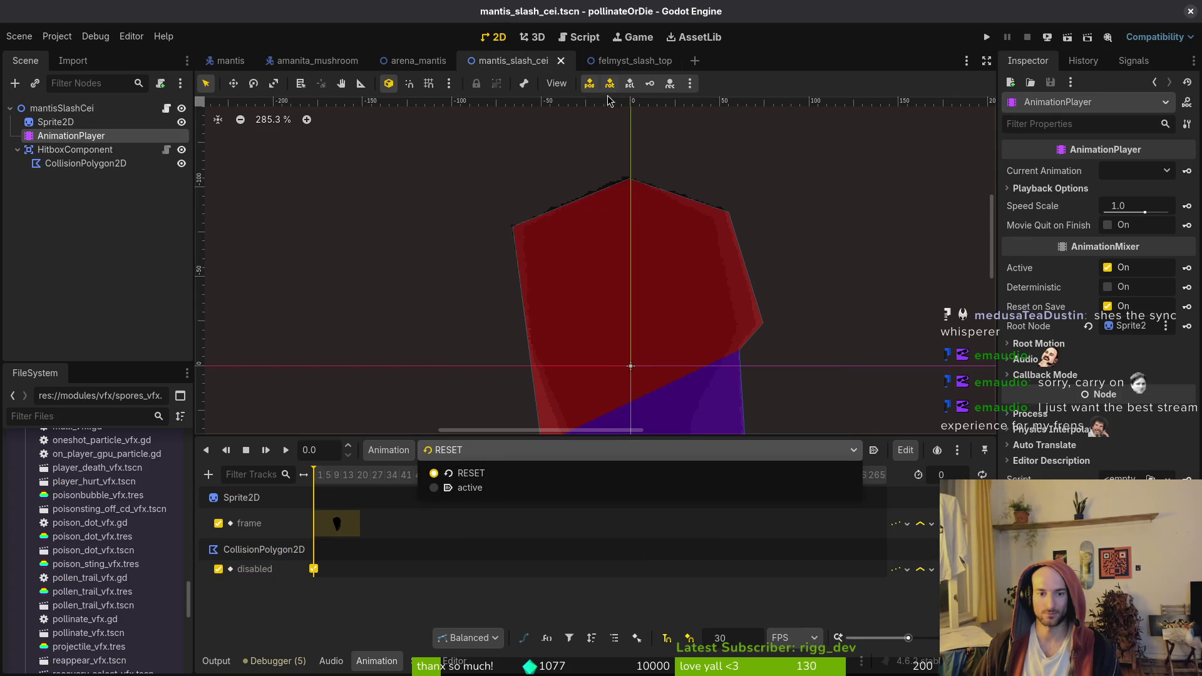
{"action": "key", "text": "Escape"}
{"action": "left_click", "coordinate": [617, 60]}
Create an autoplaying animation named 'active' at 12 FPS with length 4
{"action": "left_click", "coordinate": [389, 449]}
{"action": "left_click", "coordinate": [396, 472]}
{"action": "type", "text": "active"}
{"action": "key", "text": "Return"}
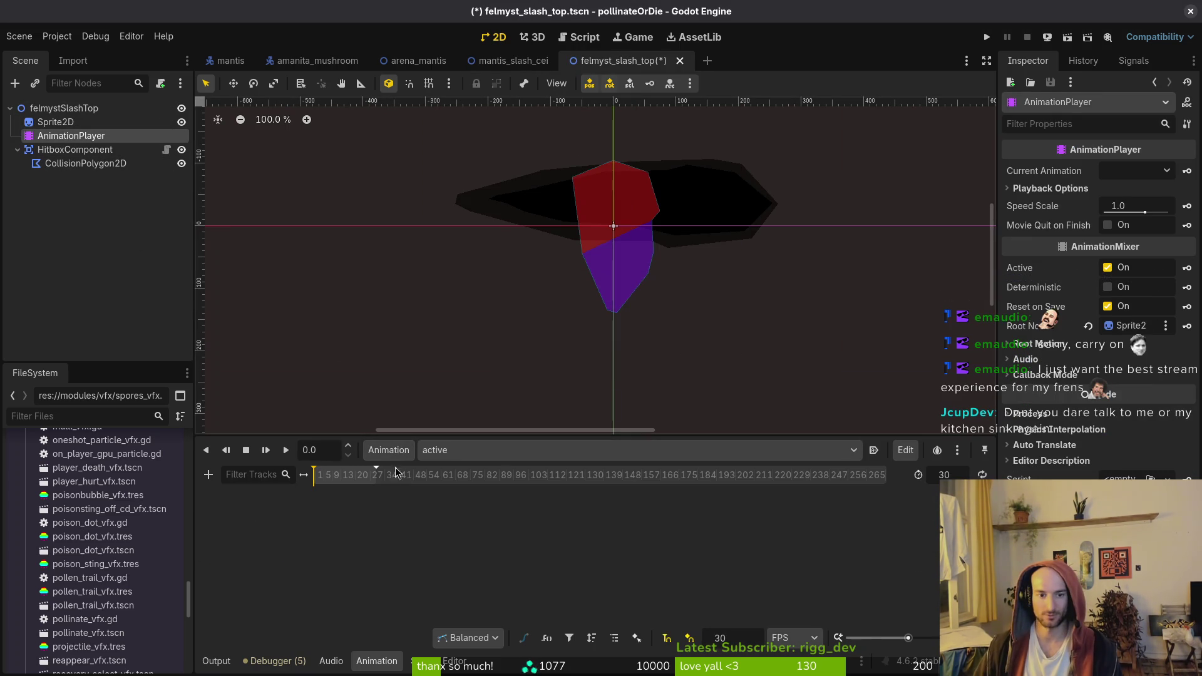
{"action": "left_click", "coordinate": [874, 451]}
{"action": "type", "text": "12"}
{"action": "key", "text": "Return"}
{"action": "key", "text": "Return"}
{"action": "key", "text": "ctrl+s"}
Key Sprite2D's frame through sheet frames 0–3 on successive animation frames and save
{"action": "left_click", "coordinate": [56, 121]}
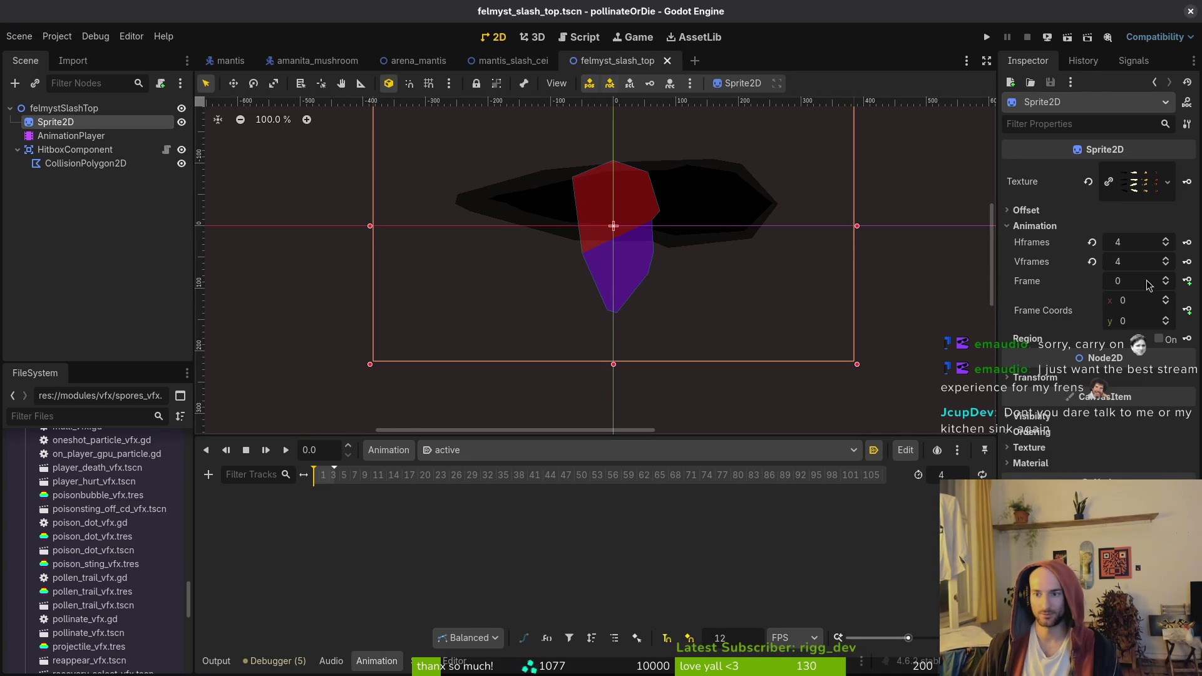
{"action": "left_click", "coordinate": [1188, 281]}
{"action": "left_click", "coordinate": [666, 372]}
{"action": "scroll", "coordinate": [354, 479], "scroll_direction": "up", "scroll_amount": 8}
{"action": "left_click", "coordinate": [356, 474]}
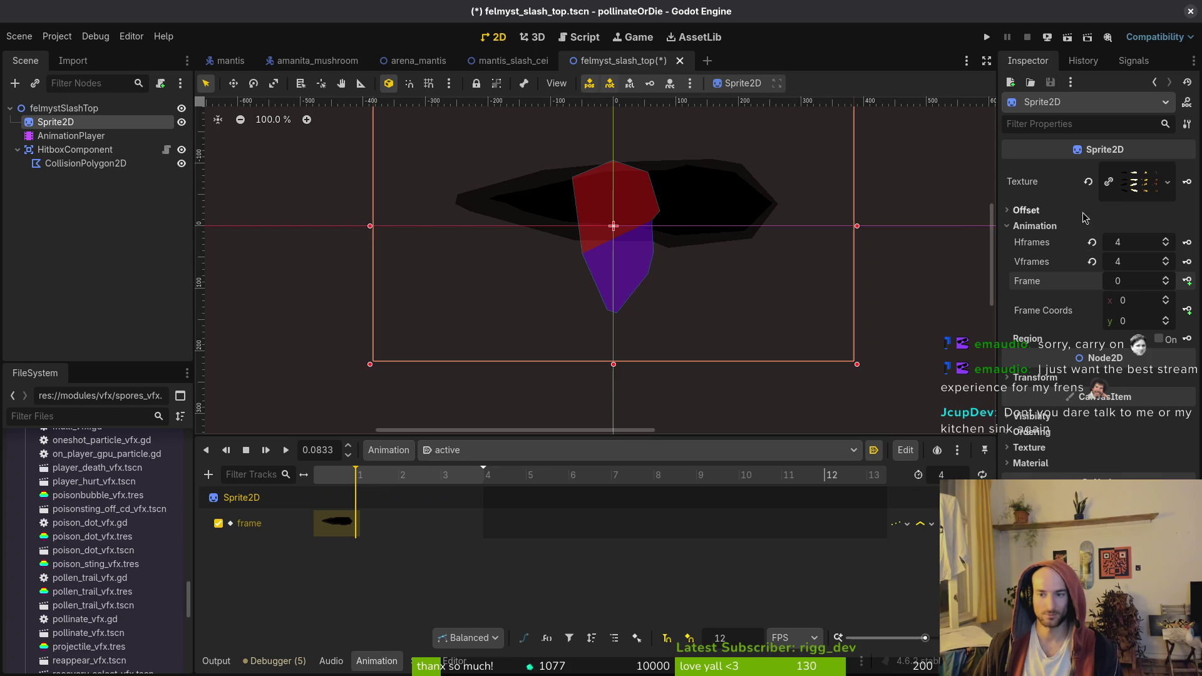
{"action": "left_click", "coordinate": [1166, 280]}
{"action": "left_click", "coordinate": [1188, 281]}
{"action": "left_click", "coordinate": [1188, 281]}
{"action": "left_click", "coordinate": [1188, 280]}
{"action": "key", "text": "ctrl+s"}
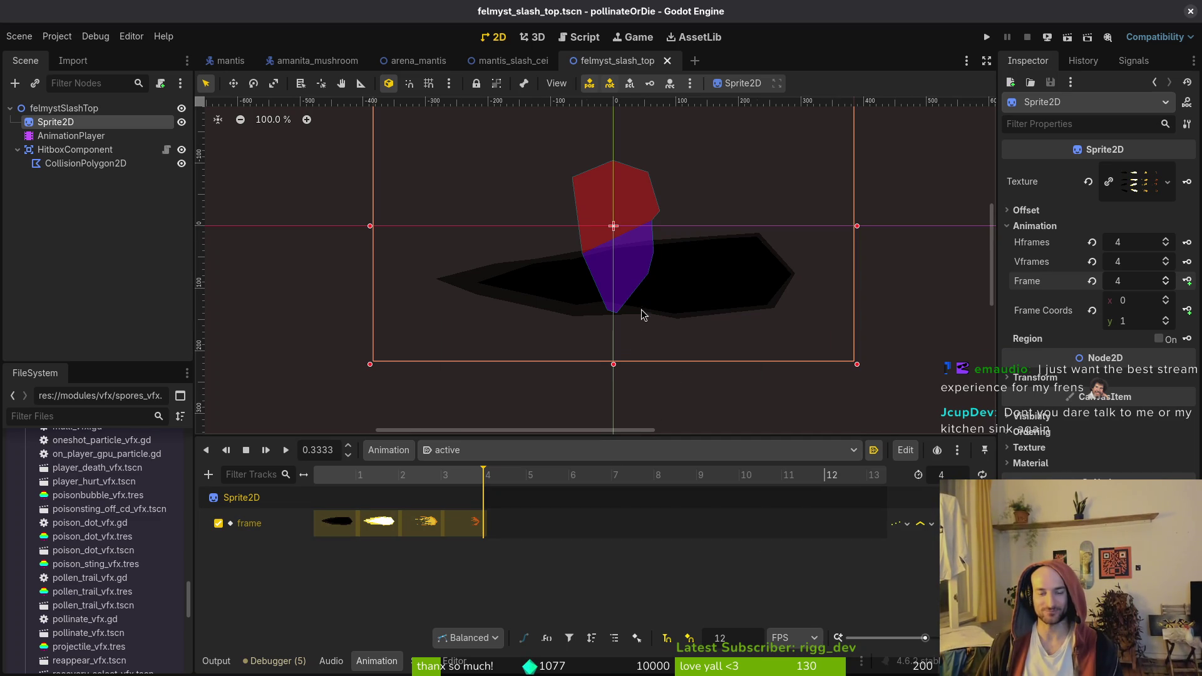
{"action": "scroll", "coordinate": [645, 316], "scroll_direction": "down", "scroll_amount": 2}
{"action": "left_click", "coordinate": [478, 290]}
{"action": "left_click", "coordinate": [86, 164]}
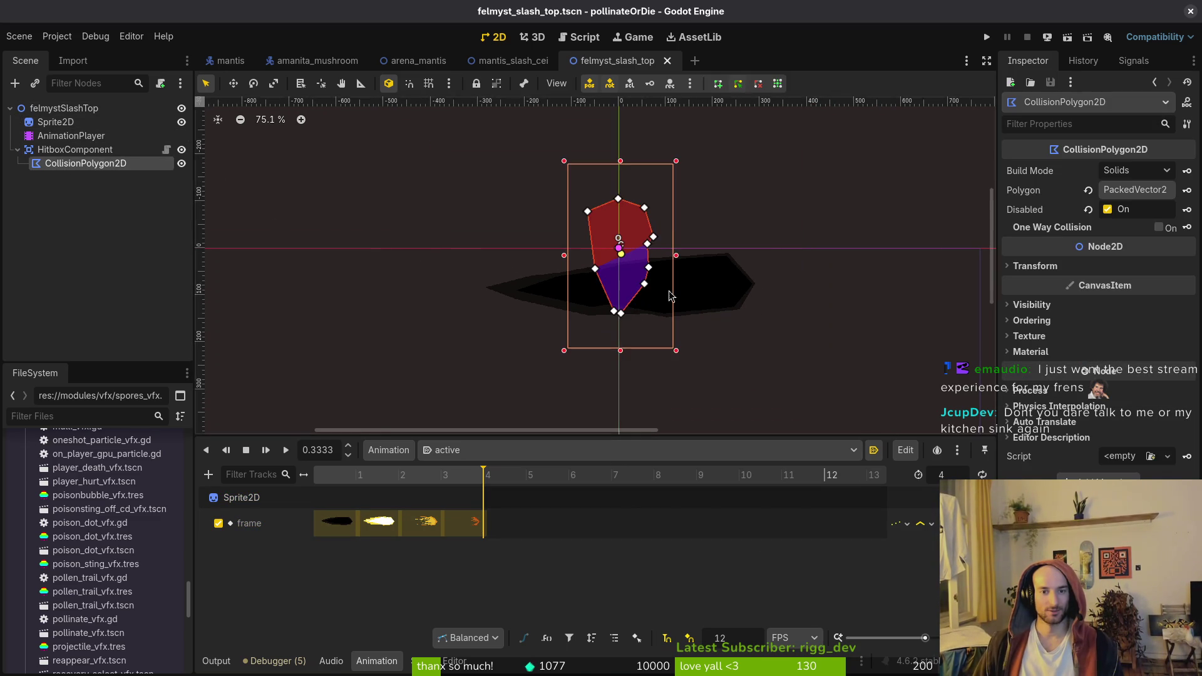
Compare the slash frame against the reference mantis_slash_cei scene
{"action": "scroll", "coordinate": [651, 295], "scroll_direction": "up", "scroll_amount": 3}
{"action": "left_click", "coordinate": [335, 487]}
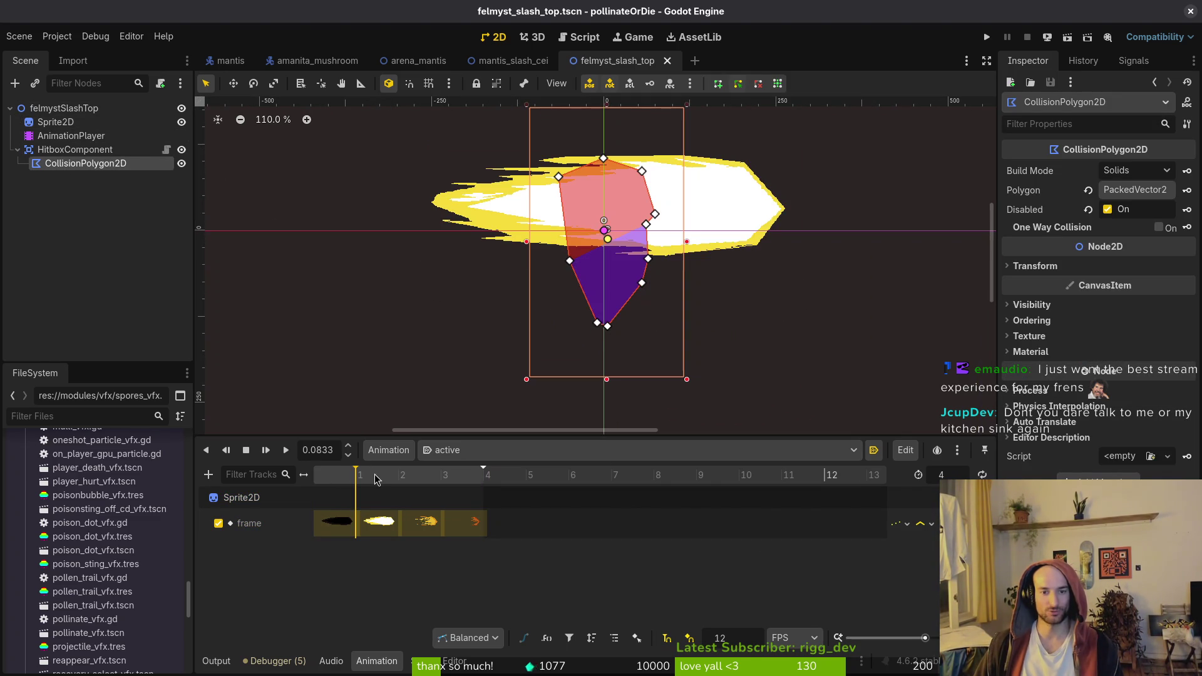
{"action": "left_click", "coordinate": [517, 62]}
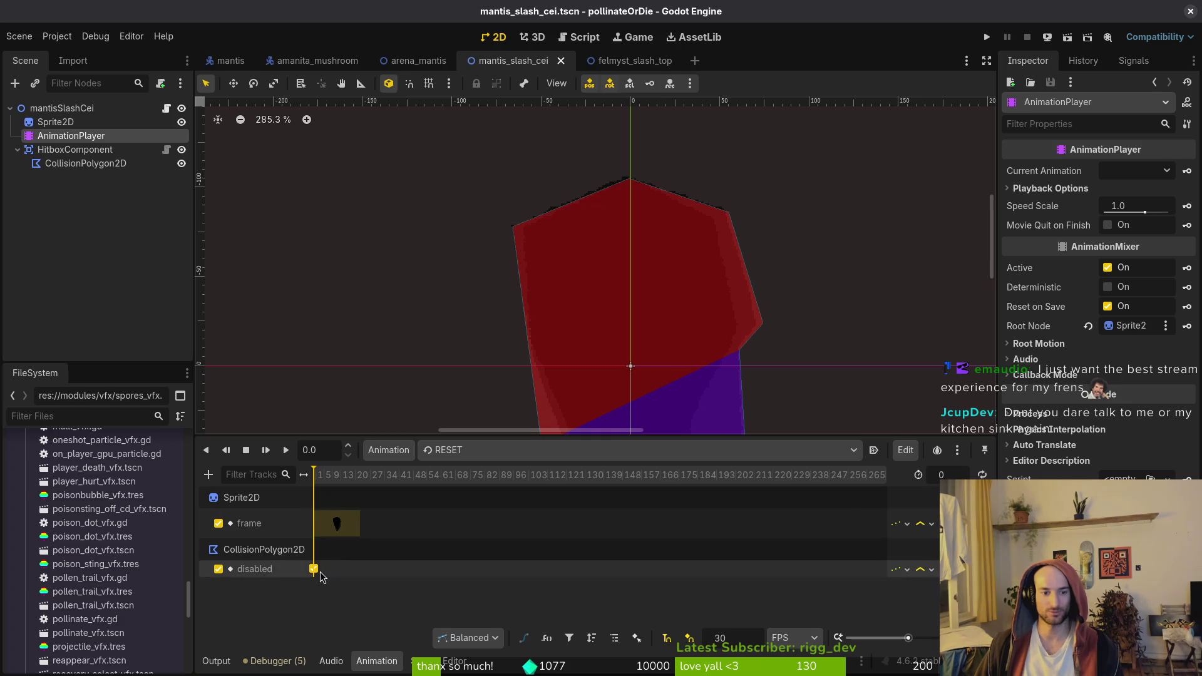
{"action": "left_click", "coordinate": [634, 60]}
Key the hitbox's disabled track so it is enabled only at frame 1, and save
{"action": "left_click", "coordinate": [1187, 209]}
{"action": "left_click", "coordinate": [651, 377]}
{"action": "left_click", "coordinate": [358, 477]}
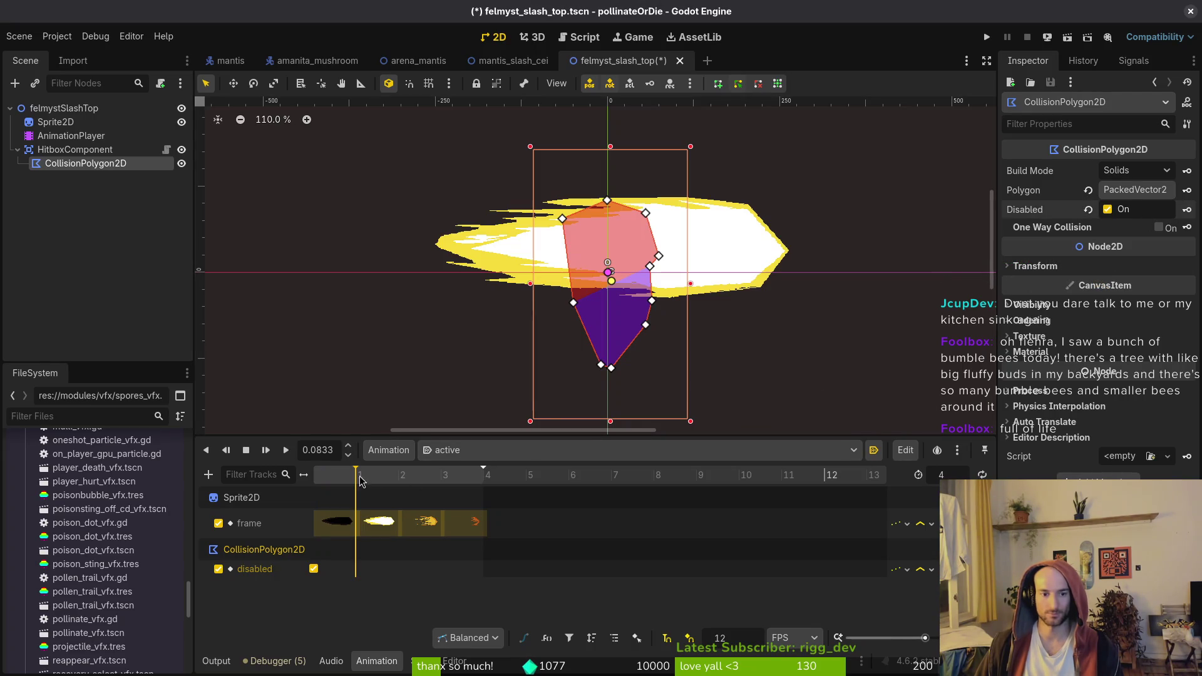
{"action": "left_click", "coordinate": [1108, 209]}
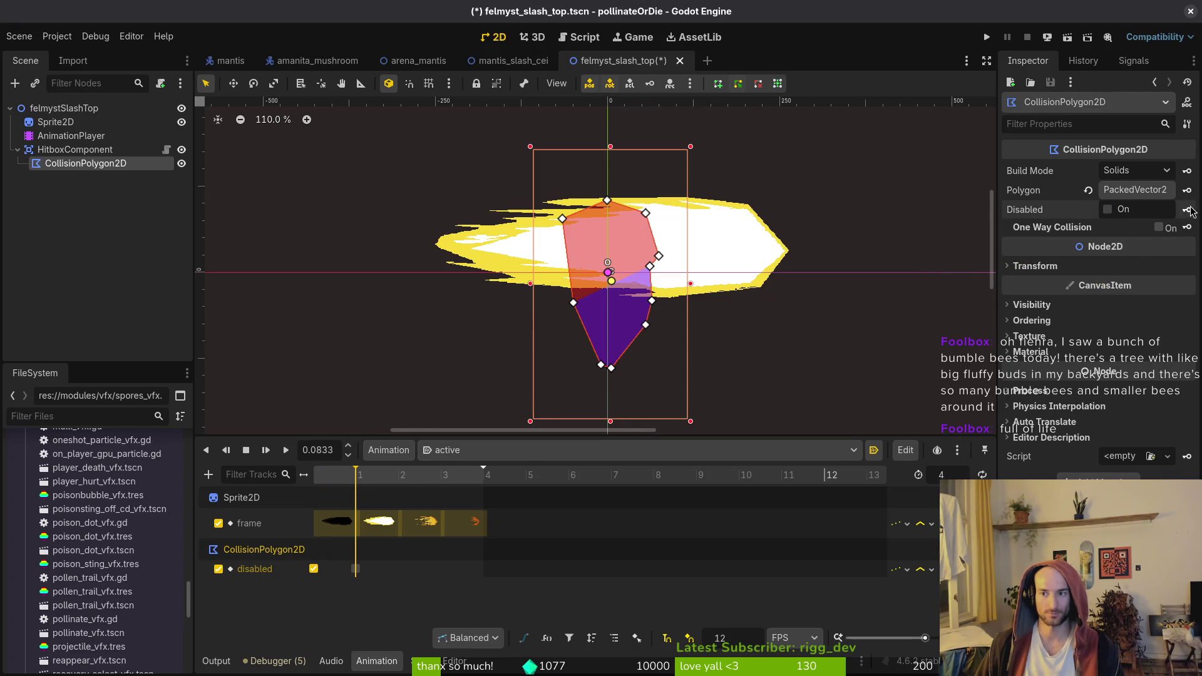
{"action": "key", "text": "ctrl+s"}
{"action": "left_click", "coordinate": [313, 569]}
{"action": "left_click", "coordinate": [406, 477]}
{"action": "key", "text": "ctrl+d"}
{"action": "key", "text": "ctrl+s"}
{"action": "left_click", "coordinate": [313, 475]}
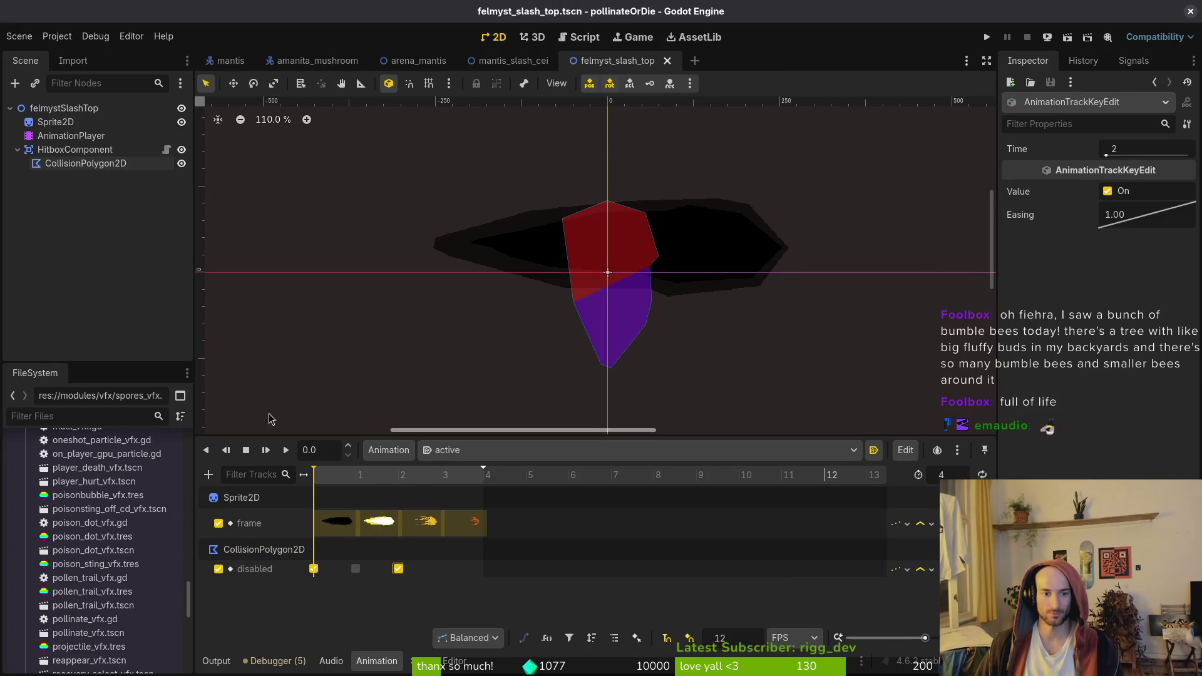
Drag the collision polygon's points to the slash's right tip and lower edge, then switch to Aseprite
{"action": "left_click", "coordinate": [52, 164]}
{"action": "key", "text": "f"}
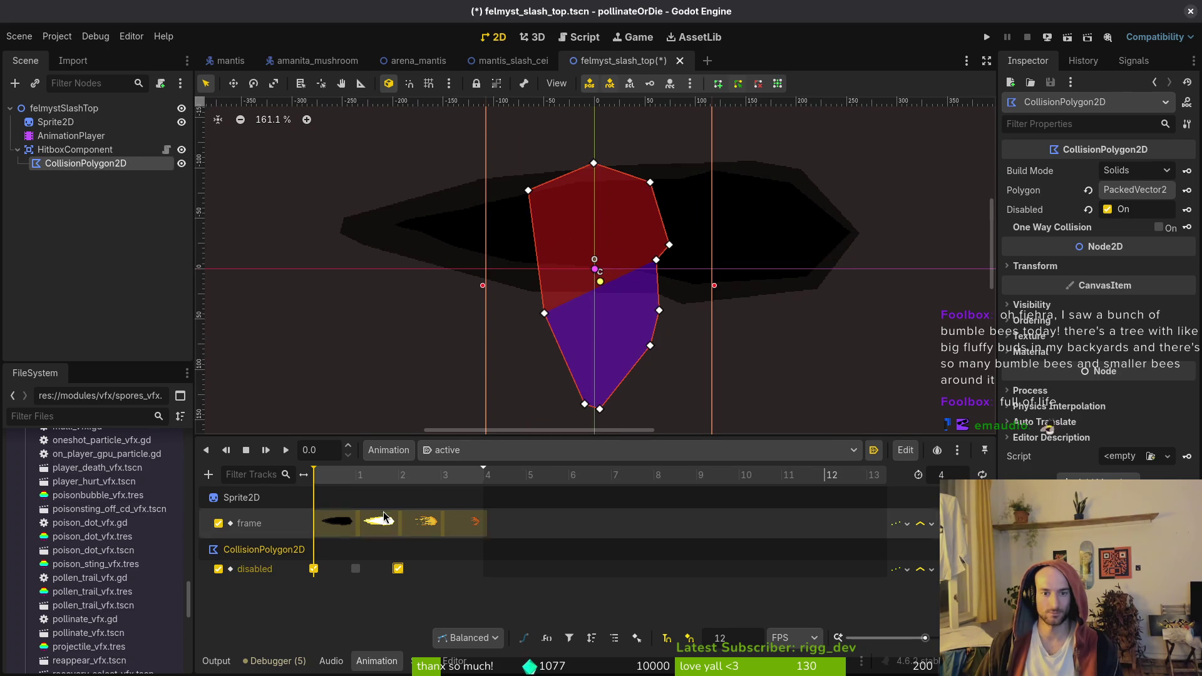
{"action": "left_click", "coordinate": [357, 476]}
{"action": "scroll", "coordinate": [635, 223], "scroll_direction": "up", "scroll_amount": 2}
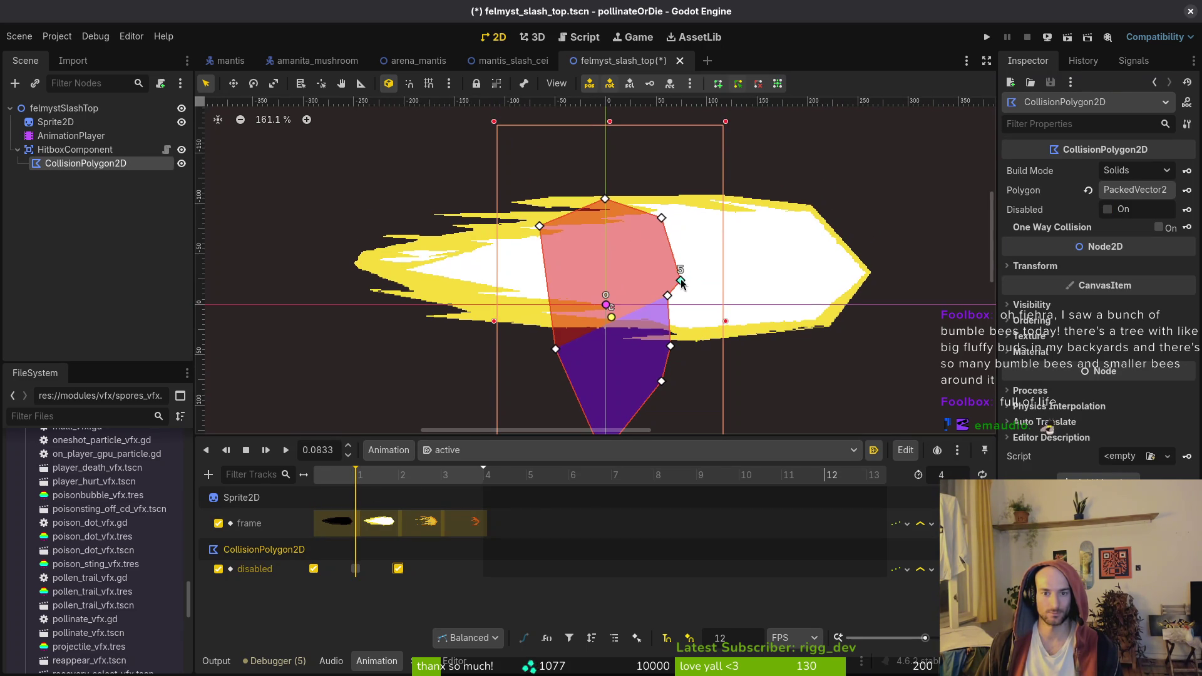
{"action": "left_click_drag", "start_coordinate": [681, 282], "coordinate": [867, 270]}
{"action": "scroll", "coordinate": [869, 273], "scroll_direction": "up", "scroll_amount": 4}
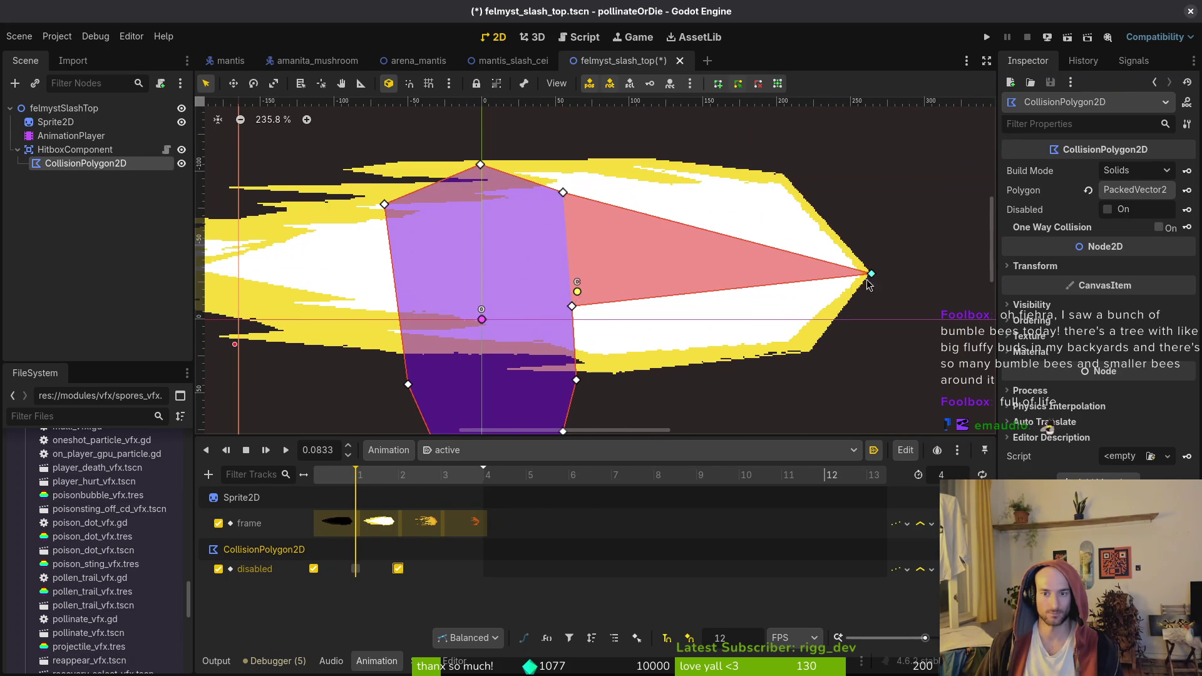
{"action": "scroll", "coordinate": [872, 282], "scroll_direction": "up", "scroll_amount": 7}
{"action": "mouse_move", "coordinate": [259, 182]}
{"action": "left_mouse_down"}
{"action": "mouse_move", "coordinate": [734, 275]}
{"action": "mouse_move", "coordinate": [723, 270]}
{"action": "left_mouse_up"}
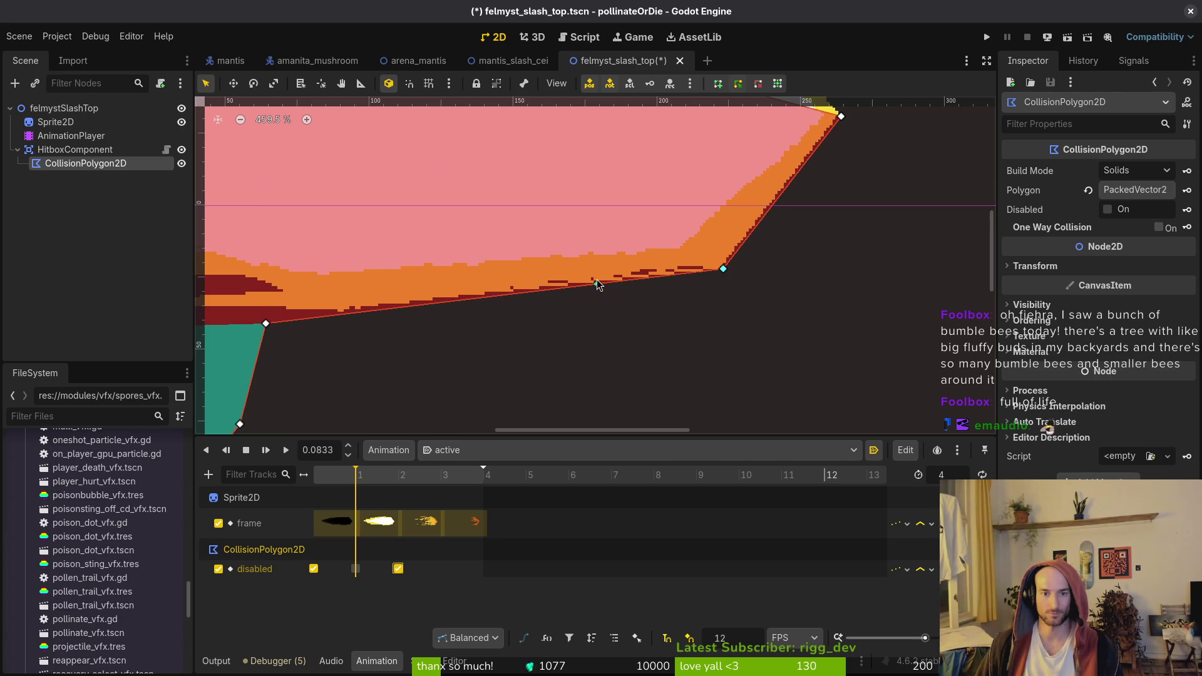
{"action": "key", "text": "alt+Tab"}
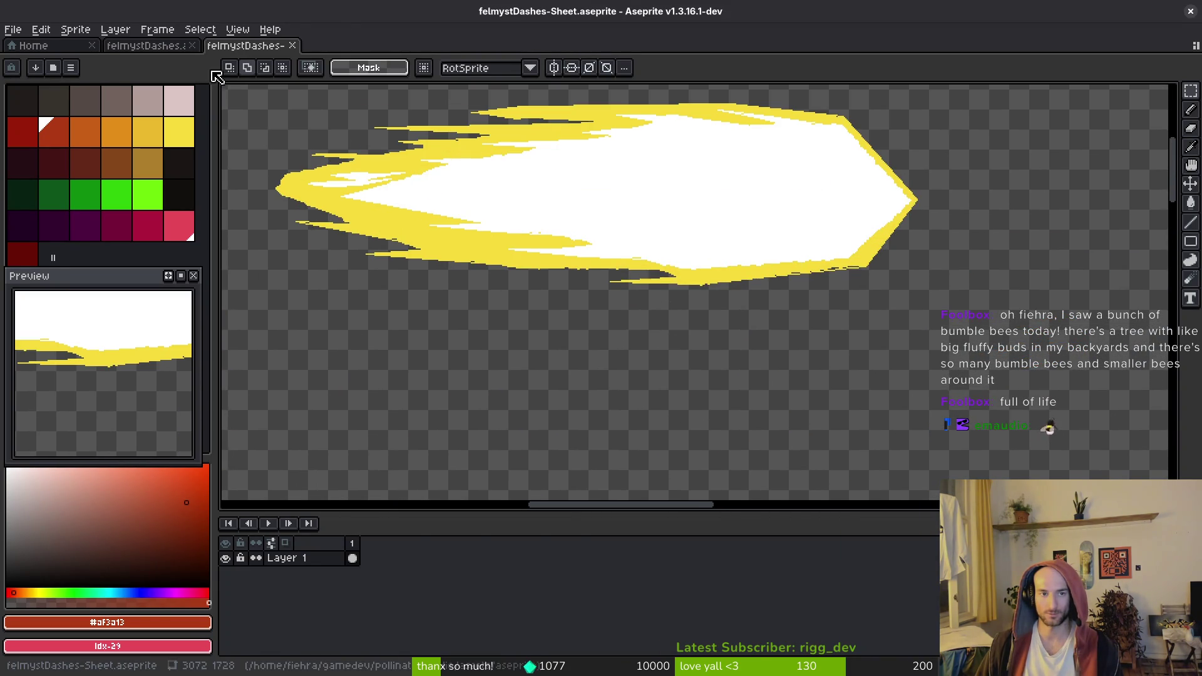
Switch to felmystDashes.aseprite and pick the flame's yellow as the drawing colour
{"action": "left_click", "coordinate": [142, 46]}
{"action": "scroll", "coordinate": [655, 400], "scroll_direction": "up", "scroll_amount": 5}
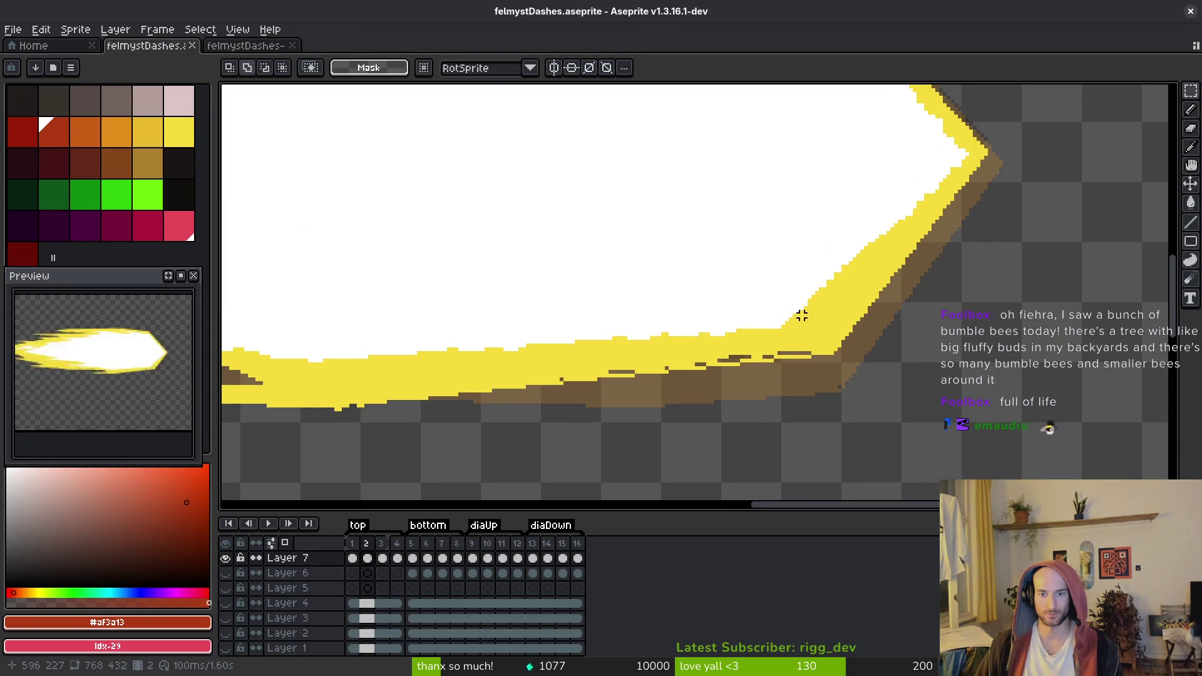
{"action": "left_click", "coordinate": [802, 342], "text": "alt"}
{"action": "scroll", "coordinate": [657, 338], "scroll_direction": "down", "scroll_amount": 3}
{"action": "scroll", "coordinate": [664, 340], "scroll_direction": "up", "scroll_amount": 5}
{"action": "scroll", "coordinate": [689, 376], "scroll_direction": "down", "scroll_amount": 2}
{"action": "scroll", "coordinate": [663, 314], "scroll_direction": "up", "scroll_amount": 2}
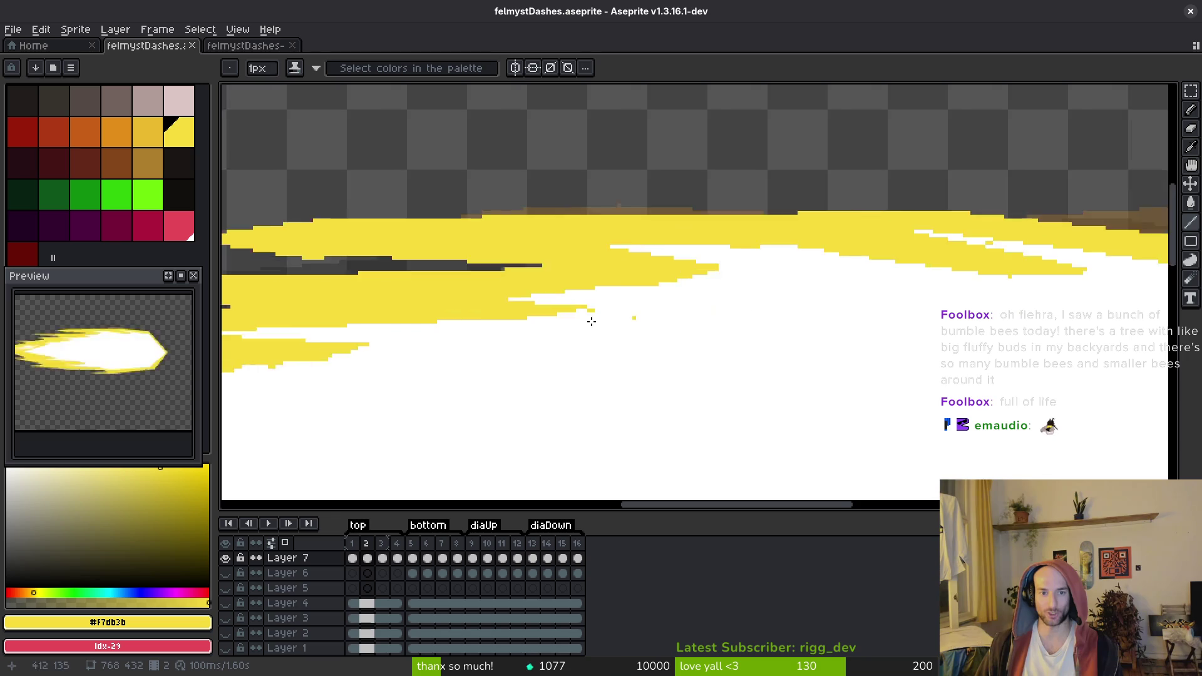
{"action": "scroll", "coordinate": [729, 258], "scroll_direction": "down", "scroll_amount": 2}
{"action": "scroll", "coordinate": [639, 282], "scroll_direction": "up", "scroll_amount": 2}
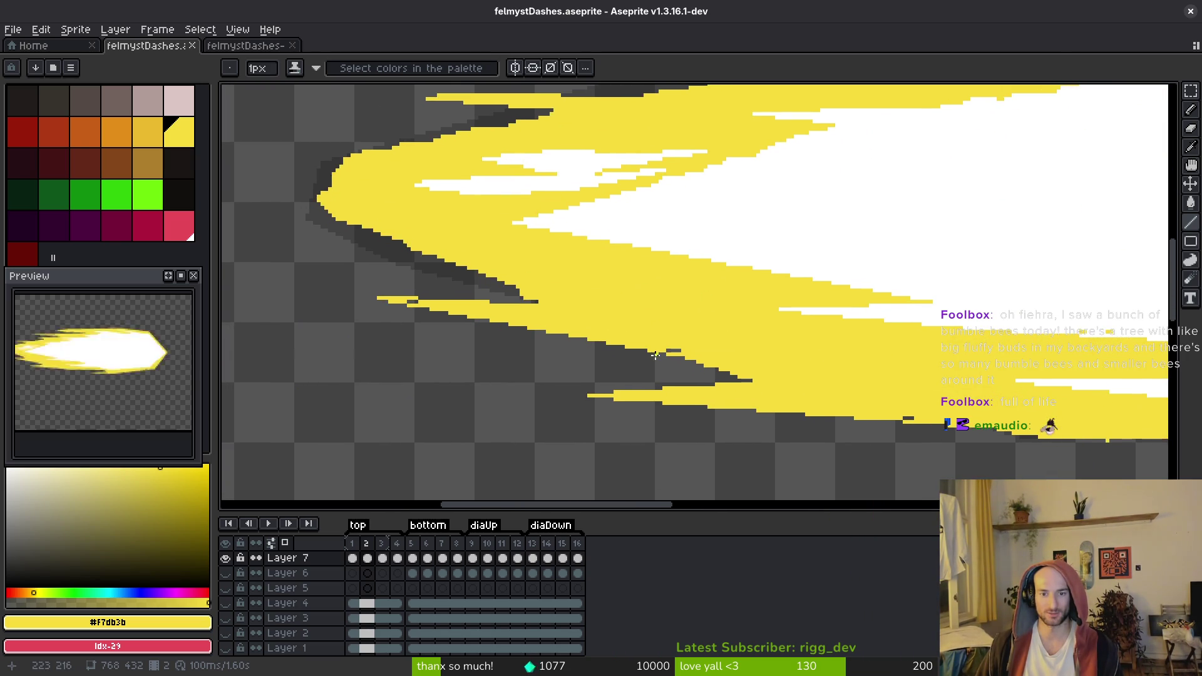
{"action": "scroll", "coordinate": [654, 354], "scroll_direction": "up", "scroll_amount": 1}
Draw yellow lines at the flame tip and flood-fill its dark gap with yellow
{"action": "mouse_move", "coordinate": [328, 281]}
{"action": "left_mouse_down"}
{"action": "mouse_move", "coordinate": [720, 330]}
{"action": "mouse_move", "coordinate": [719, 349]}
{"action": "mouse_move", "coordinate": [679, 348]}
{"action": "left_mouse_up"}
{"action": "mouse_move", "coordinate": [335, 283]}
{"action": "left_mouse_down"}
{"action": "mouse_move", "coordinate": [777, 382]}
{"action": "mouse_move", "coordinate": [794, 406]}
{"action": "left_mouse_up"}
{"action": "scroll", "coordinate": [633, 357], "scroll_direction": "up", "scroll_amount": 1}
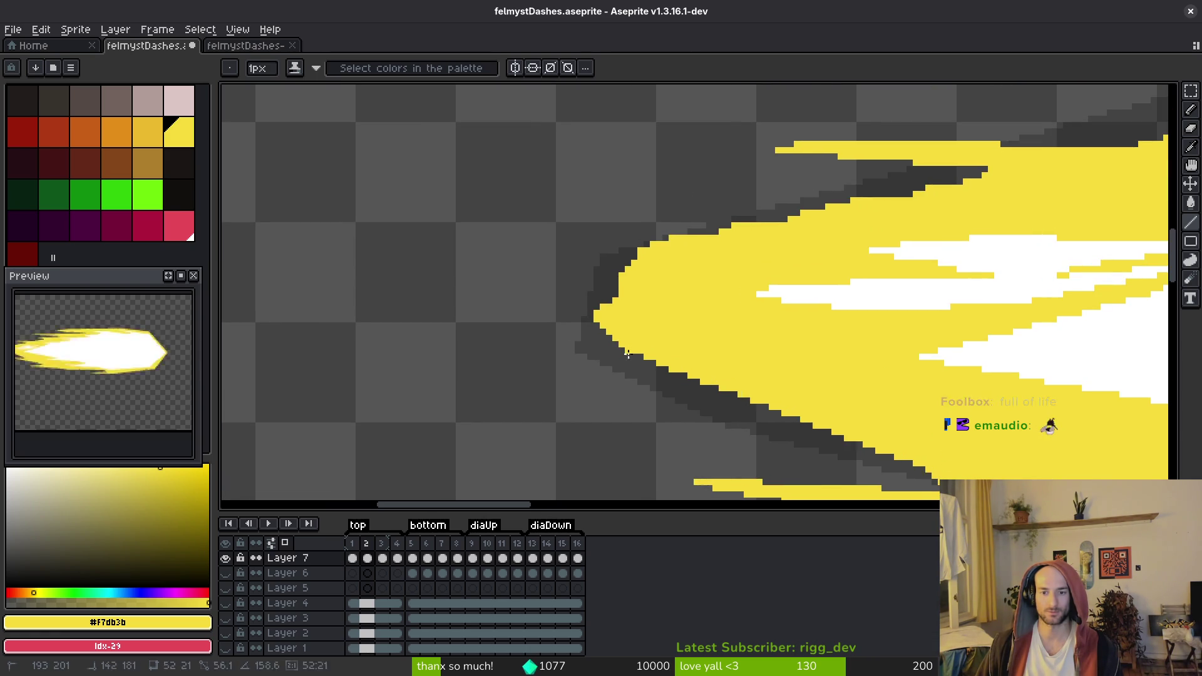
{"action": "mouse_move", "coordinate": [571, 324]}
{"action": "left_mouse_down"}
{"action": "mouse_move", "coordinate": [584, 285]}
{"action": "mouse_move", "coordinate": [632, 253]}
{"action": "left_mouse_up"}
{"action": "key", "text": "g"}
{"action": "left_click", "coordinate": [592, 307]}
{"action": "left_click_drag", "start_coordinate": [632, 320], "coordinate": [625, 329]}
{"action": "scroll", "coordinate": [625, 329], "scroll_direction": "up", "scroll_amount": 4}
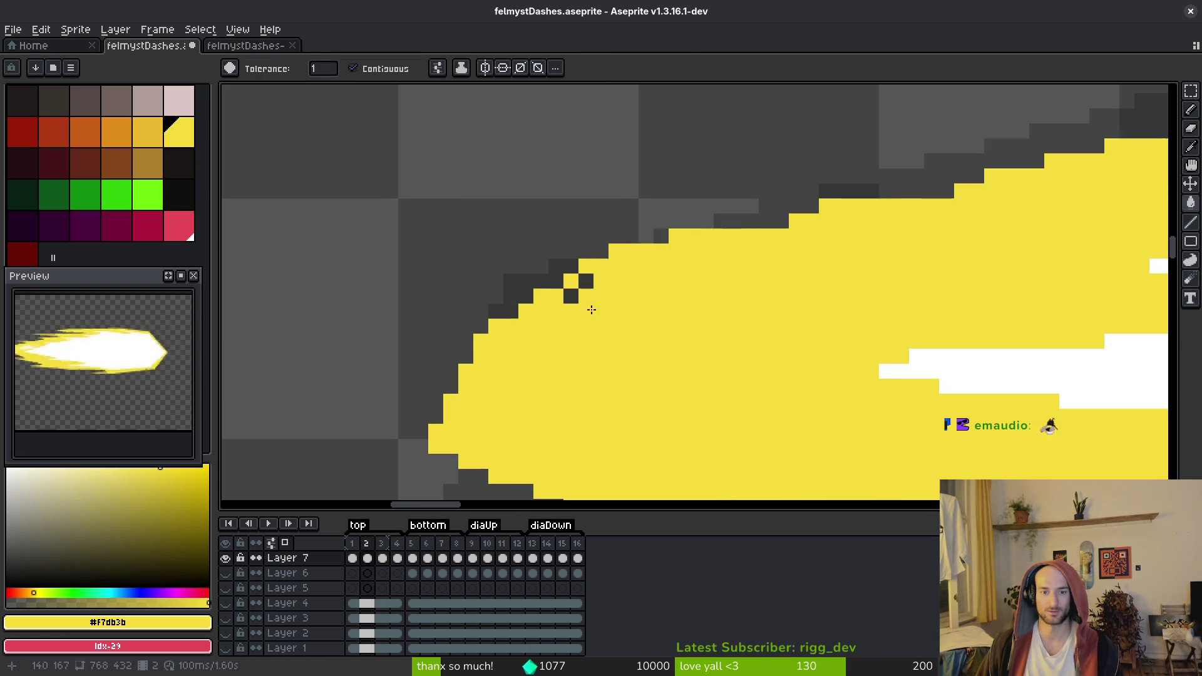
Touch up the tip freehand, erase a short strip along the edge, and save
{"action": "key", "text": "b"}
{"action": "left_click_drag", "start_coordinate": [588, 280], "coordinate": [698, 336]}
{"action": "scroll", "coordinate": [499, 384], "scroll_direction": "down", "scroll_amount": 4}
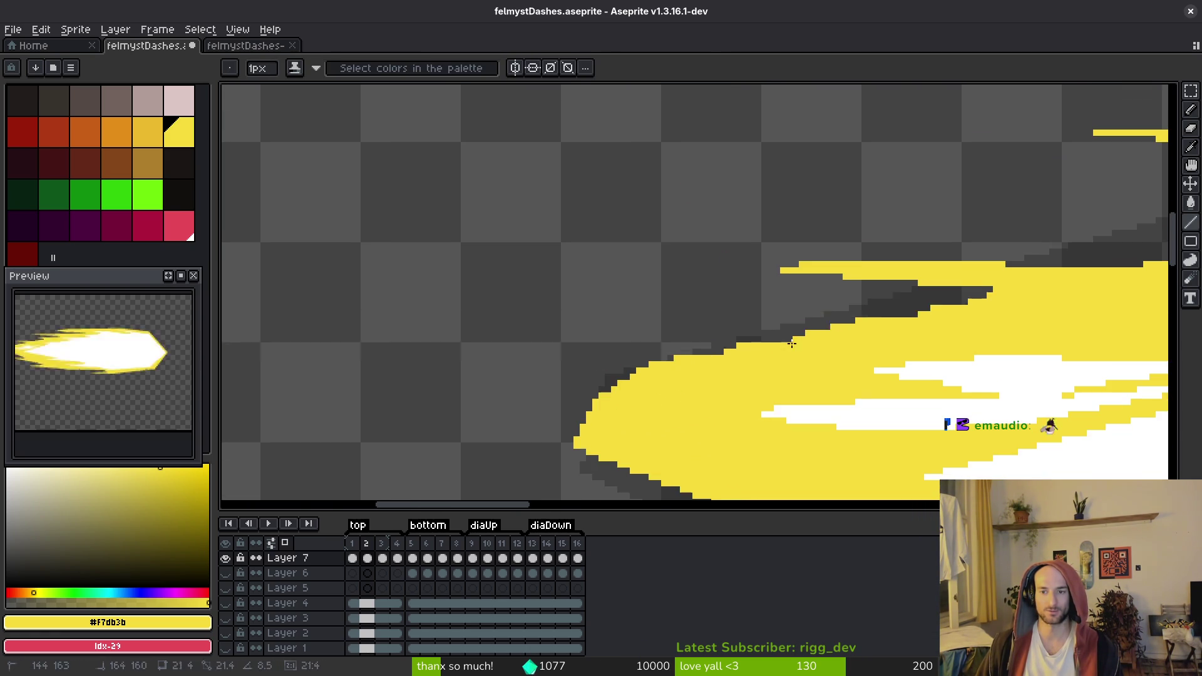
{"action": "scroll", "coordinate": [778, 295], "scroll_direction": "up", "scroll_amount": 2}
{"action": "scroll", "coordinate": [778, 295], "scroll_direction": "up", "scroll_amount": 2}
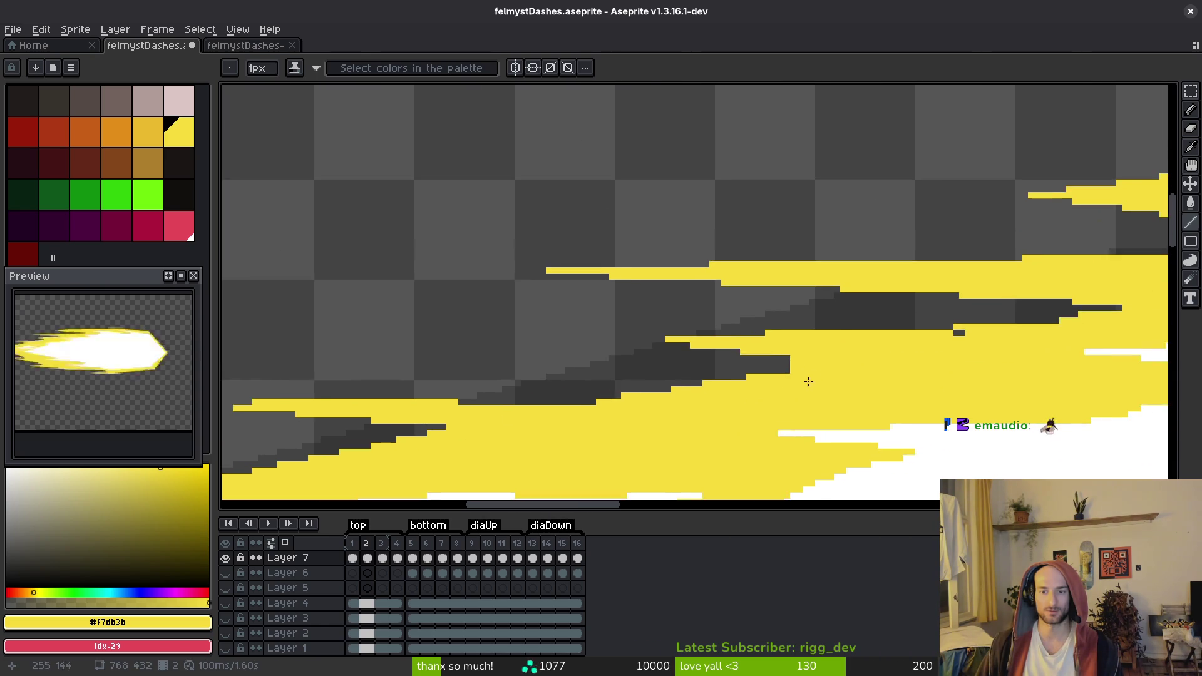
{"action": "key", "text": "e"}
{"action": "left_click_drag", "start_coordinate": [774, 358], "coordinate": [808, 357]}
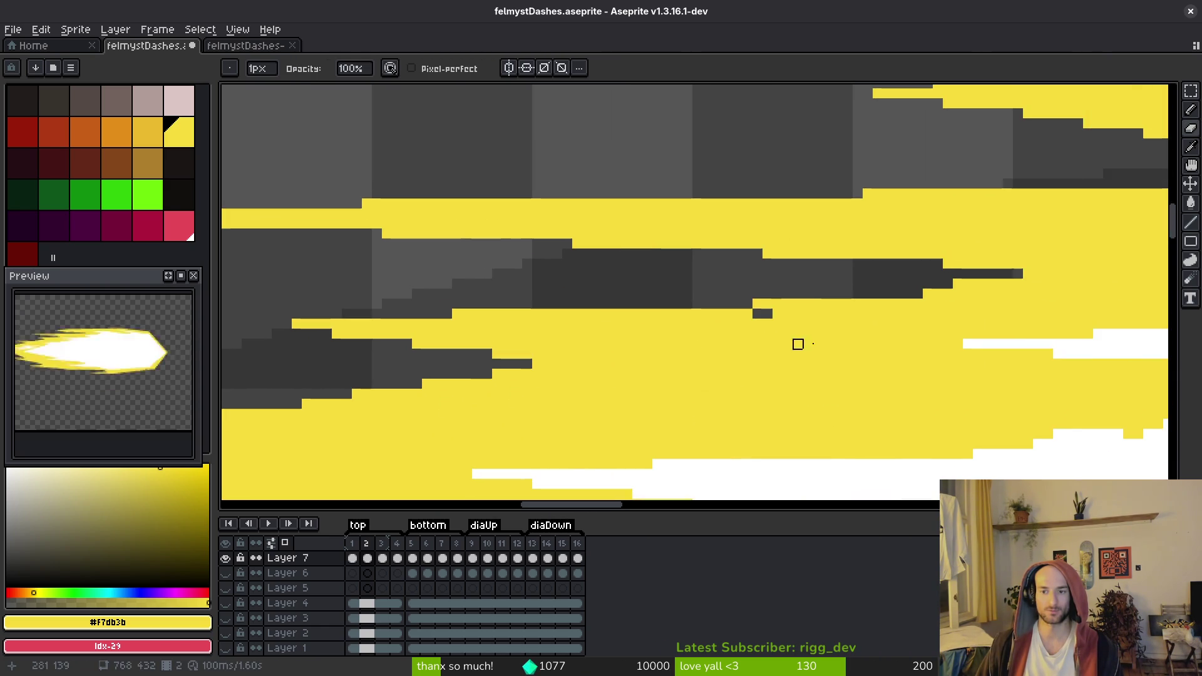
{"action": "key", "text": "ctrl+s"}
Straighten the flame's lower edge with a yellow line, undoing the stair-step notches
{"action": "mouse_move", "coordinate": [655, 317]}
{"action": "left_mouse_down"}
{"action": "mouse_move", "coordinate": [531, 367]}
{"action": "mouse_move", "coordinate": [816, 400]}
{"action": "mouse_move", "coordinate": [727, 340]}
{"action": "mouse_move", "coordinate": [573, 400]}
{"action": "mouse_move", "coordinate": [513, 247]}
{"action": "mouse_move", "coordinate": [585, 295]}
{"action": "mouse_move", "coordinate": [303, 273]}
{"action": "mouse_move", "coordinate": [374, 264]}
{"action": "left_mouse_up"}
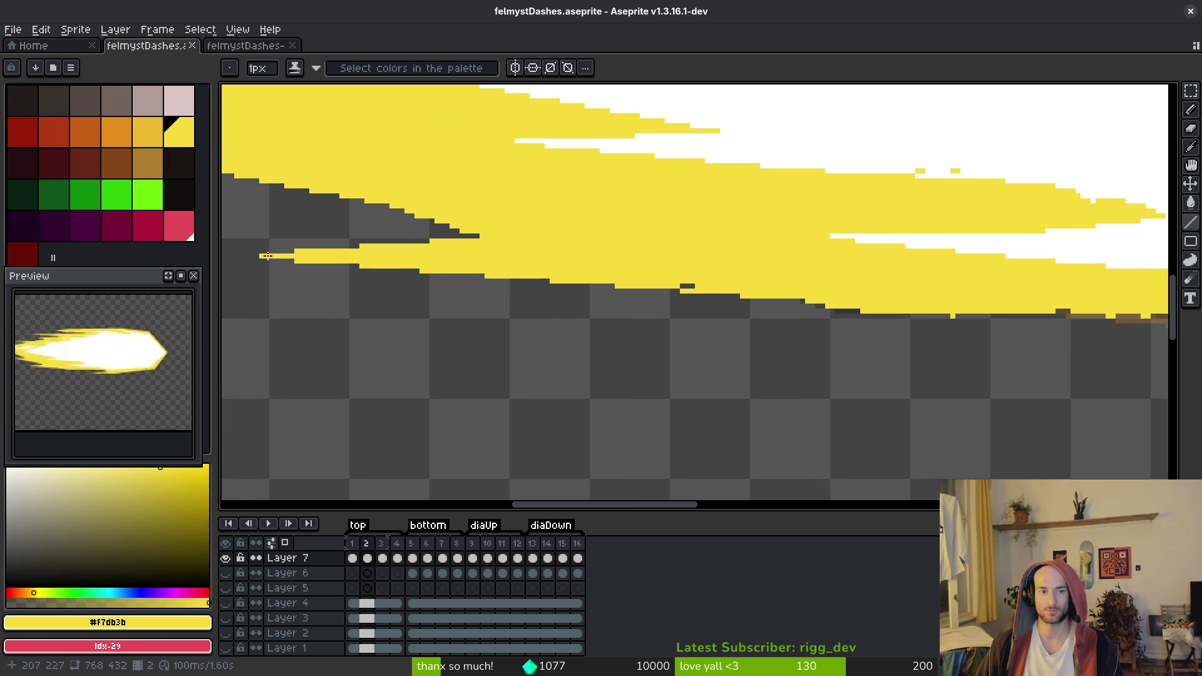
{"action": "left_click_drag", "start_coordinate": [671, 291], "coordinate": [805, 302]}
{"action": "key", "text": "ctrl+z"}
{"action": "key", "text": "ctrl+z"}
{"action": "key", "text": "ctrl+z"}
{"action": "scroll", "coordinate": [648, 368], "scroll_direction": "right", "scroll_amount": 10}
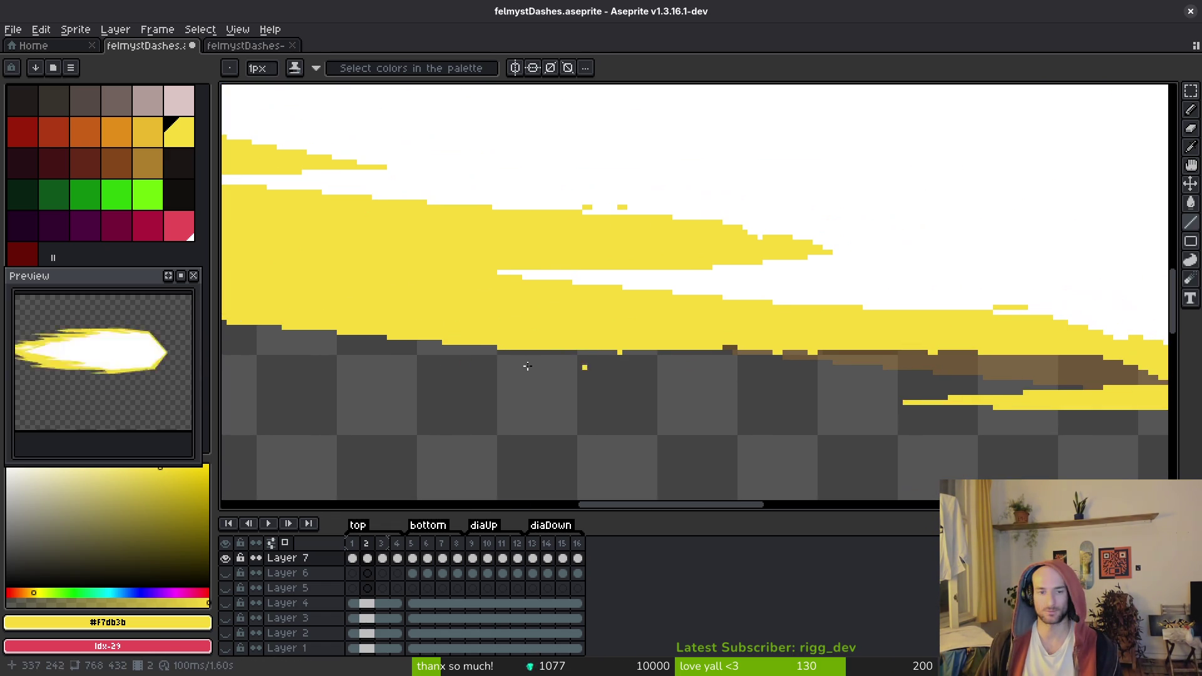
{"action": "left_click_drag", "start_coordinate": [616, 353], "coordinate": [955, 350]}
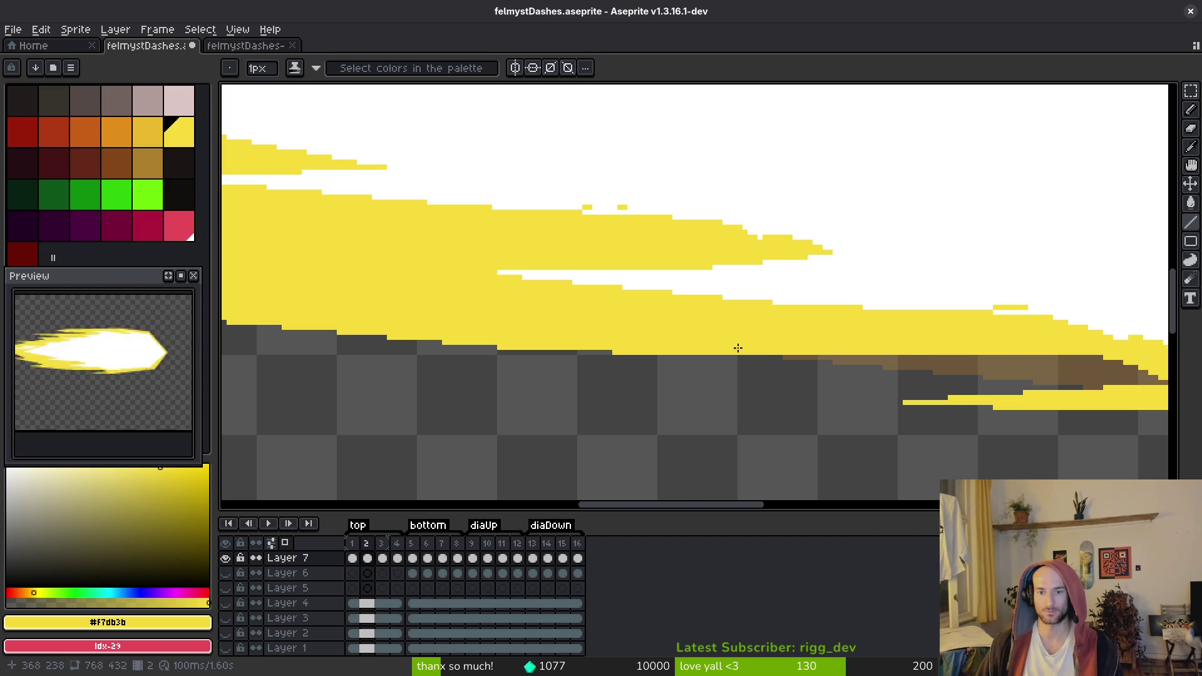
Cover the dark specks along the edge with long yellow lines, then pick white
{"action": "scroll", "coordinate": [743, 348], "scroll_direction": "right", "scroll_amount": 5}
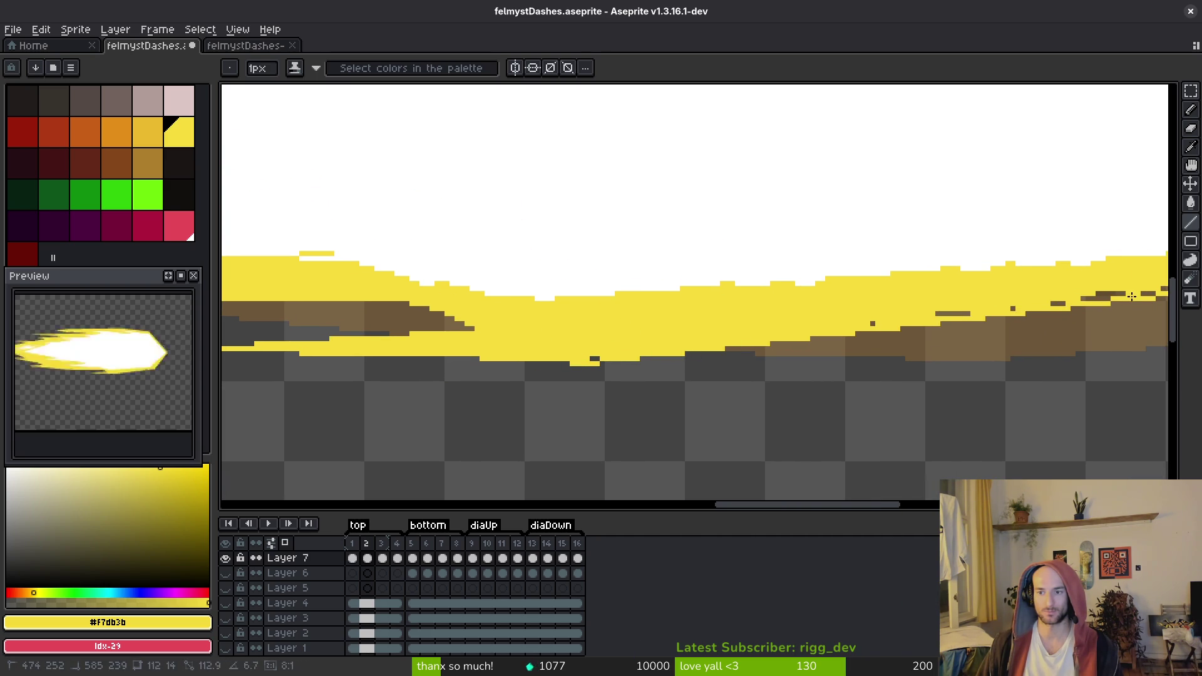
{"action": "scroll", "coordinate": [731, 343], "scroll_direction": "right", "scroll_amount": 5}
{"action": "scroll", "coordinate": [731, 343], "scroll_direction": "up", "scroll_amount": 1}
{"action": "scroll", "coordinate": [680, 337], "scroll_direction": "left", "scroll_amount": 2}
{"action": "scroll", "coordinate": [679, 337], "scroll_direction": "down", "scroll_amount": 1}
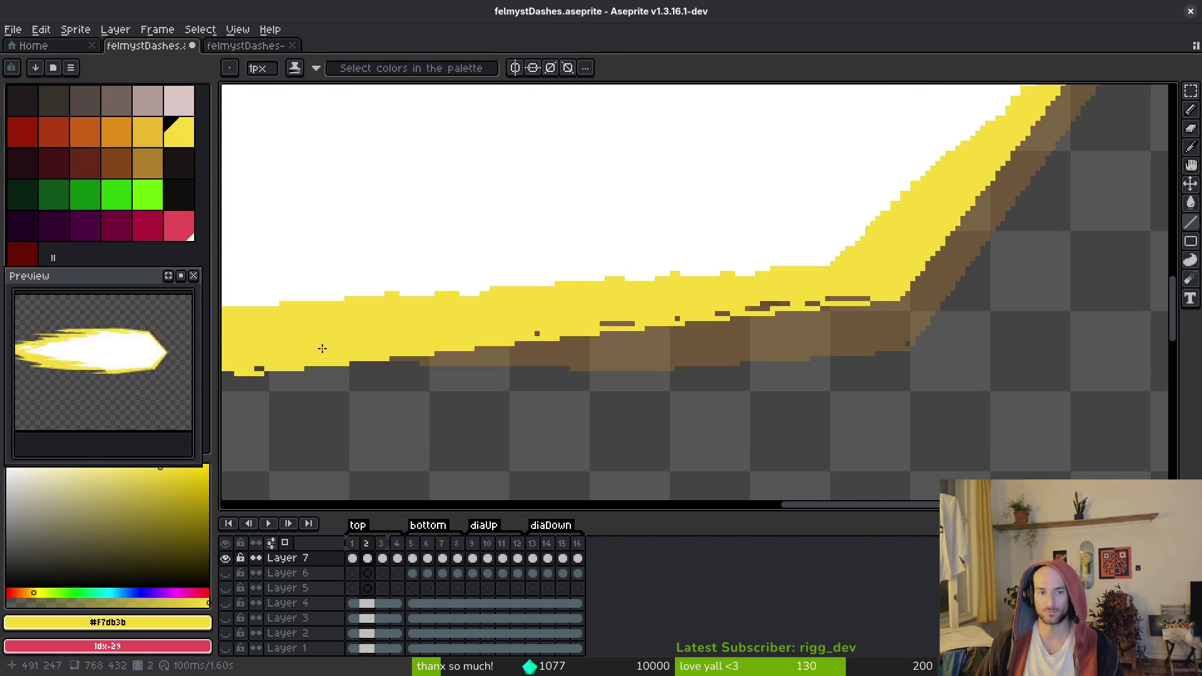
{"action": "left_click_drag", "start_coordinate": [258, 369], "coordinate": [879, 296]}
{"action": "mouse_move", "coordinate": [602, 322]}
{"action": "left_mouse_down"}
{"action": "mouse_move", "coordinate": [873, 299]}
{"action": "mouse_move", "coordinate": [558, 368]}
{"action": "mouse_move", "coordinate": [650, 370]}
{"action": "mouse_move", "coordinate": [432, 311]}
{"action": "mouse_move", "coordinate": [697, 416]}
{"action": "left_mouse_up"}
{"action": "scroll", "coordinate": [883, 300], "scroll_direction": "up", "scroll_amount": 5}
{"action": "left_click", "coordinate": [730, 362], "text": "alt"}
Whiten stray yellow pixels on the upper edge and draw a white line toward the tip
{"action": "mouse_move", "coordinate": [585, 357]}
{"action": "left_mouse_down"}
{"action": "mouse_move", "coordinate": [1060, 336]}
{"action": "mouse_move", "coordinate": [977, 336]}
{"action": "left_mouse_up"}
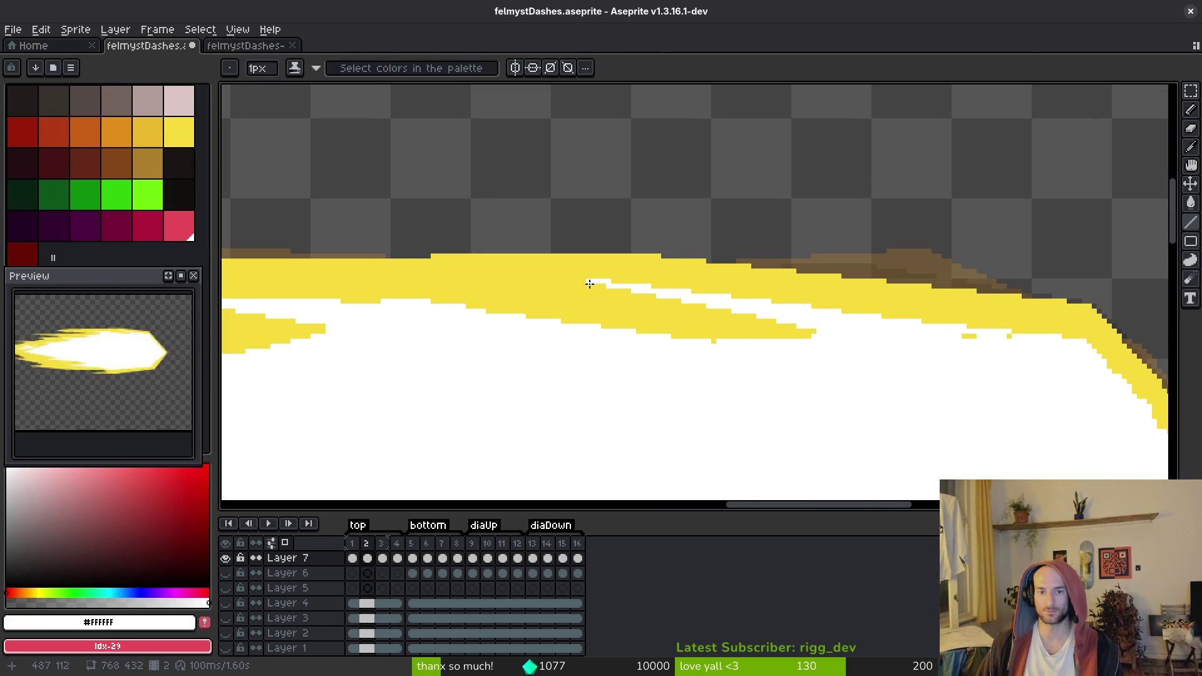
{"action": "left_click", "coordinate": [968, 337]}
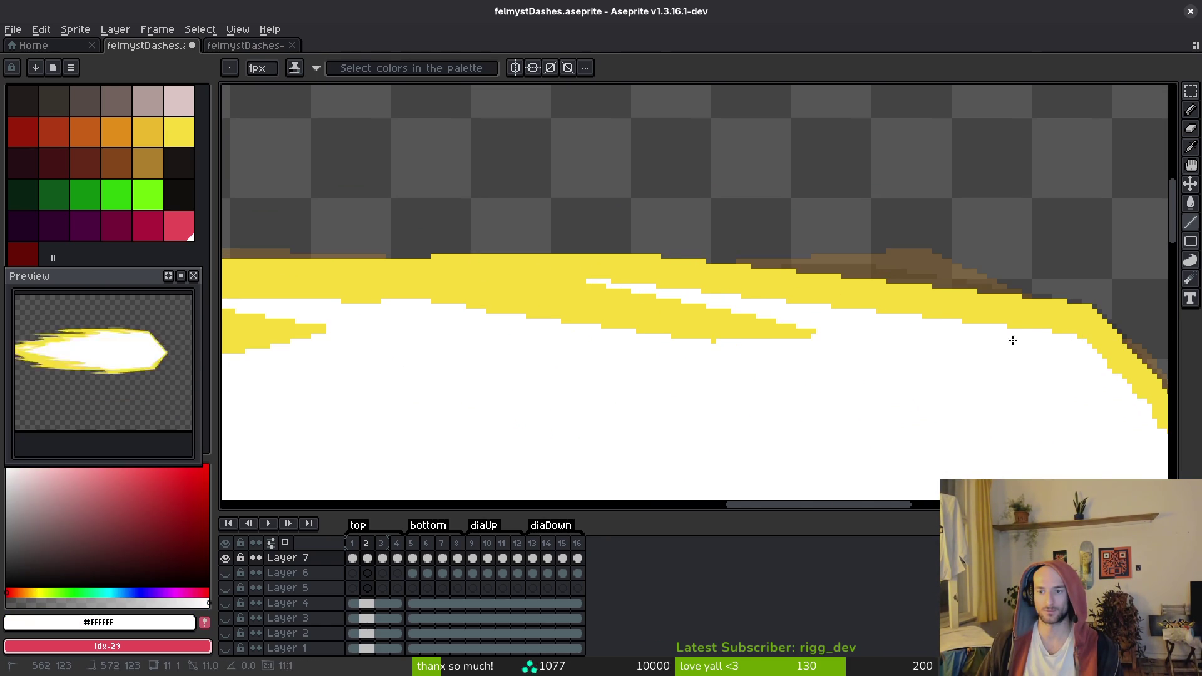
{"action": "left_click_drag", "start_coordinate": [1144, 473], "coordinate": [554, 281]}
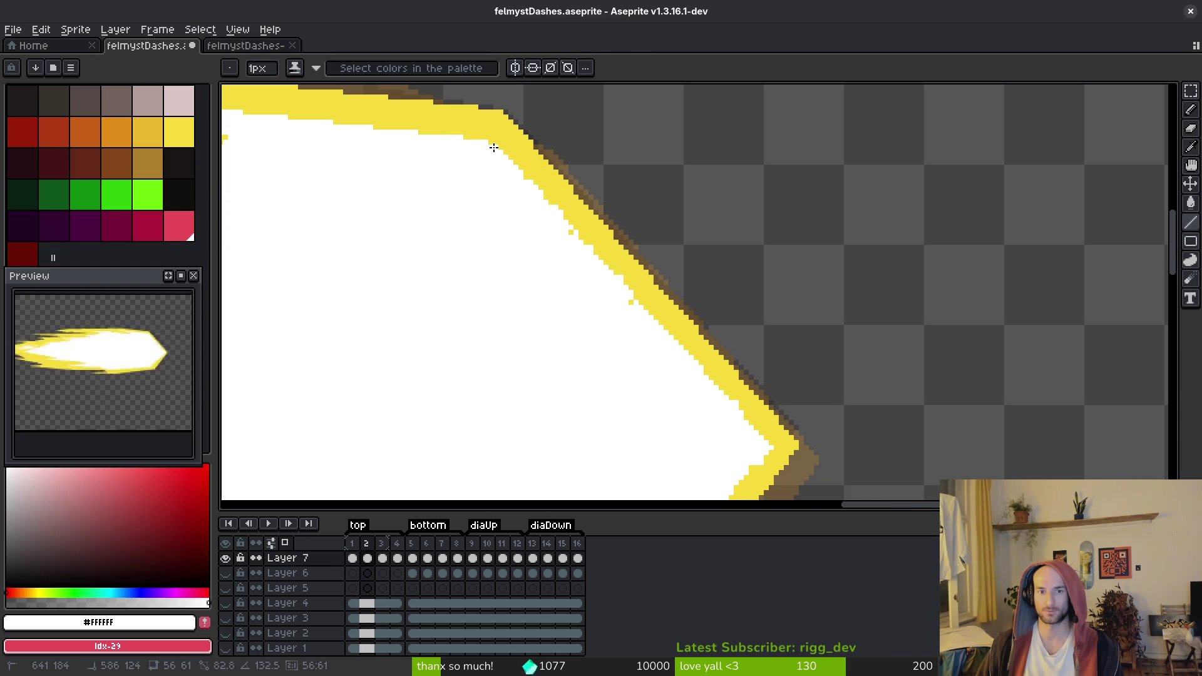
{"action": "left_click_drag", "start_coordinate": [497, 148], "coordinate": [768, 444]}
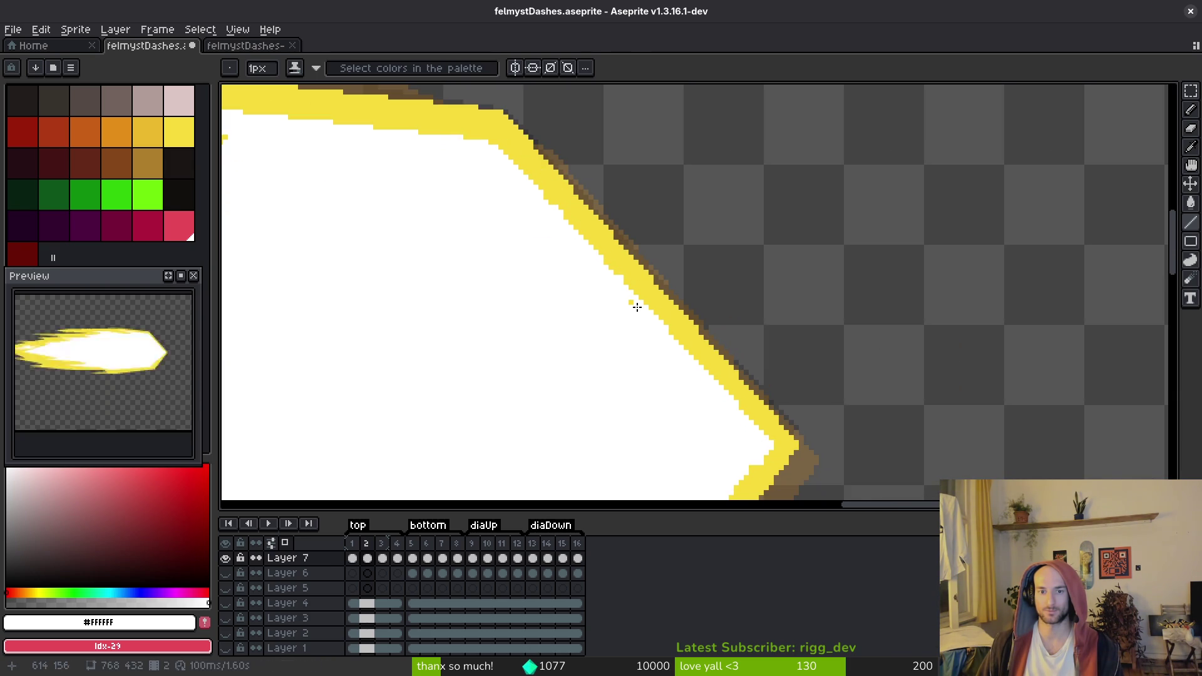
{"action": "scroll", "coordinate": [630, 302], "scroll_direction": "up", "scroll_amount": 5}
Draw white lines along the flame's inner edge, undoing a stray yellow dot
{"action": "left_click", "coordinate": [671, 354], "text": "alt"}
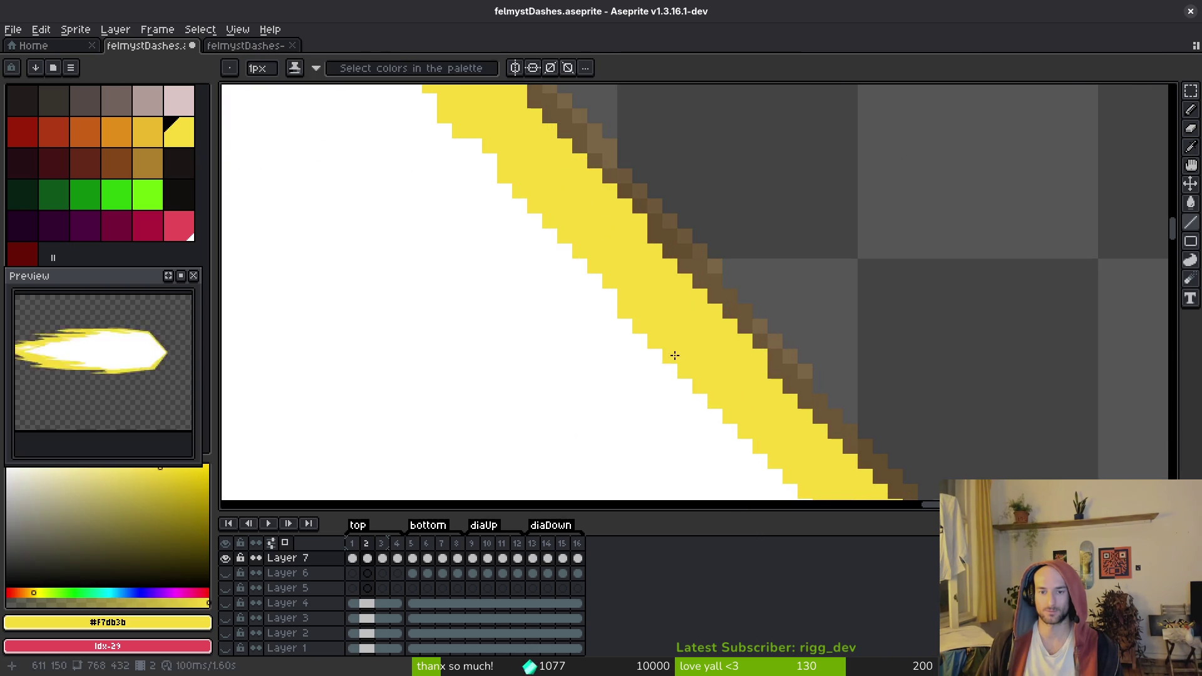
{"action": "scroll", "coordinate": [677, 388], "scroll_direction": "down", "scroll_amount": 1}
{"action": "left_click_drag", "start_coordinate": [677, 388], "coordinate": [613, 362]}
{"action": "key", "text": "ctrl+z"}
{"action": "left_click", "coordinate": [645, 362], "text": "alt"}
{"action": "scroll", "coordinate": [626, 408], "scroll_direction": "down", "scroll_amount": 5}
{"action": "mouse_move", "coordinate": [550, 376]}
{"action": "left_mouse_down"}
{"action": "mouse_move", "coordinate": [855, 119]}
{"action": "mouse_move", "coordinate": [833, 141]}
{"action": "mouse_move", "coordinate": [809, 231]}
{"action": "left_mouse_up"}
{"action": "scroll", "coordinate": [835, 236], "scroll_direction": "up", "scroll_amount": 3}
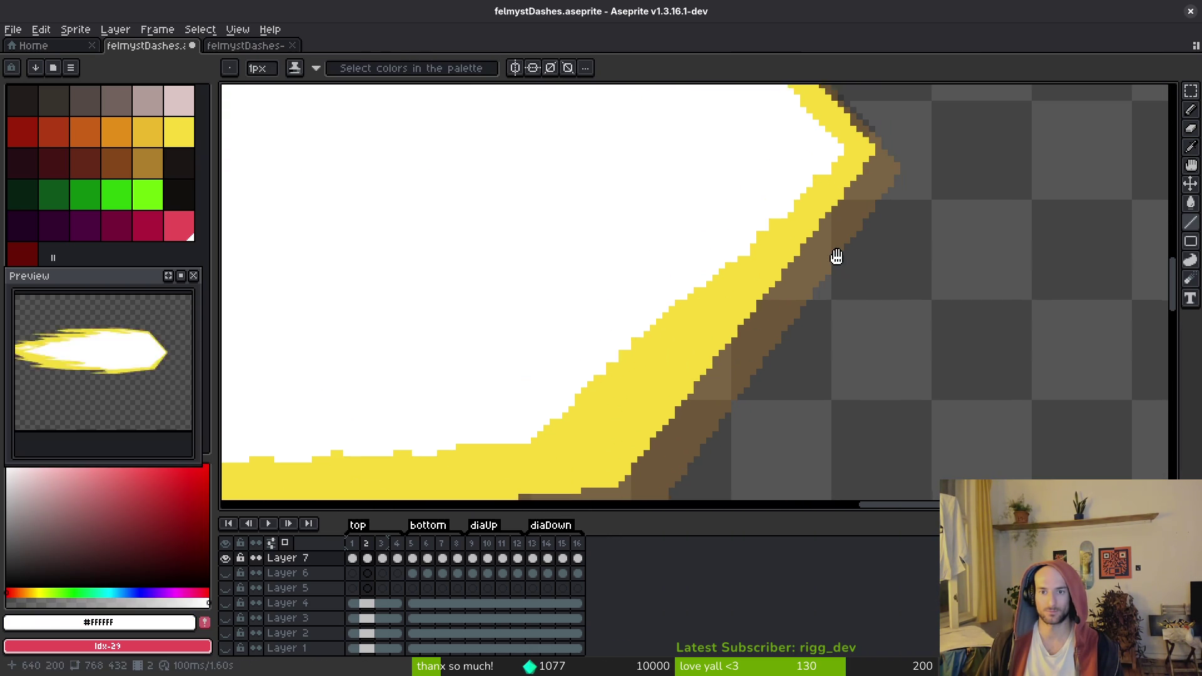
{"action": "mouse_move", "coordinate": [846, 164]}
{"action": "left_mouse_down"}
{"action": "mouse_move", "coordinate": [509, 464]}
{"action": "mouse_move", "coordinate": [542, 456]}
{"action": "mouse_move", "coordinate": [817, 190]}
{"action": "left_mouse_up"}
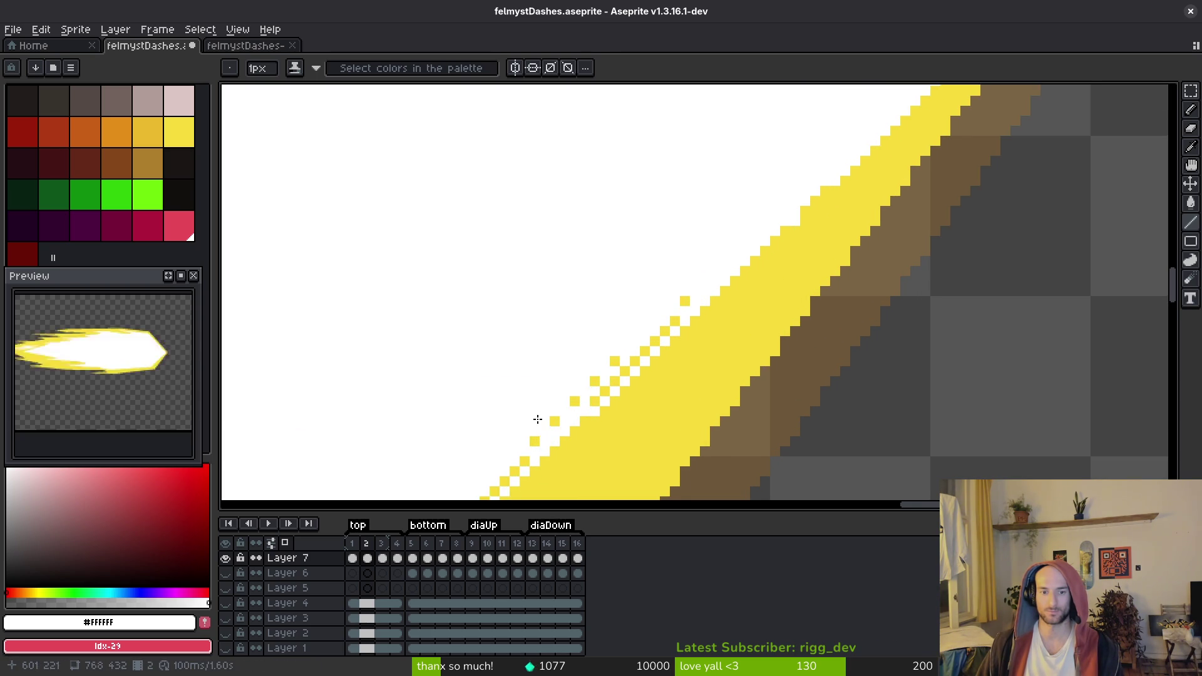
Whiten the checkered and stray yellow pixels on the diagonal white section
{"action": "scroll", "coordinate": [538, 451], "scroll_direction": "down", "scroll_amount": 2}
{"action": "left_click_drag", "start_coordinate": [532, 408], "coordinate": [730, 213]}
{"action": "mouse_move", "coordinate": [607, 317]}
{"action": "left_mouse_down"}
{"action": "mouse_move", "coordinate": [587, 337]}
{"action": "mouse_move", "coordinate": [703, 258]}
{"action": "left_mouse_up"}
{"action": "left_click", "coordinate": [668, 257]}
{"action": "left_click", "coordinate": [589, 338]}
{"action": "scroll", "coordinate": [862, 349], "scroll_direction": "down", "scroll_amount": 2}
{"action": "mouse_move", "coordinate": [840, 335]}
{"action": "left_mouse_down"}
{"action": "mouse_move", "coordinate": [1014, 337]}
{"action": "mouse_move", "coordinate": [977, 327]}
{"action": "mouse_move", "coordinate": [431, 367]}
{"action": "left_mouse_up"}
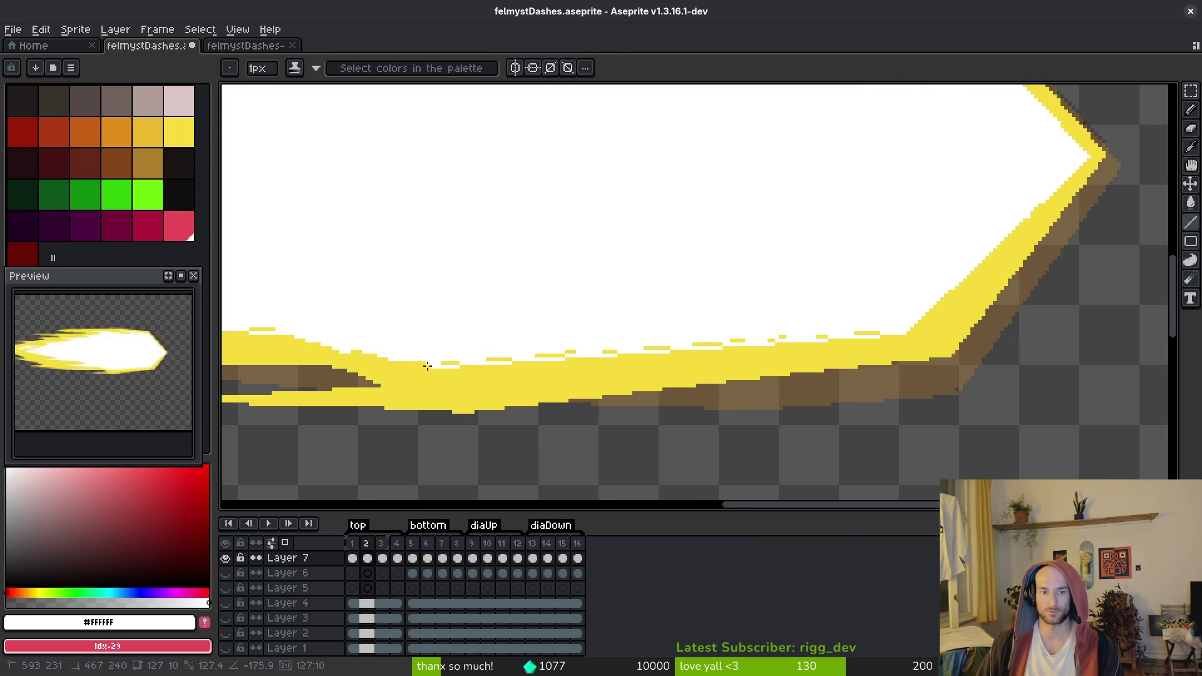
{"action": "key", "text": "ctrl+z"}
{"action": "key", "text": "ctrl+z"}
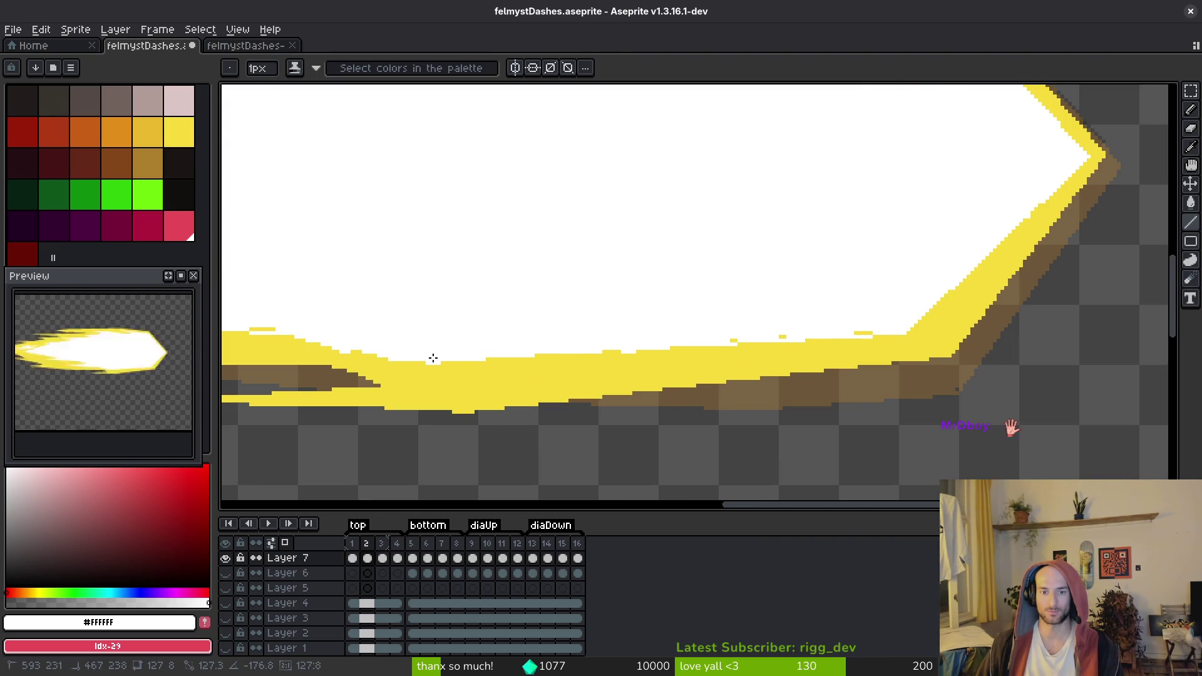
{"action": "key", "text": "ctrl+y"}
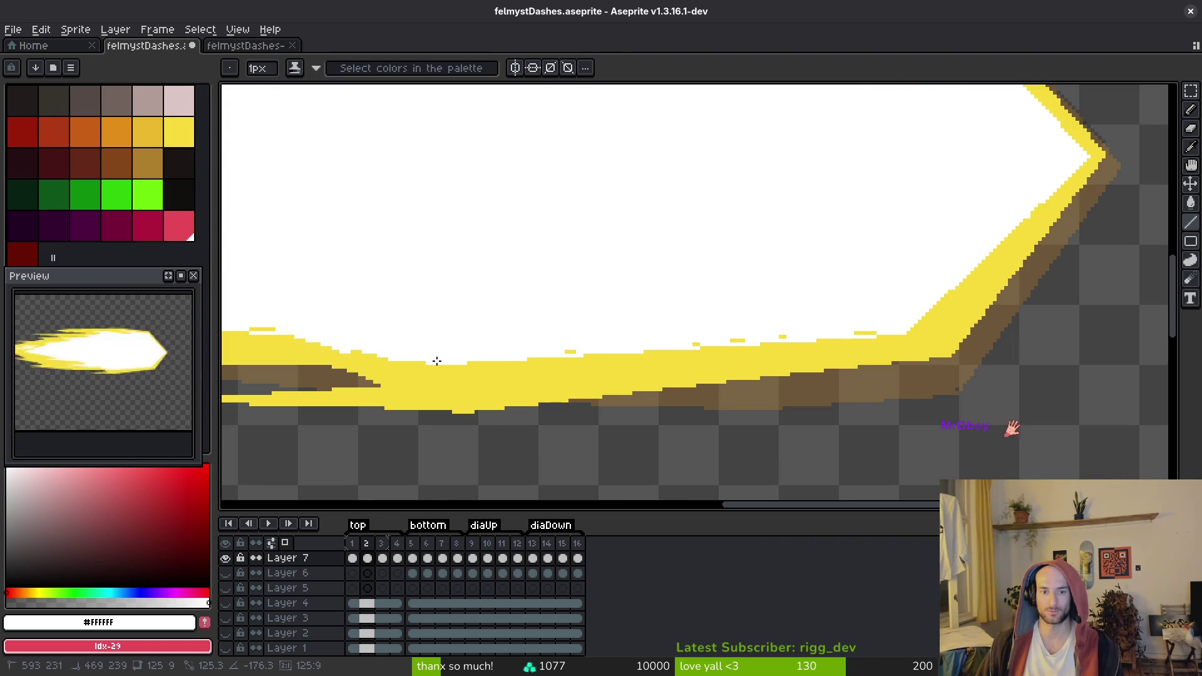
Paint the yellow band edge and small block white
{"action": "scroll", "coordinate": [563, 351], "scroll_direction": "up", "scroll_amount": 2}
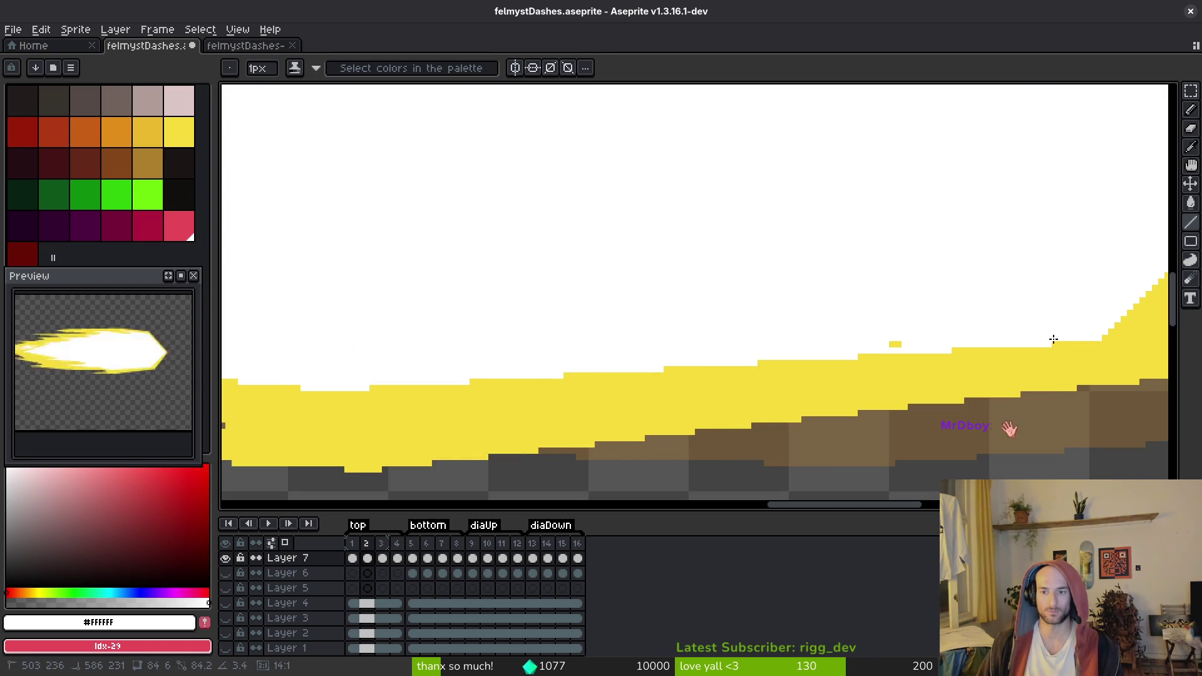
{"action": "scroll", "coordinate": [783, 375], "scroll_direction": "left", "scroll_amount": 5}
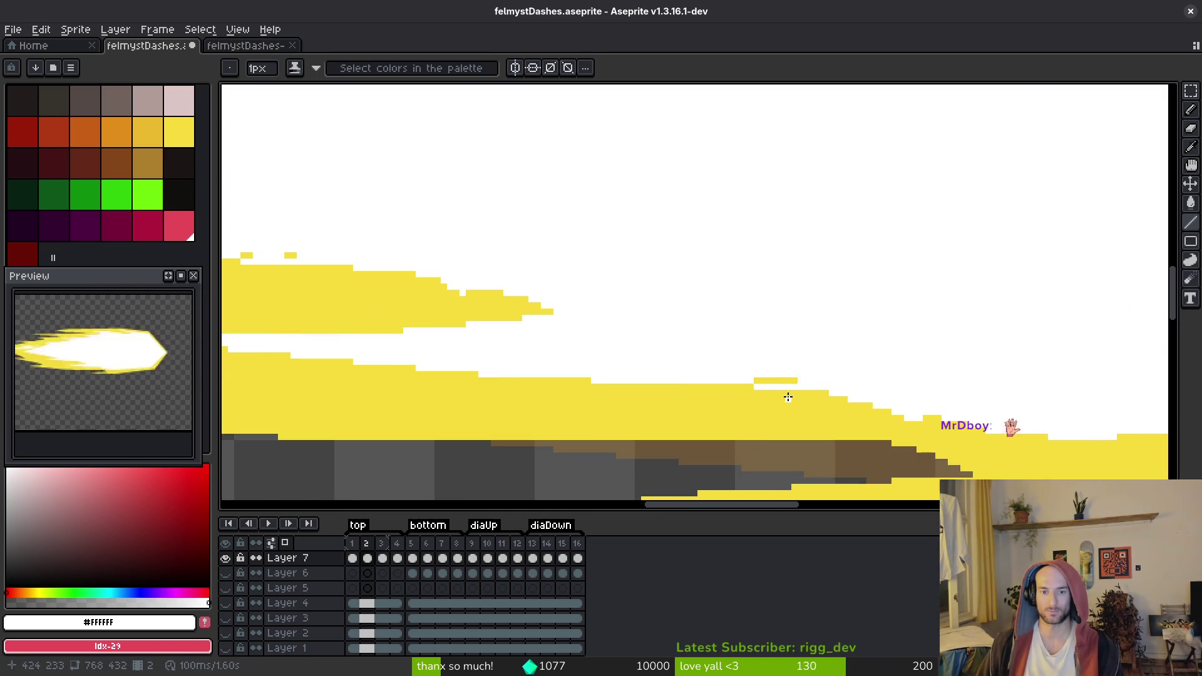
{"action": "mouse_move", "coordinate": [1048, 438]}
{"action": "left_mouse_down"}
{"action": "mouse_move", "coordinate": [724, 376]}
{"action": "mouse_move", "coordinate": [819, 387]}
{"action": "left_mouse_up"}
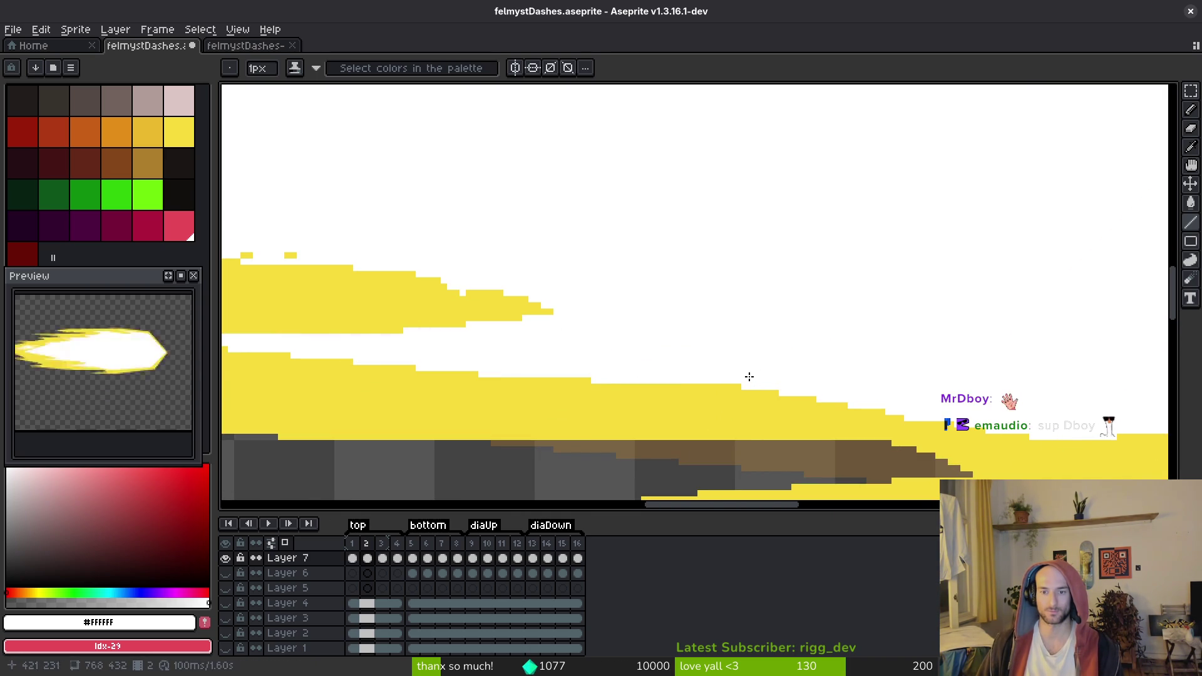
{"action": "scroll", "coordinate": [776, 384], "scroll_direction": "down", "scroll_amount": 2}
Pick a dark colour and flood-fill the slash's white core with it
{"action": "key", "text": "alt"}
{"action": "left_click", "coordinate": [145, 192]}
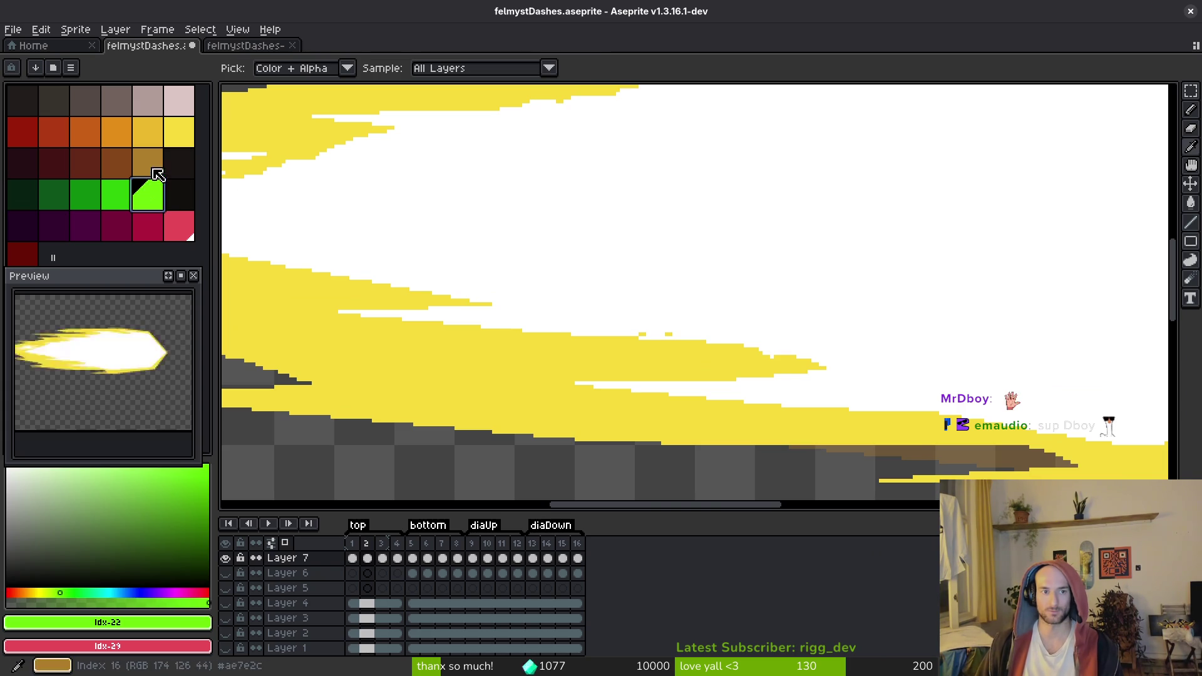
{"action": "left_click", "coordinate": [176, 162]}
{"action": "key", "text": "g"}
{"action": "left_click", "coordinate": [799, 266]}
{"action": "scroll", "coordinate": [1063, 416], "scroll_direction": "up", "scroll_amount": 3}
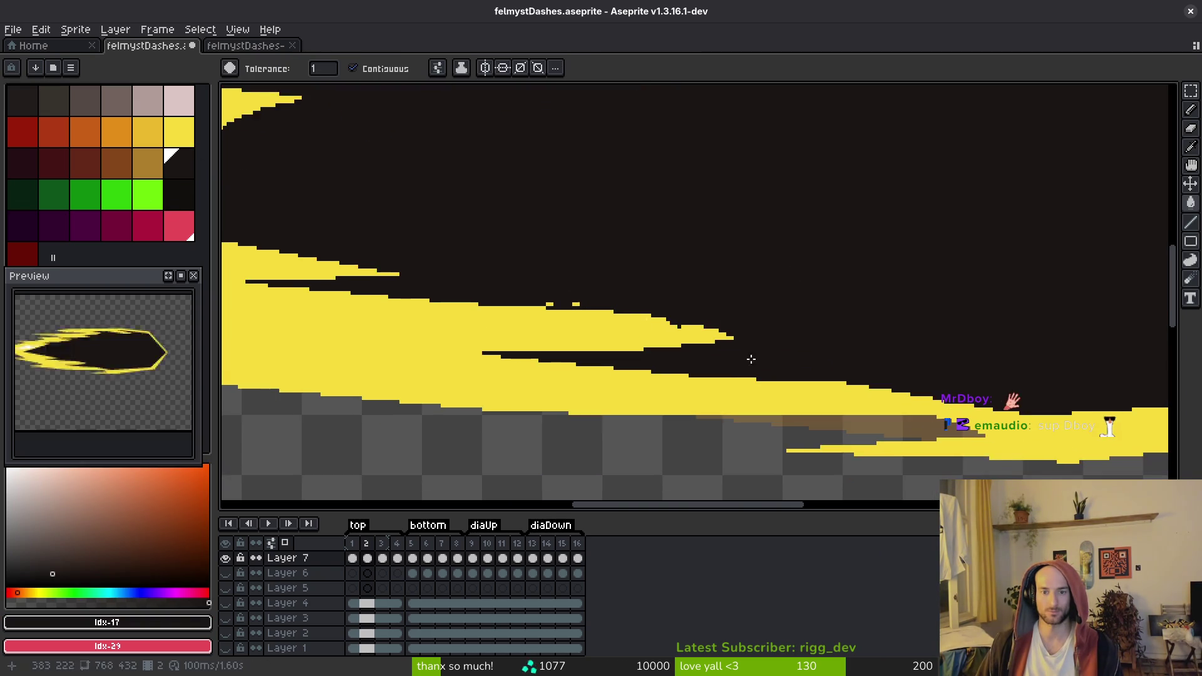
Draw dark lines along the band's top edge and cover the stray yellow blocks
{"action": "key", "text": "l"}
{"action": "left_click_drag", "start_coordinate": [992, 396], "coordinate": [846, 369]}
{"action": "left_click_drag", "start_coordinate": [751, 362], "coordinate": [809, 362]}
{"action": "left_click_drag", "start_coordinate": [681, 347], "coordinate": [734, 347]}
{"action": "left_click", "coordinate": [874, 371]}
{"action": "left_click_drag", "start_coordinate": [874, 371], "coordinate": [914, 377]}
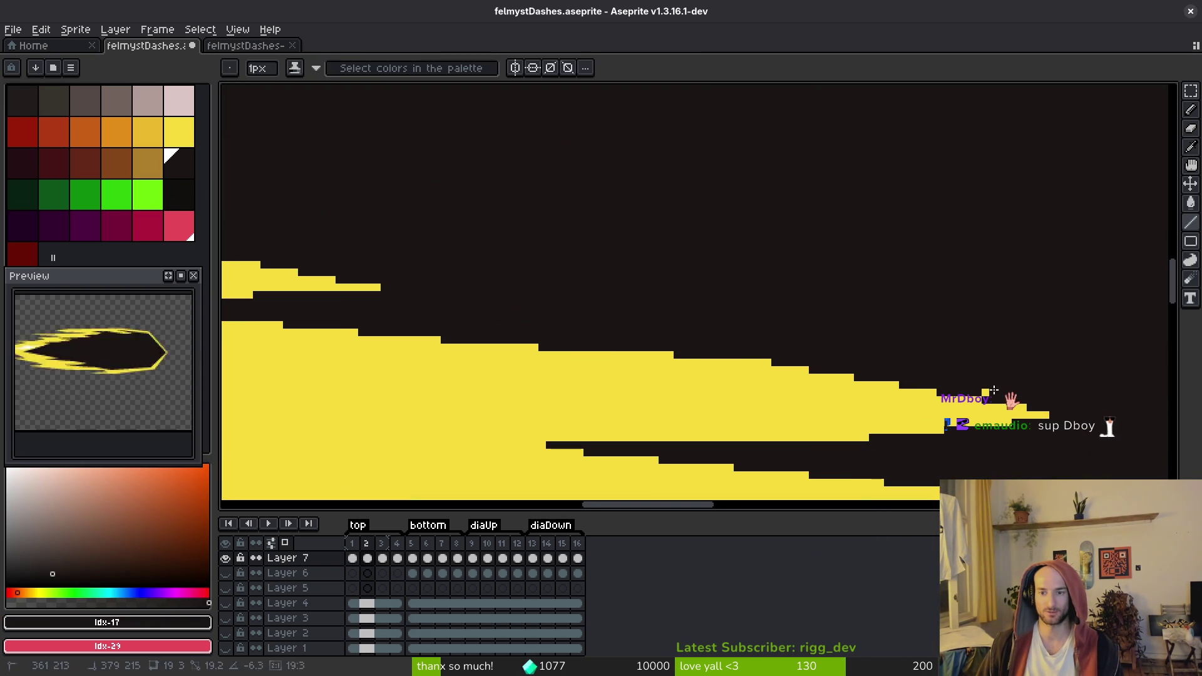
Redraw the band's lower edge and yellow edge with straight dark lines
{"action": "scroll", "coordinate": [886, 357], "scroll_direction": "down", "scroll_amount": 2}
{"action": "mouse_move", "coordinate": [912, 314]}
{"action": "left_mouse_down"}
{"action": "mouse_move", "coordinate": [614, 315]}
{"action": "mouse_move", "coordinate": [658, 290]}
{"action": "mouse_move", "coordinate": [664, 317]}
{"action": "mouse_move", "coordinate": [470, 372]}
{"action": "mouse_move", "coordinate": [1099, 184]}
{"action": "left_mouse_up"}
{"action": "key", "text": "ctrl+z"}
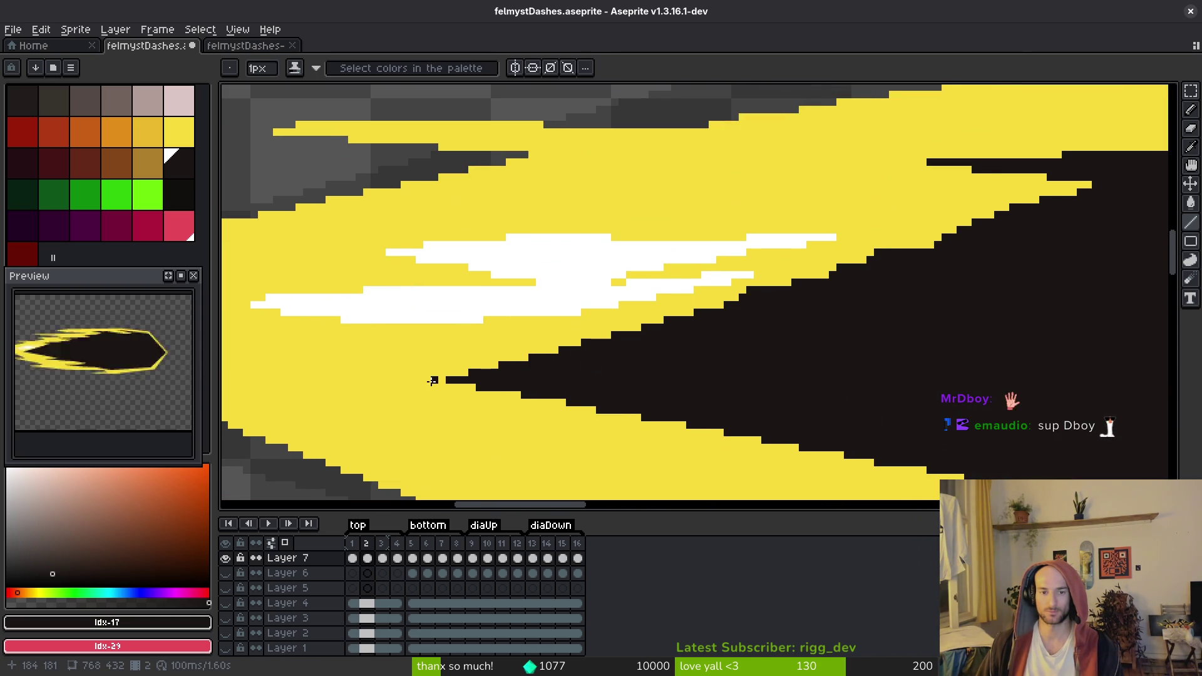
{"action": "left_click_drag", "start_coordinate": [451, 379], "coordinate": [927, 242]}
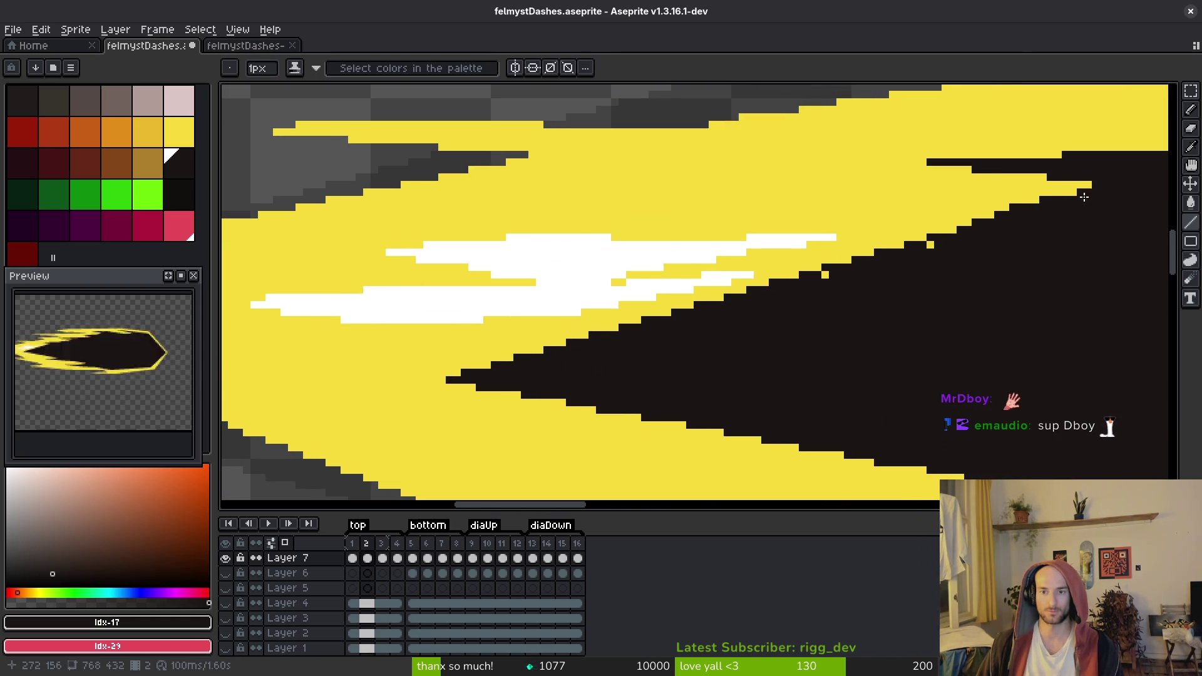
{"action": "scroll", "coordinate": [825, 301], "scroll_direction": "down", "scroll_amount": 2}
{"action": "left_click_drag", "start_coordinate": [824, 309], "coordinate": [798, 337]}
{"action": "scroll", "coordinate": [700, 290], "scroll_direction": "up", "scroll_amount": 3}
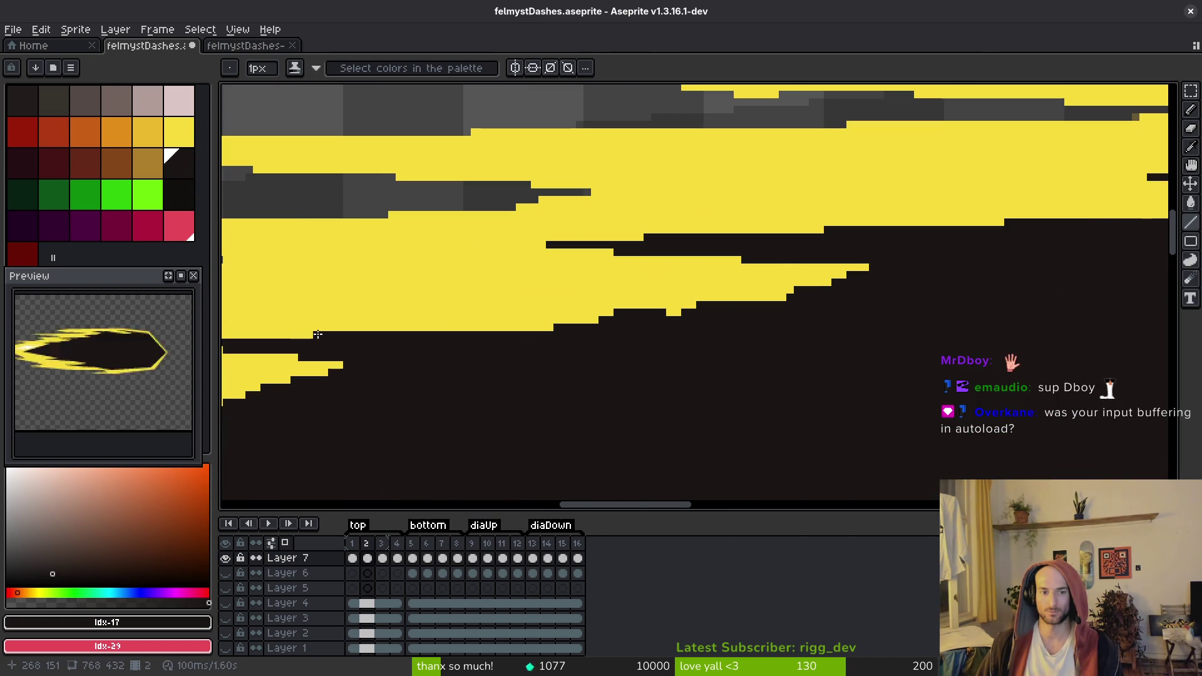
{"action": "left_click", "coordinate": [338, 331]}
{"action": "mouse_move", "coordinate": [544, 330]}
{"action": "left_mouse_down"}
{"action": "mouse_move", "coordinate": [872, 269]}
{"action": "mouse_move", "coordinate": [551, 325]}
{"action": "mouse_move", "coordinate": [759, 297]}
{"action": "left_mouse_up"}
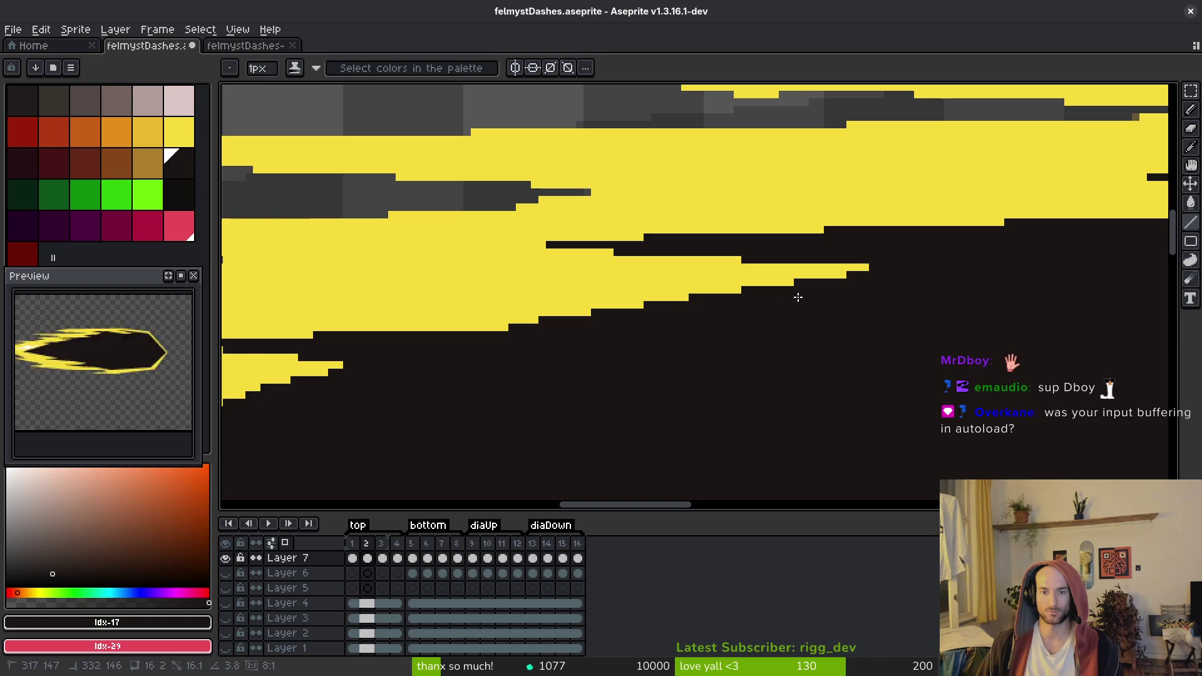
Eyedrop the band's yellow and patch yellow pixels along its edge
{"action": "scroll", "coordinate": [794, 296], "scroll_direction": "down", "scroll_amount": 2}
{"action": "scroll", "coordinate": [797, 255], "scroll_direction": "up", "scroll_amount": 2}
{"action": "left_click", "coordinate": [717, 255], "text": "alt"}
{"action": "mouse_move", "coordinate": [752, 263]}
{"action": "left_mouse_down"}
{"action": "mouse_move", "coordinate": [777, 263]}
{"action": "mouse_move", "coordinate": [756, 261]}
{"action": "left_mouse_up"}
{"action": "scroll", "coordinate": [872, 344], "scroll_direction": "down", "scroll_amount": 2}
{"action": "scroll", "coordinate": [779, 338], "scroll_direction": "down", "scroll_amount": 1}
{"action": "scroll", "coordinate": [689, 288], "scroll_direction": "up", "scroll_amount": 1}
{"action": "scroll", "coordinate": [658, 311], "scroll_direction": "down", "scroll_amount": 2}
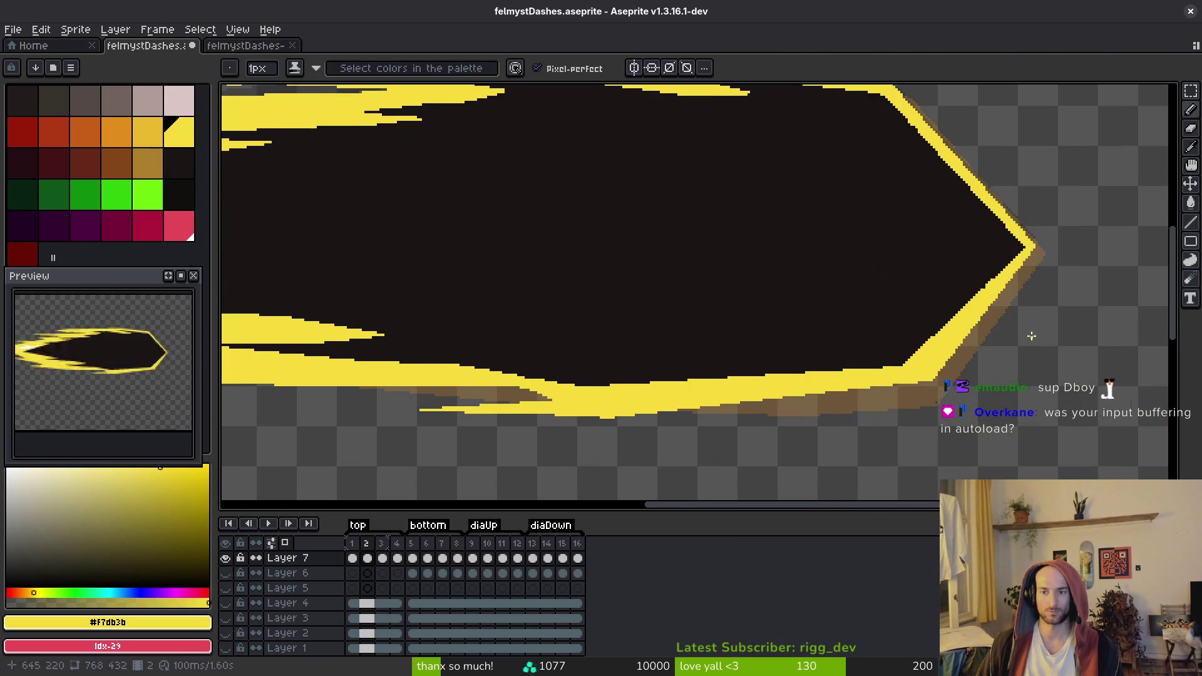
{"action": "scroll", "coordinate": [875, 186], "scroll_direction": "up", "scroll_amount": 2}
{"action": "scroll", "coordinate": [252, 193], "scroll_direction": "up", "scroll_amount": 2}
Replace the dark interior colour with white and save felmystDashes.aseprite
{"action": "left_click", "coordinate": [251, 193], "text": "alt"}
{"action": "right_click", "coordinate": [102, 489]}
{"action": "key", "text": "shift+r"}
{"action": "left_click", "coordinate": [909, 176]}
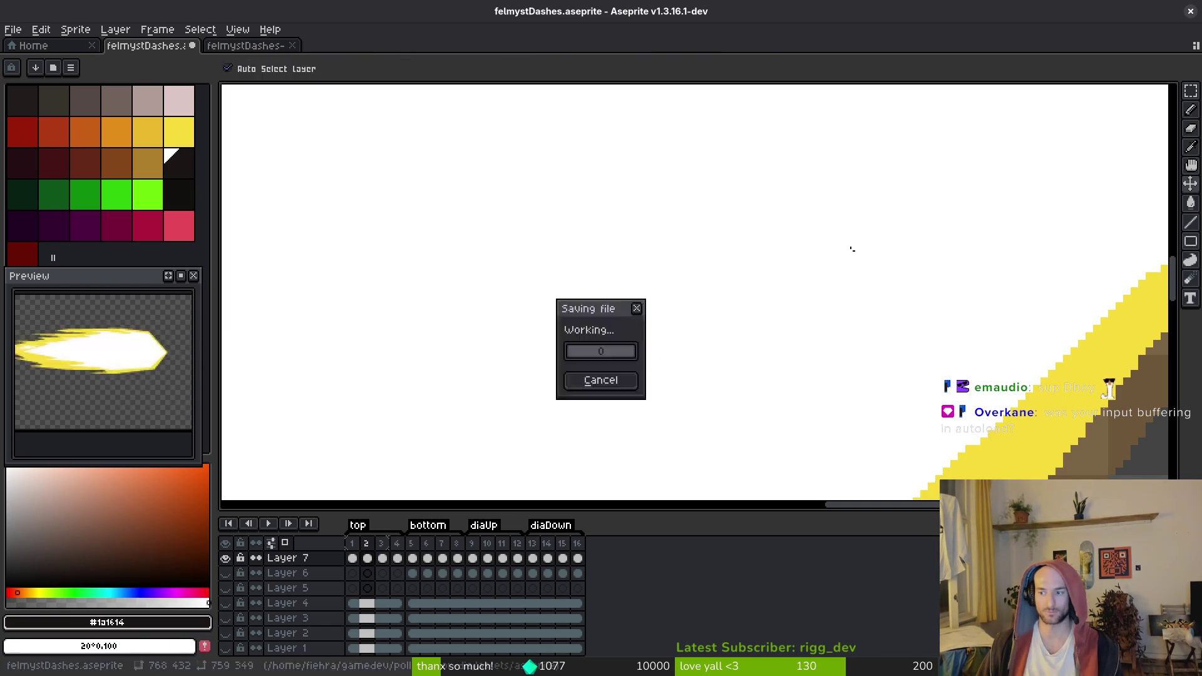
{"action": "scroll", "coordinate": [859, 258], "scroll_direction": "down", "scroll_amount": 5}
{"action": "key", "text": "ctrl+s"}
{"action": "scroll", "coordinate": [787, 292], "scroll_direction": "up", "scroll_amount": 2}
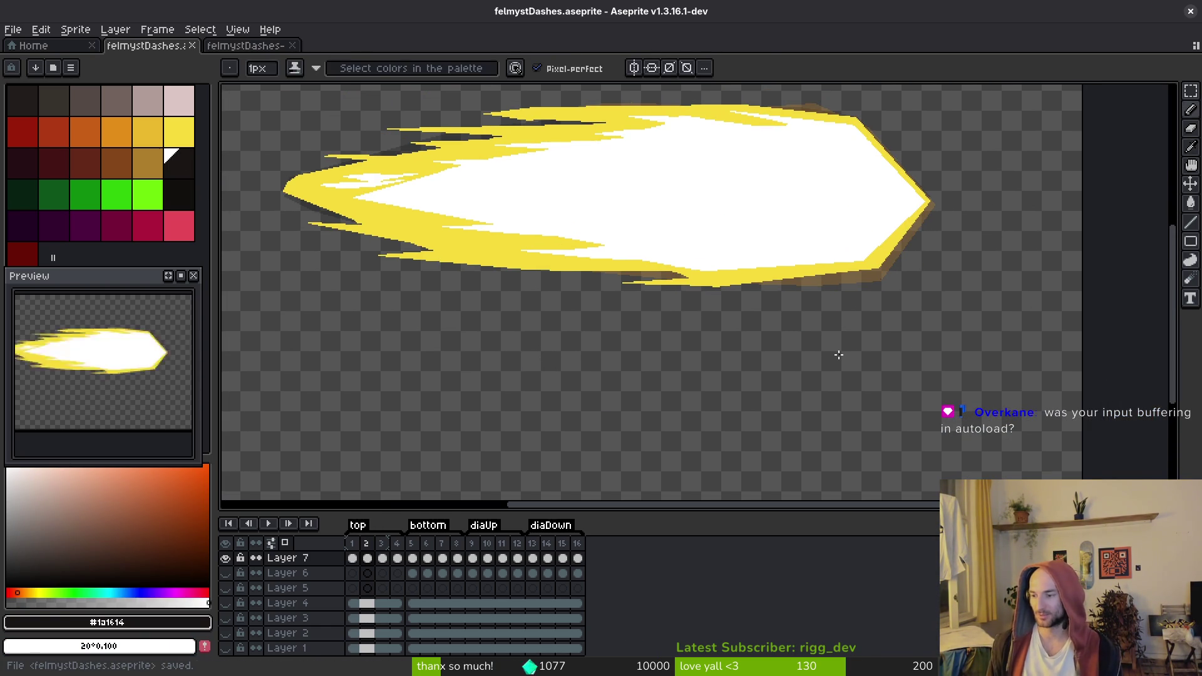
Switch over to Godot and bring up the quick scene search
{"action": "key", "text": "i"}
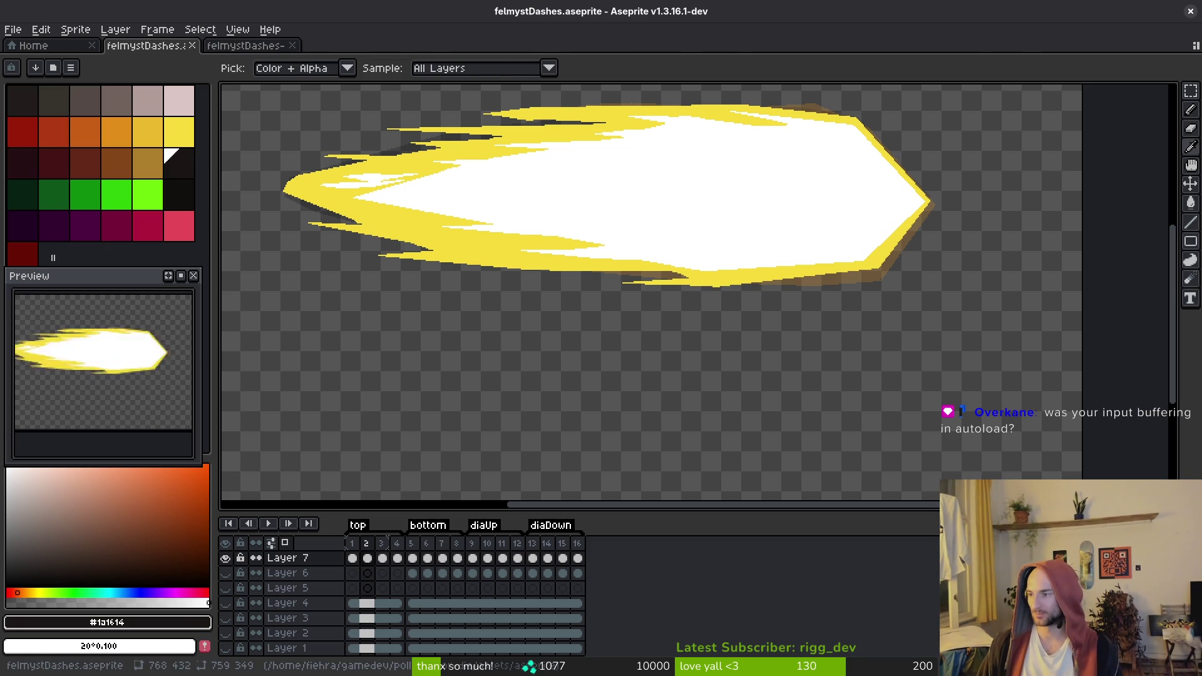
{"action": "key", "text": "alt+Tab"}
{"action": "key", "text": "ctrl+shift+o"}
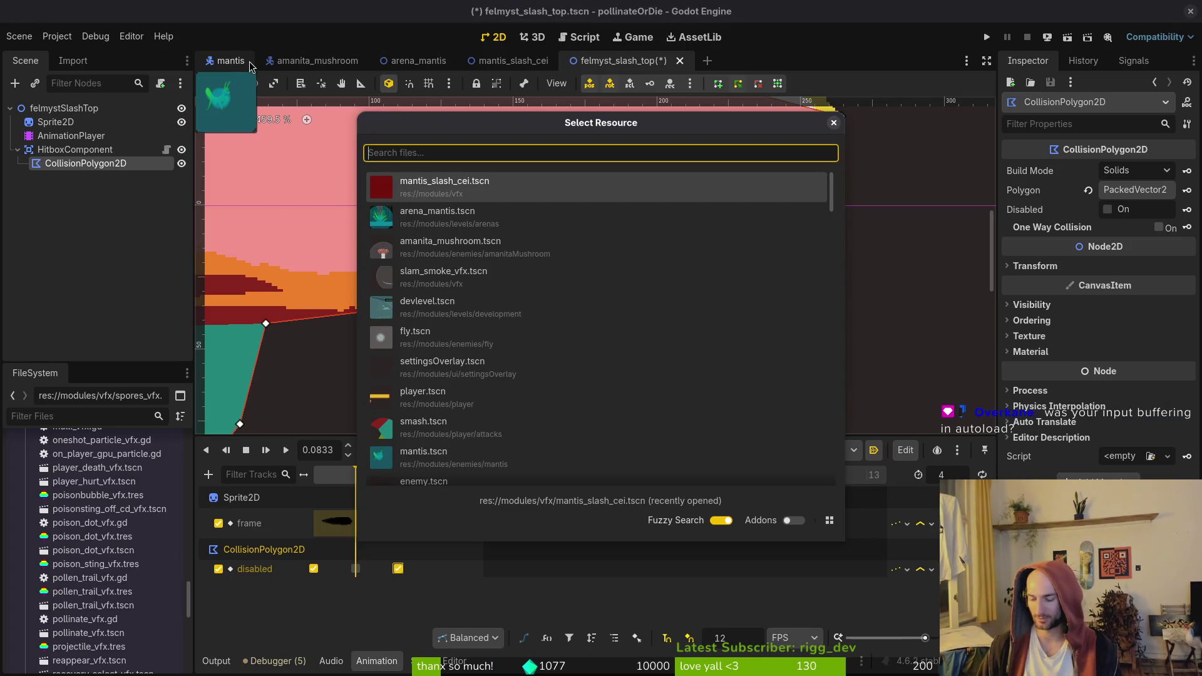
Open game.controller.tscn via a 'gamecontr' search and select its inputbufferManager node
{"action": "type", "text": "gamecontr"}
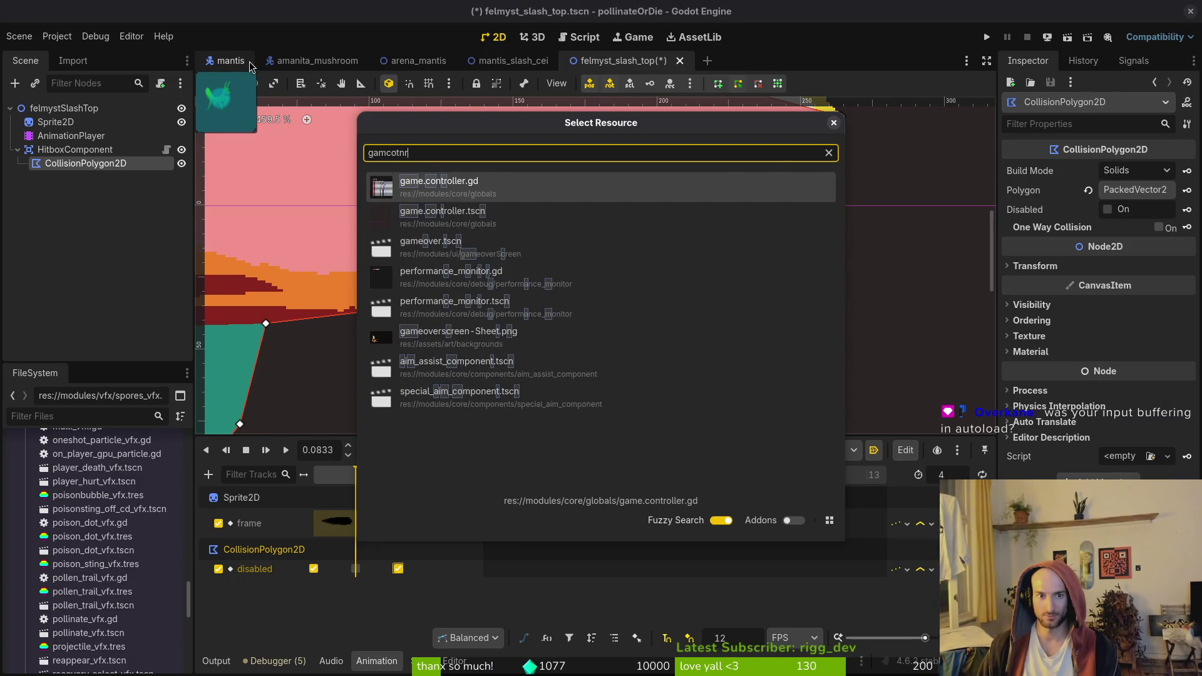
{"action": "key", "text": "Down"}
{"action": "key", "text": "Return"}
{"action": "left_click", "coordinate": [95, 276]}
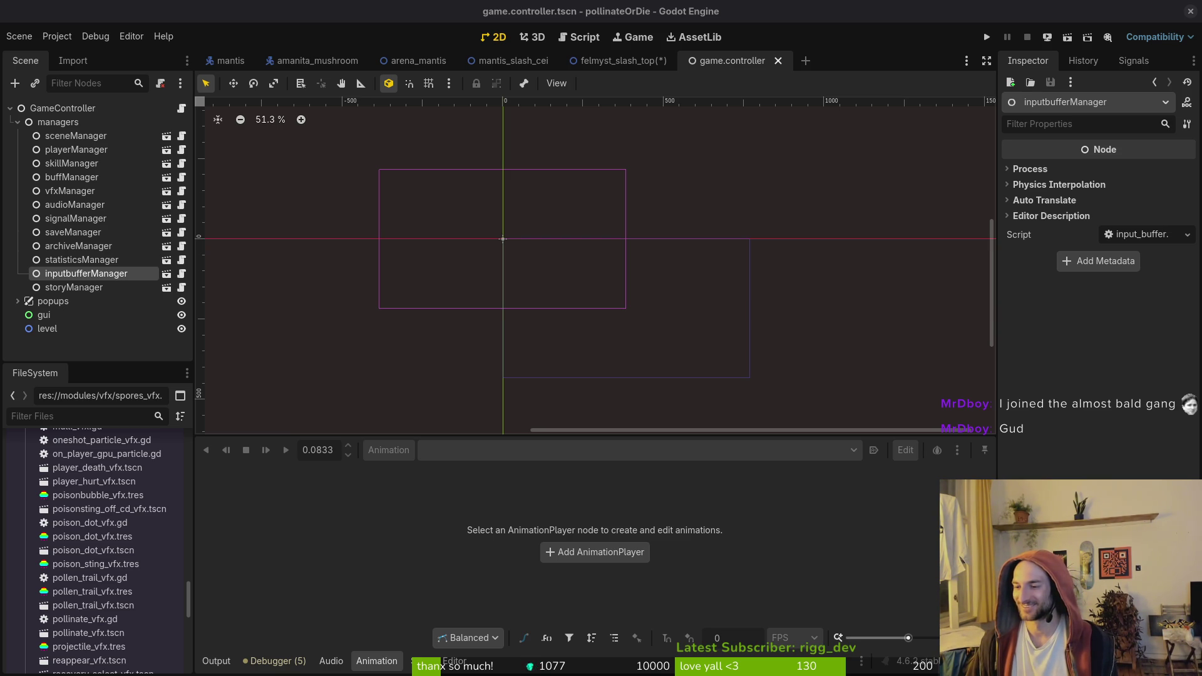
Enlarge the 2D canvas, collapse the managers group, and return to felmyst_slash_top
{"action": "scroll", "coordinate": [629, 322], "scroll_direction": "left", "scroll_amount": 1}
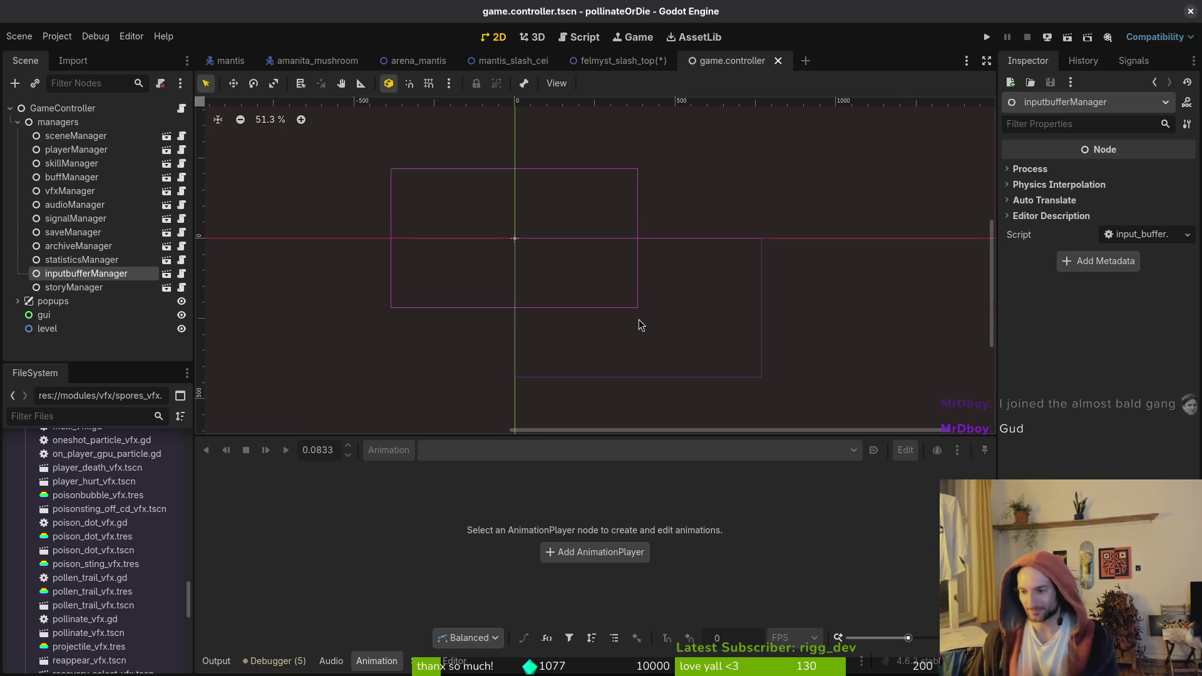
{"action": "scroll", "coordinate": [603, 430], "scroll_direction": "left", "scroll_amount": 3}
{"action": "scroll", "coordinate": [604, 430], "scroll_direction": "up", "scroll_amount": 1}
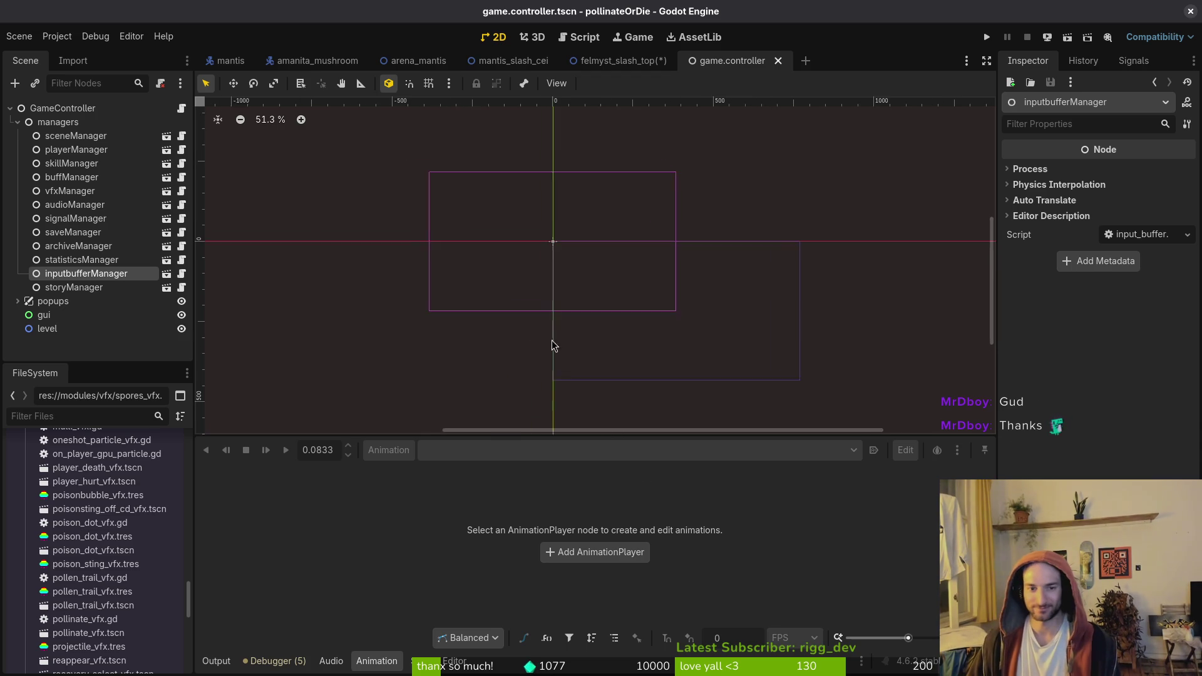
{"action": "left_click_drag", "start_coordinate": [594, 435], "coordinate": [594, 494]}
{"action": "scroll", "coordinate": [551, 323], "scroll_direction": "up", "scroll_amount": 1}
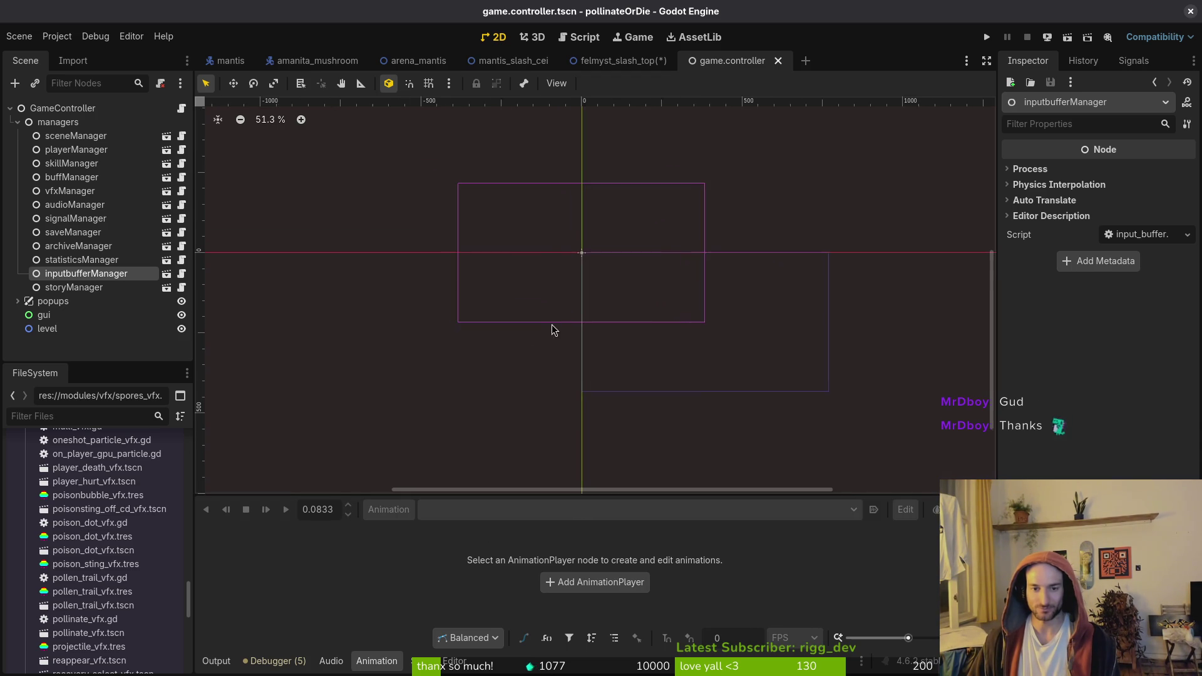
{"action": "left_click", "coordinate": [558, 340]}
{"action": "left_click", "coordinate": [18, 123]}
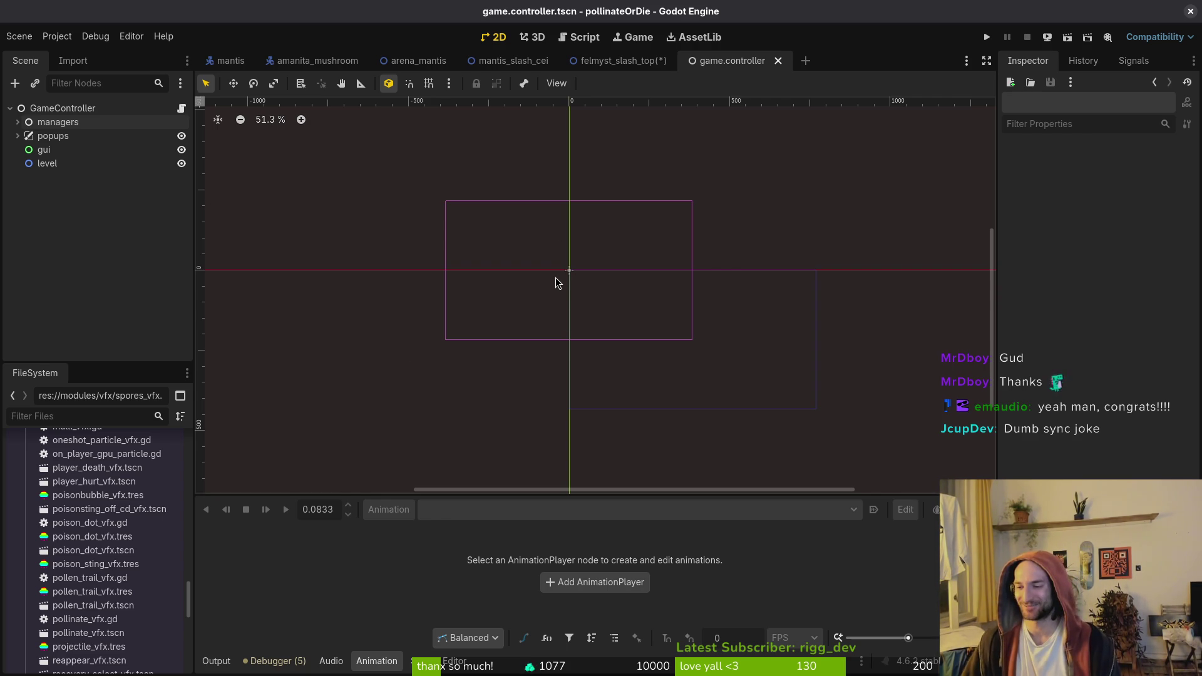
{"action": "scroll", "coordinate": [636, 299], "scroll_direction": "left", "scroll_amount": 2}
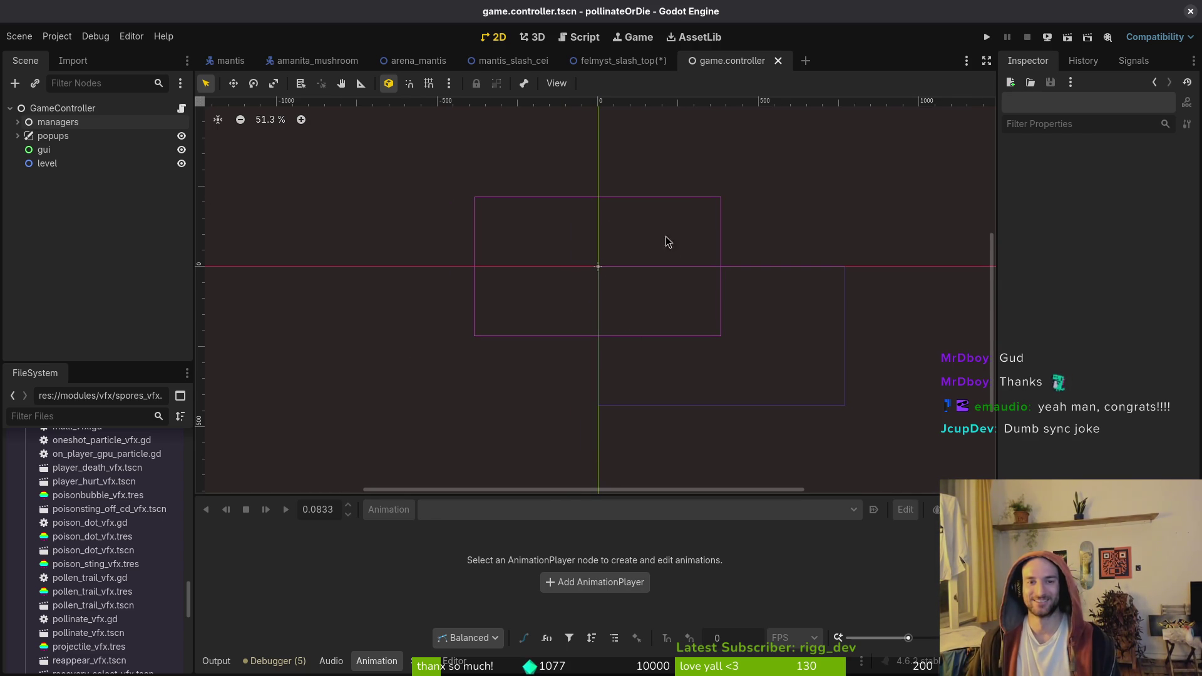
{"action": "left_click", "coordinate": [604, 61]}
{"action": "scroll", "coordinate": [707, 316], "scroll_direction": "up", "scroll_amount": 5}
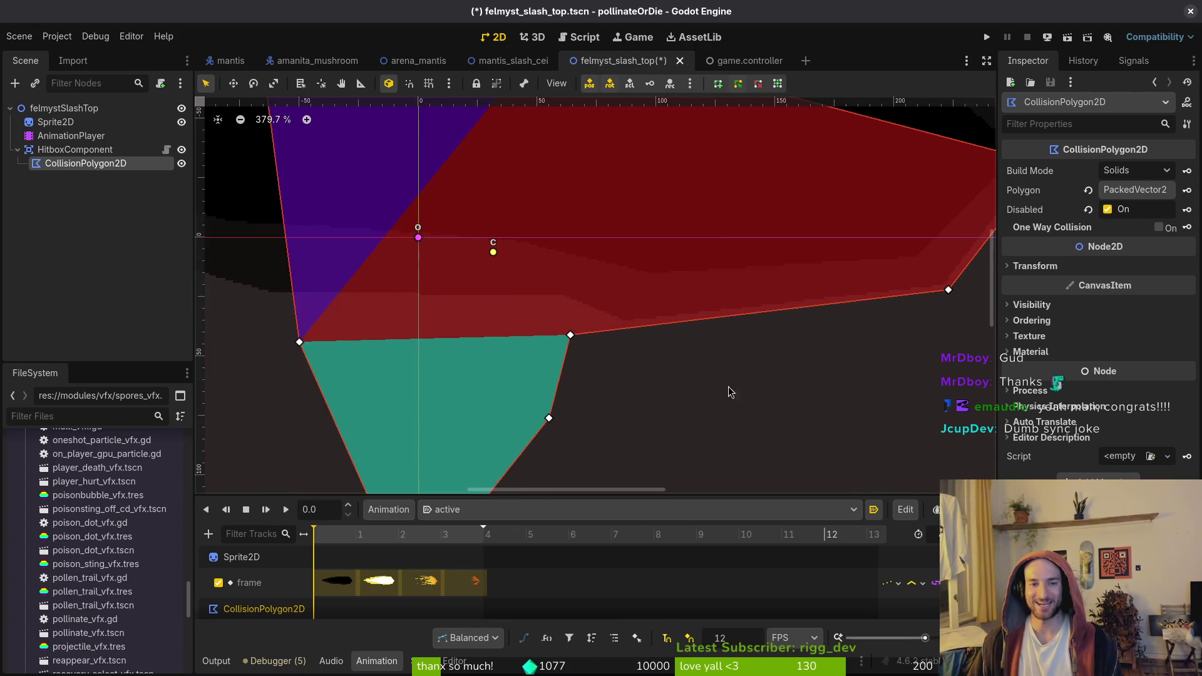
On frame 1, pull hitbox vertex 7 and another vertex up to the slash's top edge
{"action": "scroll", "coordinate": [706, 315], "scroll_direction": "up", "scroll_amount": 2}
{"action": "key", "text": "ctrl+Right"}
{"action": "scroll", "coordinate": [759, 403], "scroll_direction": "right", "scroll_amount": 2}
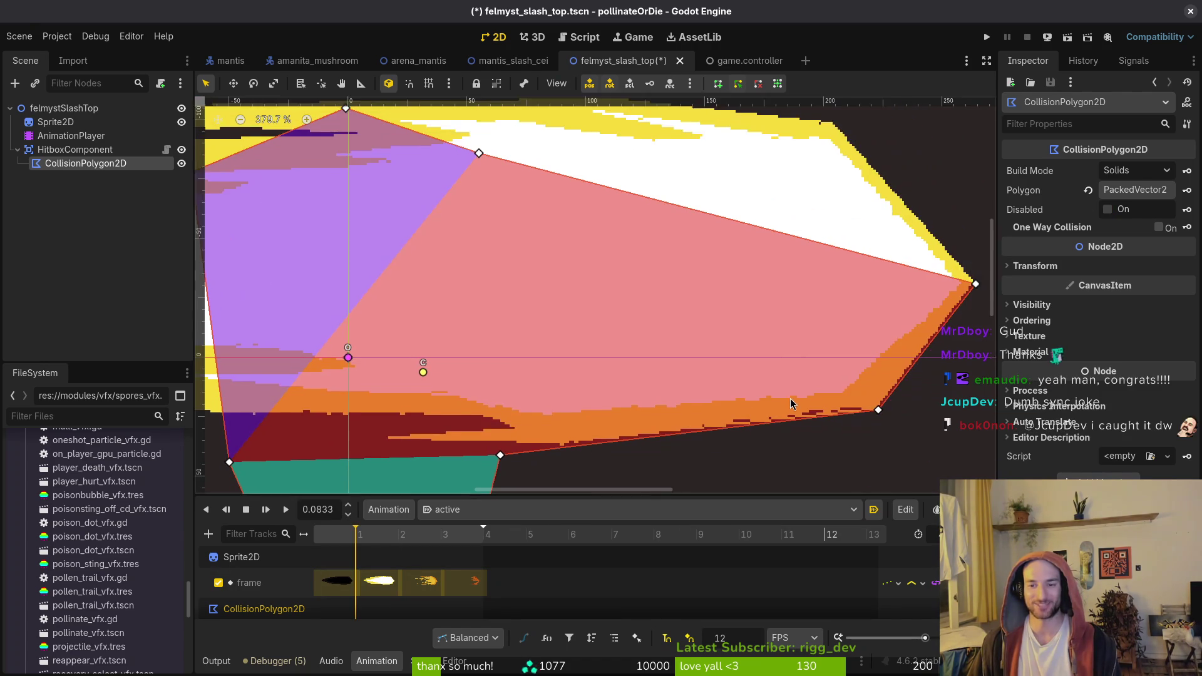
{"action": "scroll", "coordinate": [759, 403], "scroll_direction": "left", "scroll_amount": 5}
{"action": "scroll", "coordinate": [559, 362], "scroll_direction": "up", "scroll_amount": 2}
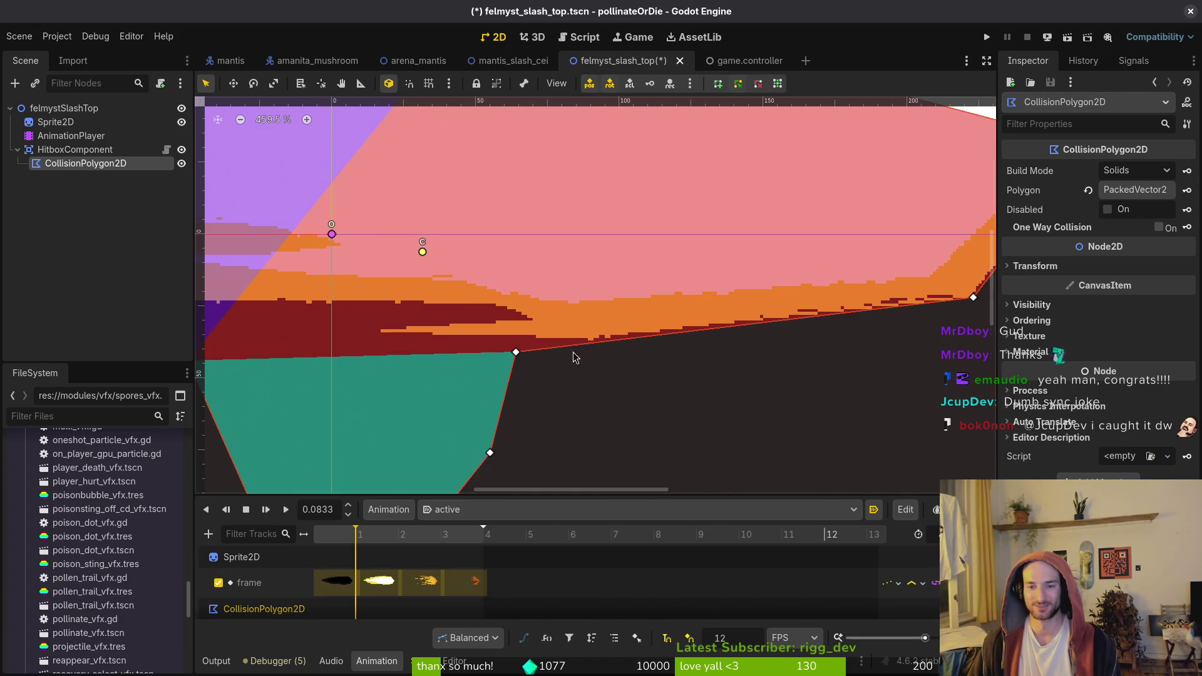
{"action": "left_click_drag", "start_coordinate": [518, 358], "coordinate": [598, 343]}
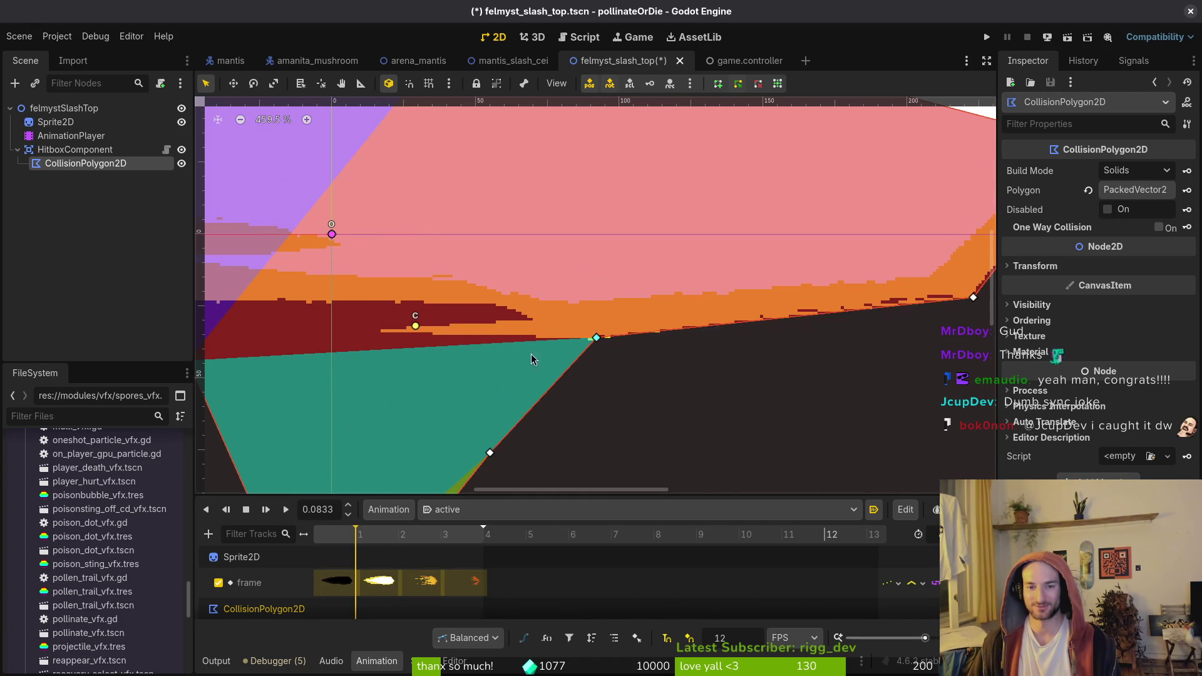
{"action": "scroll", "coordinate": [707, 324], "scroll_direction": "left", "scroll_amount": 5}
{"action": "scroll", "coordinate": [707, 324], "scroll_direction": "down", "scroll_amount": 1}
{"action": "scroll", "coordinate": [739, 338], "scroll_direction": "left", "scroll_amount": 3}
{"action": "scroll", "coordinate": [814, 376], "scroll_direction": "down", "scroll_amount": 2}
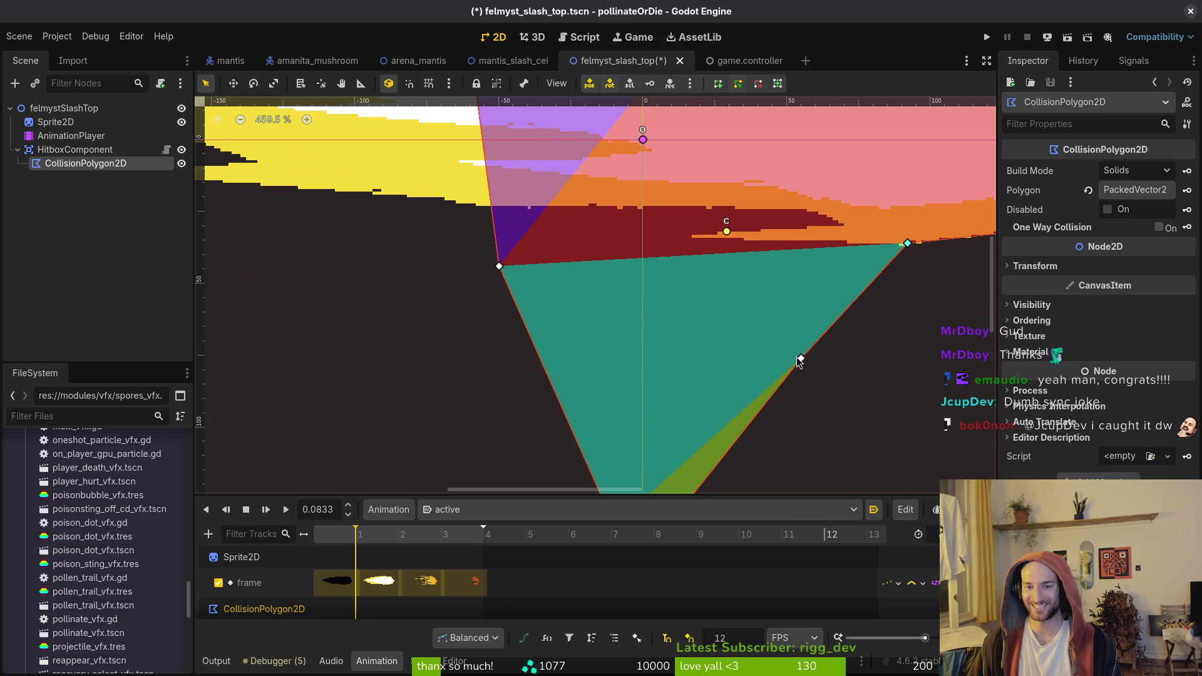
{"action": "left_click_drag", "start_coordinate": [800, 359], "coordinate": [694, 241]}
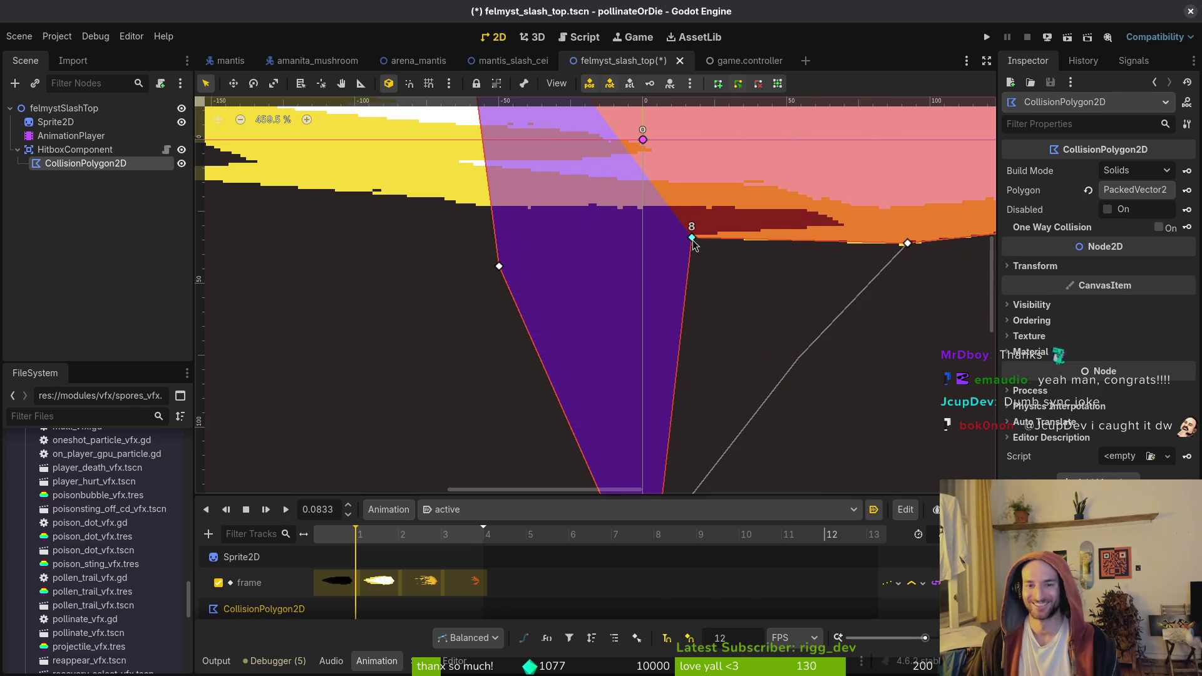
{"action": "scroll", "coordinate": [686, 303], "scroll_direction": "down", "scroll_amount": 2}
Fit vertex 9, the bottom vertex and vertex 1 to the slash, undo a stray move, and save
{"action": "mouse_move", "coordinate": [654, 438]}
{"action": "left_mouse_down"}
{"action": "mouse_move", "coordinate": [628, 182]}
{"action": "mouse_move", "coordinate": [731, 284]}
{"action": "mouse_move", "coordinate": [754, 290]}
{"action": "mouse_move", "coordinate": [753, 368]}
{"action": "left_mouse_up"}
{"action": "scroll", "coordinate": [628, 182], "scroll_direction": "up", "scroll_amount": 3}
{"action": "key", "text": "ctrl+z"}
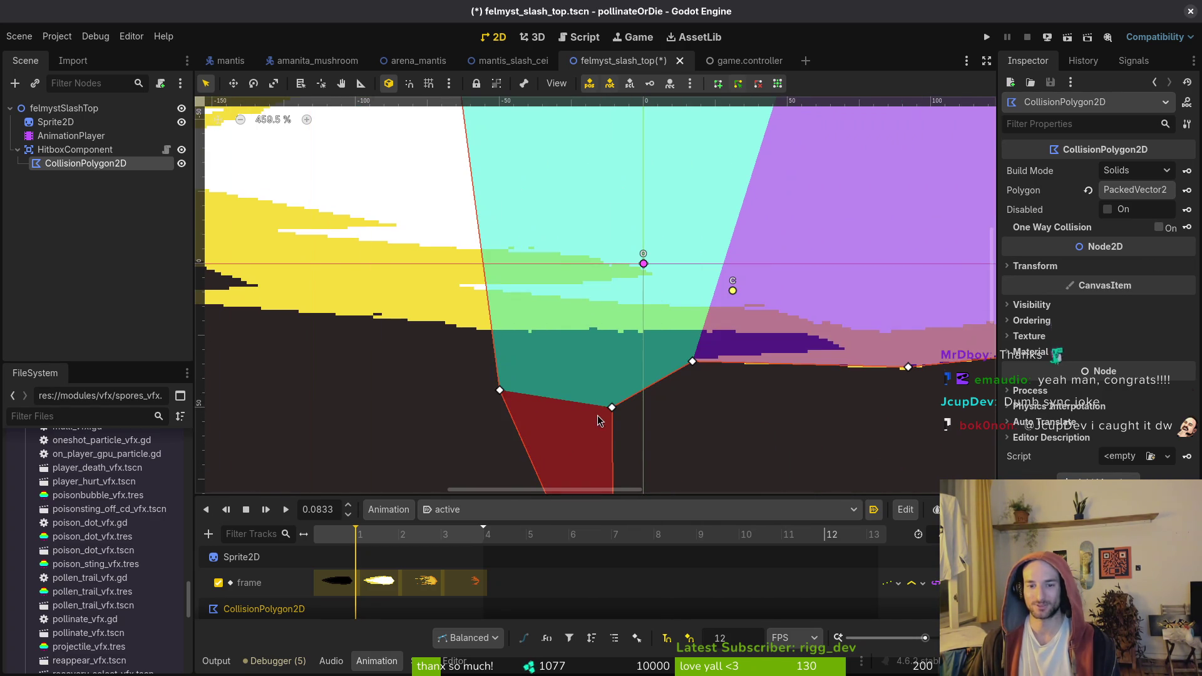
{"action": "left_click_drag", "start_coordinate": [608, 408], "coordinate": [843, 355]}
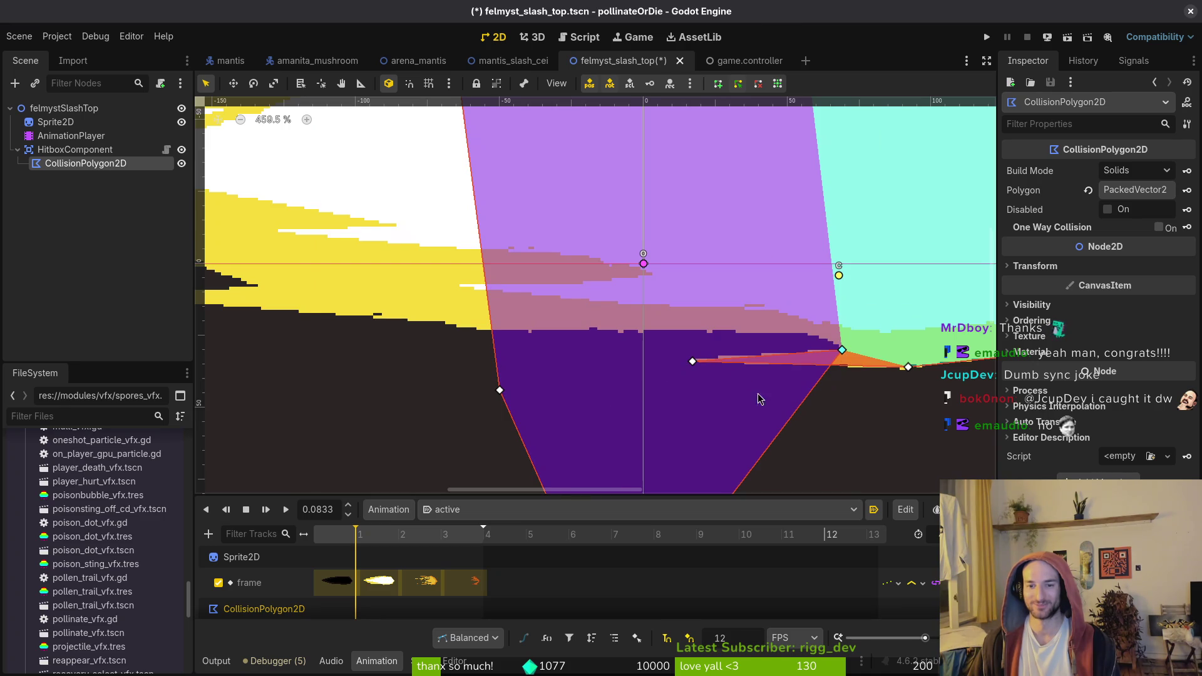
{"action": "scroll", "coordinate": [679, 464], "scroll_direction": "down", "scroll_amount": 4}
{"action": "mouse_move", "coordinate": [577, 480]}
{"action": "left_mouse_down"}
{"action": "mouse_move", "coordinate": [617, 168]}
{"action": "mouse_move", "coordinate": [783, 171]}
{"action": "left_mouse_up"}
{"action": "scroll", "coordinate": [782, 171], "scroll_direction": "left", "scroll_amount": 6}
{"action": "scroll", "coordinate": [782, 171], "scroll_direction": "up", "scroll_amount": 2}
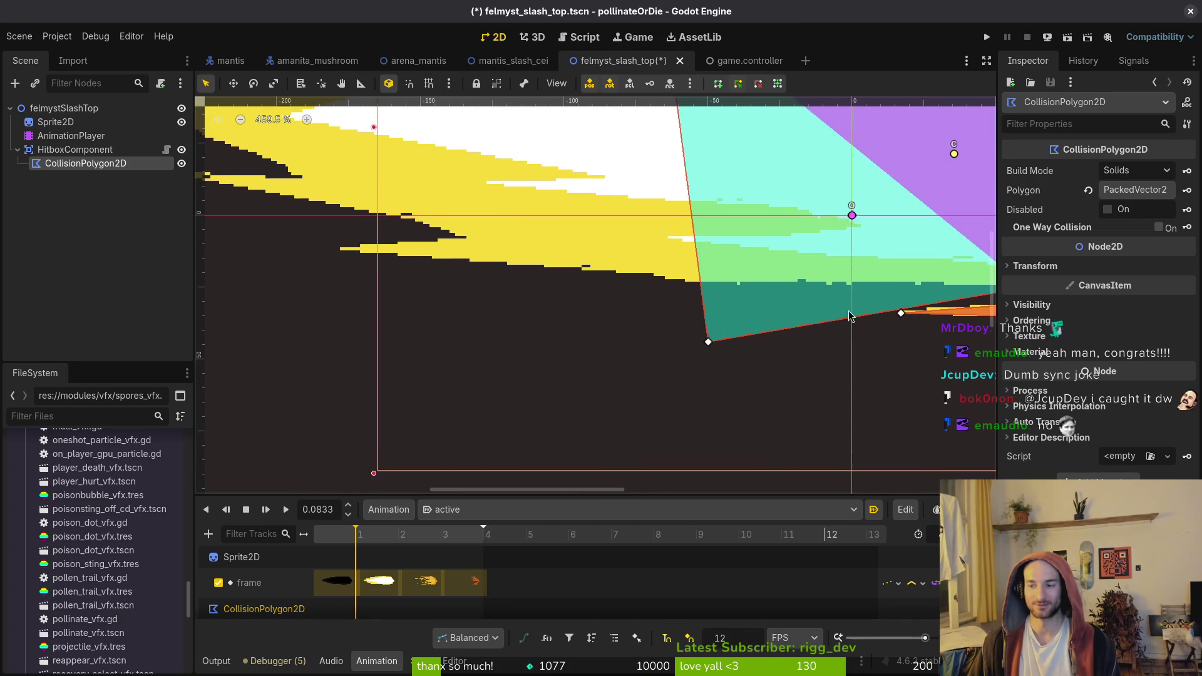
{"action": "mouse_move", "coordinate": [617, 260]}
{"action": "left_mouse_down"}
{"action": "mouse_move", "coordinate": [796, 184]}
{"action": "mouse_move", "coordinate": [808, 273]}
{"action": "mouse_move", "coordinate": [825, 282]}
{"action": "left_mouse_up"}
{"action": "scroll", "coordinate": [825, 282], "scroll_direction": "right", "scroll_amount": 4}
{"action": "key", "text": "ctrl+s"}
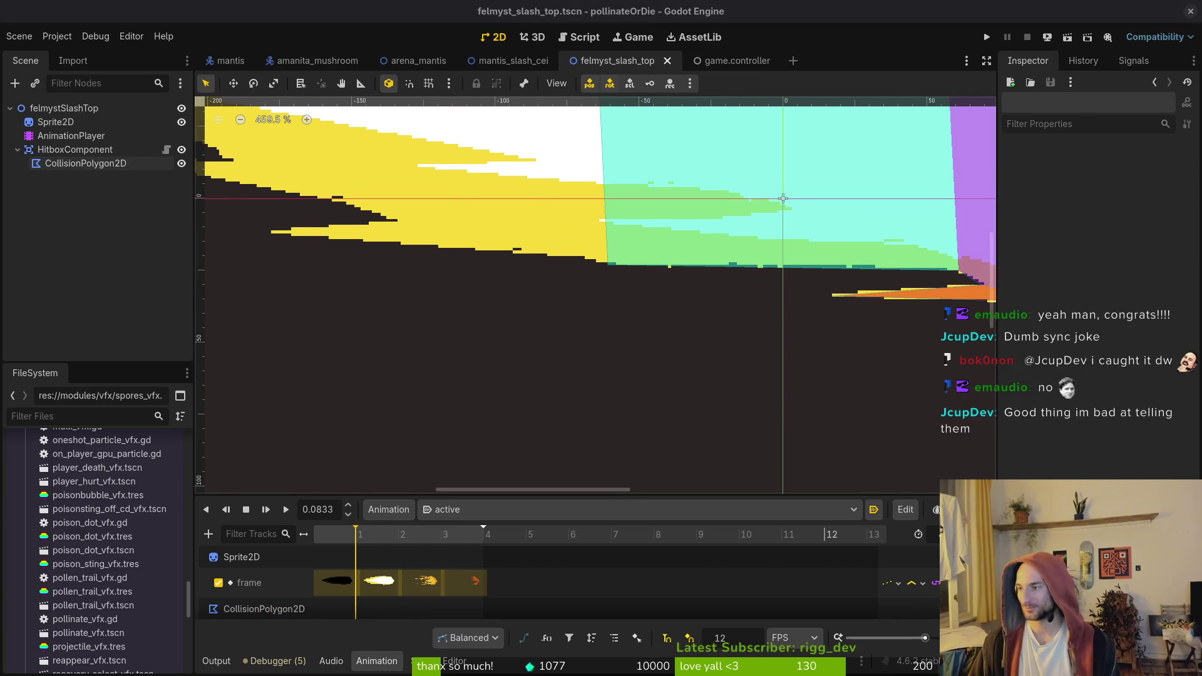
{"action": "key", "text": "alt+Tab"}
{"action": "key", "text": "ctrl+e"}
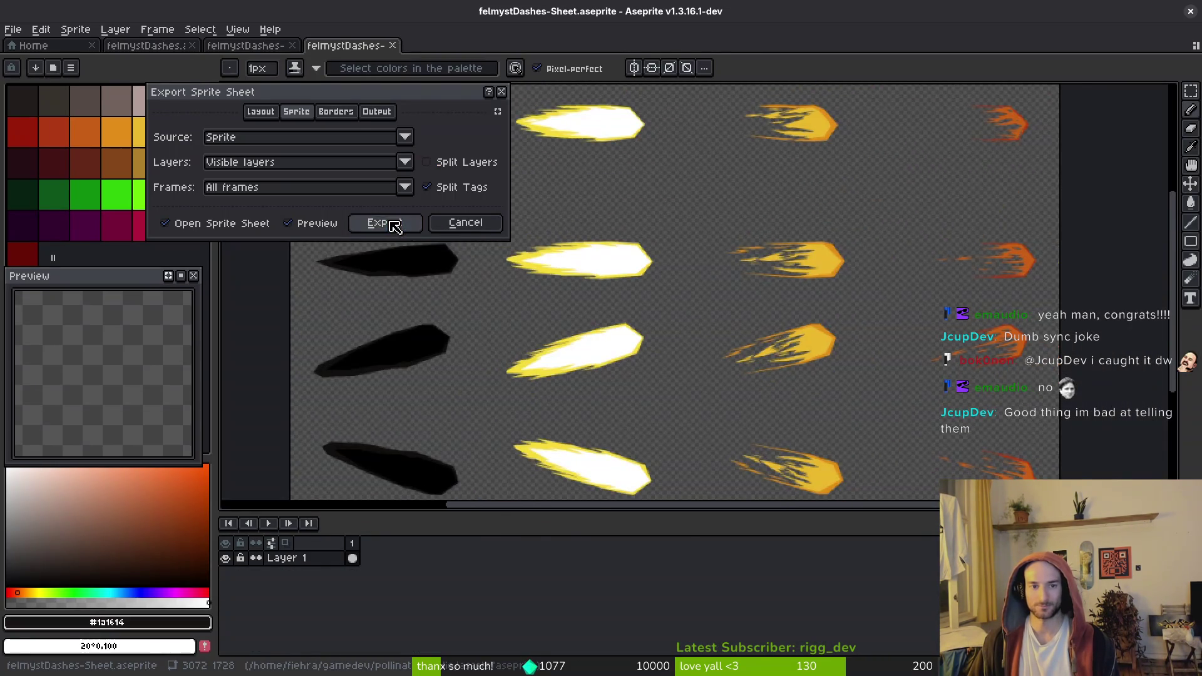
Set the sprite sheet export destination to art/vfx/felmystDashesSheet.png
{"action": "left_click", "coordinate": [385, 223]}
{"action": "left_click", "coordinate": [302, 56]}
{"action": "left_click", "coordinate": [338, 76]}
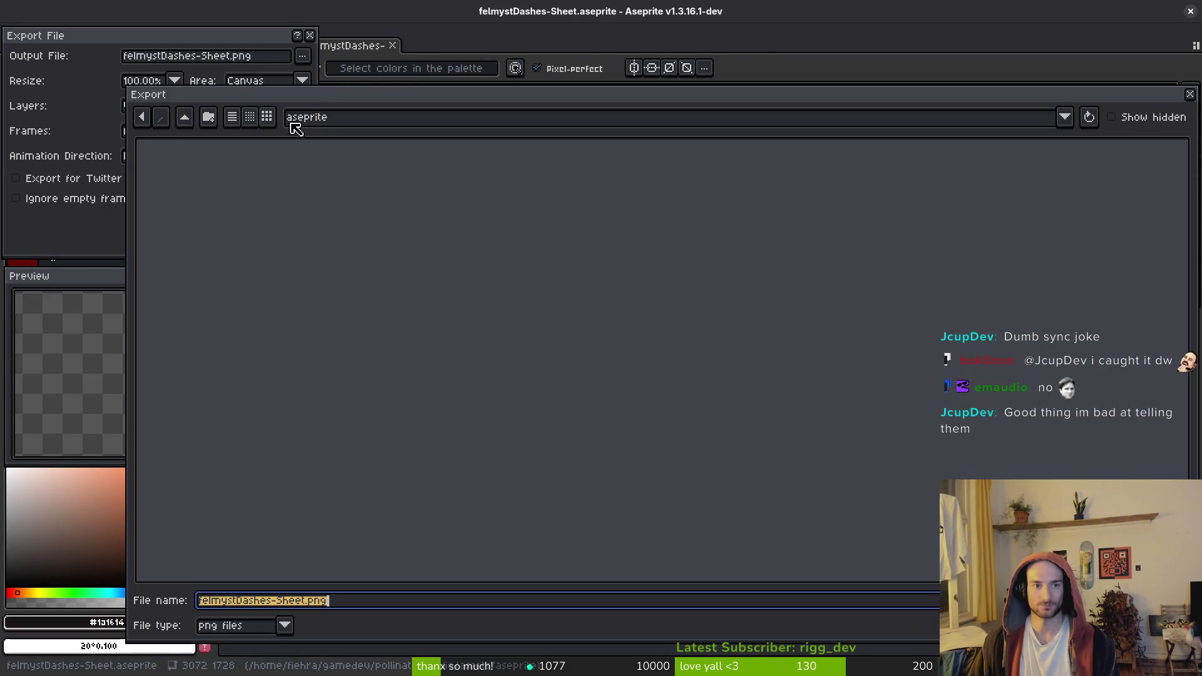
{"action": "left_click", "coordinate": [184, 118]}
{"action": "double_click", "coordinate": [200, 202]}
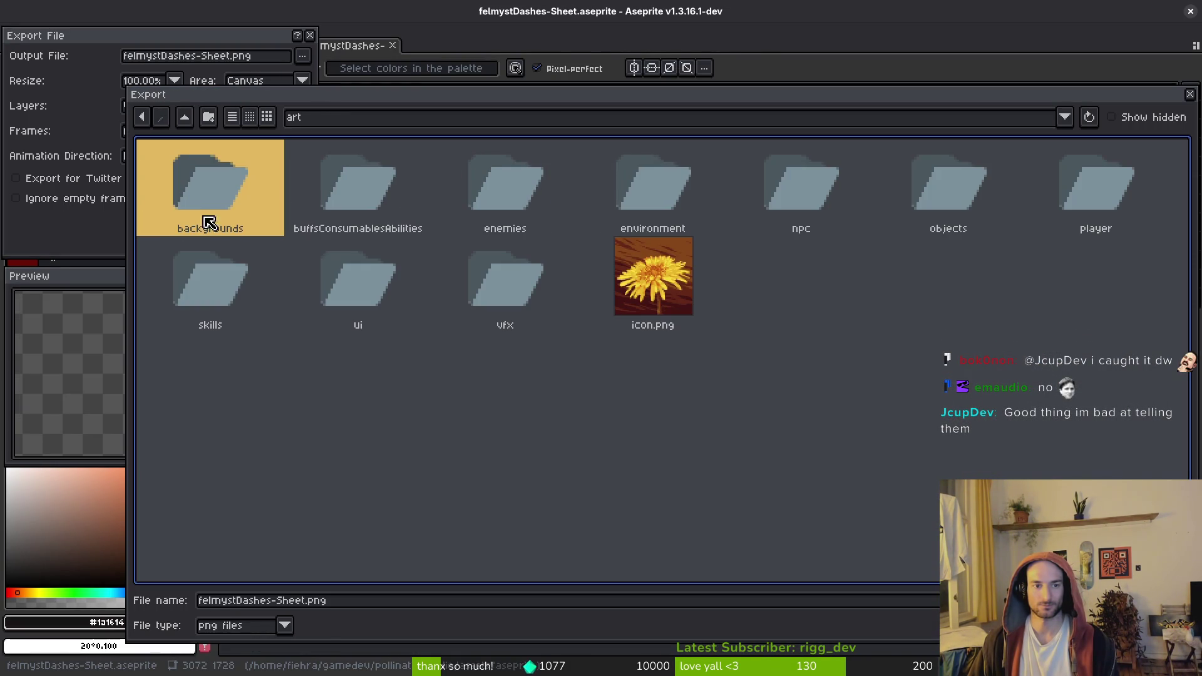
{"action": "double_click", "coordinate": [514, 298]}
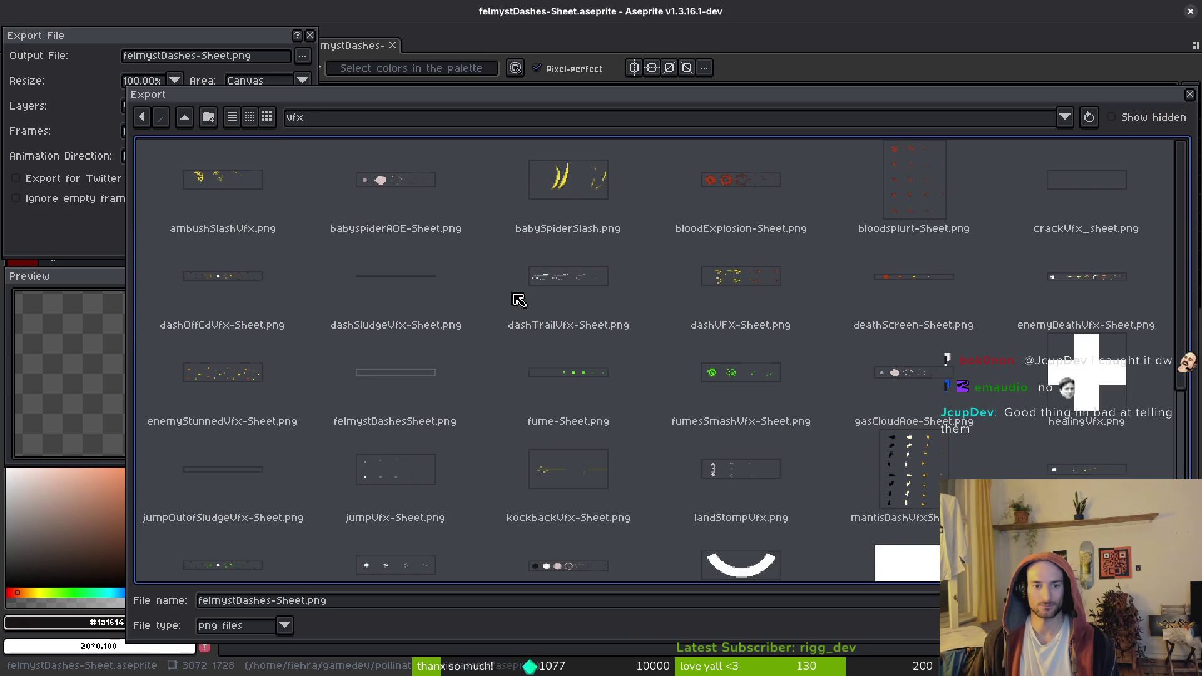
{"action": "scroll", "coordinate": [410, 305], "scroll_direction": "down", "scroll_amount": 2}
{"action": "left_click", "coordinate": [411, 305]}
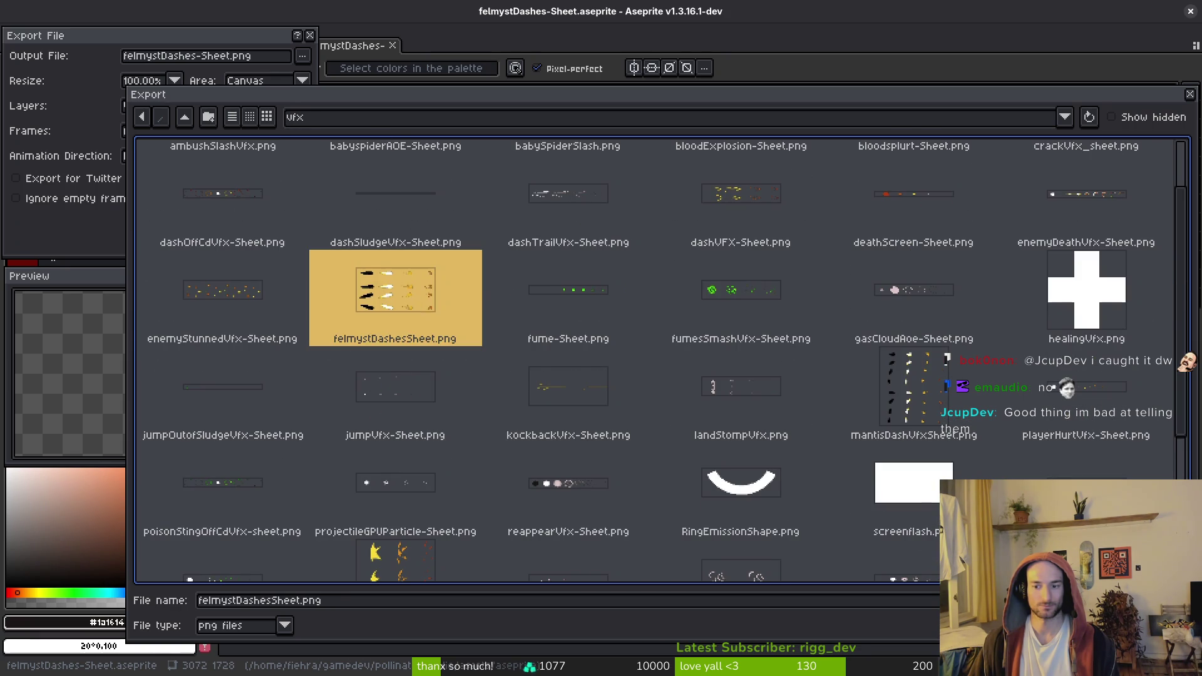
{"action": "key", "text": "Return"}
Overwrite the existing felmystDashesSheet.png with the export and return to Godot
{"action": "left_click", "coordinate": [539, 388]}
{"action": "key", "text": "Return"}
{"action": "key", "text": "alt+Tab"}
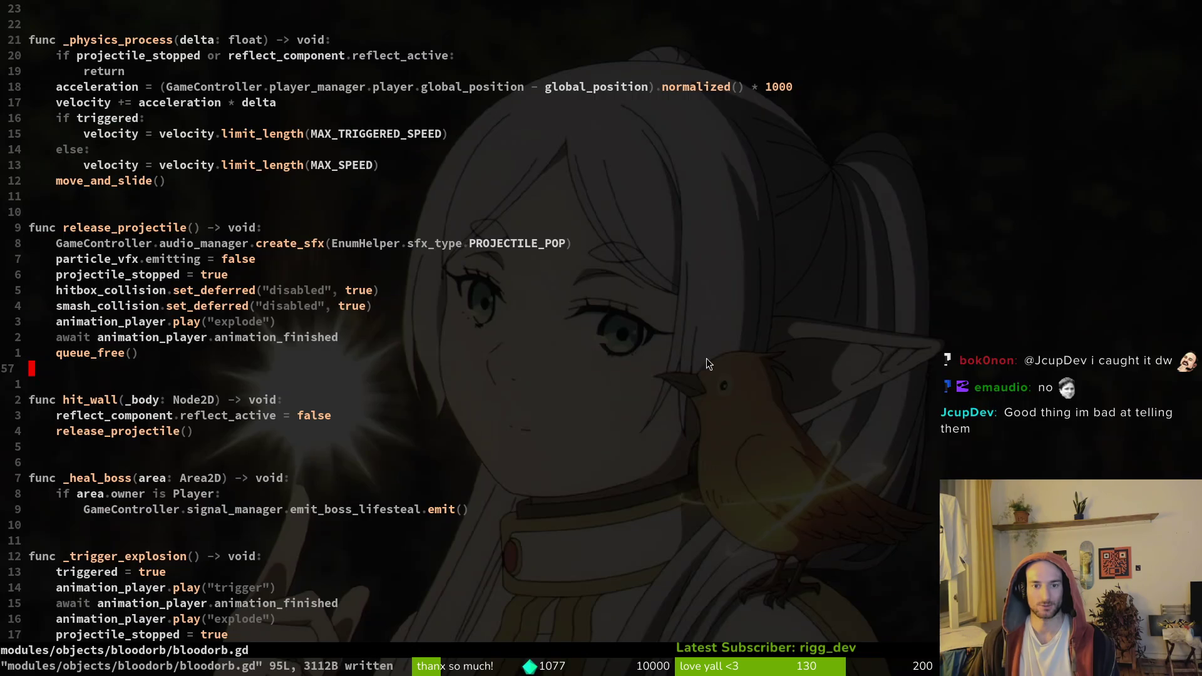
{"action": "key", "text": "alt+Tab"}
{"action": "key", "text": "alt+Tab"}
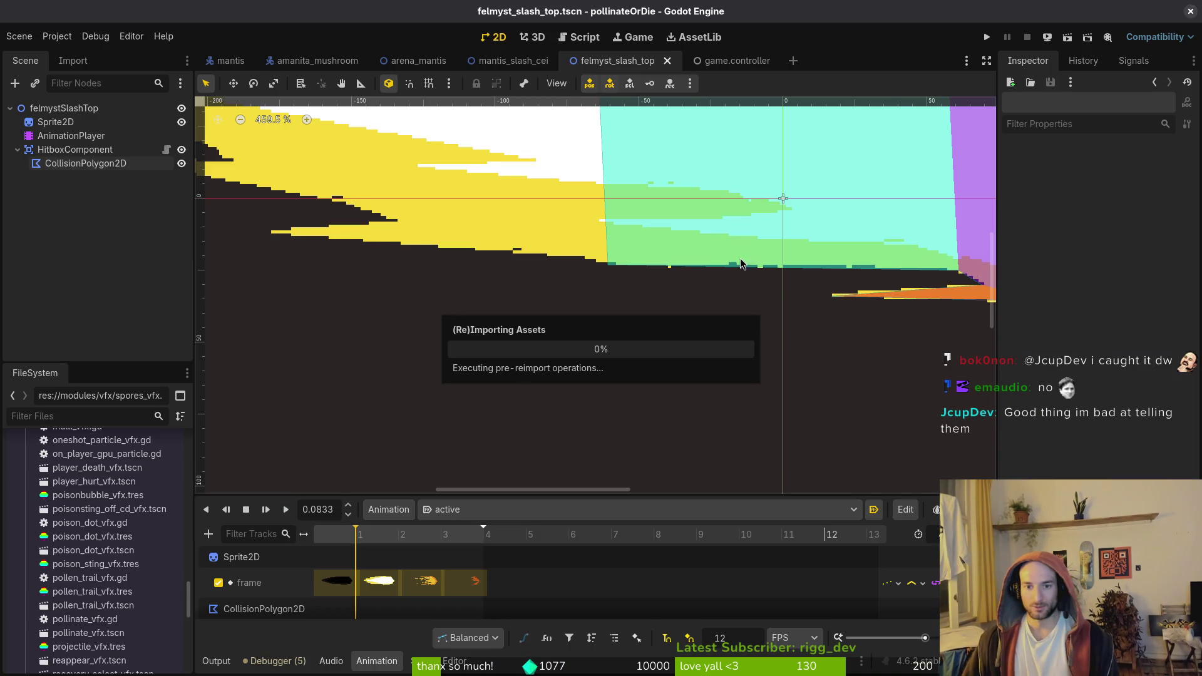
Select the CollisionPolygon2D, move a corner onto the slash and add a vertex at its tip
{"action": "left_click_drag", "start_coordinate": [484, 312], "coordinate": [902, 268]}
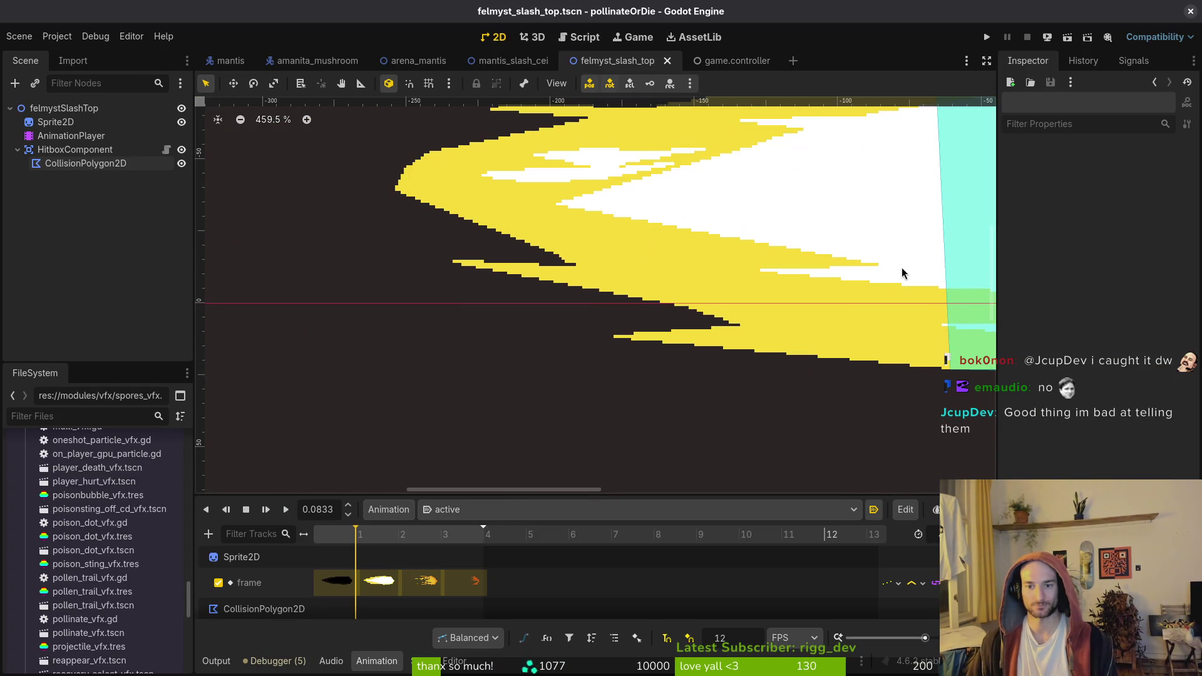
{"action": "left_click", "coordinate": [892, 298]}
{"action": "left_click", "coordinate": [944, 302]}
{"action": "left_click_drag", "start_coordinate": [700, 255], "coordinate": [565, 328]}
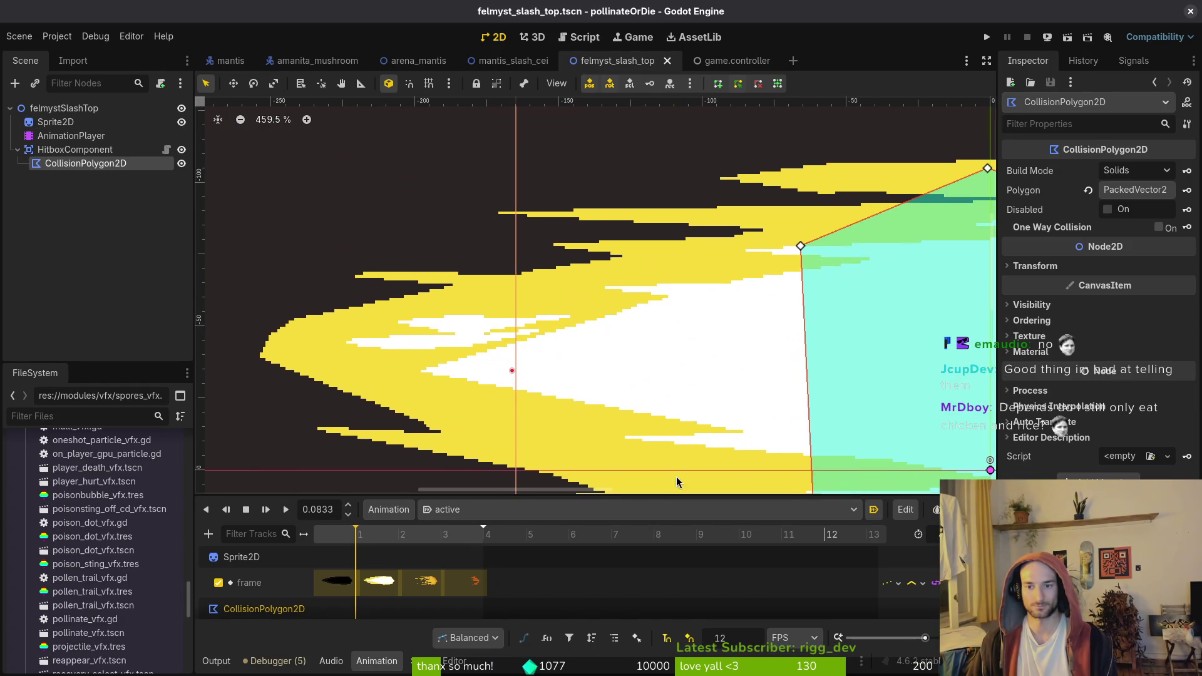
{"action": "mouse_move", "coordinate": [802, 154]}
{"action": "left_mouse_down"}
{"action": "mouse_move", "coordinate": [550, 383]}
{"action": "mouse_move", "coordinate": [483, 406]}
{"action": "left_mouse_up"}
{"action": "mouse_move", "coordinate": [617, 320]}
{"action": "left_mouse_down"}
{"action": "mouse_move", "coordinate": [278, 279]}
{"action": "mouse_move", "coordinate": [260, 261]}
{"action": "left_mouse_up"}
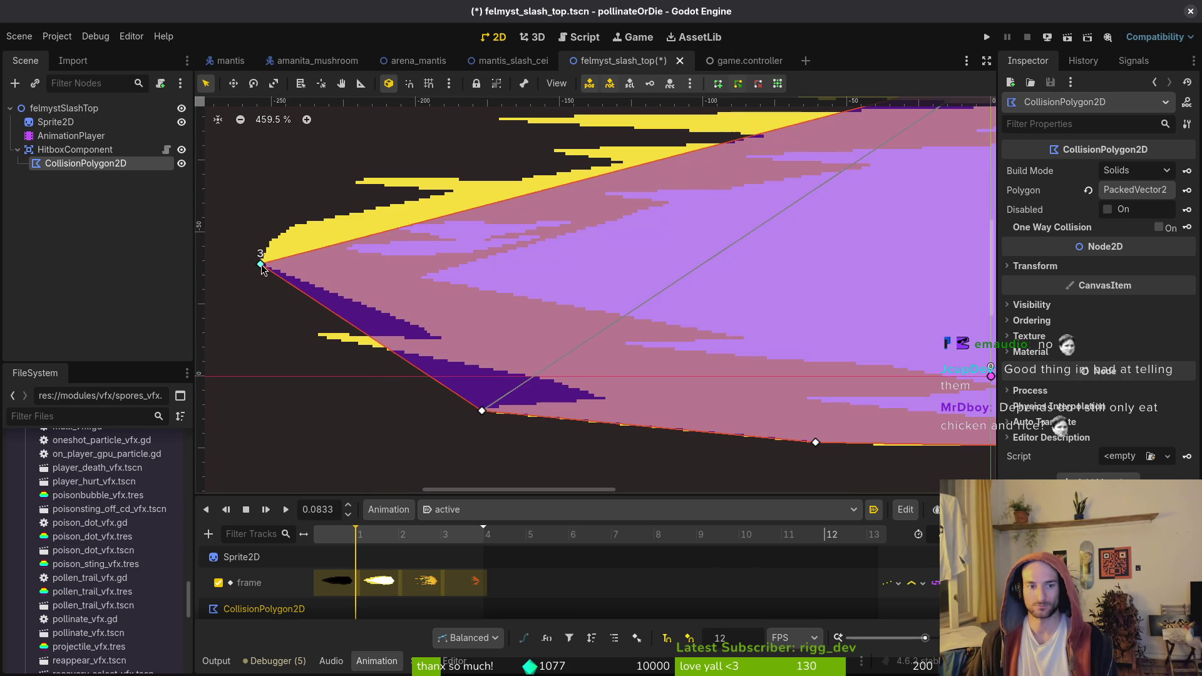
Add new vertices along the slash's upper edge to trace its outline
{"action": "scroll", "coordinate": [307, 376], "scroll_direction": "up", "scroll_amount": 4}
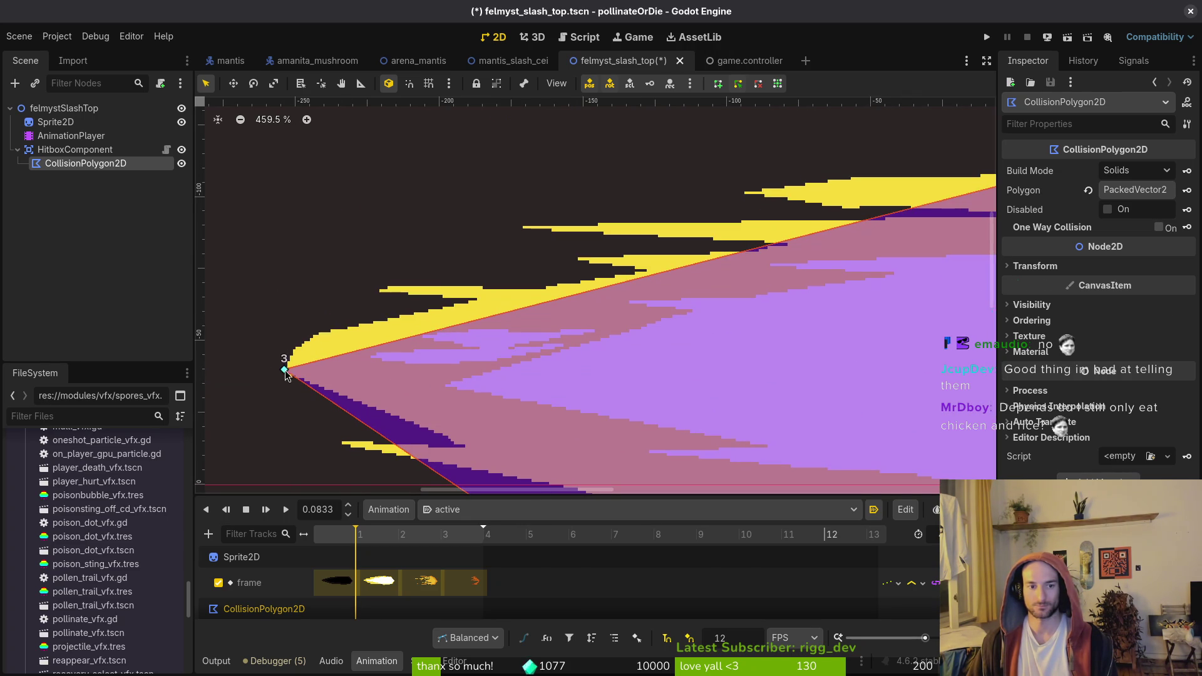
{"action": "mouse_move", "coordinate": [349, 355]}
{"action": "left_mouse_down"}
{"action": "mouse_move", "coordinate": [322, 330]}
{"action": "mouse_move", "coordinate": [312, 338]}
{"action": "left_mouse_up"}
{"action": "scroll", "coordinate": [548, 432], "scroll_direction": "up", "scroll_amount": 3}
{"action": "scroll", "coordinate": [548, 432], "scroll_direction": "right", "scroll_amount": 3}
{"action": "left_click", "coordinate": [596, 330]}
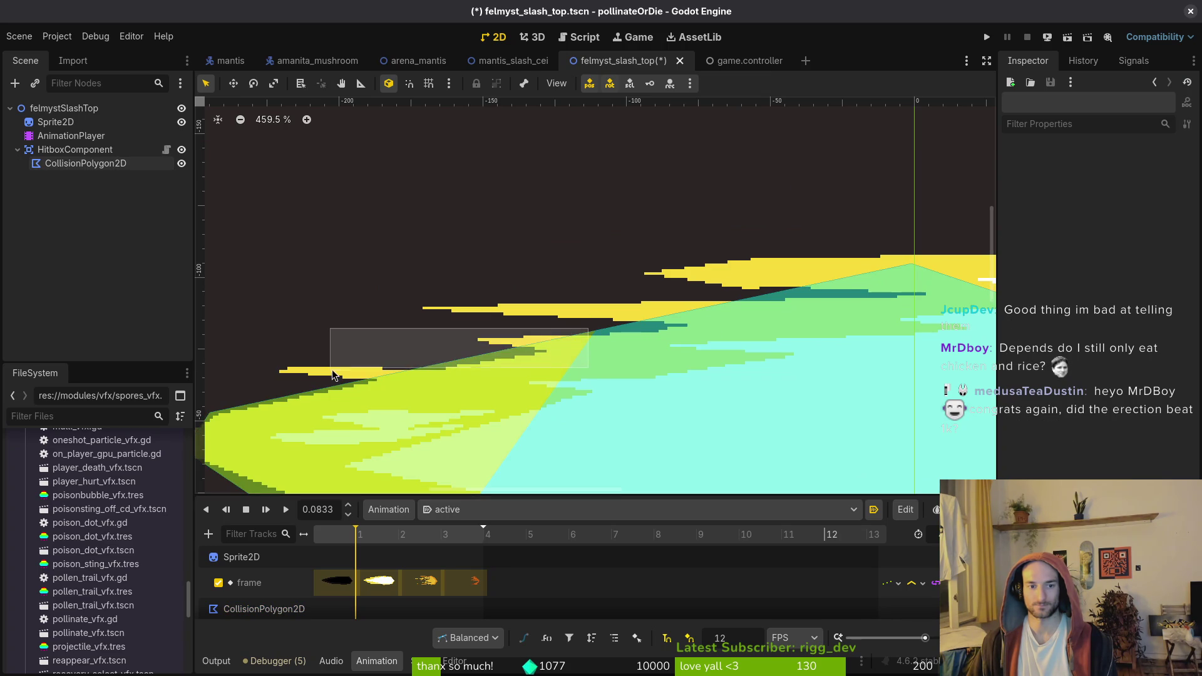
{"action": "left_click_drag", "start_coordinate": [596, 330], "coordinate": [291, 366]}
{"action": "left_click", "coordinate": [648, 312]}
{"action": "mouse_move", "coordinate": [652, 313]}
{"action": "left_mouse_down"}
{"action": "mouse_move", "coordinate": [464, 318]}
{"action": "mouse_move", "coordinate": [584, 320]}
{"action": "mouse_move", "coordinate": [566, 317]}
{"action": "left_mouse_up"}
Pull the top-right vertex left, raise one to the top edge, undo a change, and nudge vertex 5
{"action": "mouse_move", "coordinate": [911, 265]}
{"action": "left_mouse_down"}
{"action": "mouse_move", "coordinate": [657, 276]}
{"action": "mouse_move", "coordinate": [726, 254]}
{"action": "mouse_move", "coordinate": [751, 262]}
{"action": "left_mouse_up"}
{"action": "scroll", "coordinate": [751, 258], "scroll_direction": "right", "scroll_amount": 10}
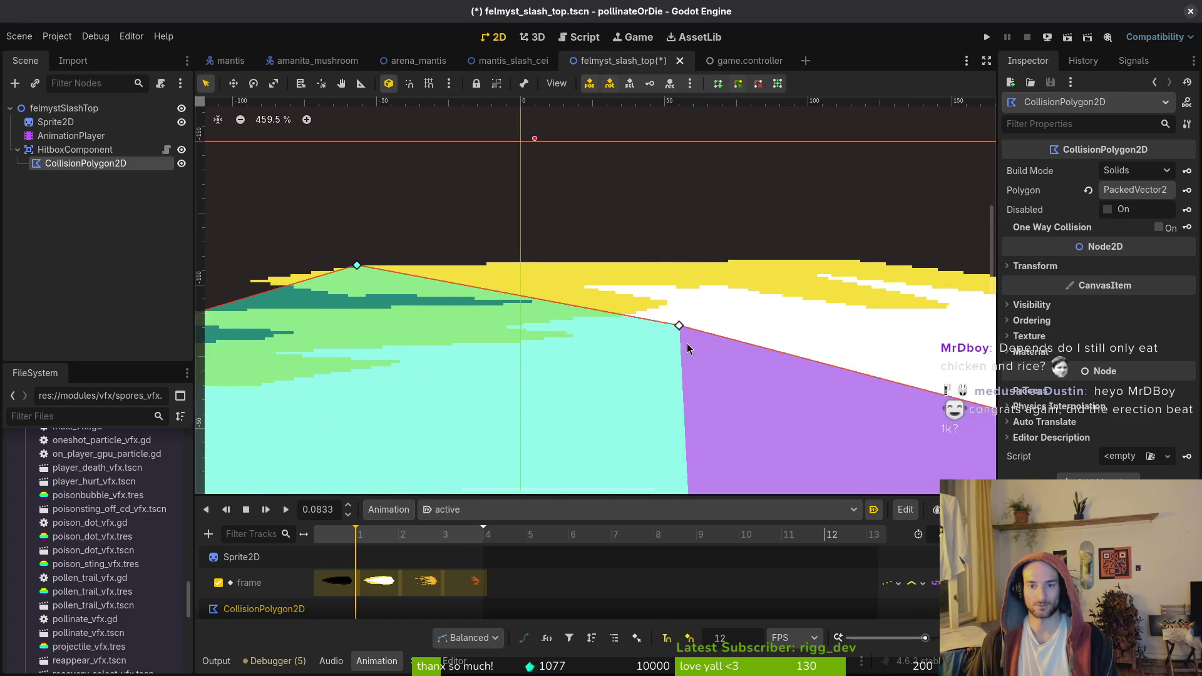
{"action": "mouse_move", "coordinate": [509, 321]}
{"action": "left_mouse_down"}
{"action": "mouse_move", "coordinate": [703, 248]}
{"action": "mouse_move", "coordinate": [689, 255]}
{"action": "left_mouse_up"}
{"action": "scroll", "coordinate": [580, 362], "scroll_direction": "down", "scroll_amount": 4}
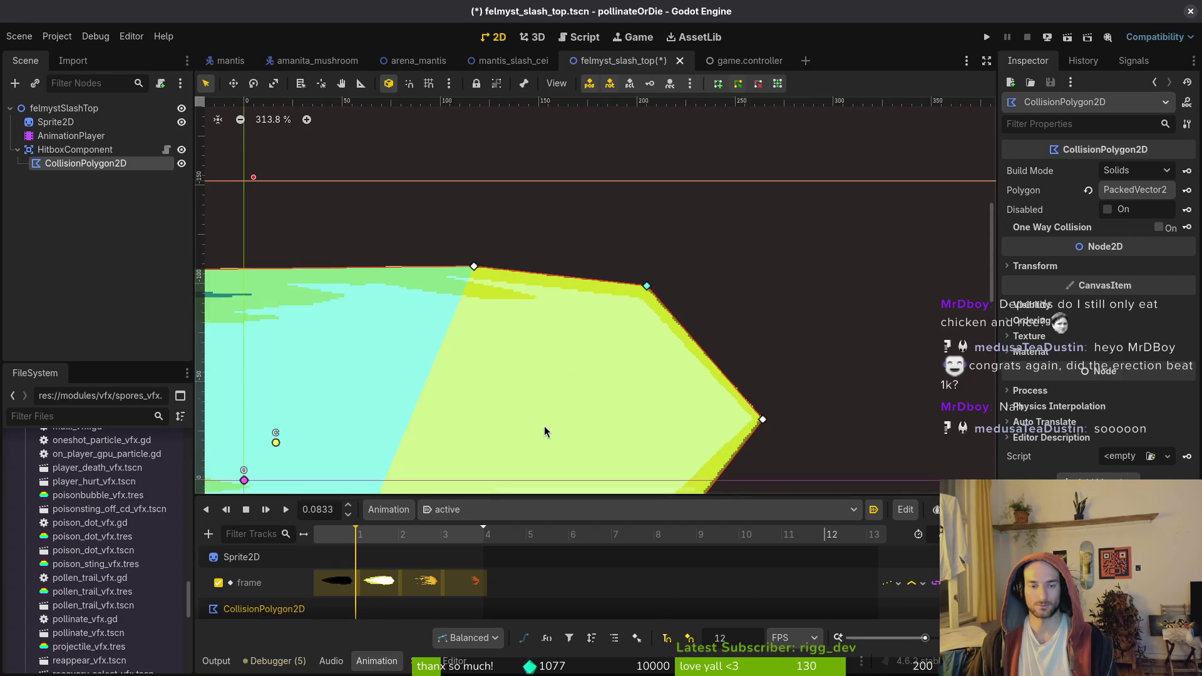
{"action": "scroll", "coordinate": [752, 325], "scroll_direction": "up", "scroll_amount": 3}
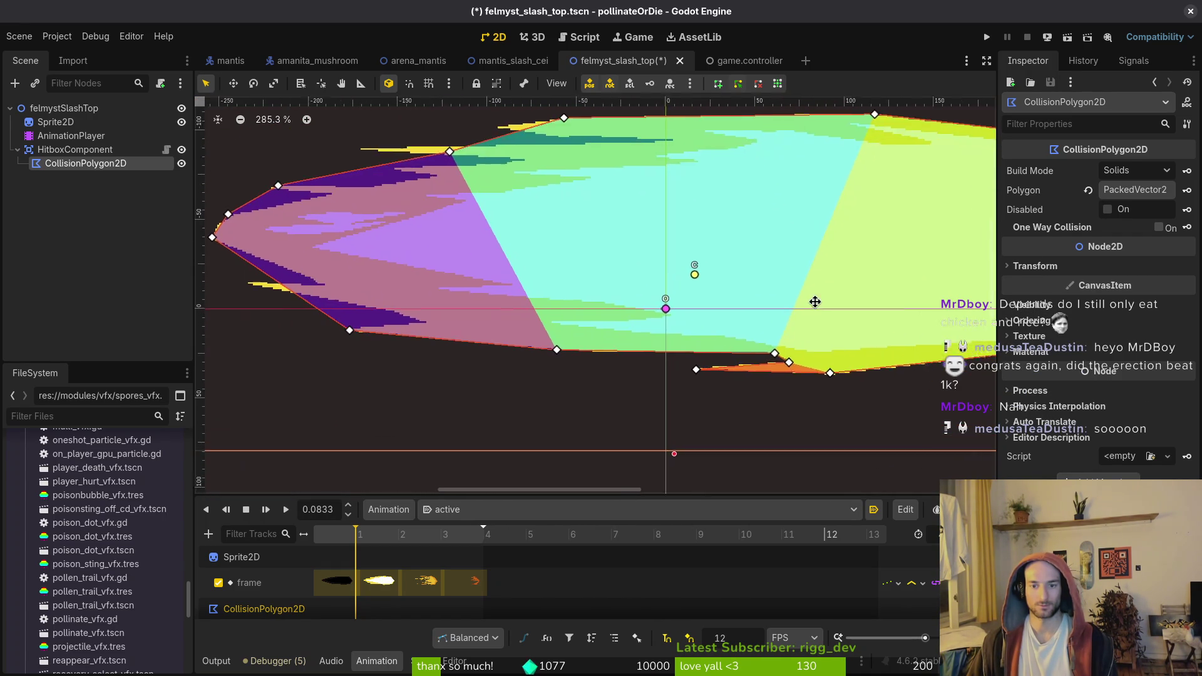
{"action": "key", "text": "ctrl+z"}
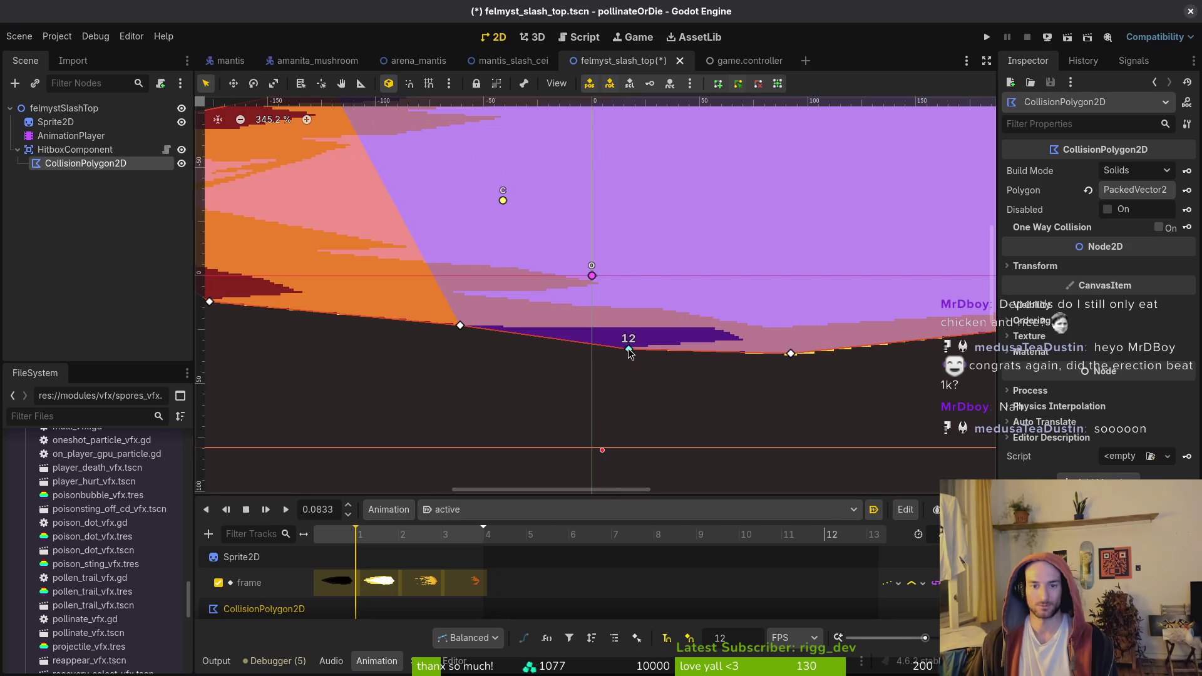
{"action": "scroll", "coordinate": [629, 354], "scroll_direction": "down", "scroll_amount": 4}
{"action": "scroll", "coordinate": [609, 296], "scroll_direction": "up", "scroll_amount": 3}
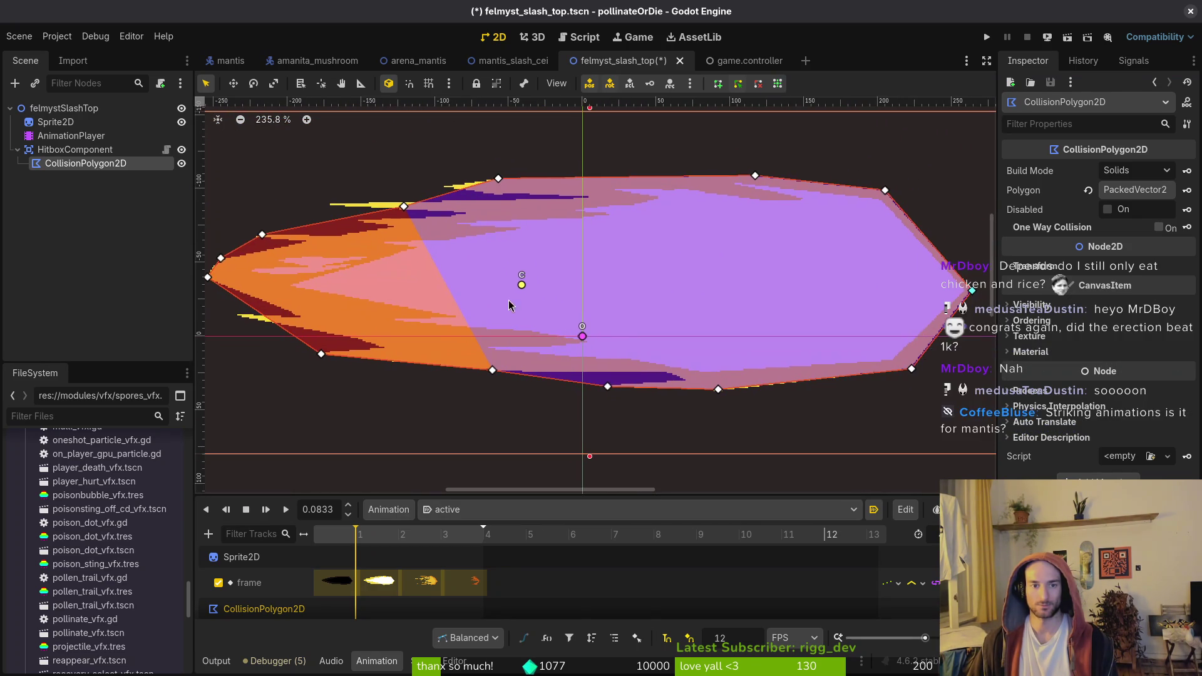
{"action": "left_click_drag", "start_coordinate": [537, 250], "coordinate": [512, 246]}
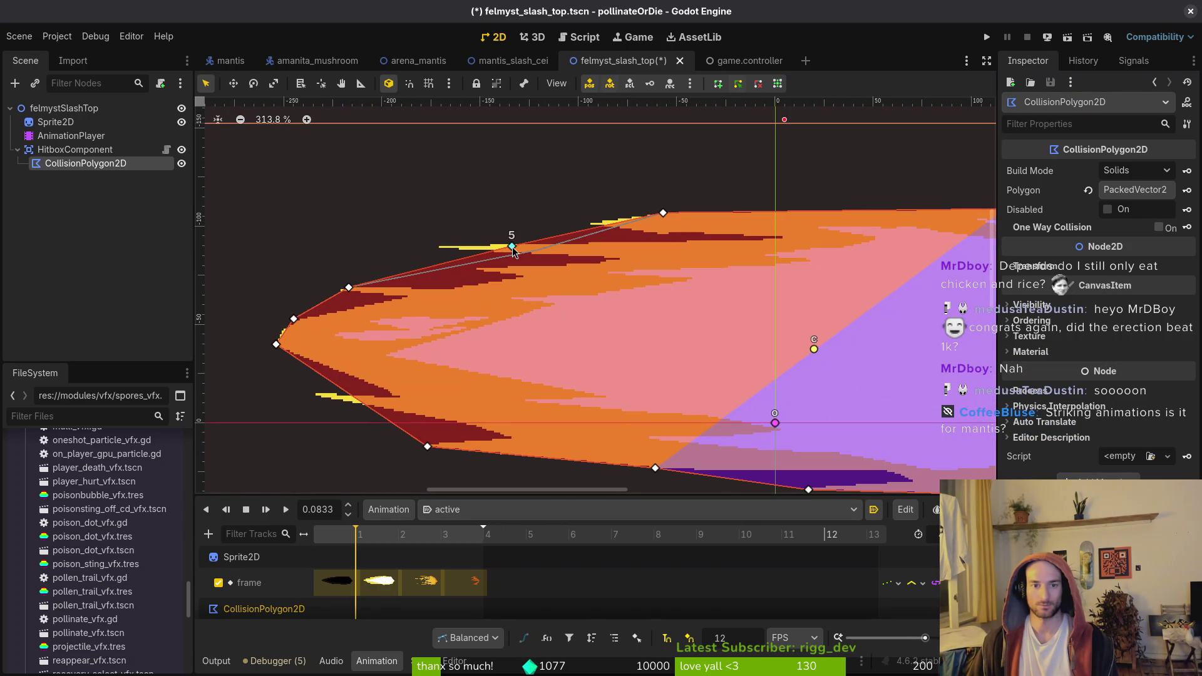
Save the felmyst_slash_top scene and collapse the hitbox component's children
{"action": "scroll", "coordinate": [667, 357], "scroll_direction": "right", "scroll_amount": 3}
{"action": "scroll", "coordinate": [667, 357], "scroll_direction": "down", "scroll_amount": 1}
{"action": "scroll", "coordinate": [667, 357], "scroll_direction": "down", "scroll_amount": 1}
{"action": "key", "text": "ctrl+s"}
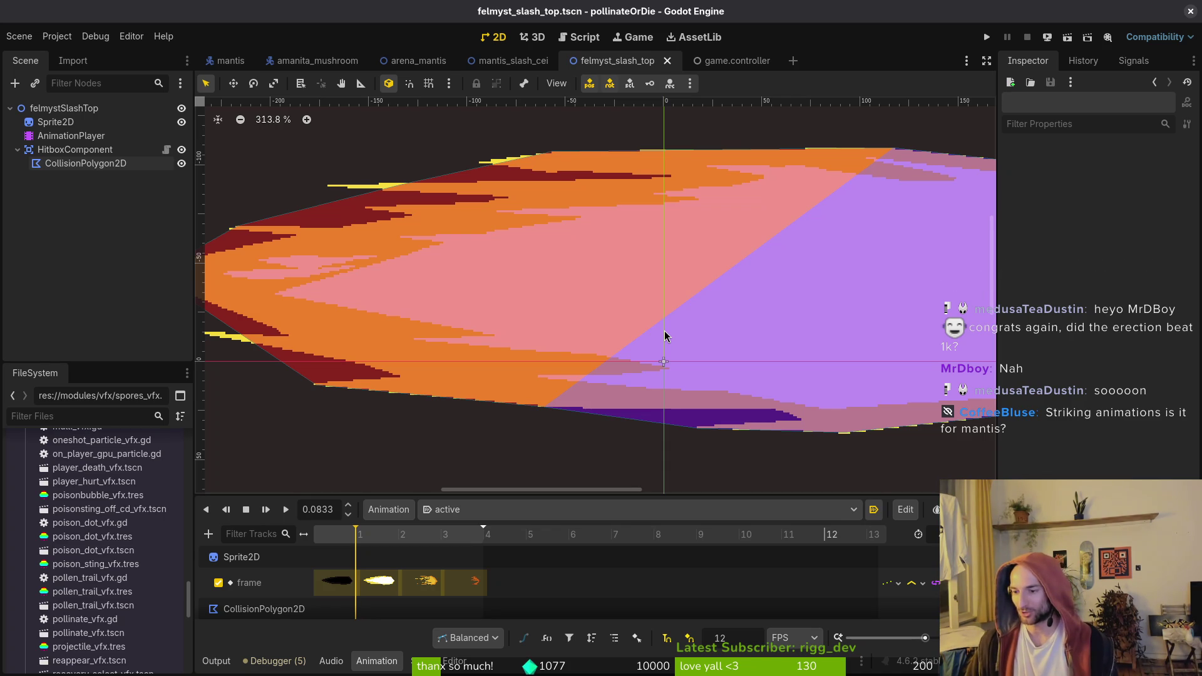
{"action": "key", "text": "ctrl+s"}
{"action": "scroll", "coordinate": [566, 318], "scroll_direction": "down", "scroll_amount": 2}
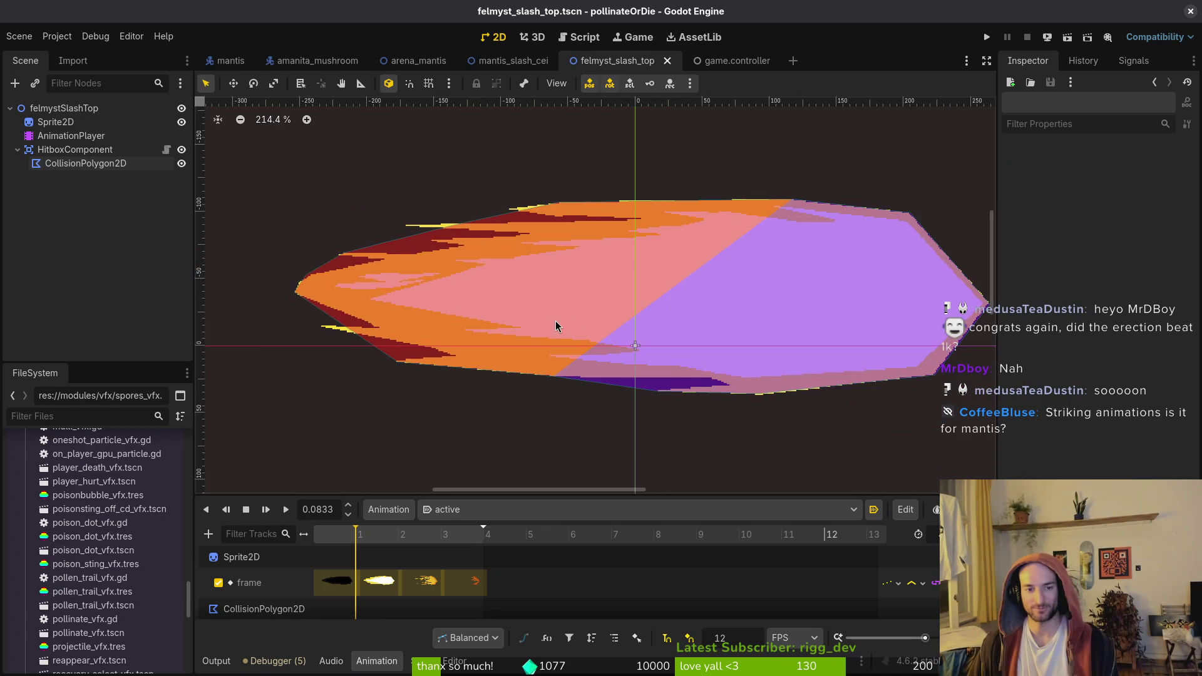
{"action": "scroll", "coordinate": [419, 302], "scroll_direction": "right", "scroll_amount": 2}
{"action": "scroll", "coordinate": [670, 296], "scroll_direction": "left", "scroll_amount": 3}
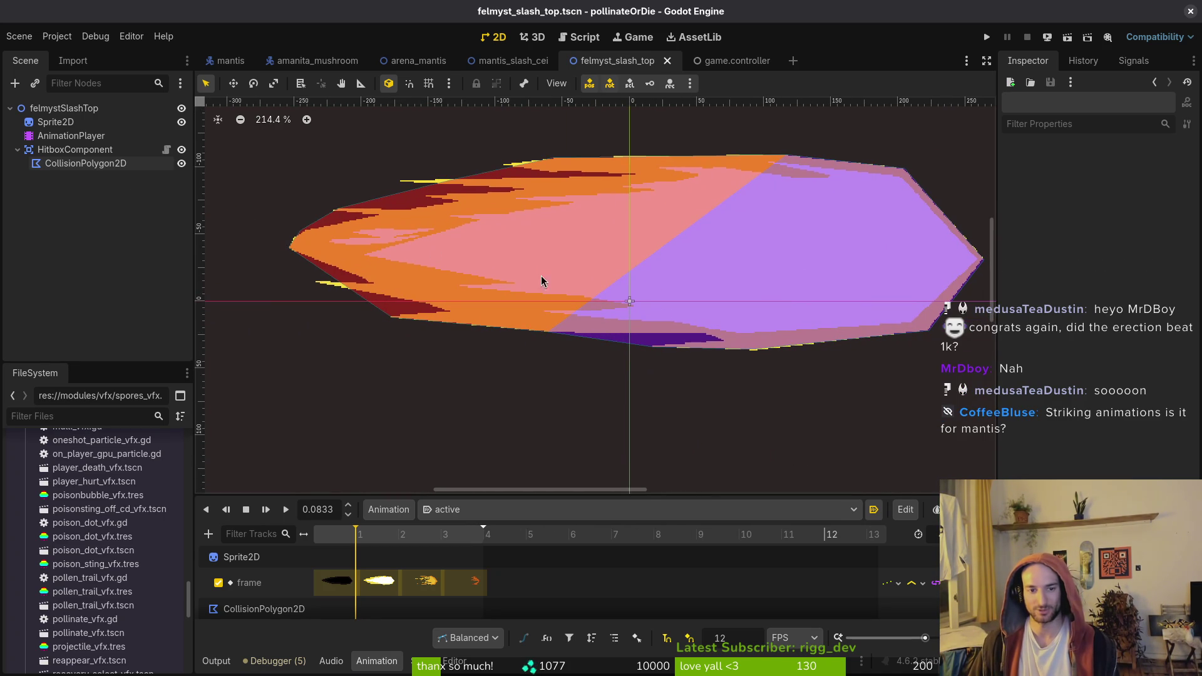
{"action": "left_click", "coordinate": [16, 150]}
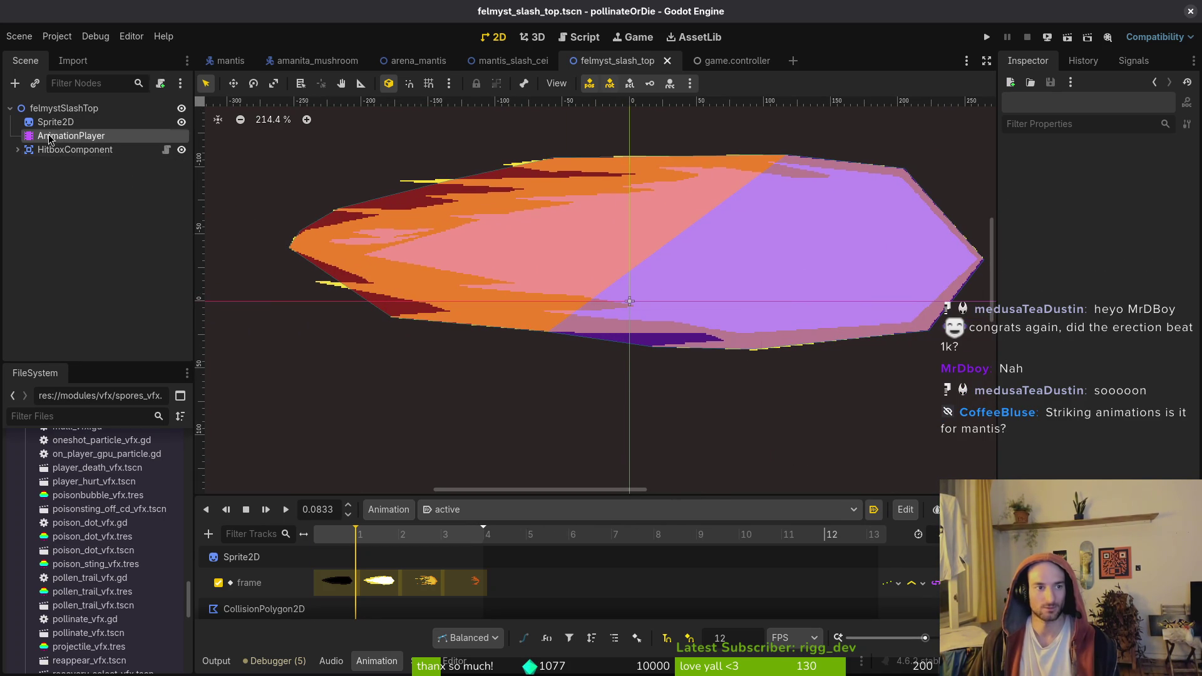
Enlarge the AnimationPlayer panel to show all tracks, save, and play the slash animation
{"action": "left_click", "coordinate": [70, 135]}
{"action": "left_click_drag", "start_coordinate": [479, 495], "coordinate": [479, 471]}
{"action": "left_click", "coordinate": [186, 292]}
{"action": "key", "text": "ctrl+s"}
{"action": "left_click", "coordinate": [287, 487]}
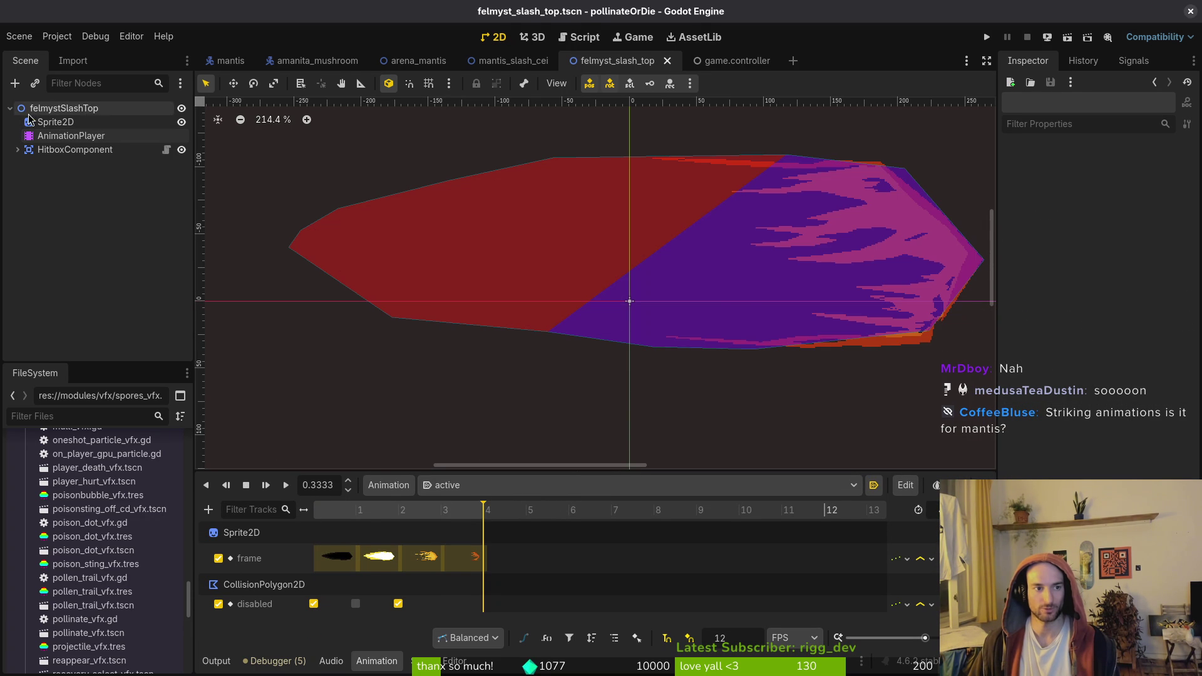
Attach the existing vfx.gd script to the felmystSlashTop root node
{"action": "left_click", "coordinate": [63, 108]}
{"action": "left_click", "coordinate": [161, 84]}
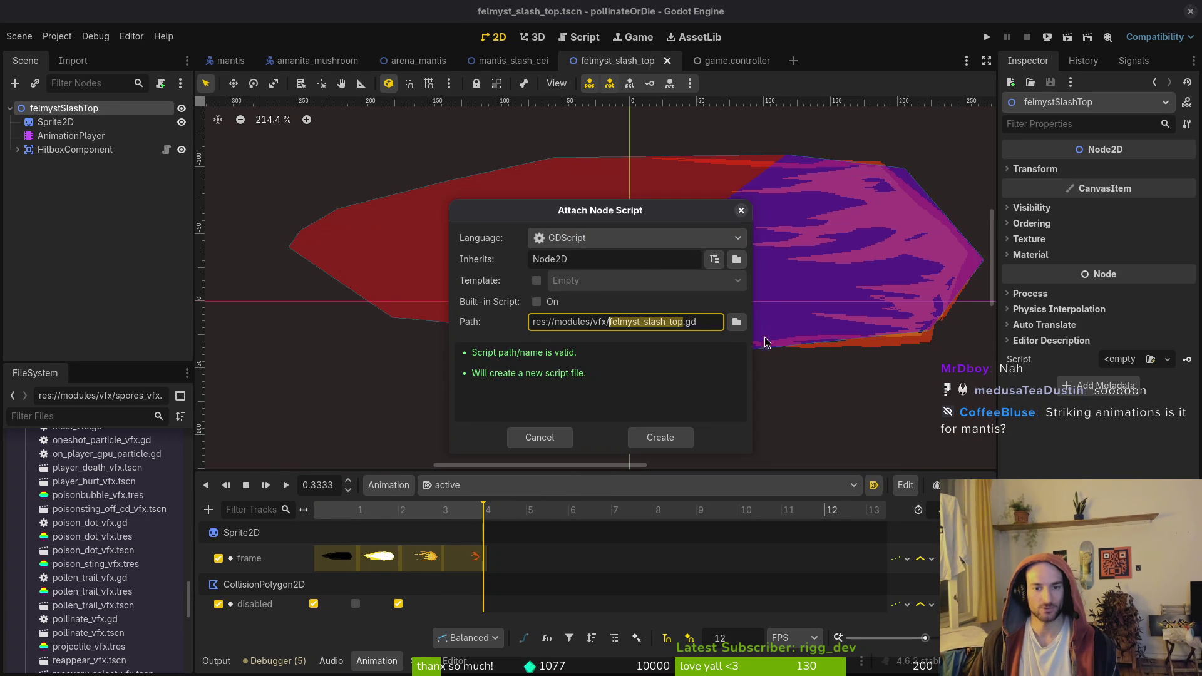
{"action": "left_click", "coordinate": [733, 317]}
{"action": "double_click", "coordinate": [791, 266]}
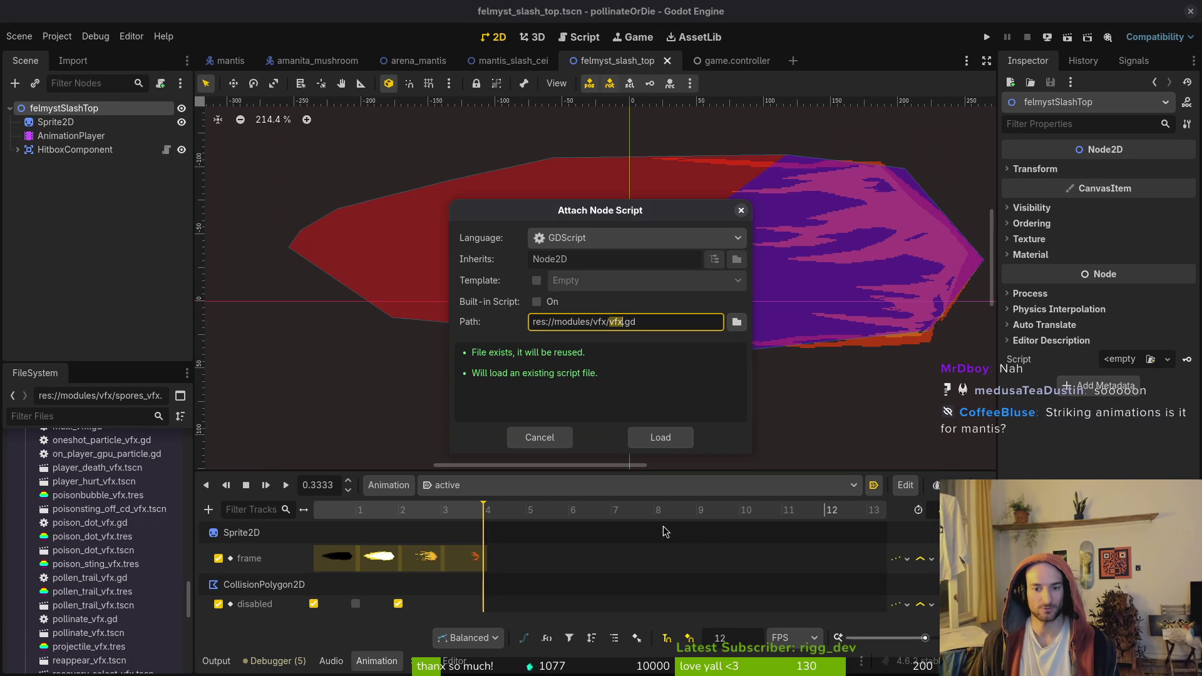
{"action": "key", "text": "Return"}
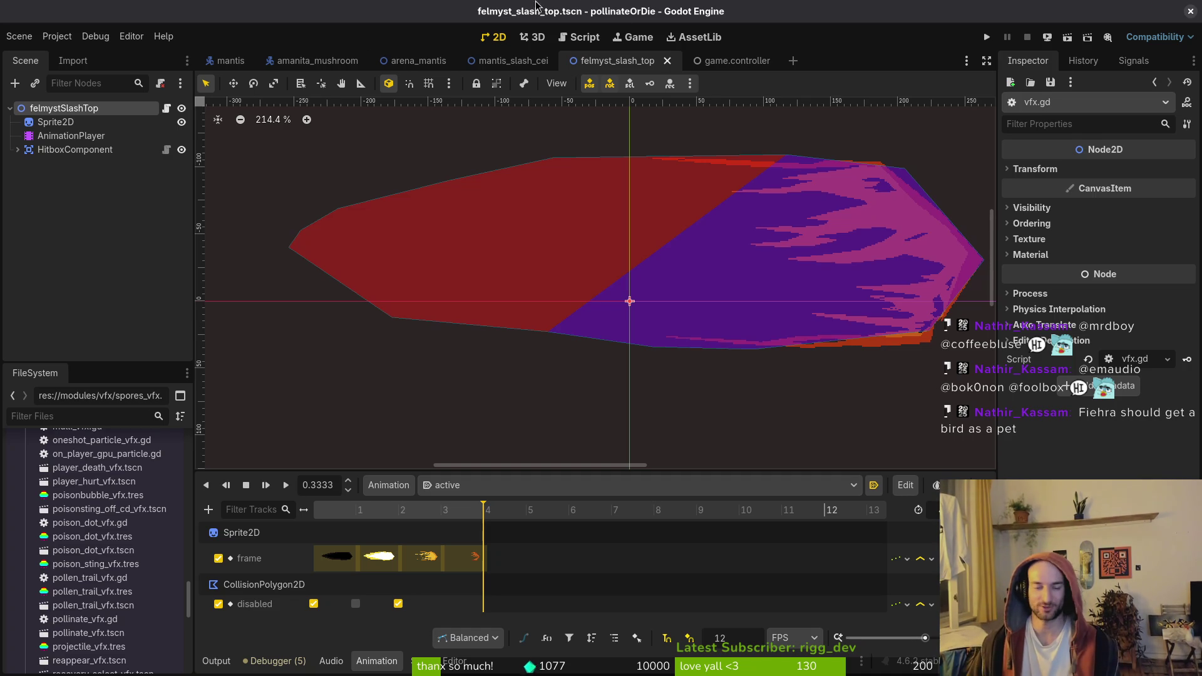
{"action": "left_click", "coordinate": [138, 196]}
Create a new scene with a 2D root node named felmystSlashBottom
{"action": "left_click", "coordinate": [19, 36]}
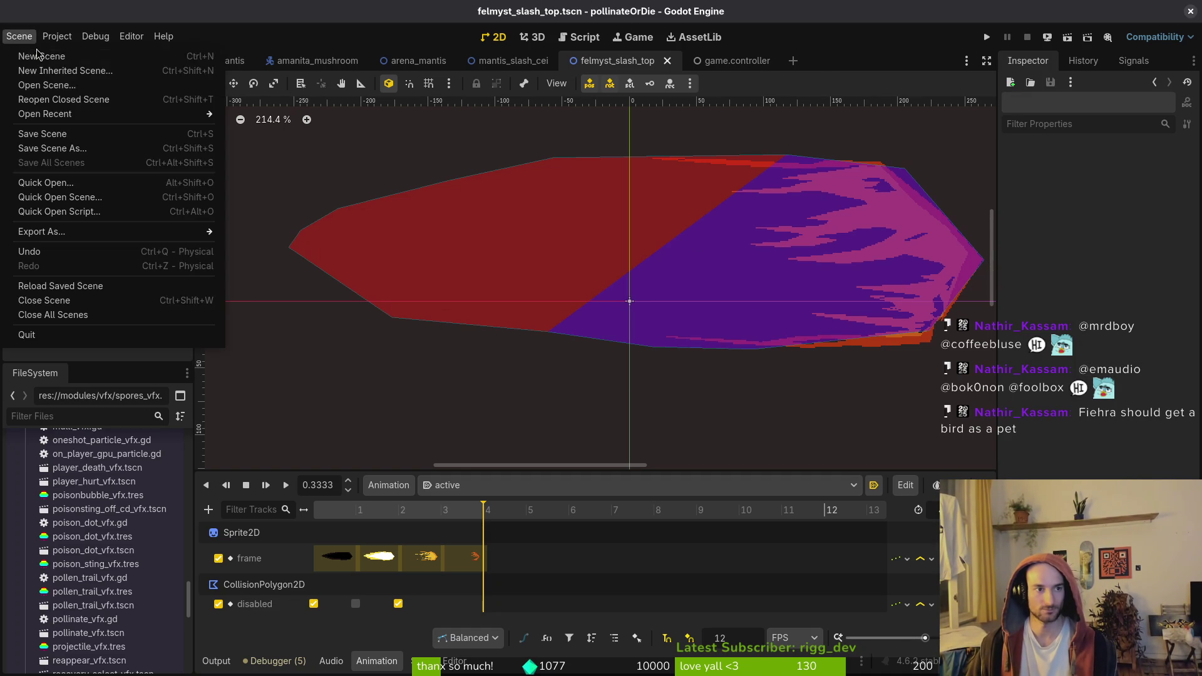
{"action": "left_click", "coordinate": [28, 47]}
{"action": "left_click", "coordinate": [69, 126]}
{"action": "double_click", "coordinate": [72, 107]}
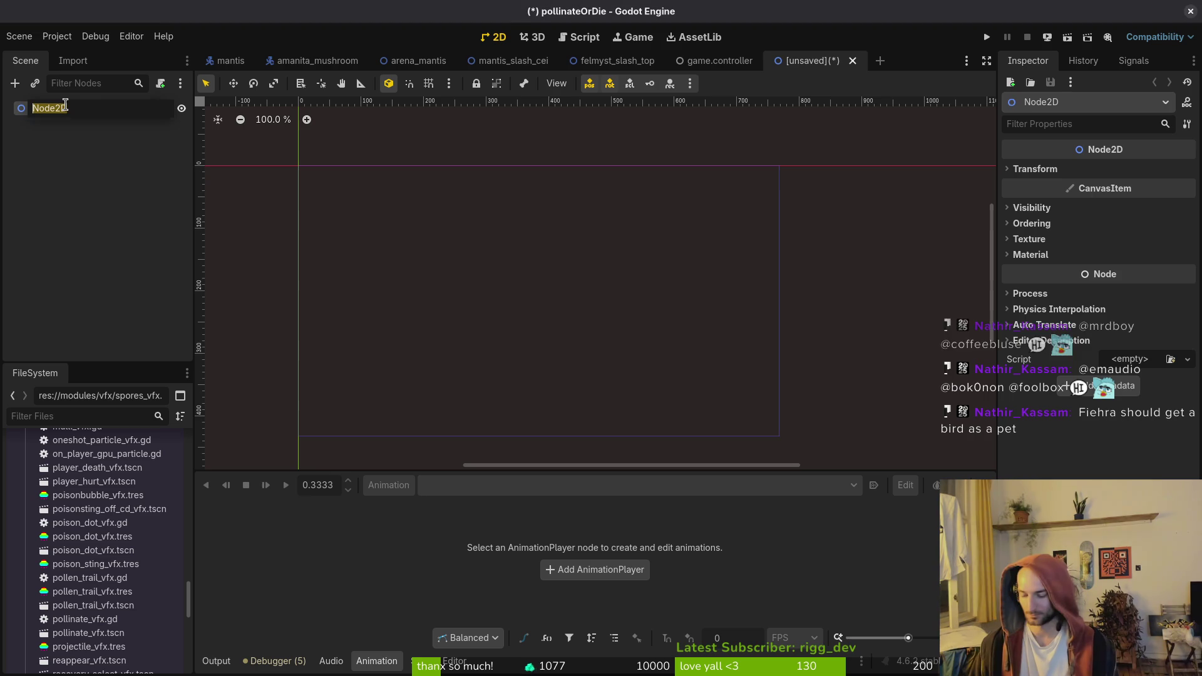
{"action": "type", "text": "felmystSlash"}
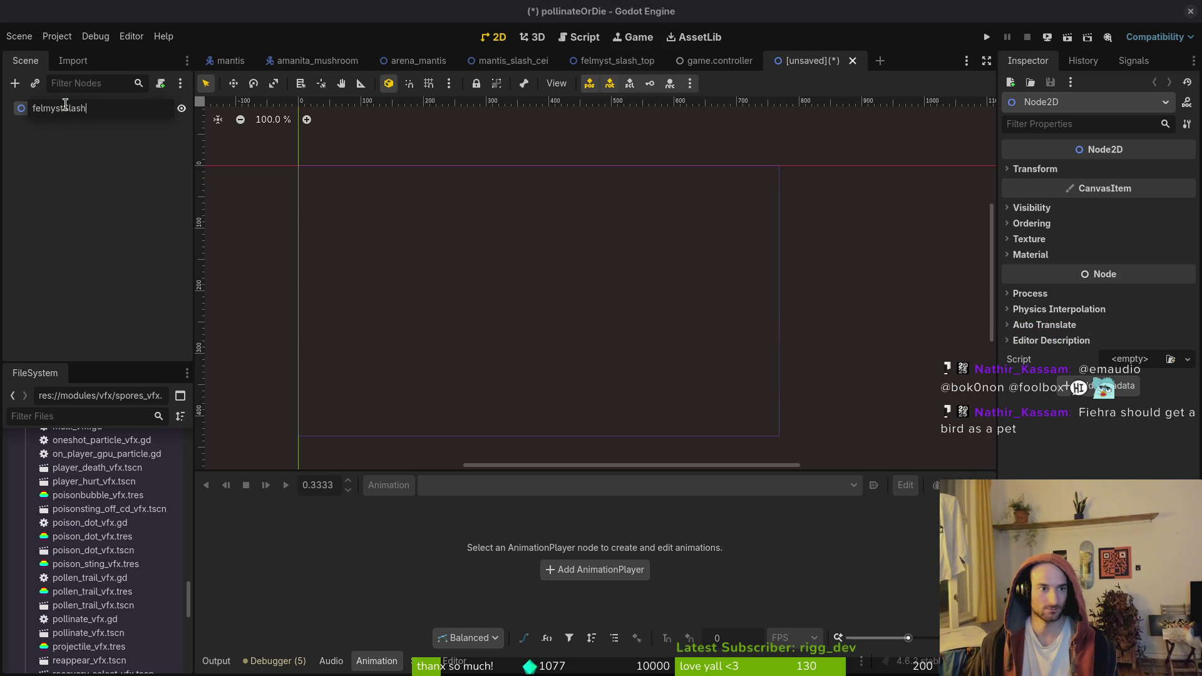
{"action": "type", "text": "Bottom"}
{"action": "key", "text": "Return"}
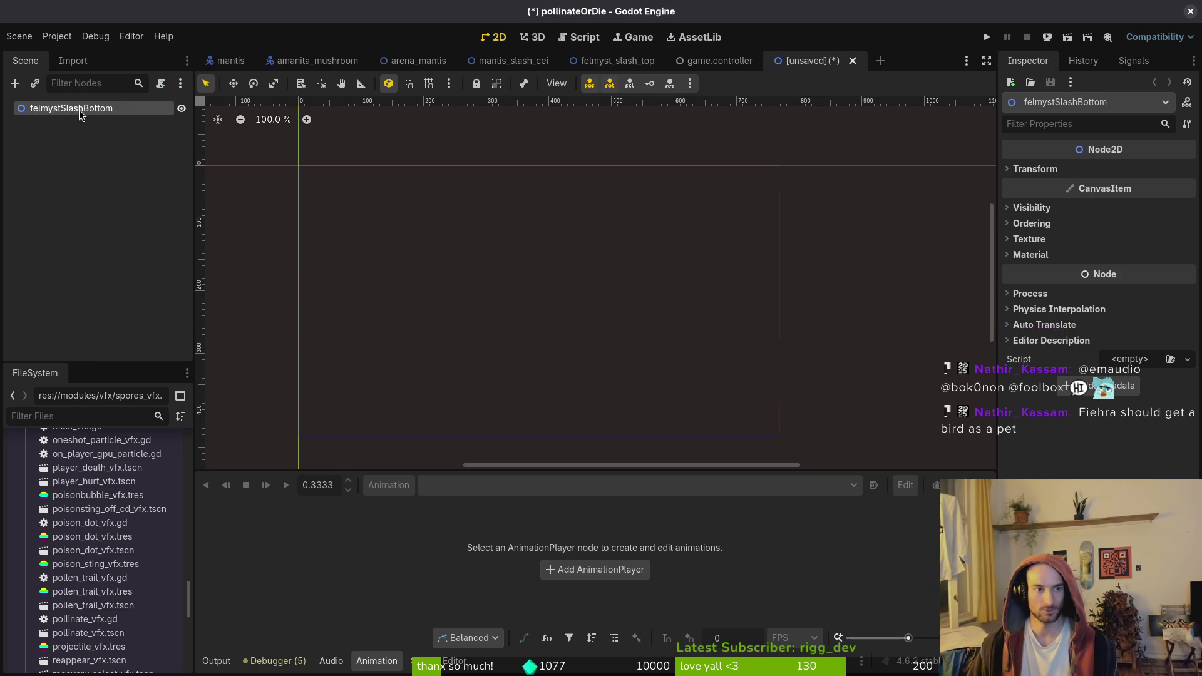
Copy the sprite, animation and hitbox nodes from felmyst_slash_top into felmystSlashBottom
{"action": "left_click", "coordinate": [663, 65]}
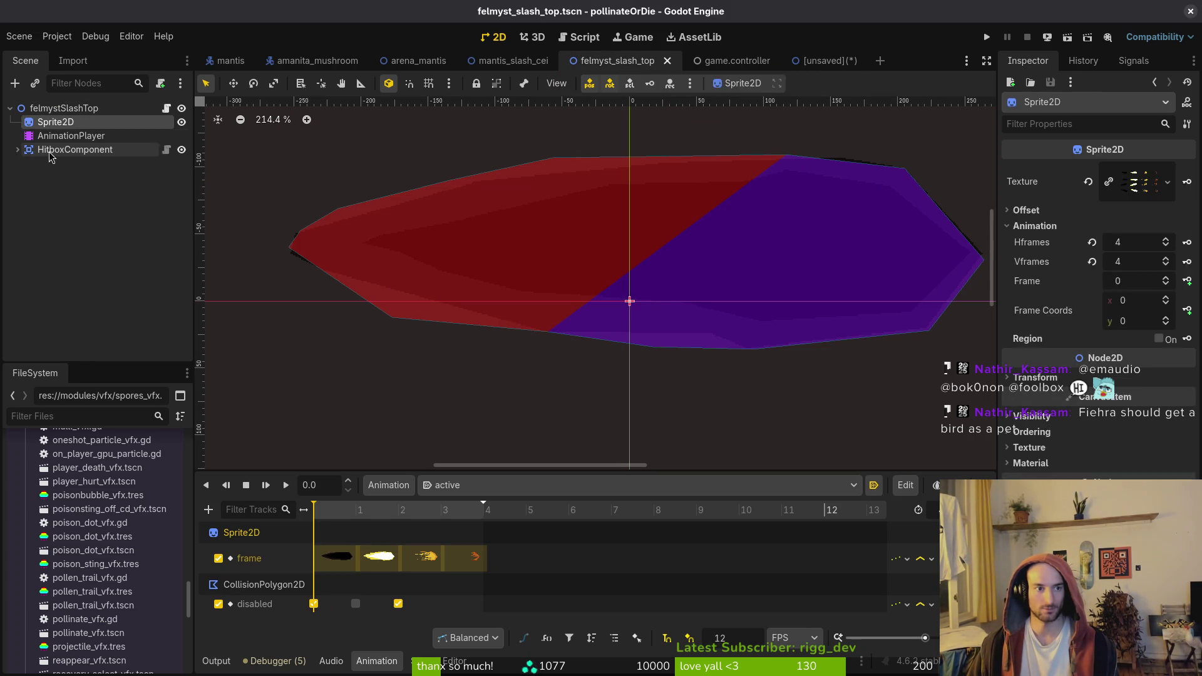
{"action": "key", "text": "ctrl+c"}
{"action": "left_click", "coordinate": [823, 60]}
{"action": "key", "text": "ctrl+v"}
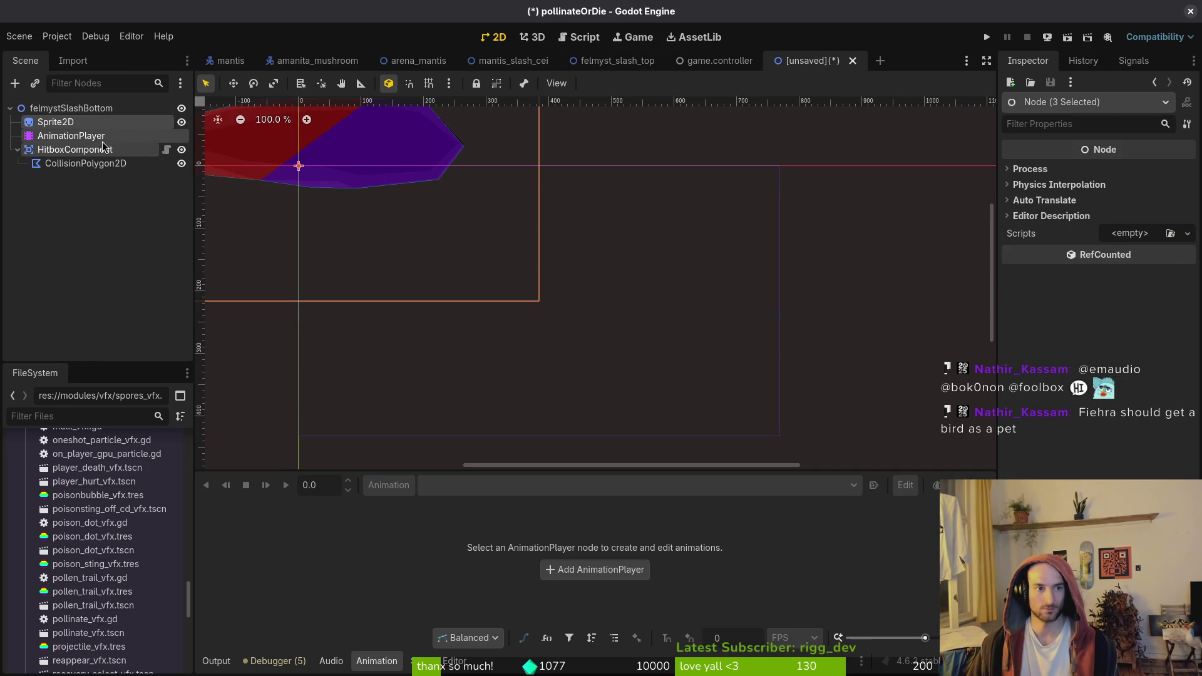
Delete the pasted AnimationPlayer node and select Sprite2D
{"action": "left_click", "coordinate": [92, 136]}
{"action": "key", "text": "Delete"}
{"action": "key", "text": "Return"}
{"action": "scroll", "coordinate": [676, 318], "scroll_direction": "left", "scroll_amount": 5}
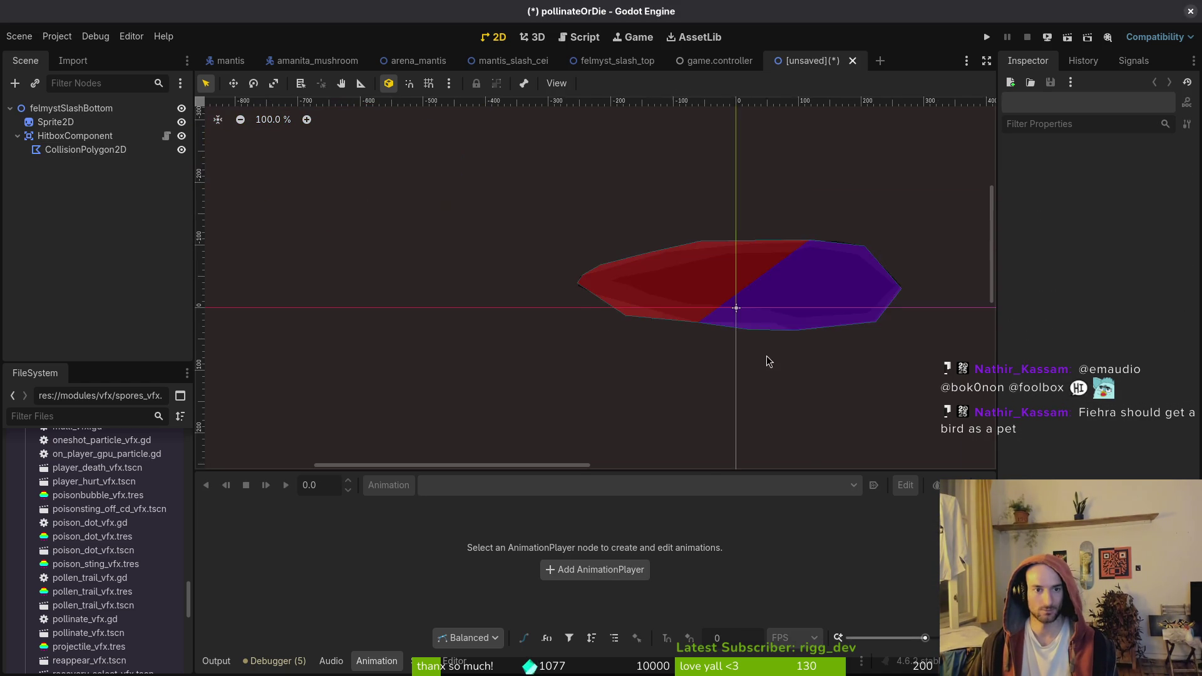
{"action": "left_click", "coordinate": [76, 122]}
Add an AnimationPlayer under the root and place it between Sprite2D and HitboxComponent
{"action": "left_click", "coordinate": [71, 108]}
{"action": "key", "text": "ctrl+a"}
{"action": "type", "text": "an"}
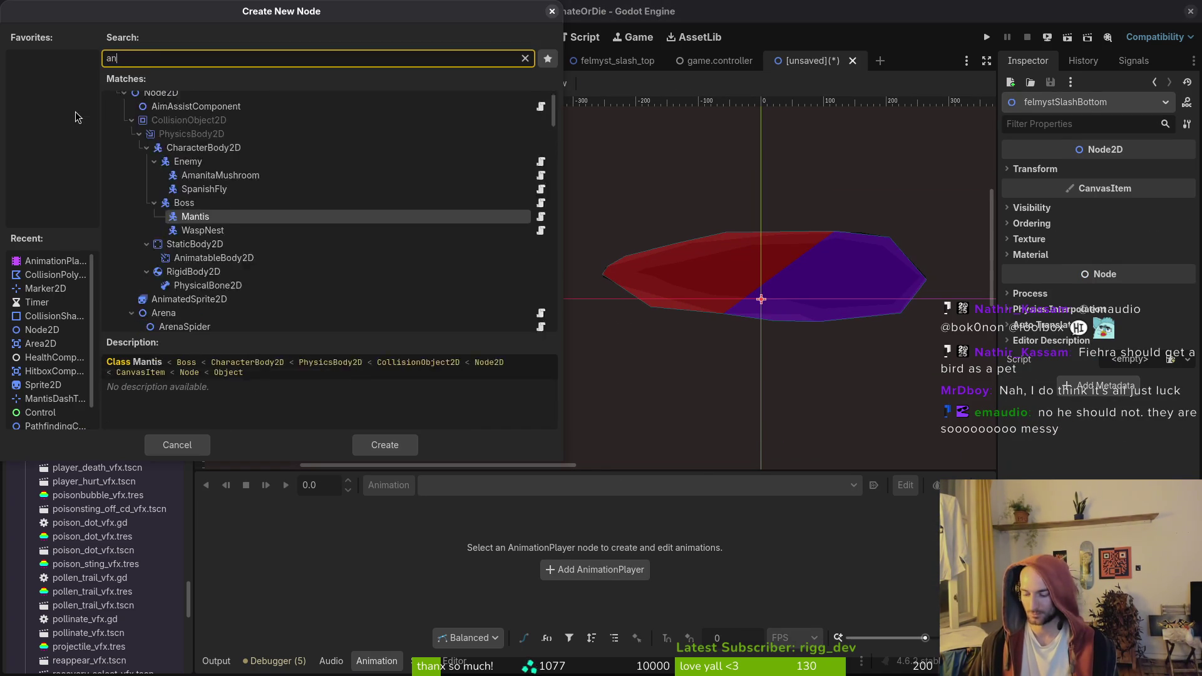
{"action": "type", "text": "impl"}
{"action": "key", "text": "BackSpace"}
{"action": "key", "text": "BackSpace"}
{"action": "key", "text": "BackSpace"}
{"action": "type", "text": "pla"}
{"action": "key", "text": "Return"}
{"action": "left_click_drag", "start_coordinate": [64, 162], "coordinate": [88, 136]}
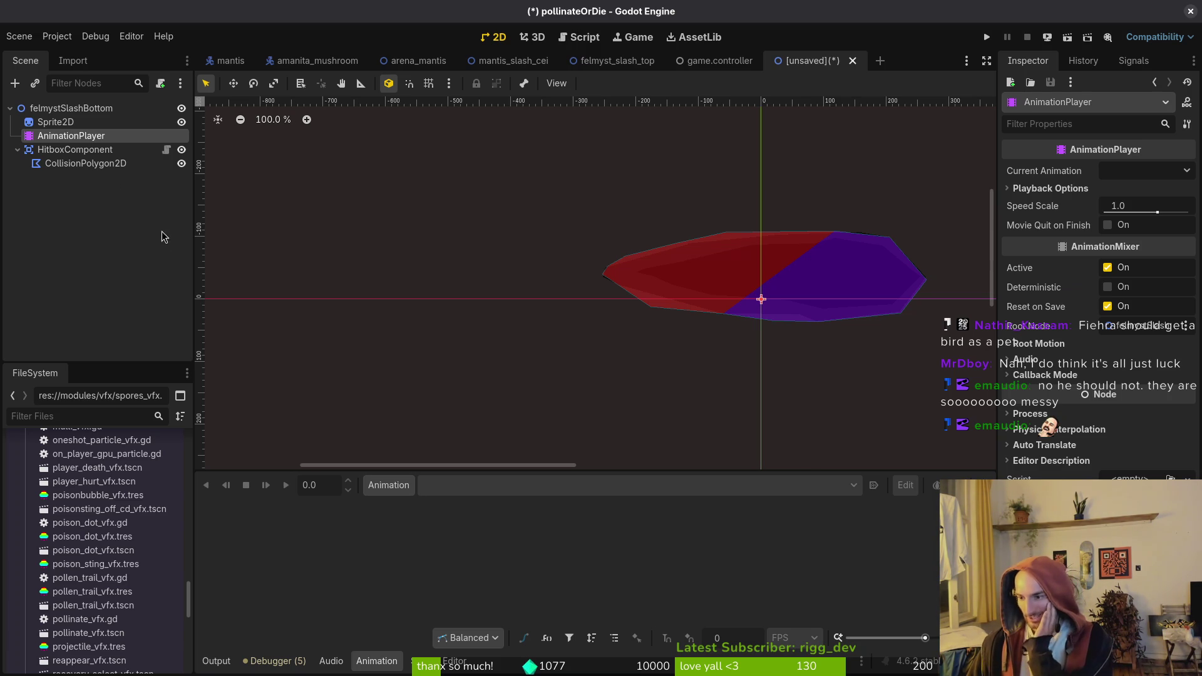
Shorten the bottom panel slightly, cancel the save dialog, and select CollisionPolygon2D
{"action": "scroll", "coordinate": [602, 287], "scroll_direction": "right", "scroll_amount": 5}
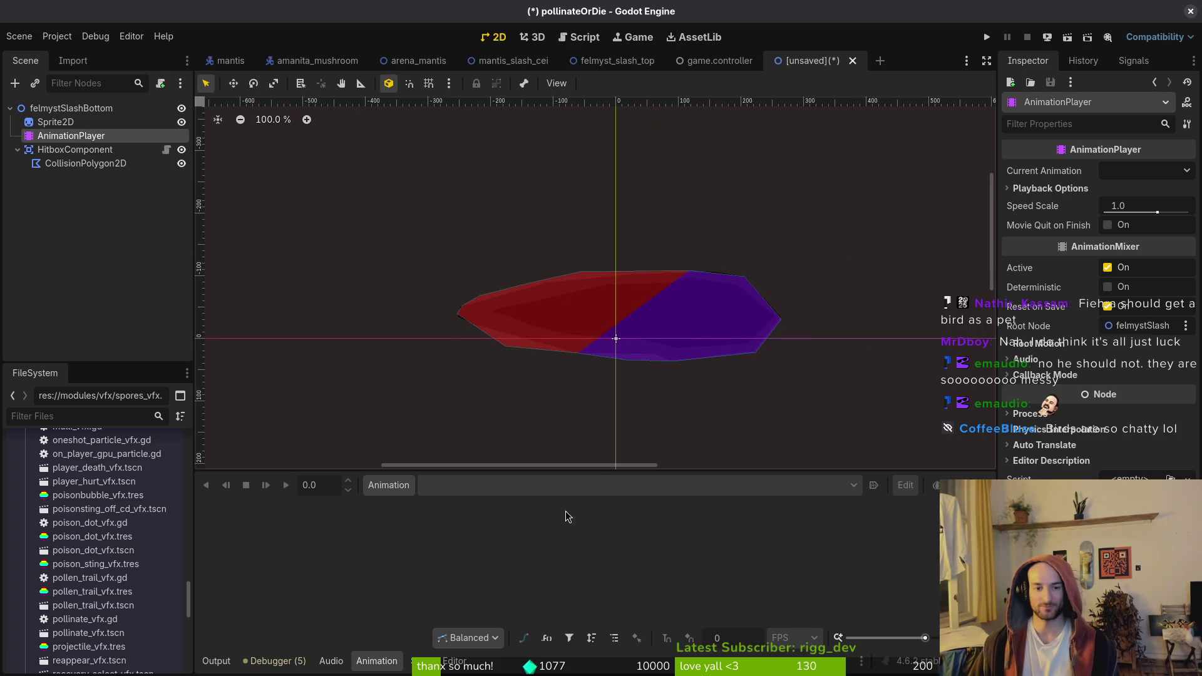
{"action": "left_click_drag", "start_coordinate": [592, 474], "coordinate": [592, 499]}
{"action": "scroll", "coordinate": [649, 332], "scroll_direction": "right", "scroll_amount": 2}
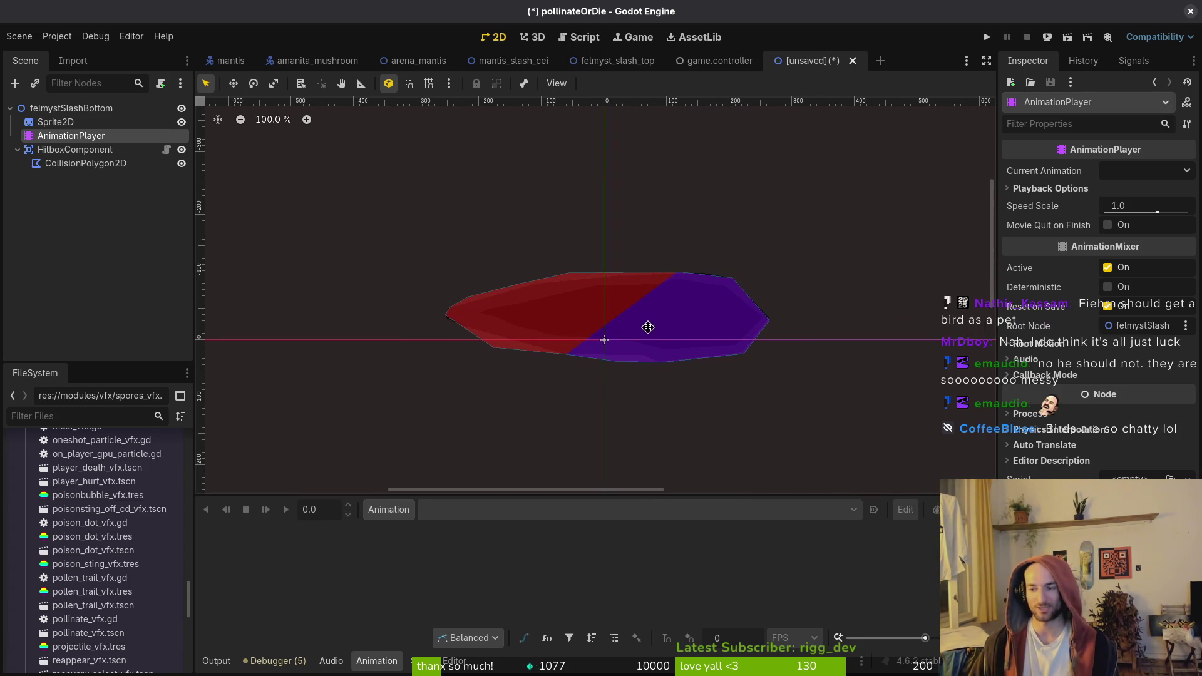
{"action": "key", "text": "ctrl+s"}
{"action": "key", "text": "Escape"}
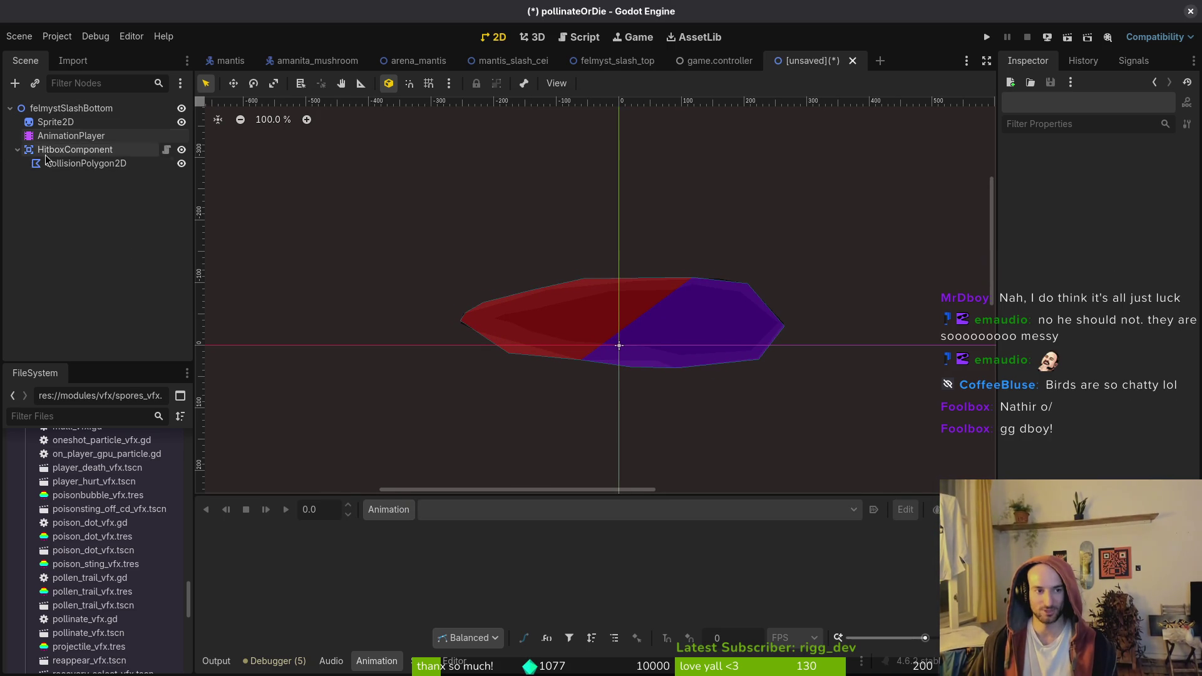
{"action": "left_click", "coordinate": [73, 165]}
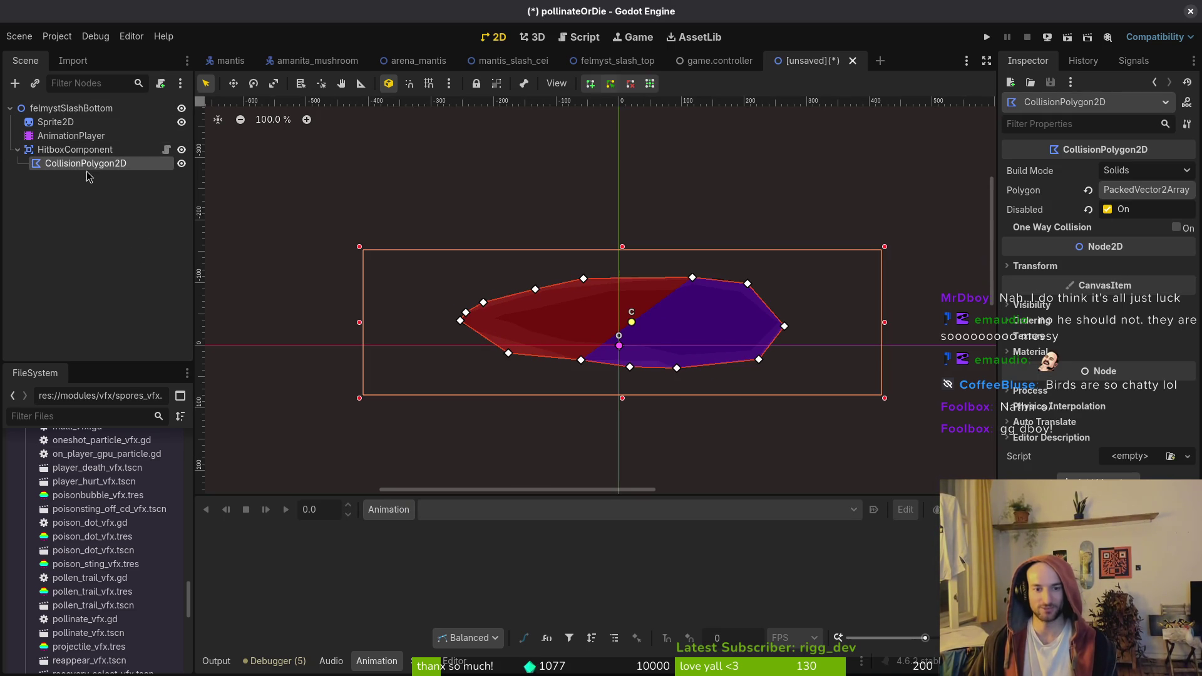
Create a new animation named 'active' on the AnimationPlayer running at 12 FPS
{"action": "left_click", "coordinate": [70, 122]}
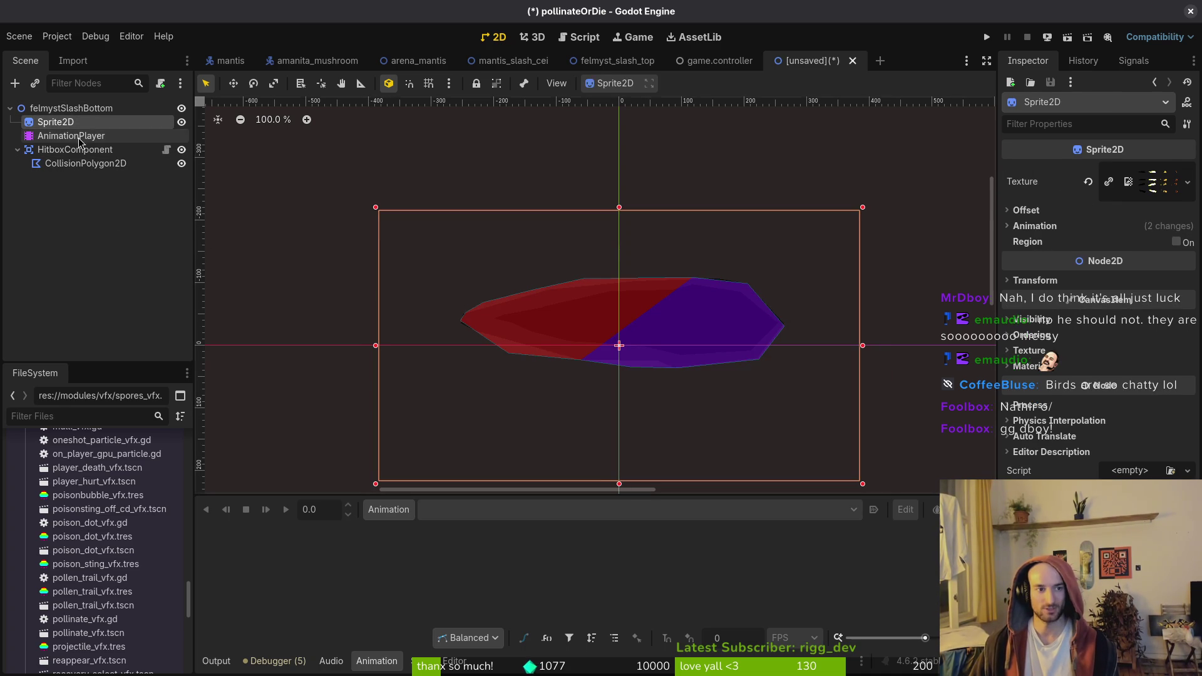
{"action": "left_click", "coordinate": [70, 136]}
{"action": "left_click", "coordinate": [398, 512]}
{"action": "left_click", "coordinate": [406, 529]}
{"action": "type", "text": "active"}
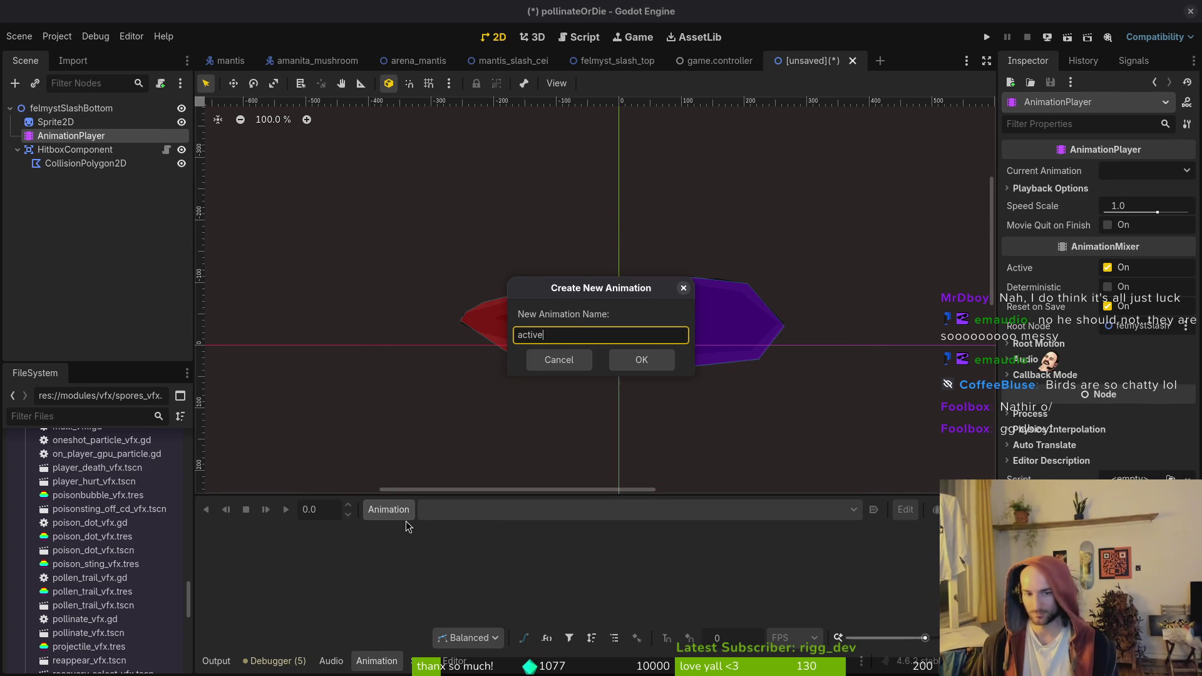
{"action": "key", "text": "Return"}
{"action": "double_click", "coordinate": [742, 638]}
{"action": "type", "text": "12"}
{"action": "key", "text": "Return"}
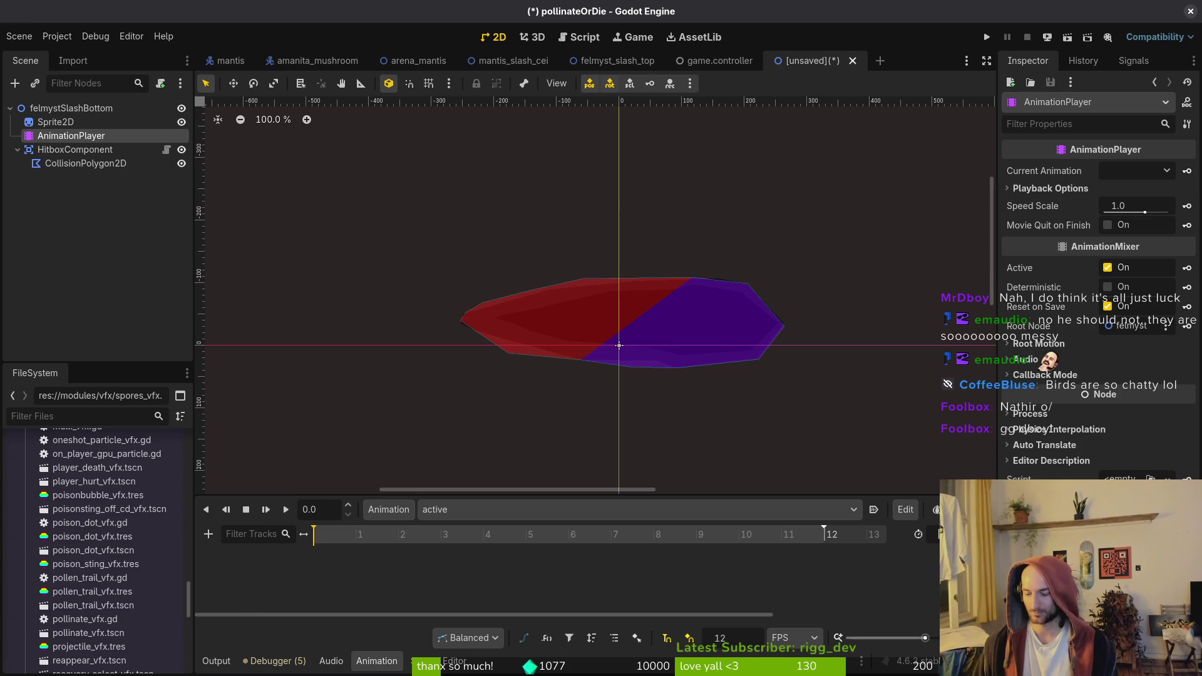
Save the scene as felmyst_slash_bottom.tscn
{"action": "key", "text": "ctrl+s"}
{"action": "key", "text": "Escape"}
{"action": "key", "text": "ctrl+s"}
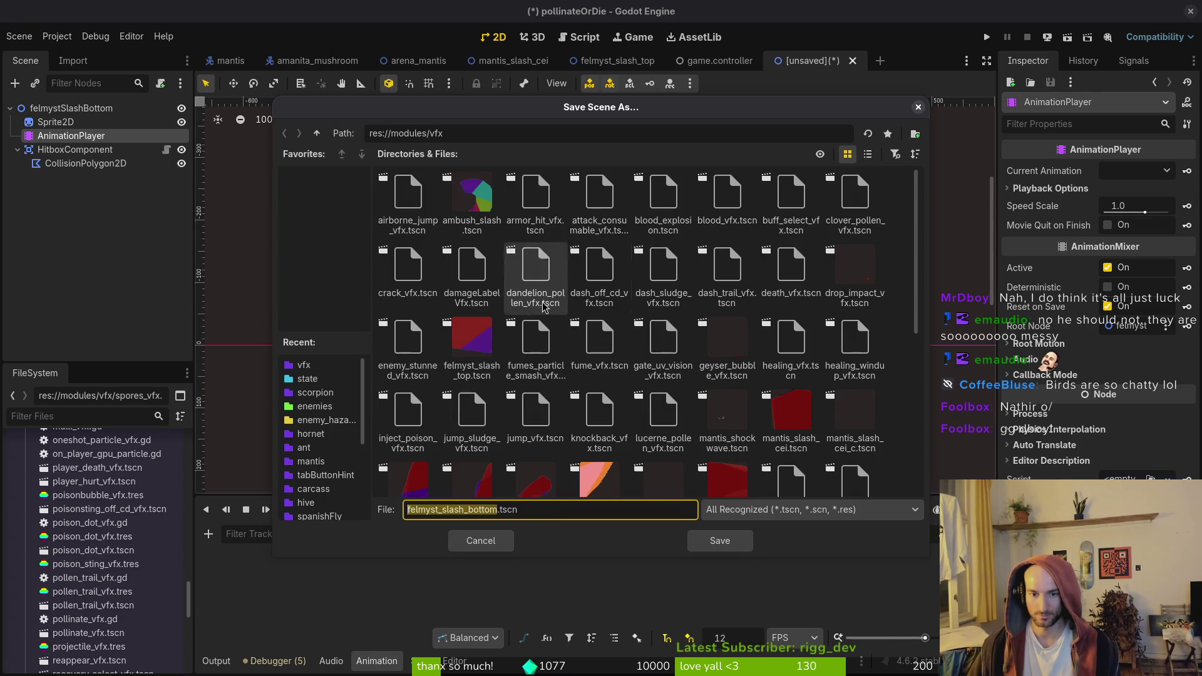
{"action": "left_click", "coordinate": [714, 541]}
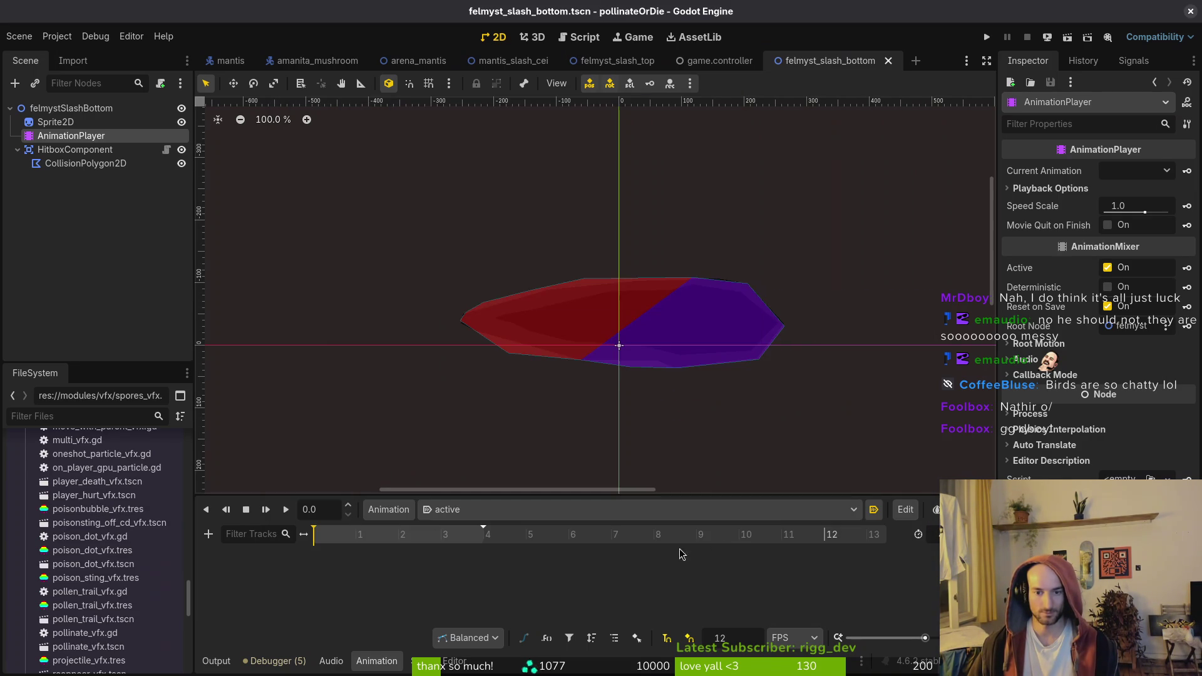
Key Sprite2D's frame on the first four timeline steps, creating the frame track
{"action": "left_click", "coordinate": [80, 122]}
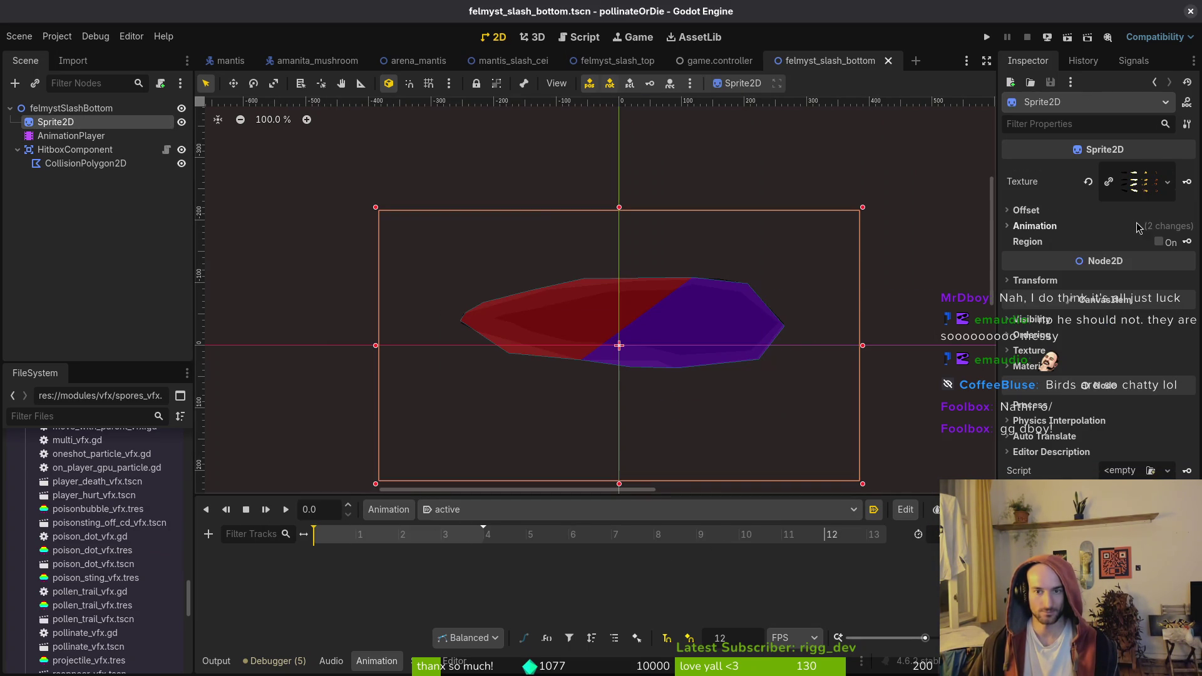
{"action": "left_click", "coordinate": [1029, 233]}
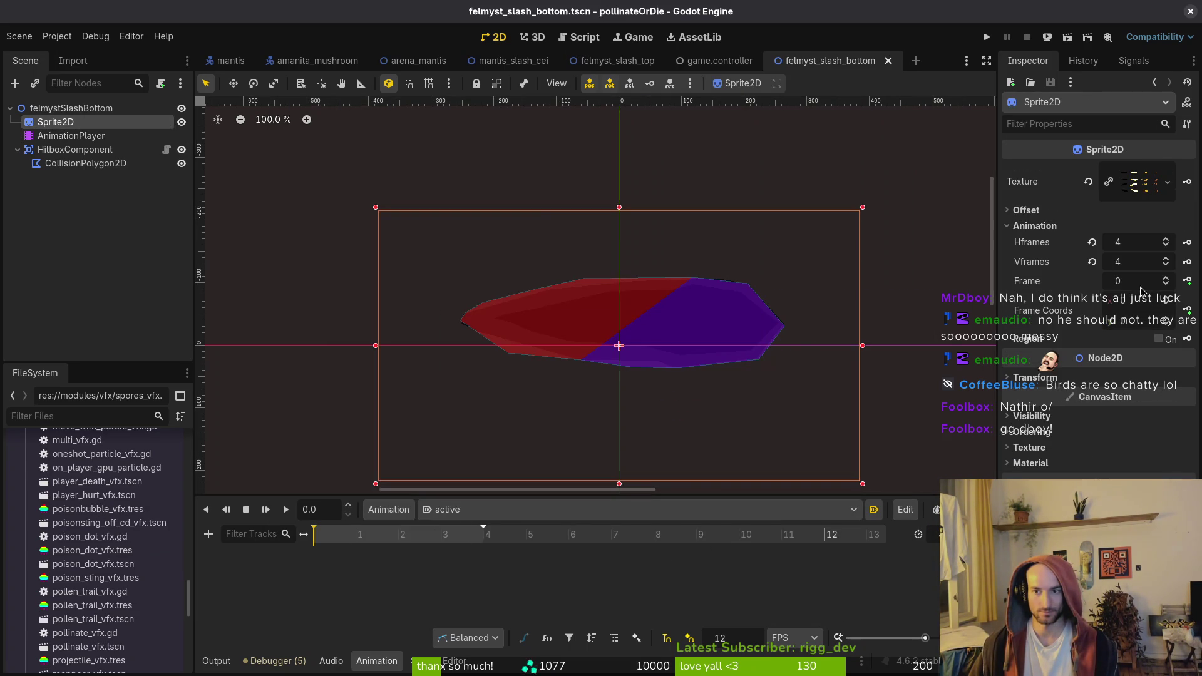
{"action": "left_click", "coordinate": [1169, 325]}
{"action": "left_click", "coordinate": [1187, 281]}
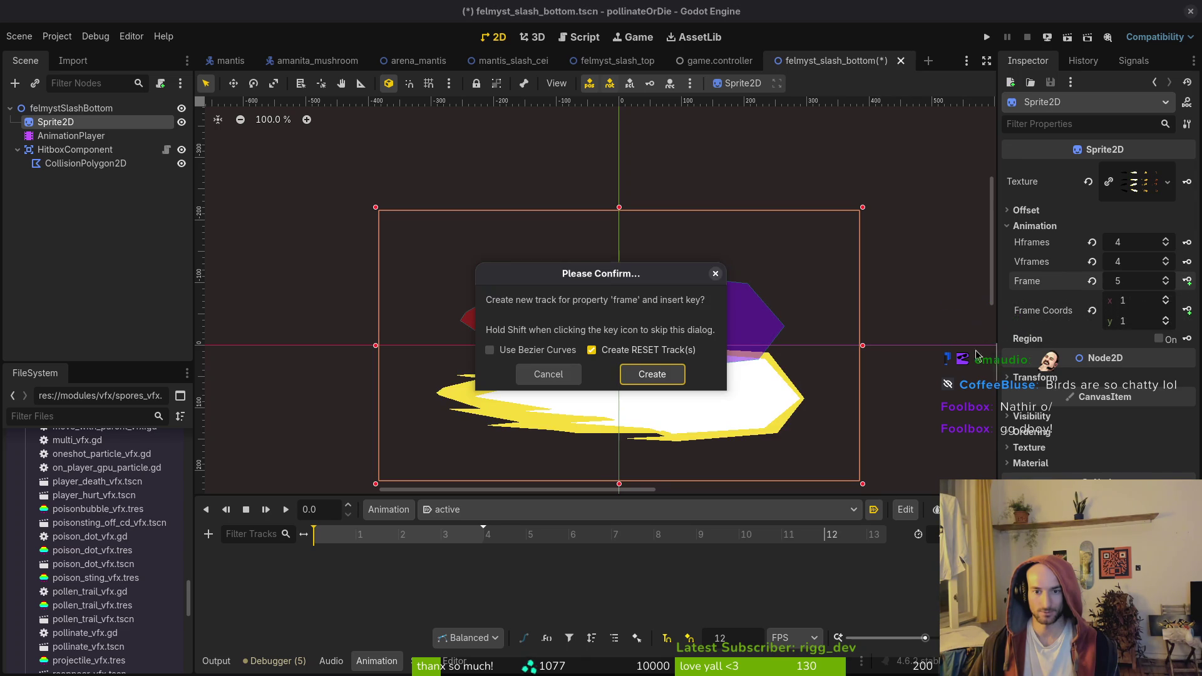
{"action": "left_click", "coordinate": [652, 375]}
{"action": "left_click", "coordinate": [1166, 285]}
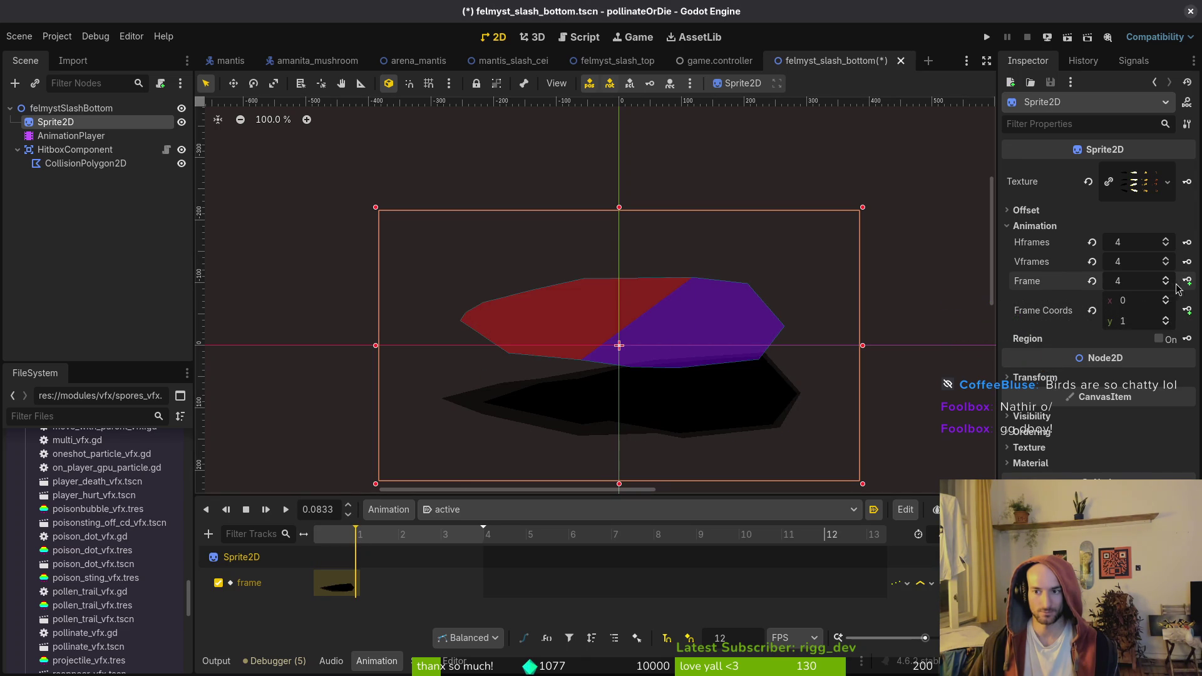
{"action": "left_click", "coordinate": [1187, 281]}
{"action": "left_click", "coordinate": [1187, 281]}
{"action": "left_click", "coordinate": [1187, 281]}
{"action": "left_click", "coordinate": [1187, 281]}
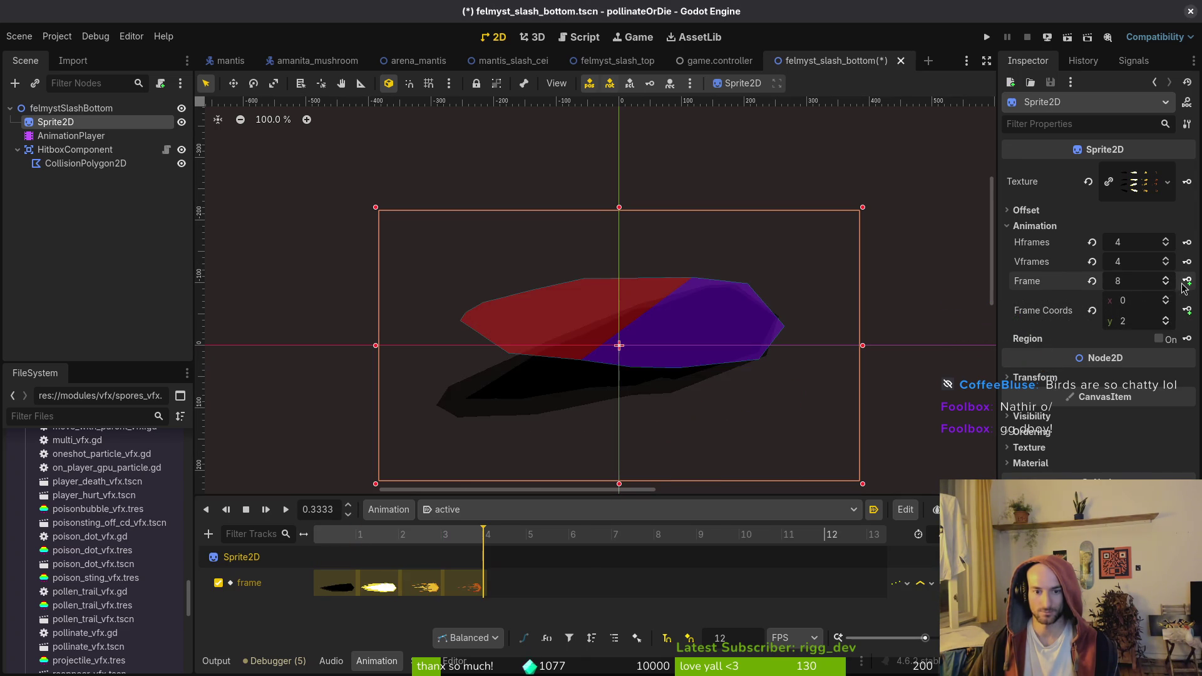
Save the scene, bring the sprite and hitbox into view, and enlarge the timeline
{"action": "key", "text": "ctrl+s"}
{"action": "left_click_drag", "start_coordinate": [660, 377], "coordinate": [688, 242]}
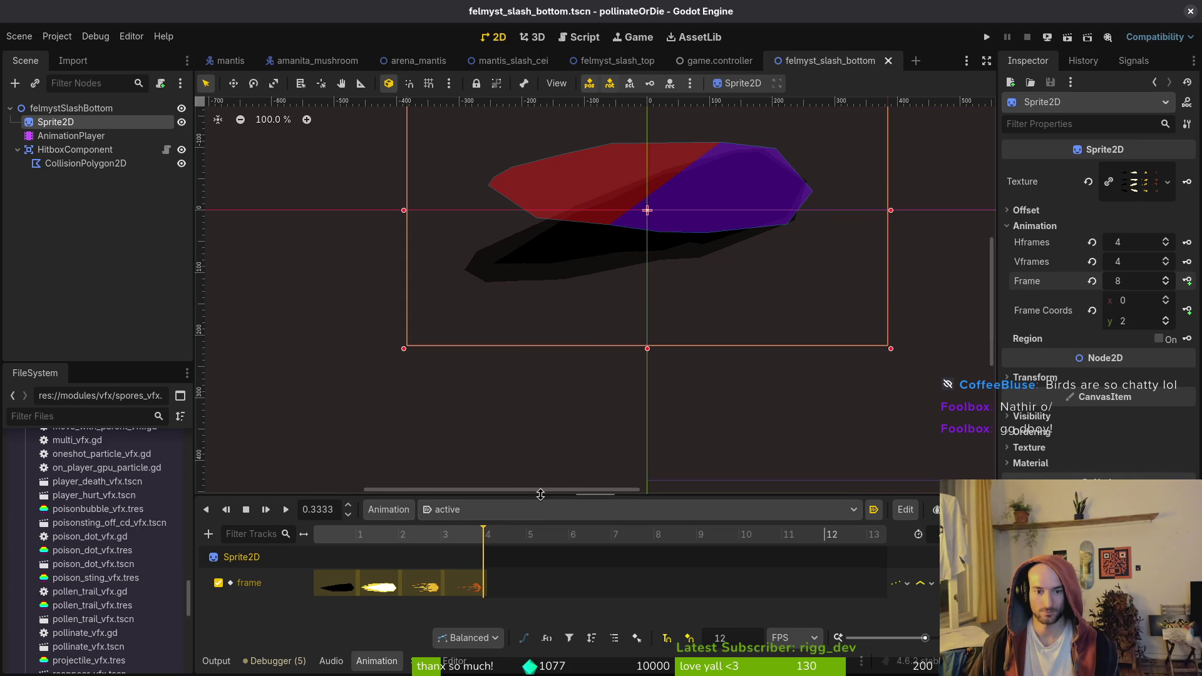
{"action": "left_click_drag", "start_coordinate": [541, 495], "coordinate": [540, 456]}
{"action": "key", "text": "ctrl+s"}
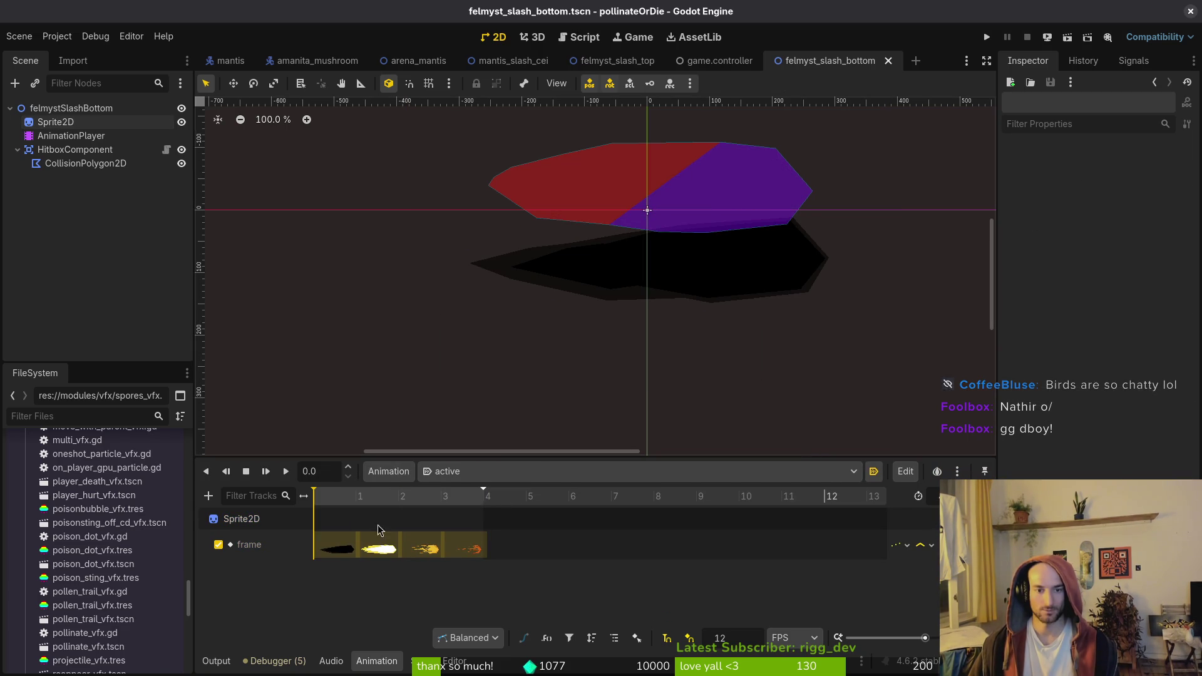
Key CollisionPolygon2D's Disabled state at frames 0, 1 and 2, enabled only on frame 1, and save
{"action": "left_click", "coordinate": [86, 163]}
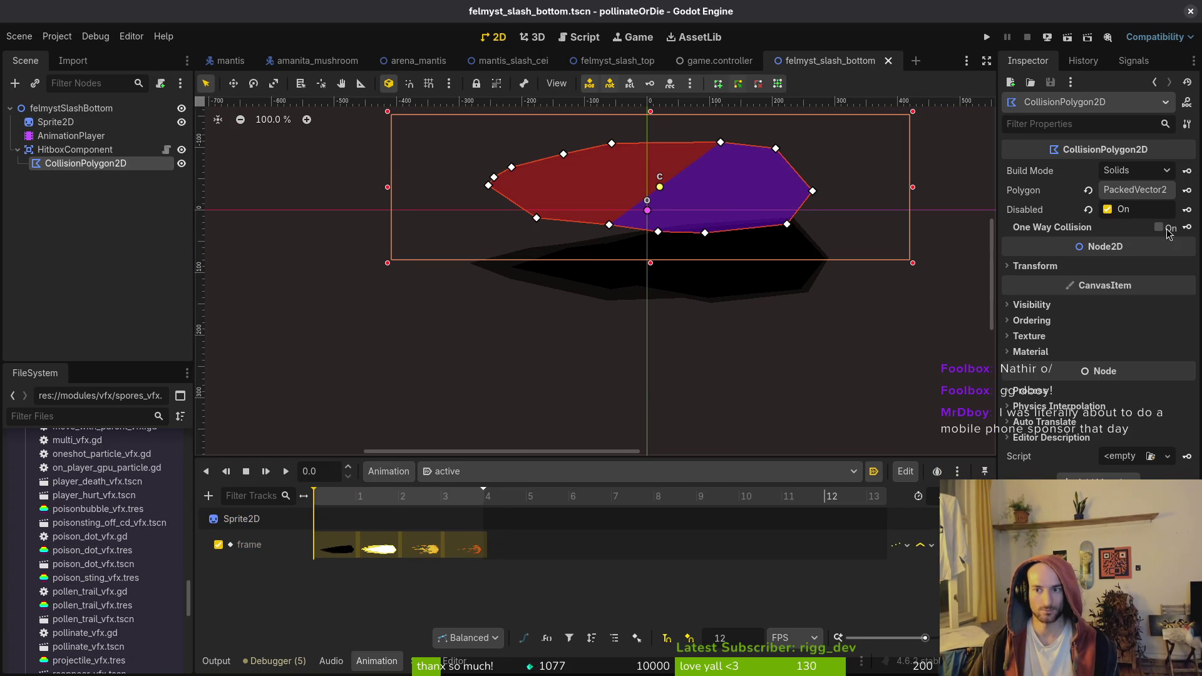
{"action": "left_click", "coordinate": [1186, 209]}
{"action": "left_click", "coordinate": [650, 375]}
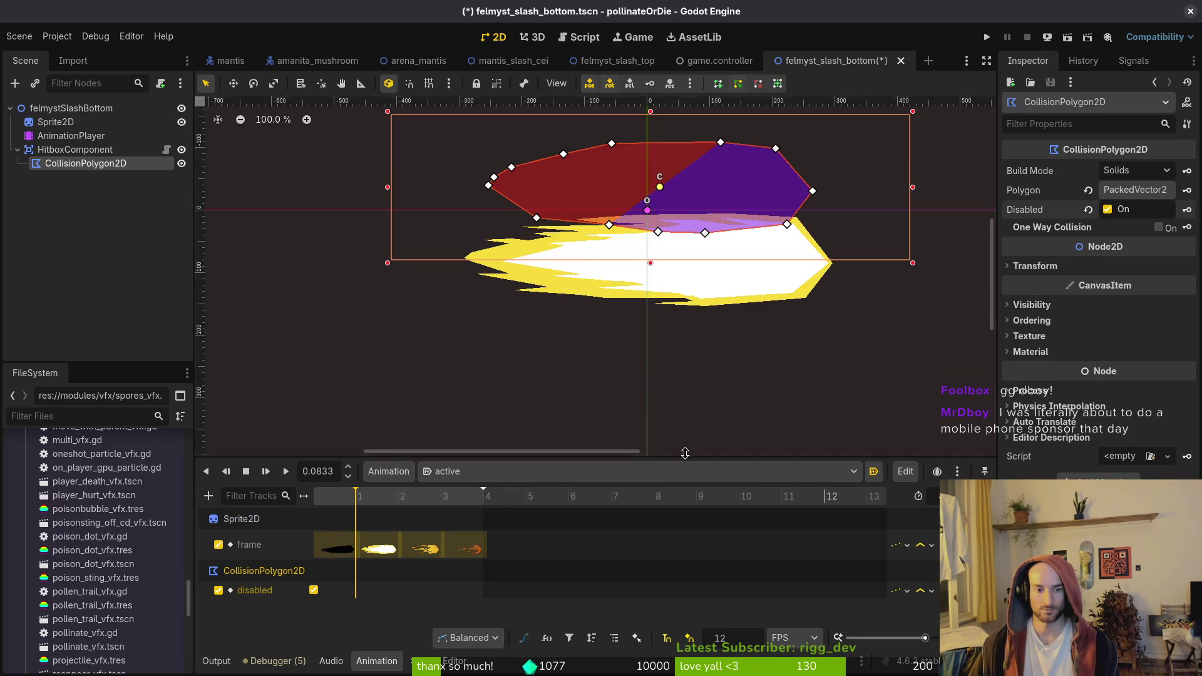
{"action": "left_click", "coordinate": [1187, 209]}
{"action": "left_click", "coordinate": [356, 590]}
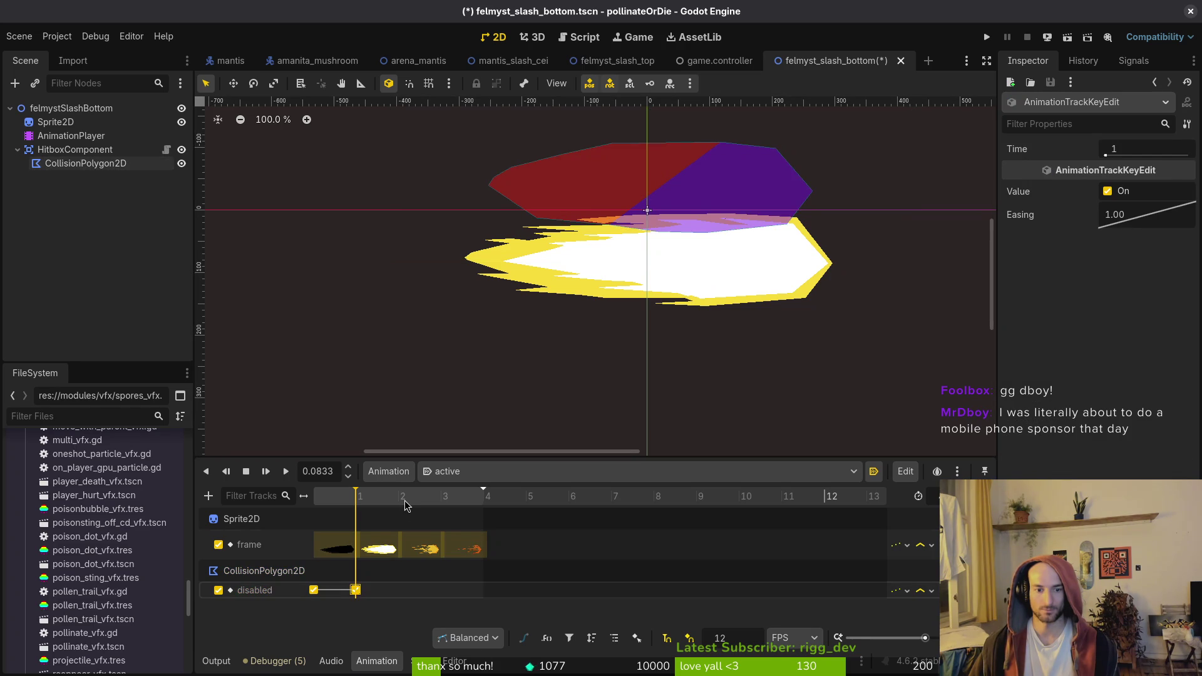
{"action": "left_click", "coordinate": [404, 498]}
{"action": "key", "text": "ctrl+d"}
{"action": "left_click", "coordinate": [356, 590]}
{"action": "left_click", "coordinate": [1107, 191]}
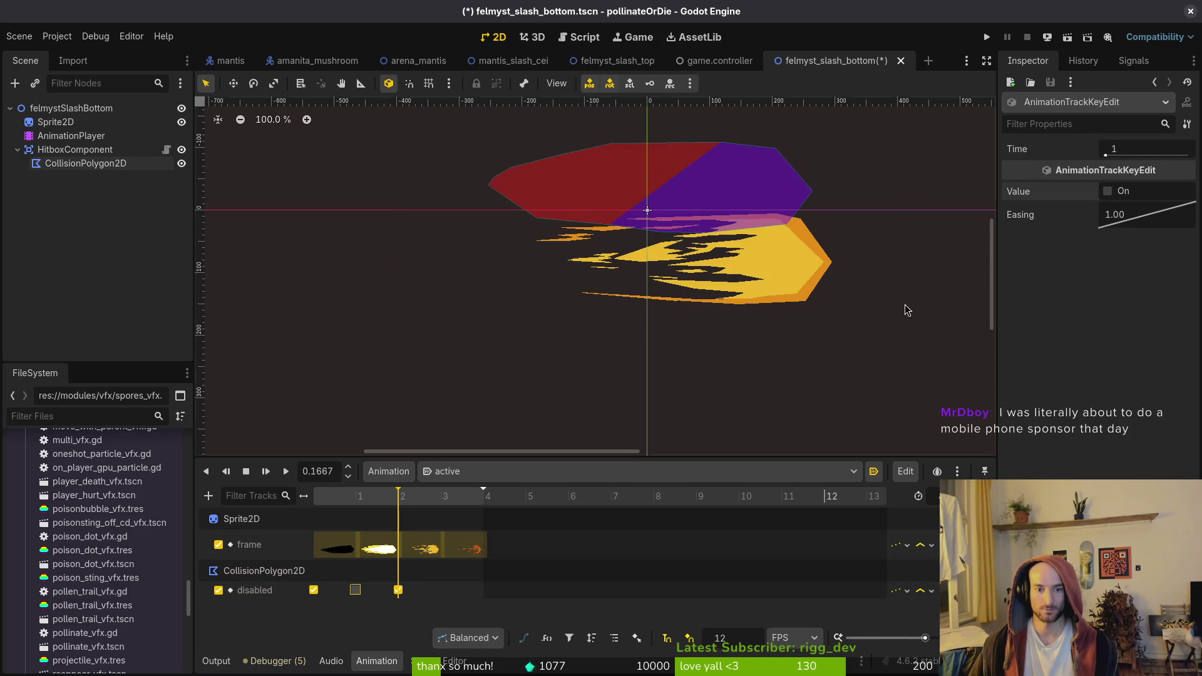
{"action": "key", "text": "ctrl+s"}
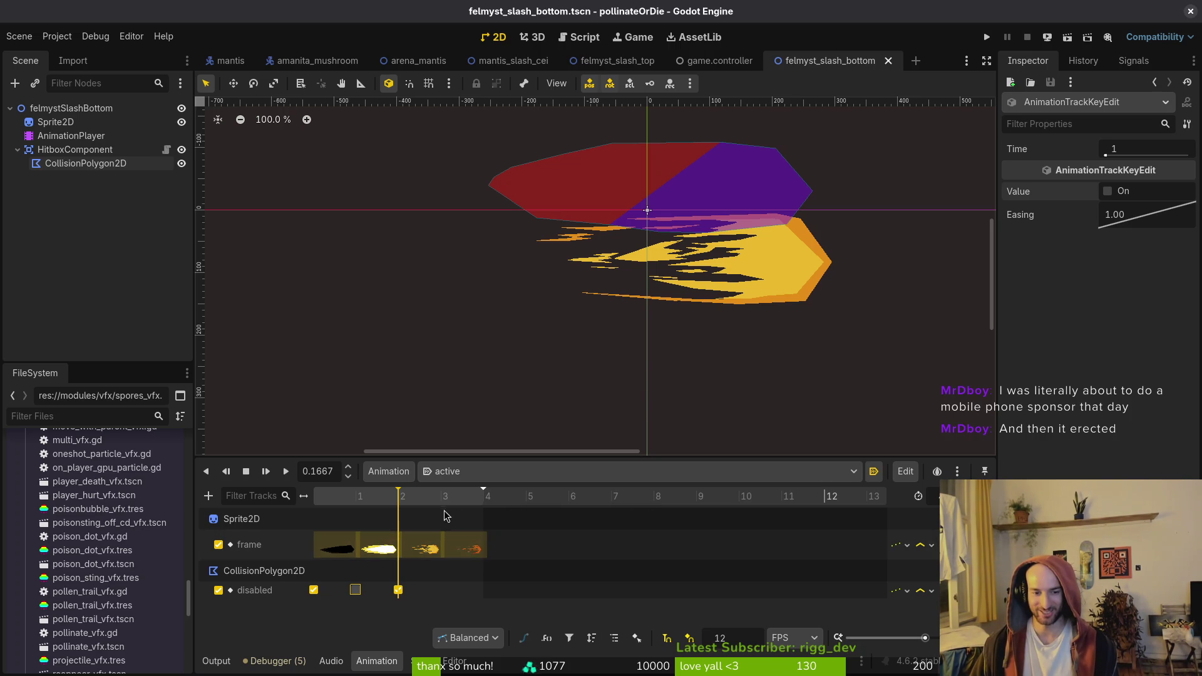
Save the scene again and select the HitboxComponent's polygon on the active frame
{"action": "left_click", "coordinate": [389, 614]}
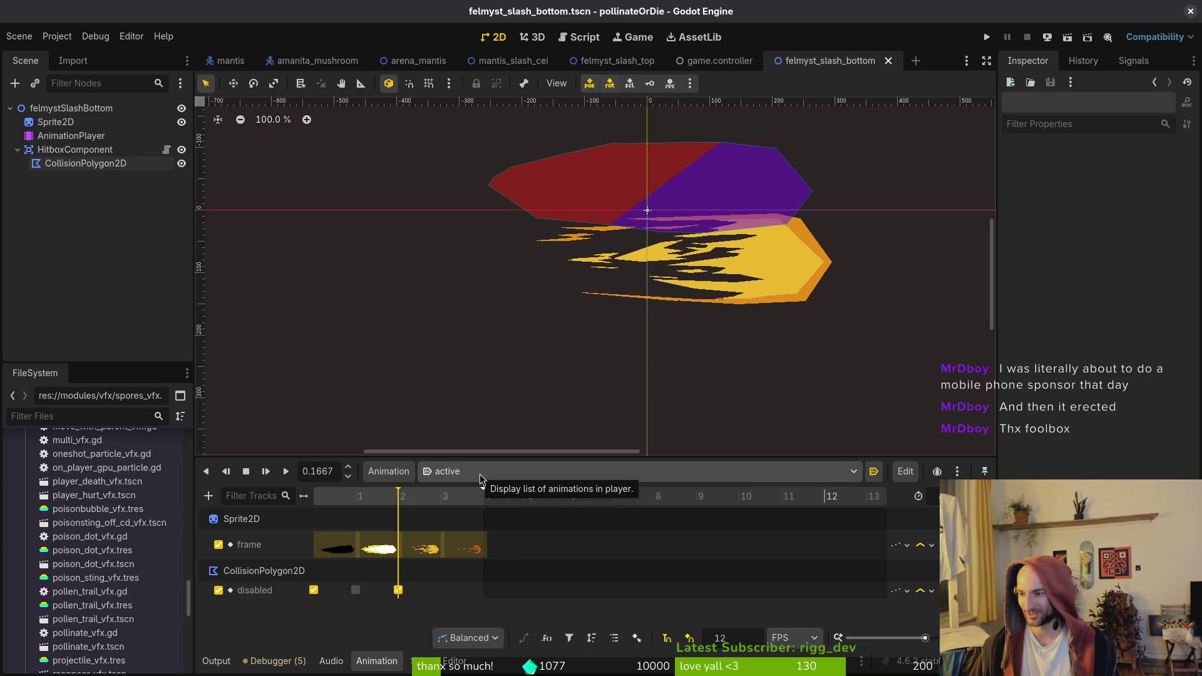
{"action": "key", "text": "ctrl+s"}
{"action": "left_click", "coordinate": [468, 474]}
{"action": "left_click", "coordinate": [412, 481]}
{"action": "left_click", "coordinate": [50, 125]}
{"action": "left_click", "coordinate": [74, 151]}
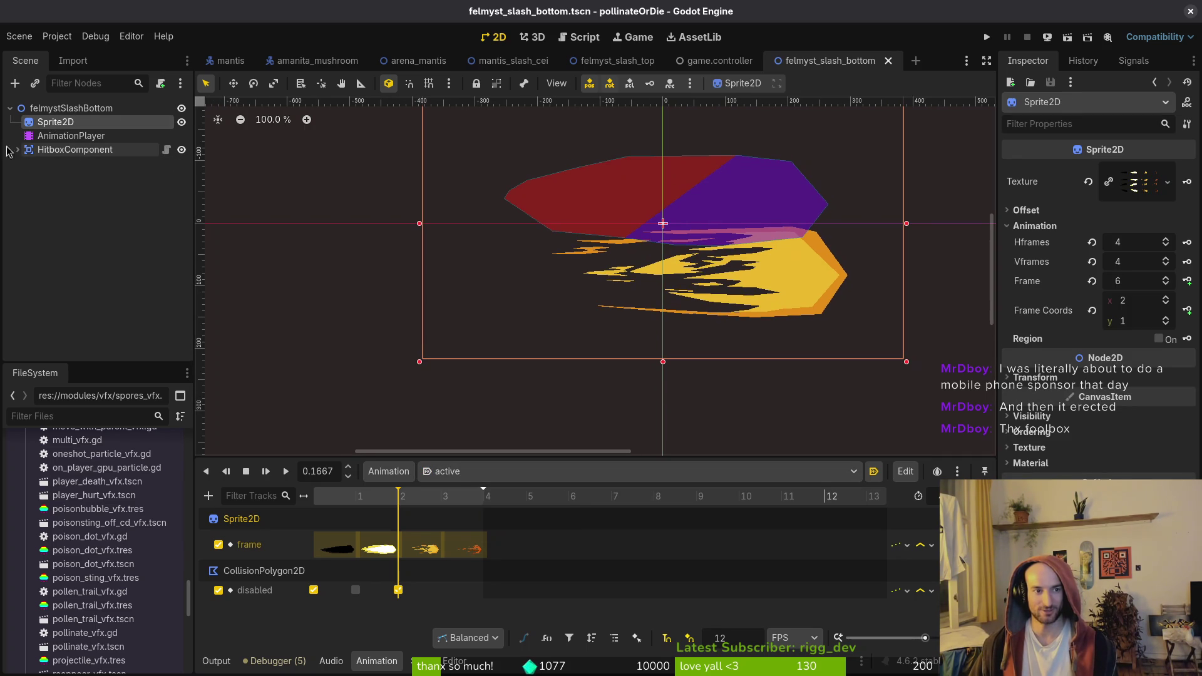
{"action": "left_click", "coordinate": [355, 496]}
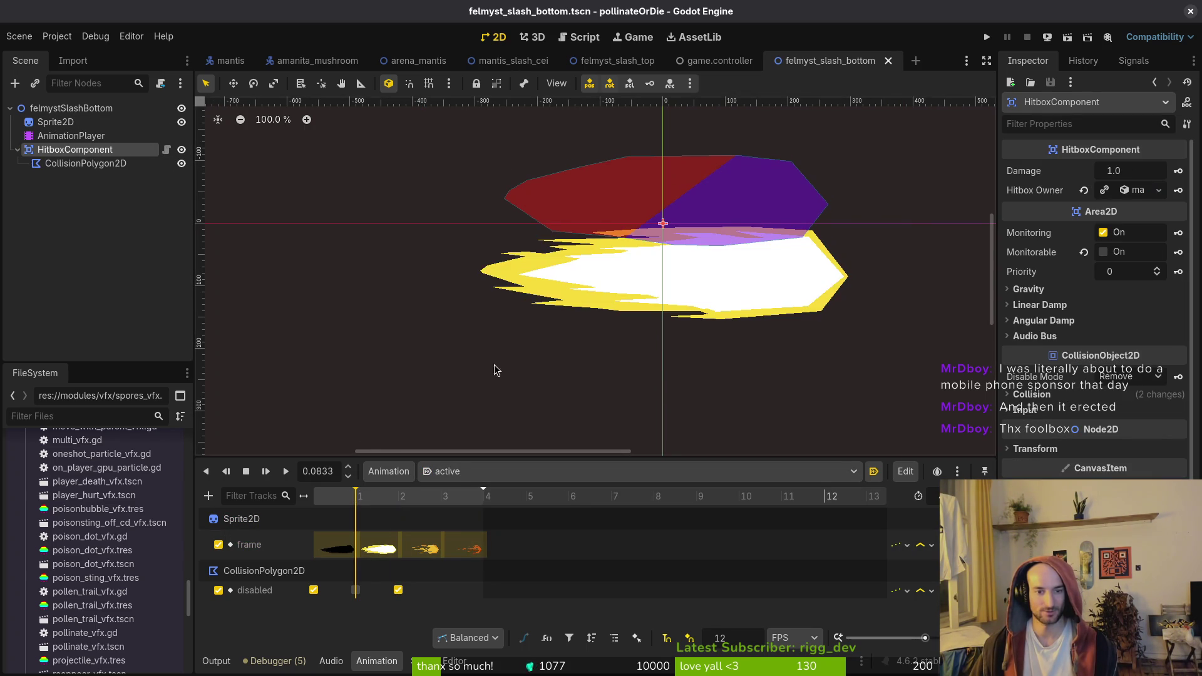
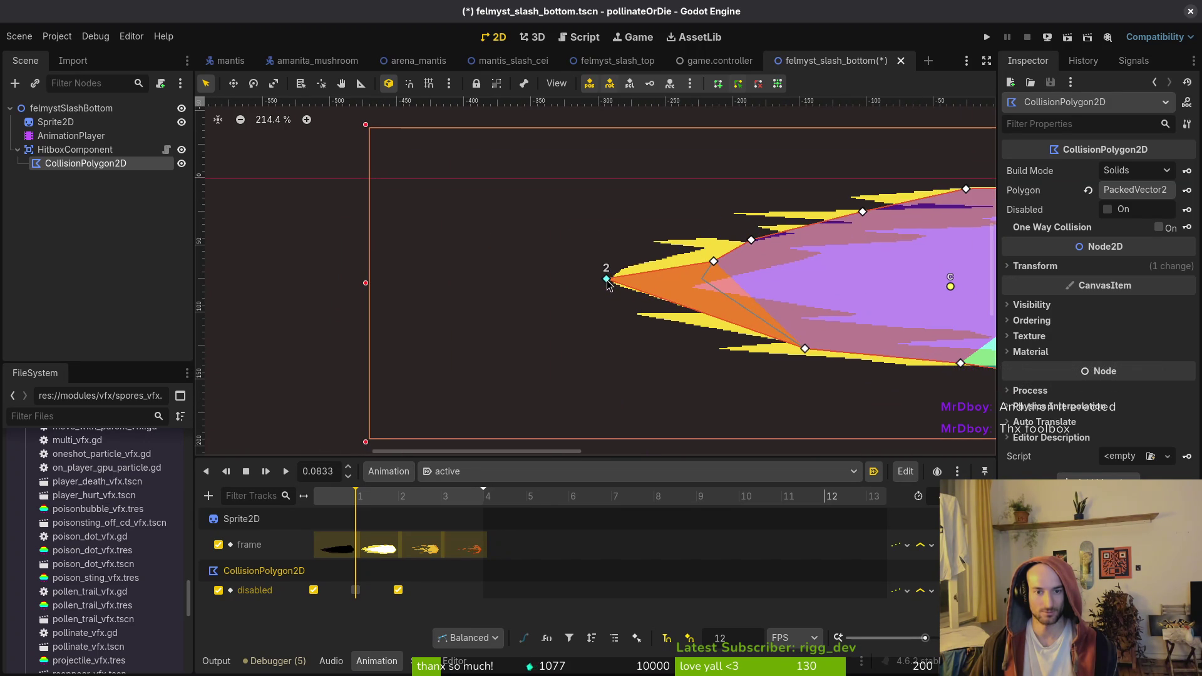
Drag the hitbox polygon's left tip and top-edge vertices onto the slash sprite outline, deleting a surplus vertex
{"action": "scroll", "coordinate": [814, 313], "scroll_direction": "up", "scroll_amount": 5}
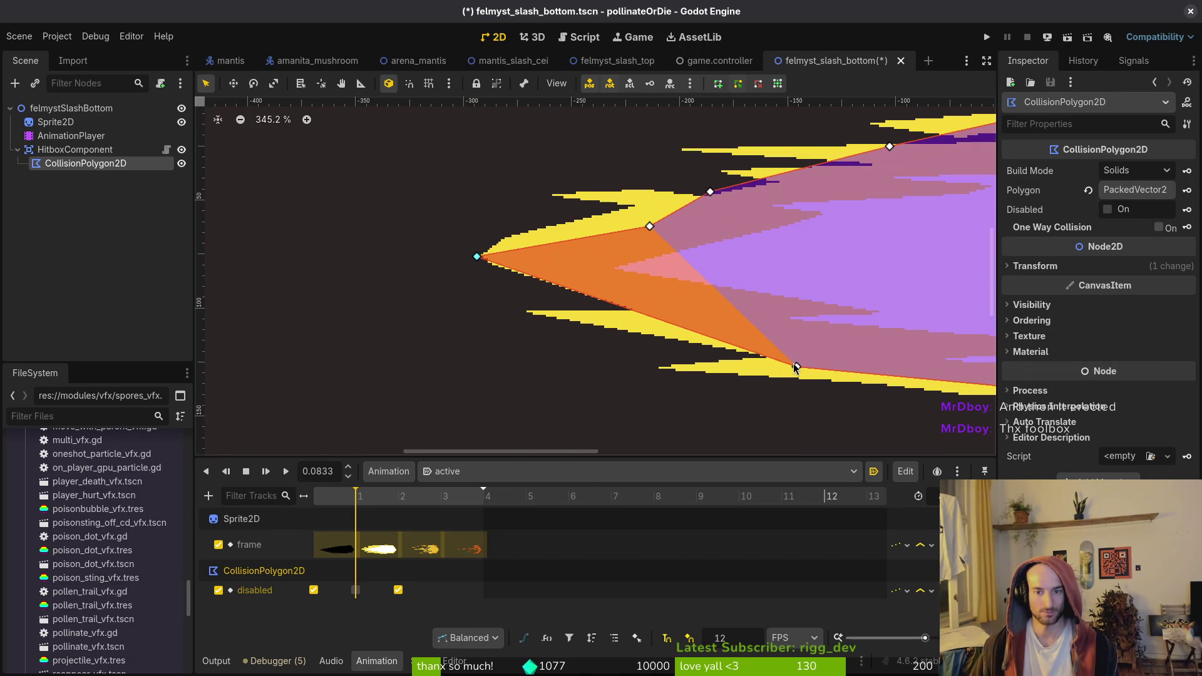
{"action": "left_click_drag", "start_coordinate": [796, 369], "coordinate": [658, 369]}
{"action": "mouse_move", "coordinate": [649, 226]}
{"action": "left_mouse_down"}
{"action": "mouse_move", "coordinate": [570, 187]}
{"action": "mouse_move", "coordinate": [554, 195]}
{"action": "left_mouse_up"}
{"action": "scroll", "coordinate": [735, 327], "scroll_direction": "up", "scroll_amount": 5}
{"action": "mouse_move", "coordinate": [669, 298]}
{"action": "left_mouse_down"}
{"action": "mouse_move", "coordinate": [665, 246]}
{"action": "mouse_move", "coordinate": [705, 255]}
{"action": "left_mouse_up"}
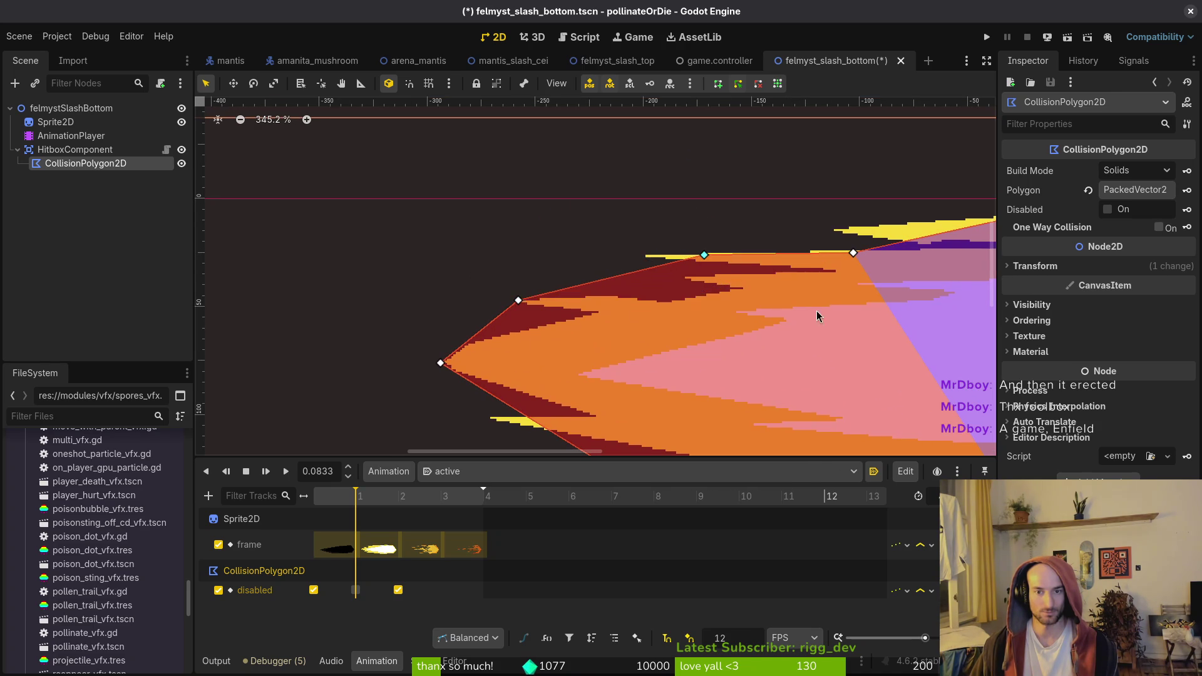
{"action": "scroll", "coordinate": [689, 313], "scroll_direction": "right", "scroll_amount": 5}
{"action": "scroll", "coordinate": [647, 338], "scroll_direction": "up", "scroll_amount": 2}
{"action": "right_click", "coordinate": [625, 314]}
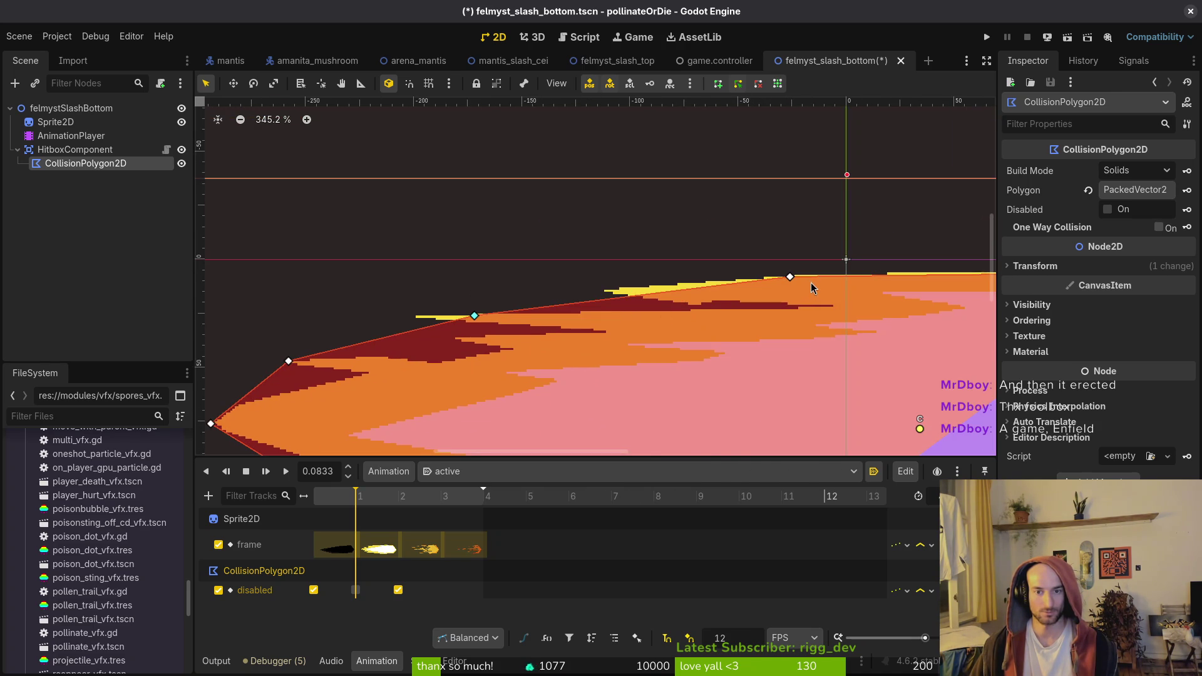
{"action": "mouse_move", "coordinate": [790, 278]}
{"action": "left_mouse_down"}
{"action": "mouse_move", "coordinate": [719, 272]}
{"action": "mouse_move", "coordinate": [682, 284]}
{"action": "left_mouse_up"}
{"action": "scroll", "coordinate": [696, 368], "scroll_direction": "right", "scroll_amount": 6}
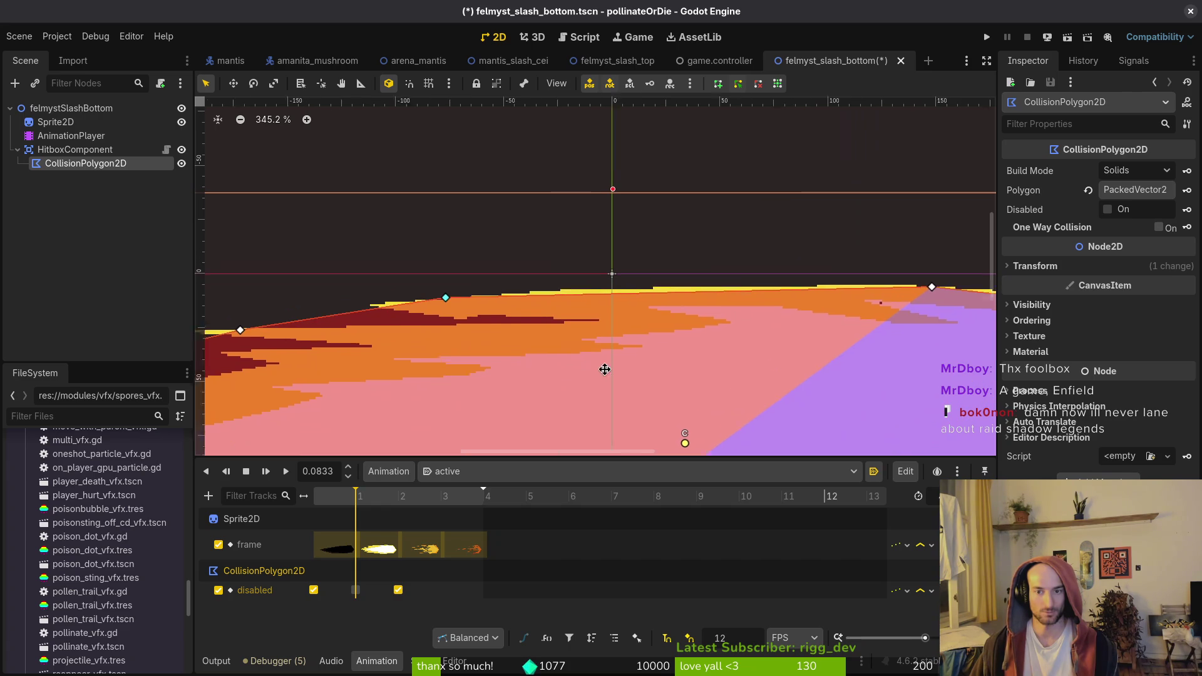
{"action": "left_click_drag", "start_coordinate": [878, 285], "coordinate": [746, 294]}
{"action": "left_click_drag", "start_coordinate": [595, 283], "coordinate": [878, 278]}
{"action": "left_click_drag", "start_coordinate": [878, 368], "coordinate": [570, 320]}
Fit the polygon's bottom edge to the sprite, closing the yellow gap and removing vertex 11
{"action": "scroll", "coordinate": [746, 281], "scroll_direction": "down", "scroll_amount": 1}
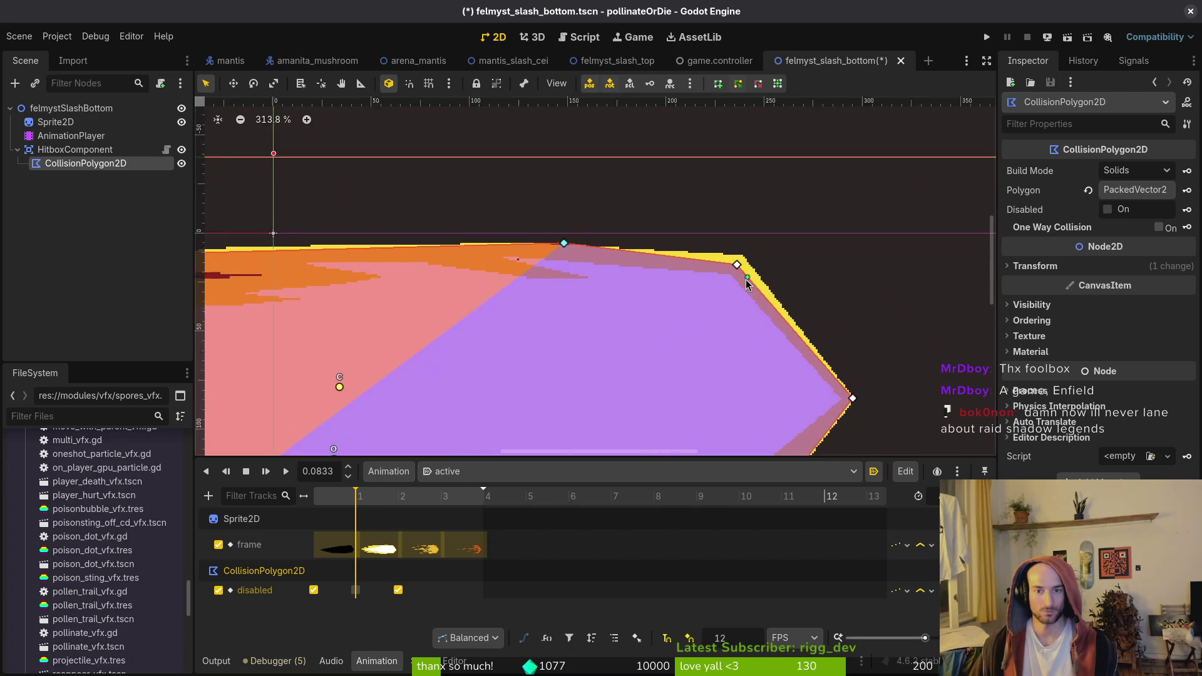
{"action": "scroll", "coordinate": [734, 266], "scroll_direction": "up", "scroll_amount": 2}
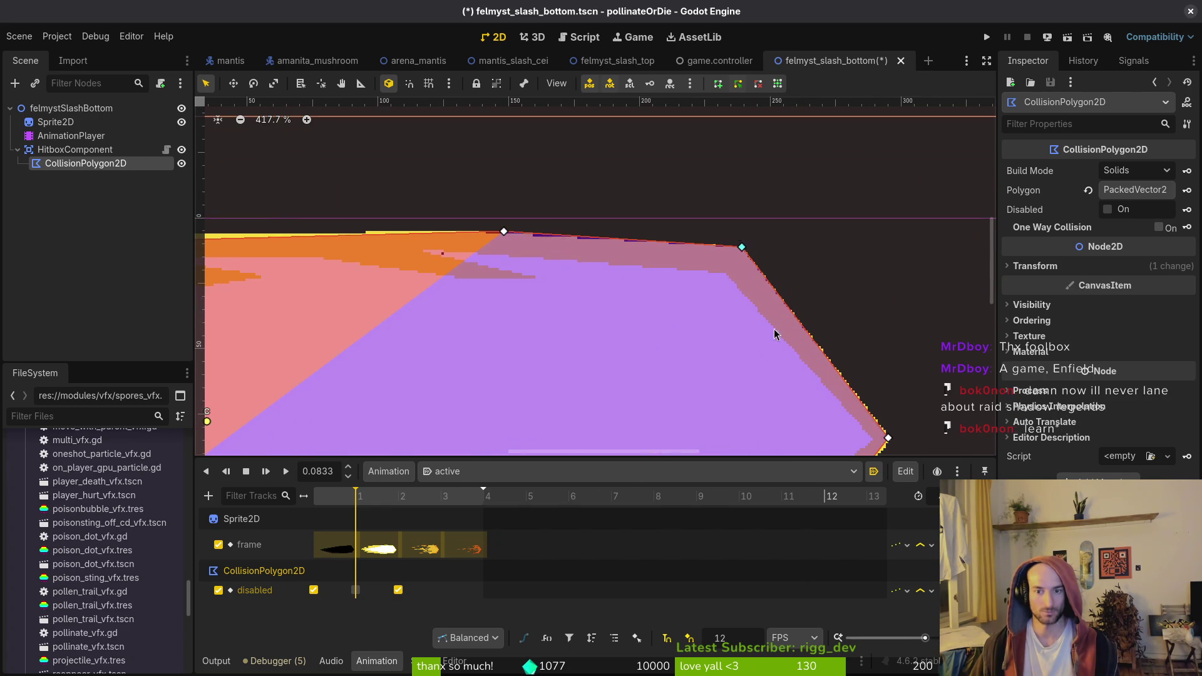
{"action": "scroll", "coordinate": [747, 275], "scroll_direction": "down", "scroll_amount": 3}
{"action": "scroll", "coordinate": [847, 244], "scroll_direction": "up", "scroll_amount": 1}
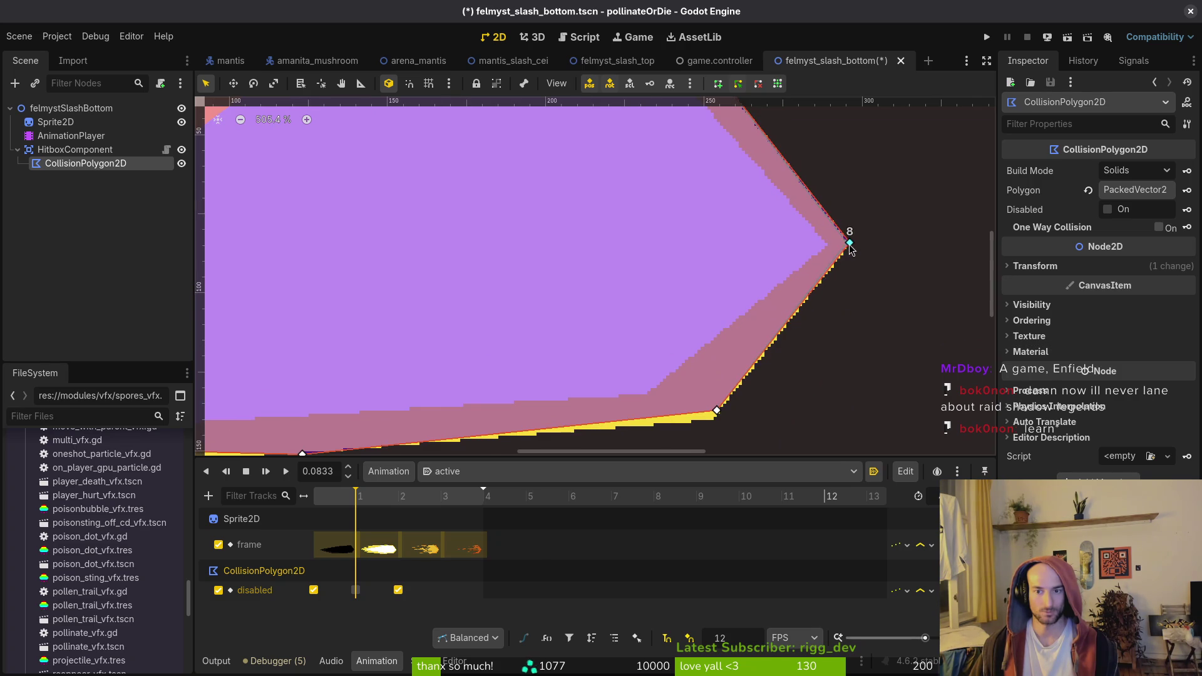
{"action": "scroll", "coordinate": [848, 241], "scroll_direction": "down", "scroll_amount": 3}
{"action": "scroll", "coordinate": [819, 232], "scroll_direction": "left", "scroll_amount": 3}
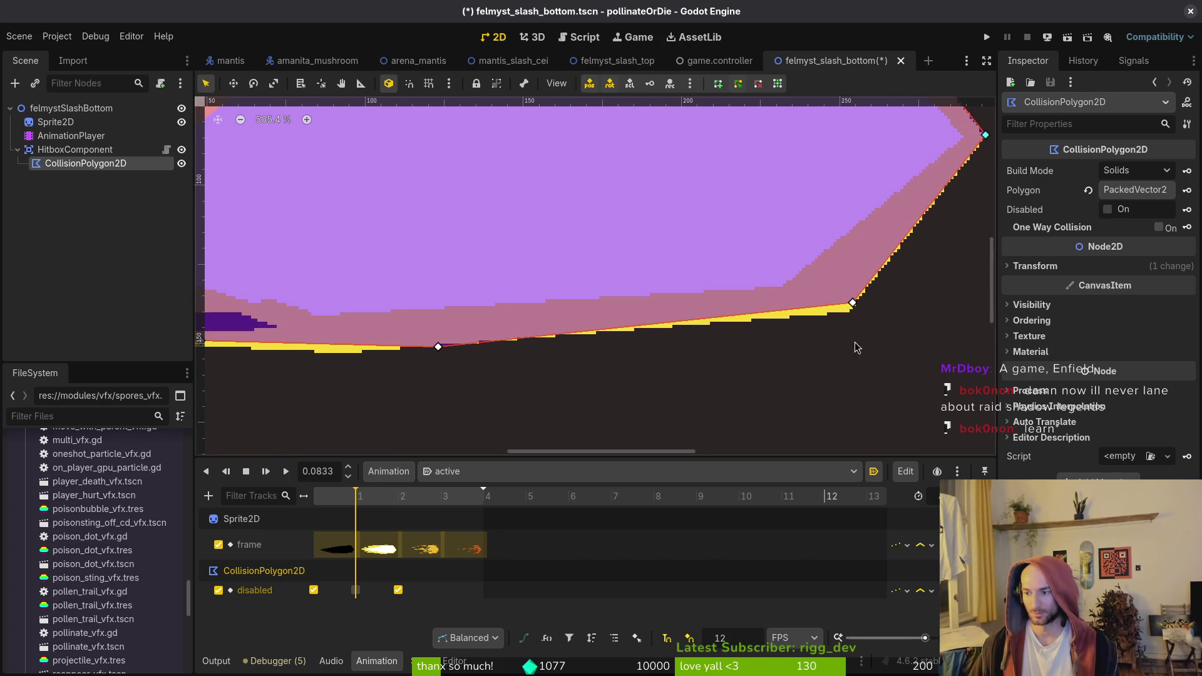
{"action": "scroll", "coordinate": [839, 335], "scroll_direction": "up", "scroll_amount": 1}
{"action": "scroll", "coordinate": [816, 327], "scroll_direction": "left", "scroll_amount": 1}
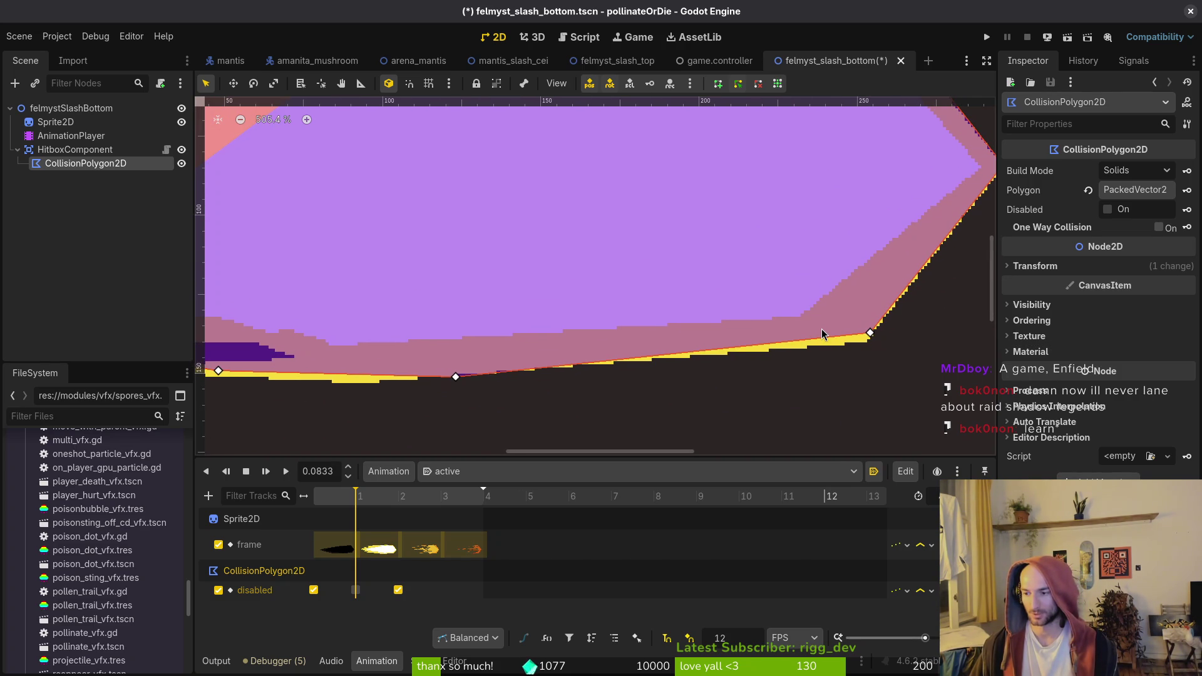
{"action": "left_click_drag", "start_coordinate": [870, 332], "coordinate": [866, 343]}
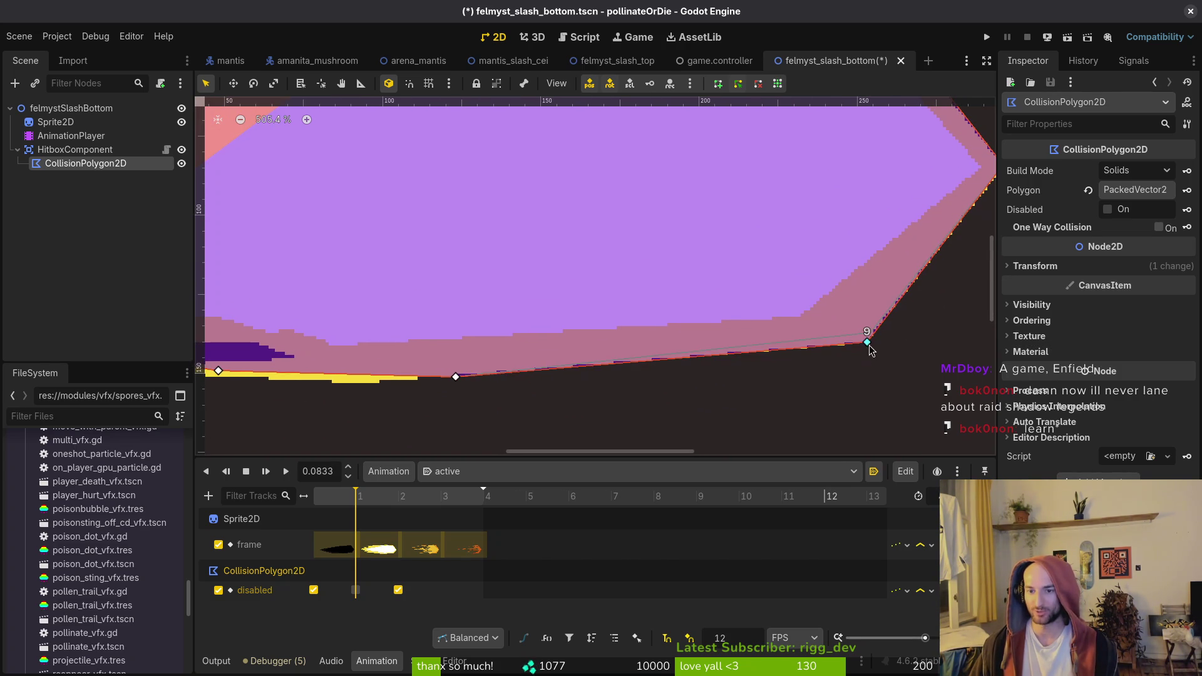
{"action": "scroll", "coordinate": [849, 355], "scroll_direction": "left", "scroll_amount": 10}
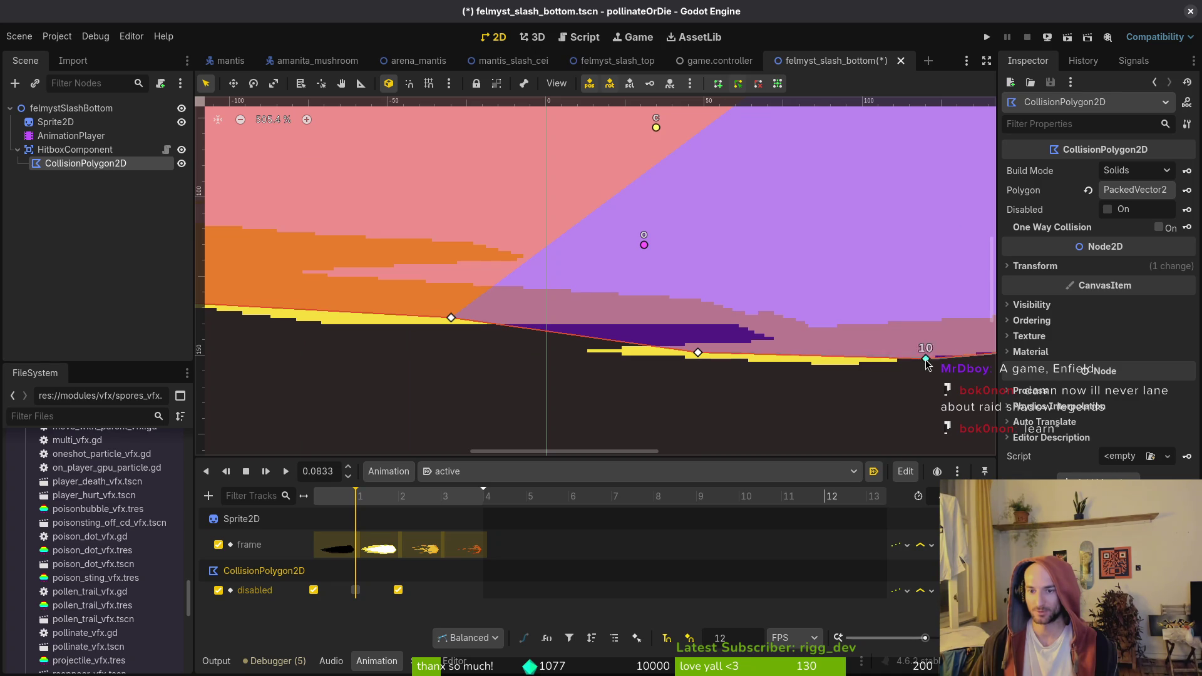
{"action": "scroll", "coordinate": [862, 351], "scroll_direction": "left", "scroll_amount": 3}
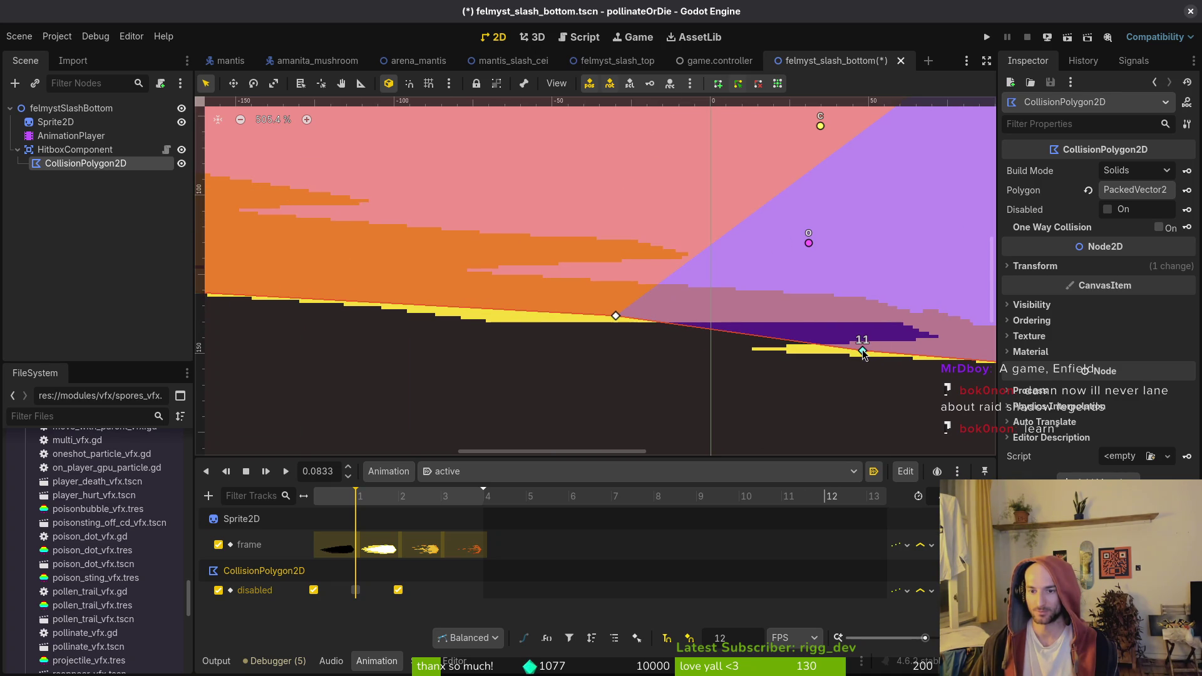
{"action": "right_click", "coordinate": [863, 352]}
{"action": "left_click_drag", "start_coordinate": [617, 316], "coordinate": [483, 325]}
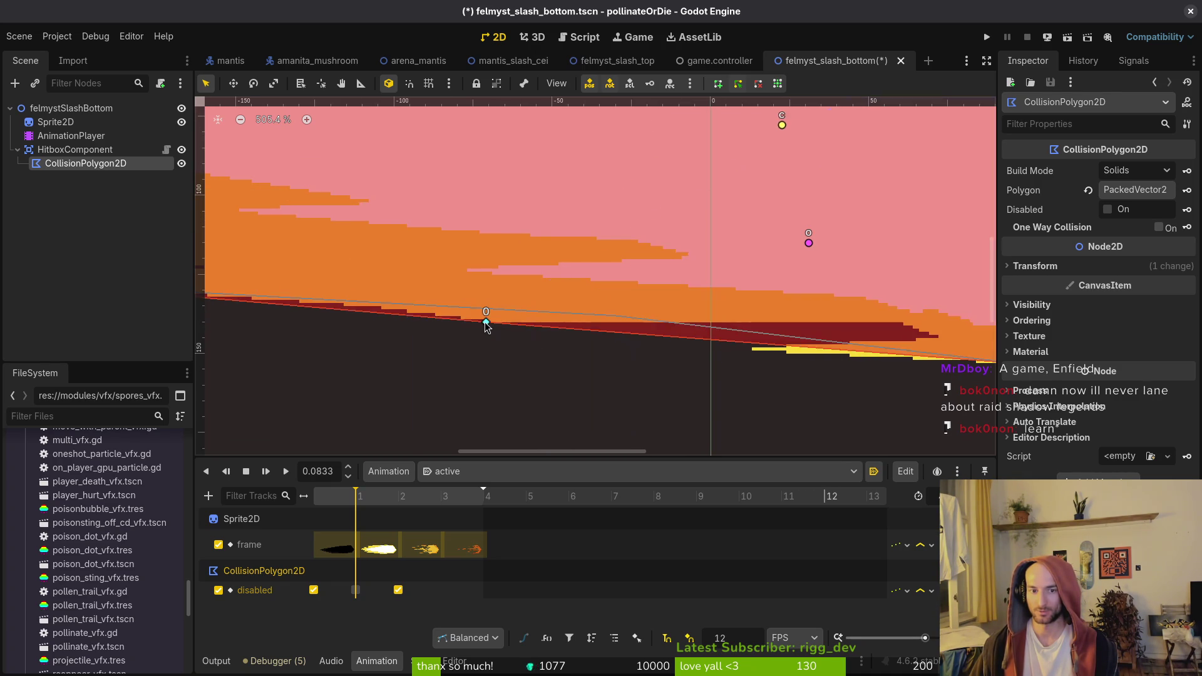
Nudge vertex 5 right along the top edge and save the slash scene
{"action": "scroll", "coordinate": [518, 314], "scroll_direction": "down", "scroll_amount": 2}
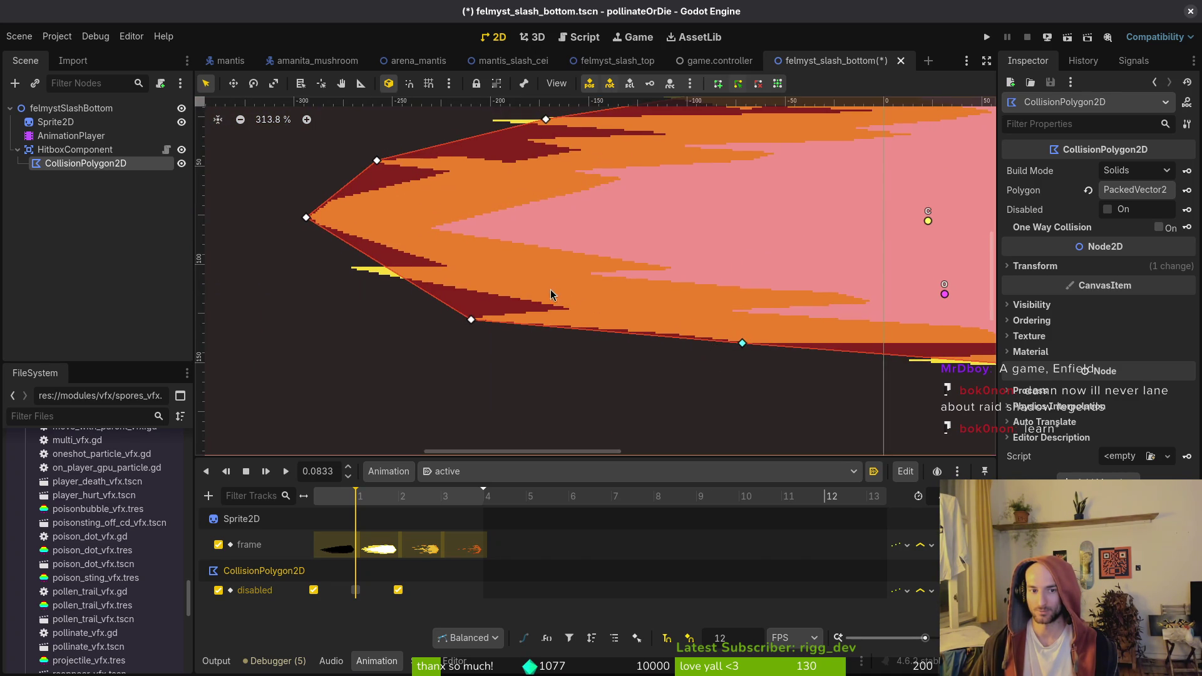
{"action": "scroll", "coordinate": [551, 297], "scroll_direction": "up", "scroll_amount": 3}
{"action": "scroll", "coordinate": [599, 320], "scroll_direction": "right", "scroll_amount": 5}
{"action": "left_click_drag", "start_coordinate": [498, 218], "coordinate": [550, 219]}
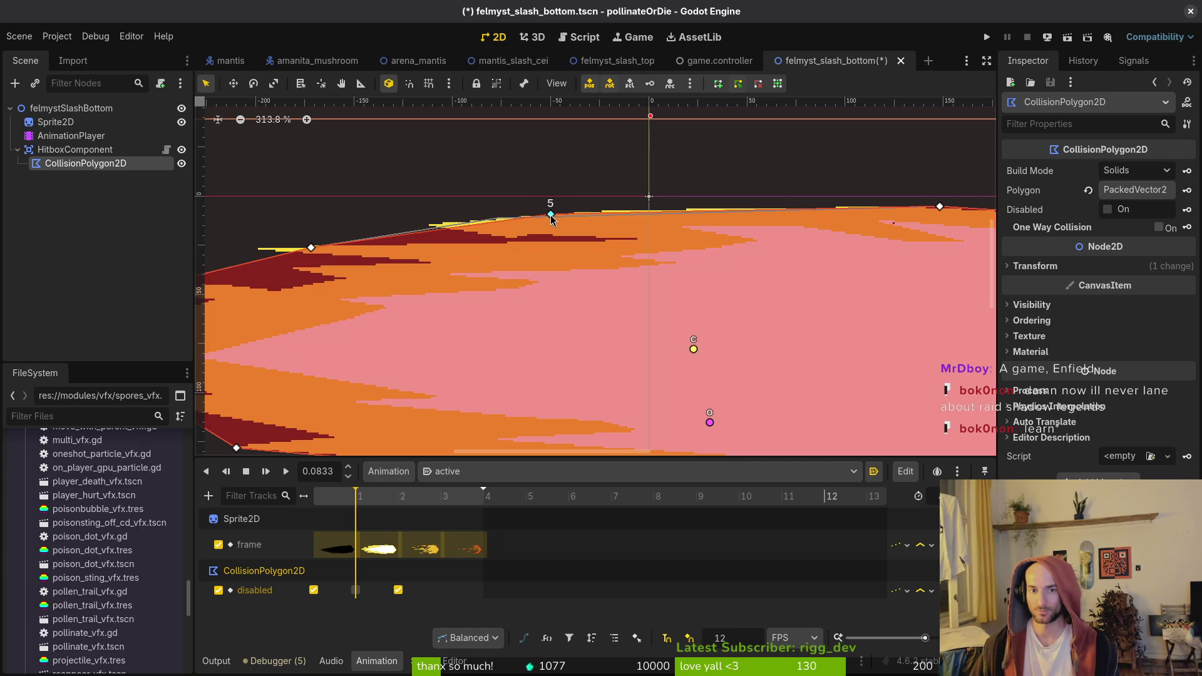
{"action": "scroll", "coordinate": [690, 295], "scroll_direction": "down", "scroll_amount": 2}
{"action": "key", "text": "ctrl+s"}
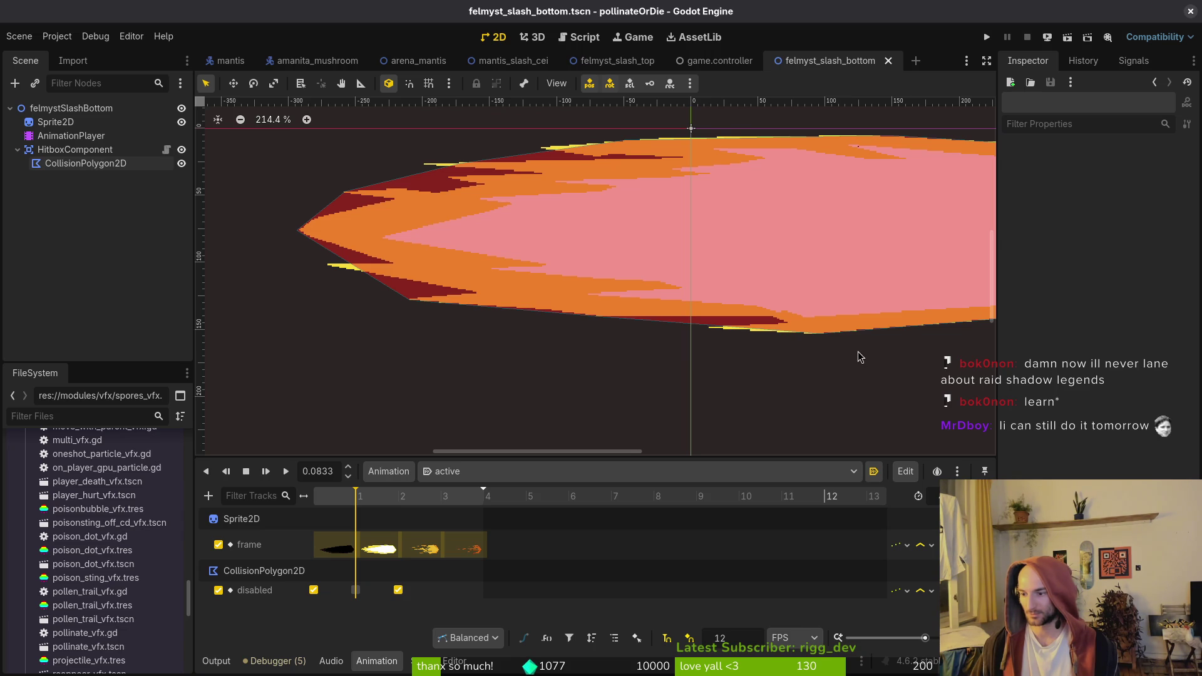
Reset the animation to its first frame, recentre the slash view, and collapse HitboxComponent's children
{"action": "scroll", "coordinate": [946, 345], "scroll_direction": "down", "scroll_amount": 1}
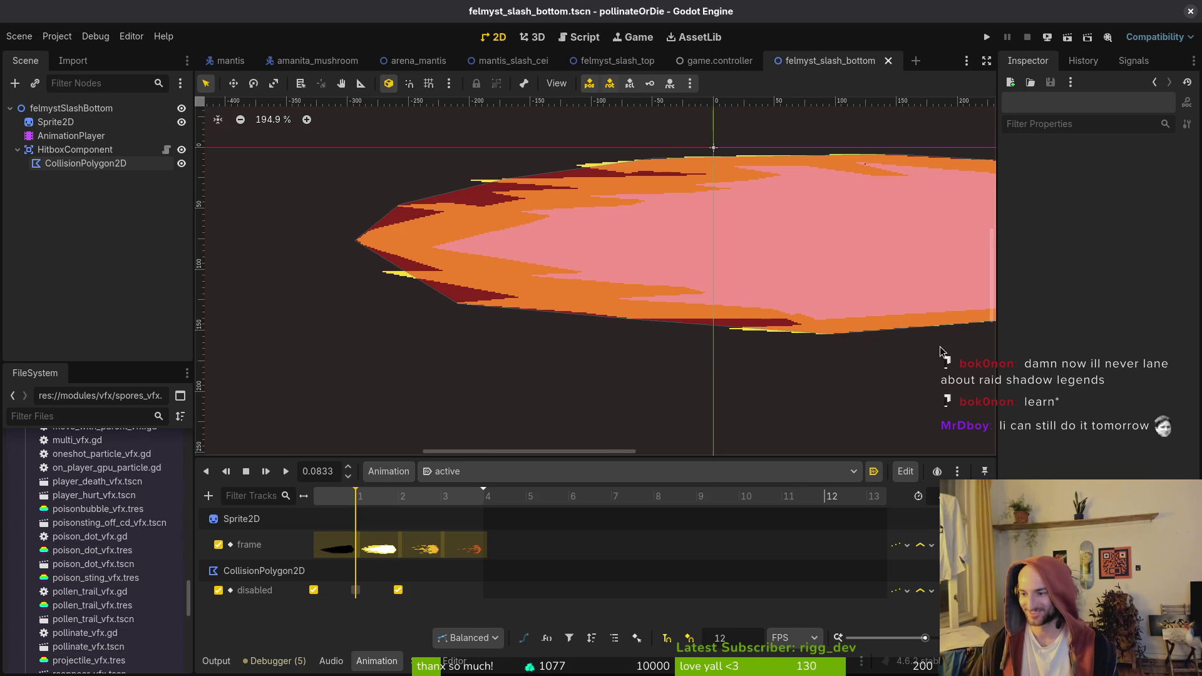
{"action": "key", "text": "s"}
{"action": "left_click_drag", "start_coordinate": [787, 292], "coordinate": [774, 300]}
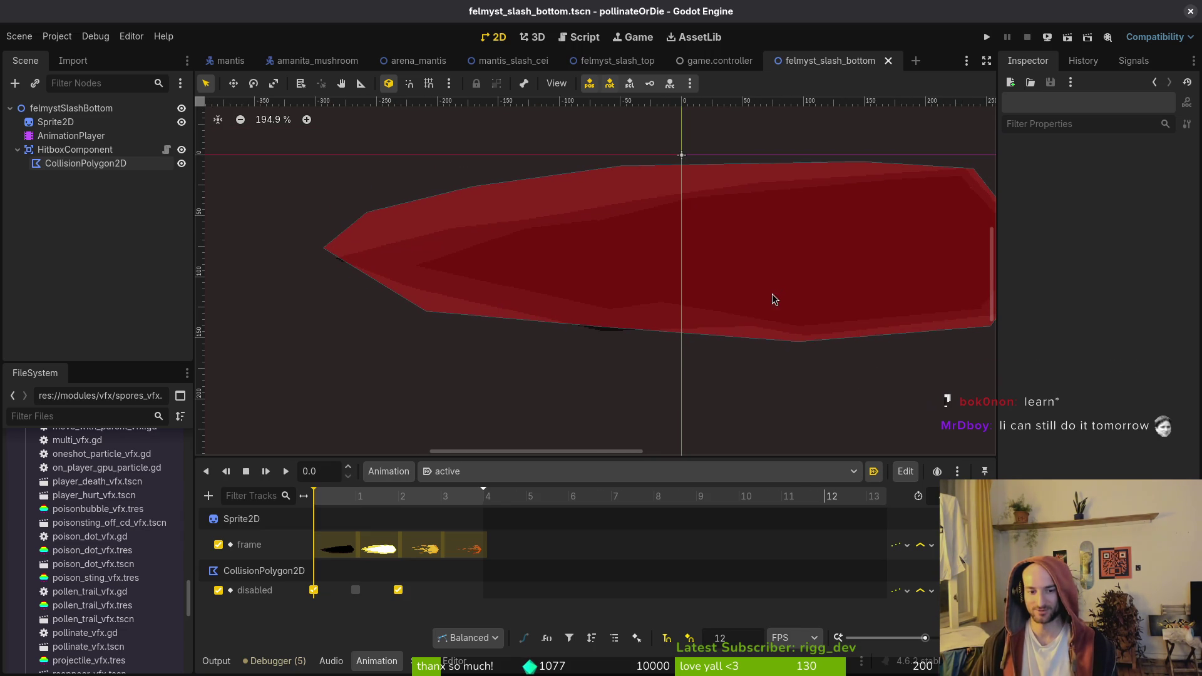
{"action": "left_click_drag", "start_coordinate": [588, 291], "coordinate": [529, 291]}
{"action": "left_click", "coordinate": [17, 149]}
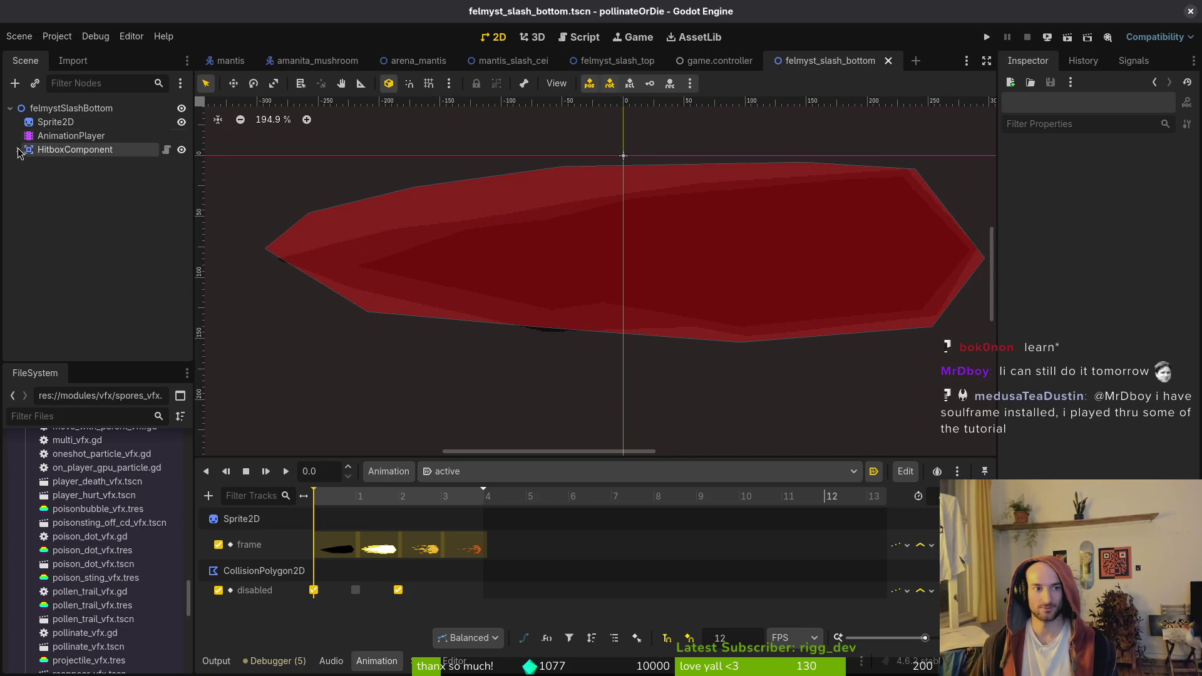
Attach the existing vfx.gd script to the felmystSlashBottom root node
{"action": "right_click", "coordinate": [115, 110]}
{"action": "left_click", "coordinate": [188, 226]}
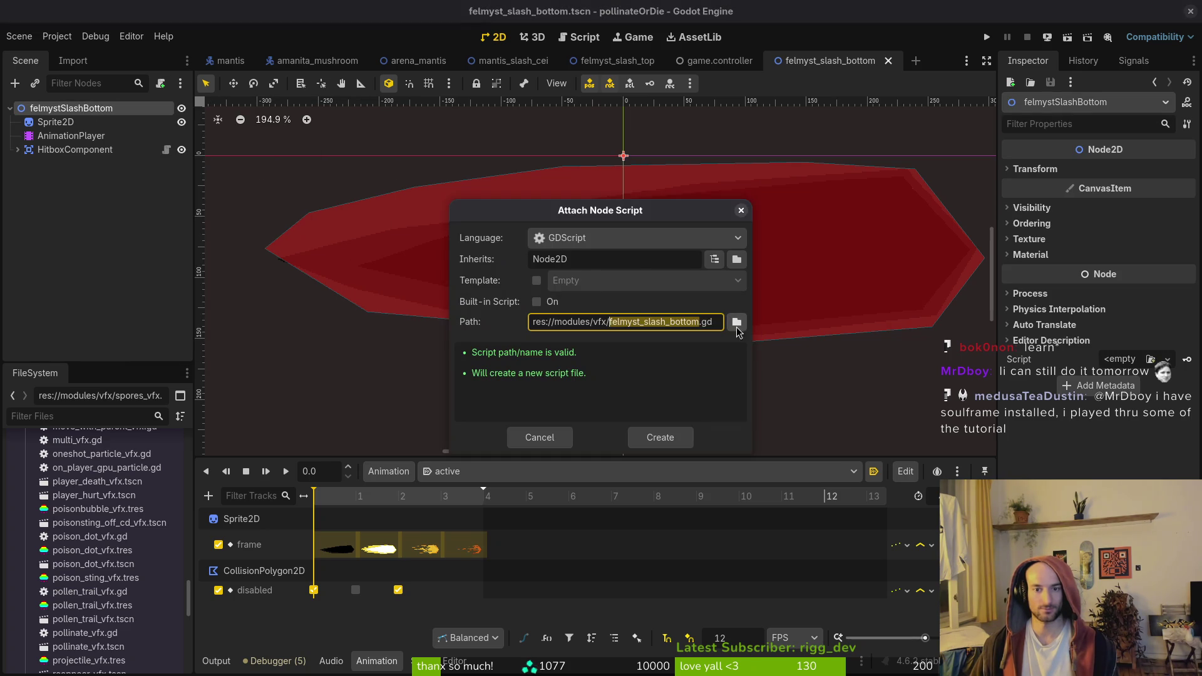
{"action": "left_click", "coordinate": [737, 322]}
{"action": "left_click", "coordinate": [727, 269]}
{"action": "left_click", "coordinate": [737, 539]}
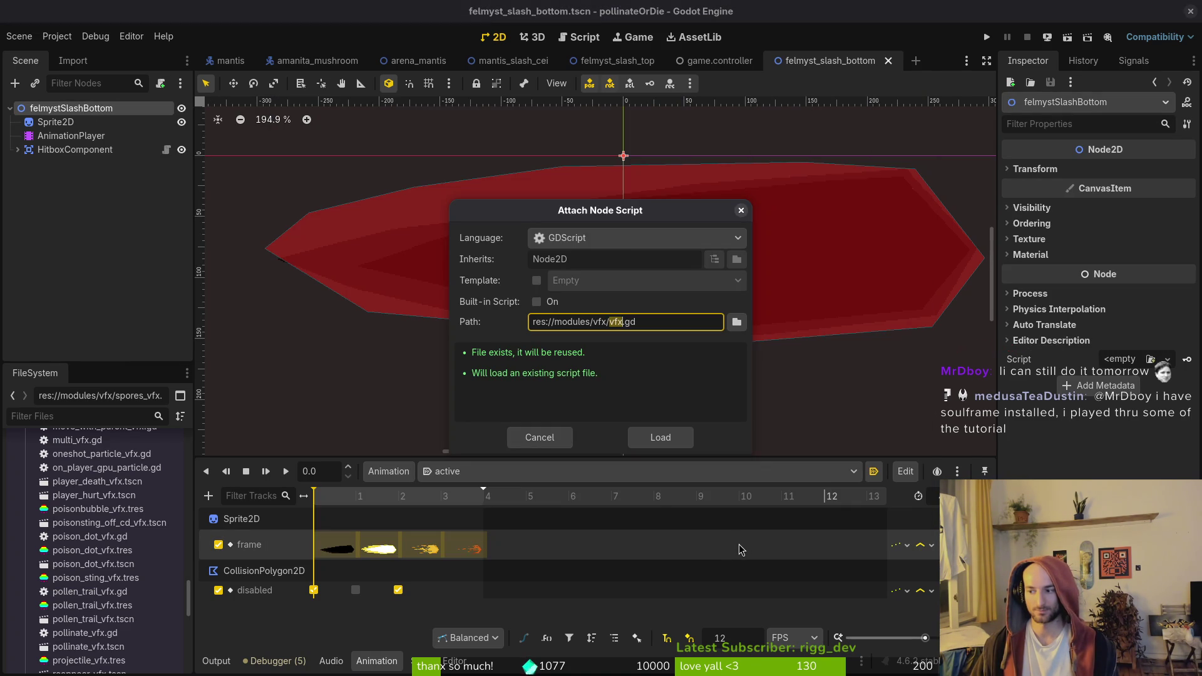
{"action": "left_click", "coordinate": [656, 437]}
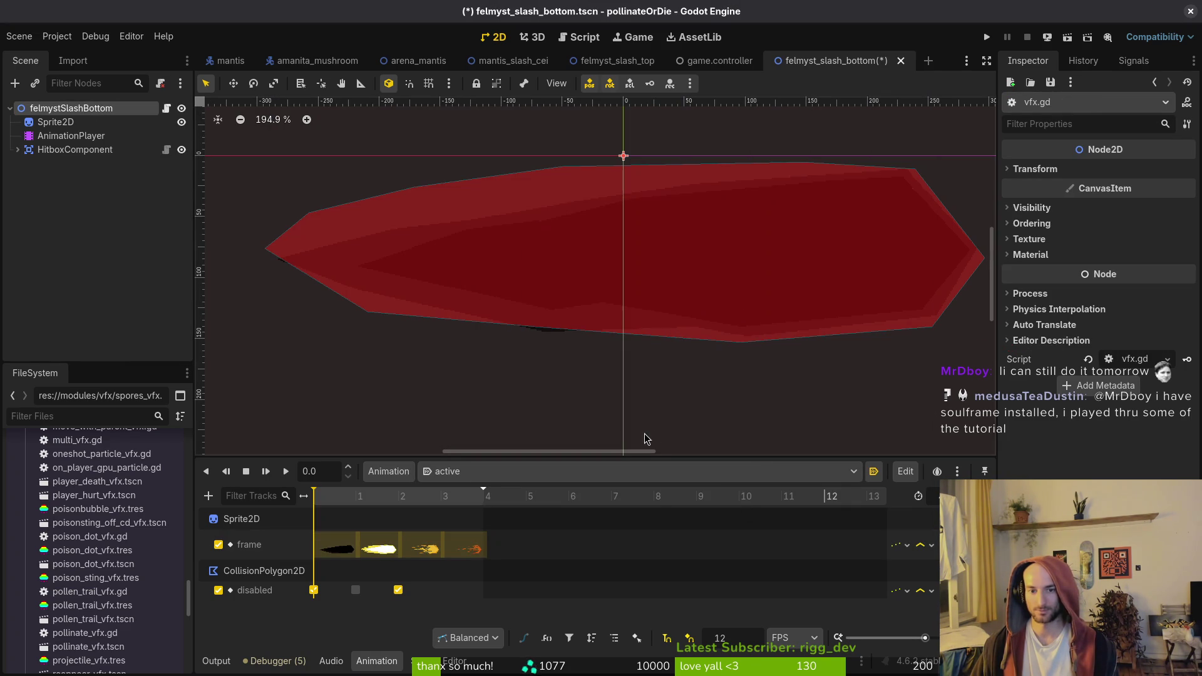
Close the game.controller file and return to the felmyst_slash_bottom scene
{"action": "scroll", "coordinate": [587, 319], "scroll_direction": "right", "scroll_amount": 2}
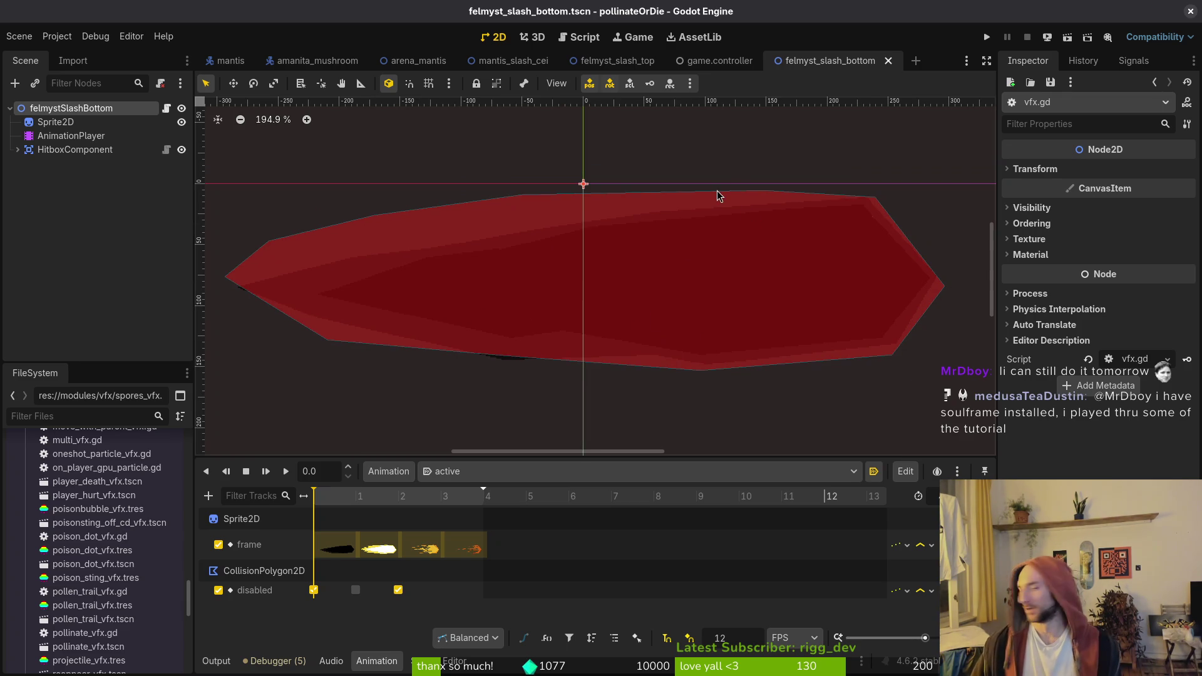
{"action": "middle_click", "coordinate": [723, 67]}
{"action": "left_click", "coordinate": [724, 68]}
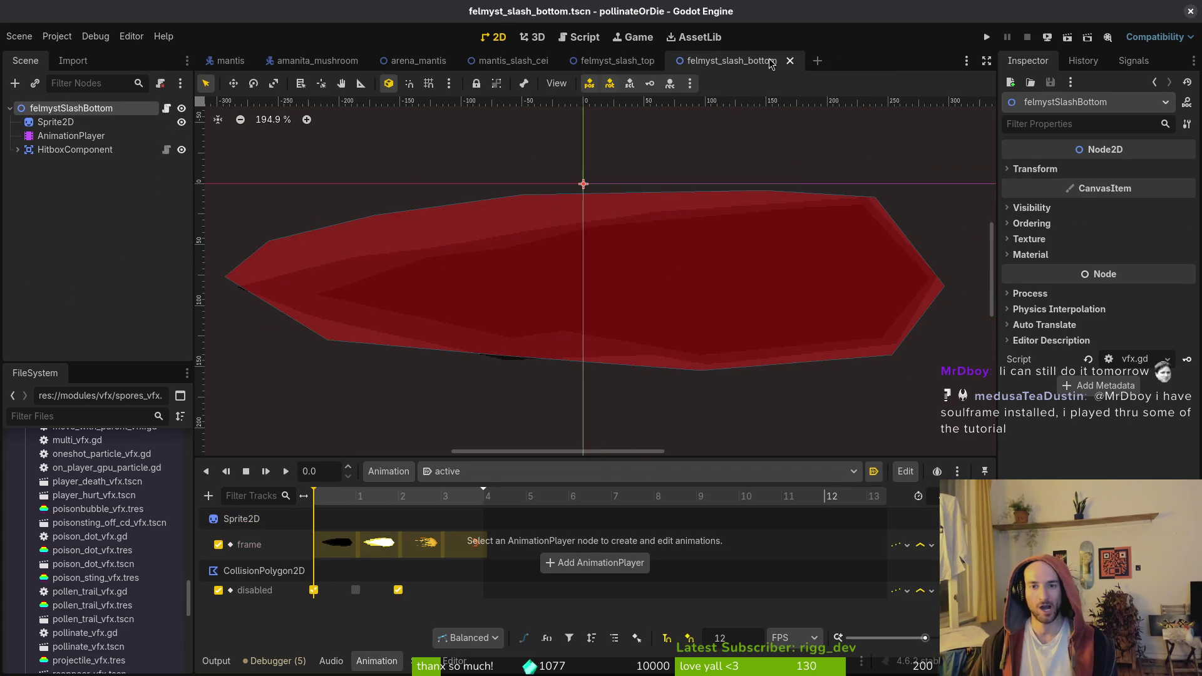
Create a new scene with a 2D root node named felmystSlashDiaUp
{"action": "left_click", "coordinate": [19, 35]}
{"action": "left_click", "coordinate": [31, 55]}
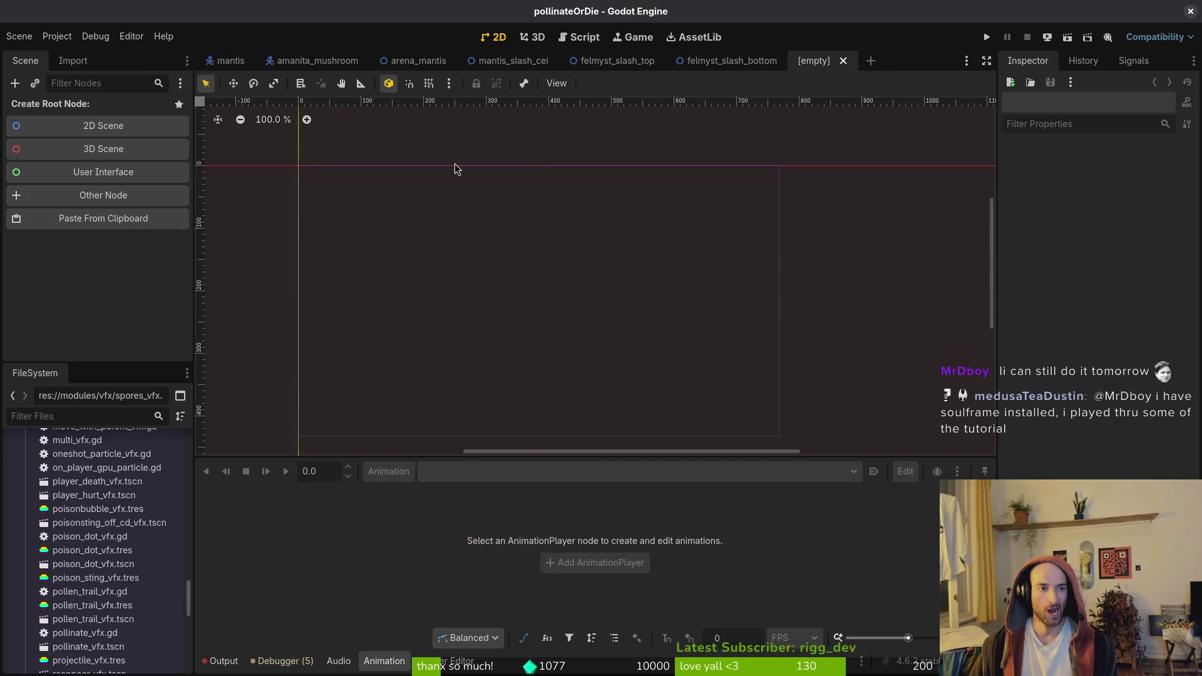
{"action": "left_click", "coordinate": [86, 125]}
{"action": "double_click", "coordinate": [50, 108]}
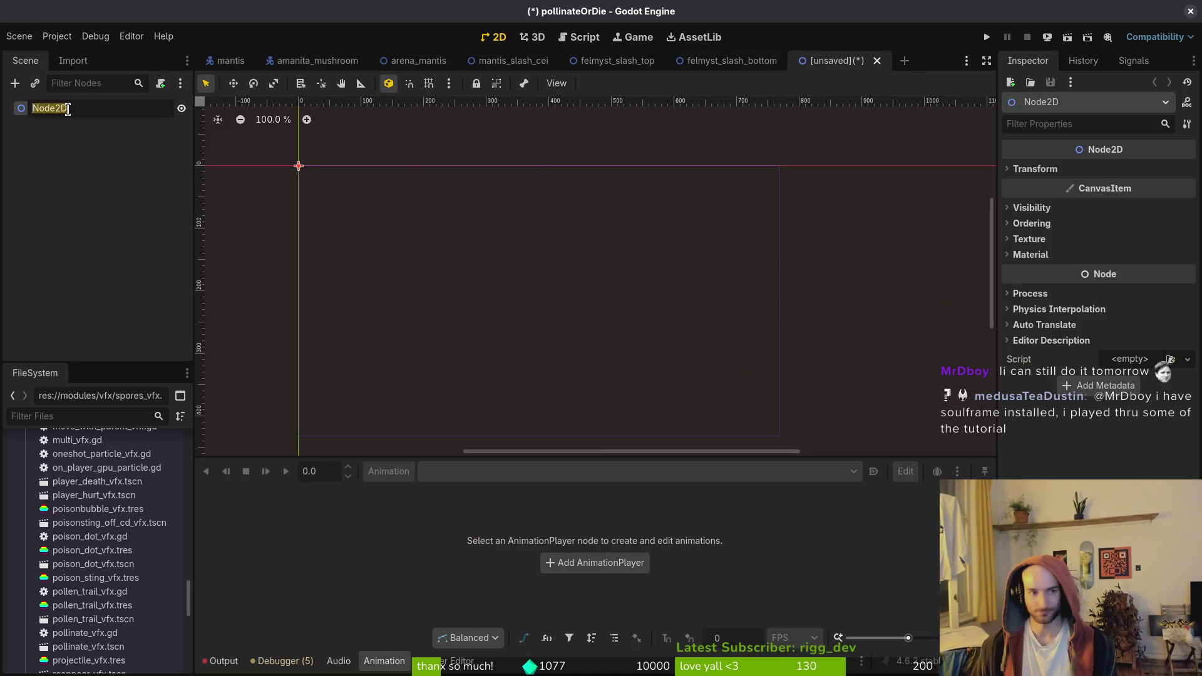
{"action": "type", "text": "felmystSlashDia"}
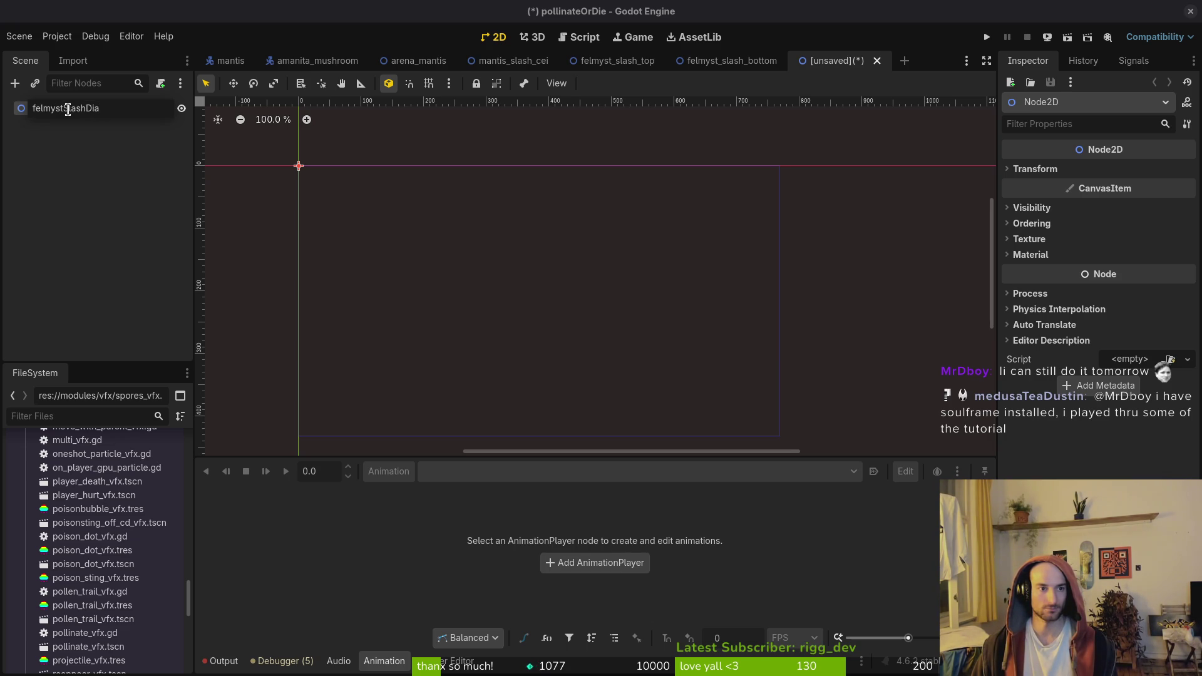
{"action": "key", "text": "Return"}
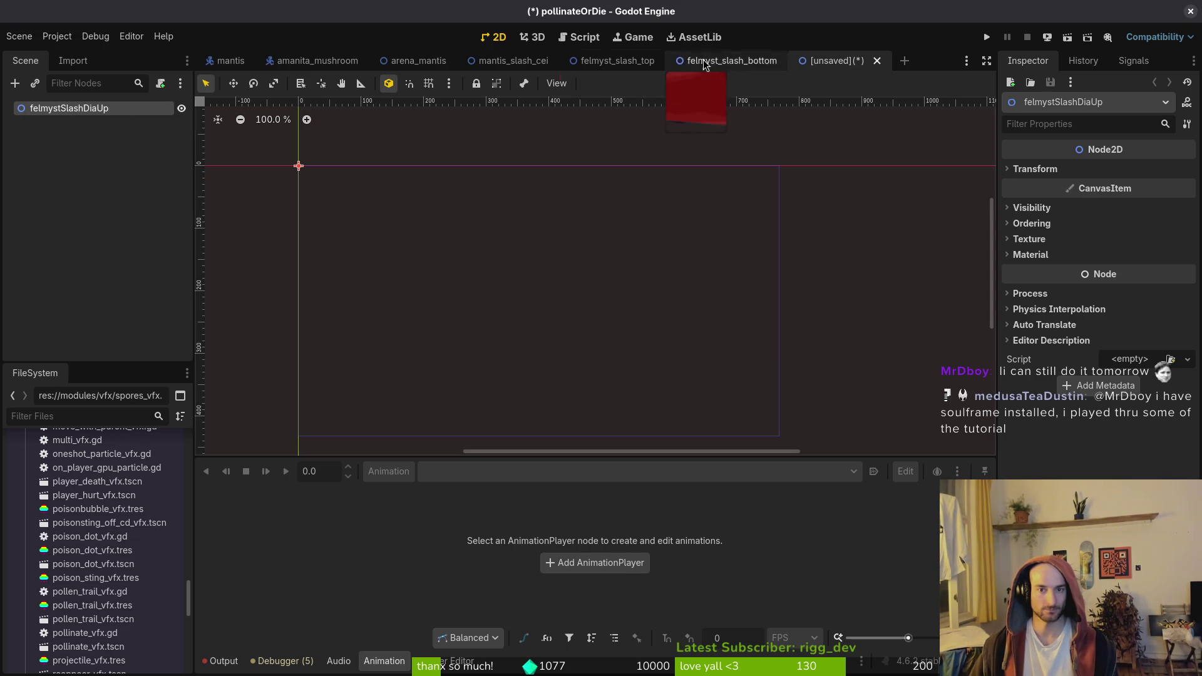
Paste the copied slash nodes, replacing the pasted AnimationPlayer with a fresh one below Sprite2D
{"action": "key", "text": "ctrl+v"}
{"action": "left_click", "coordinate": [58, 137]}
{"action": "key", "text": "Delete"}
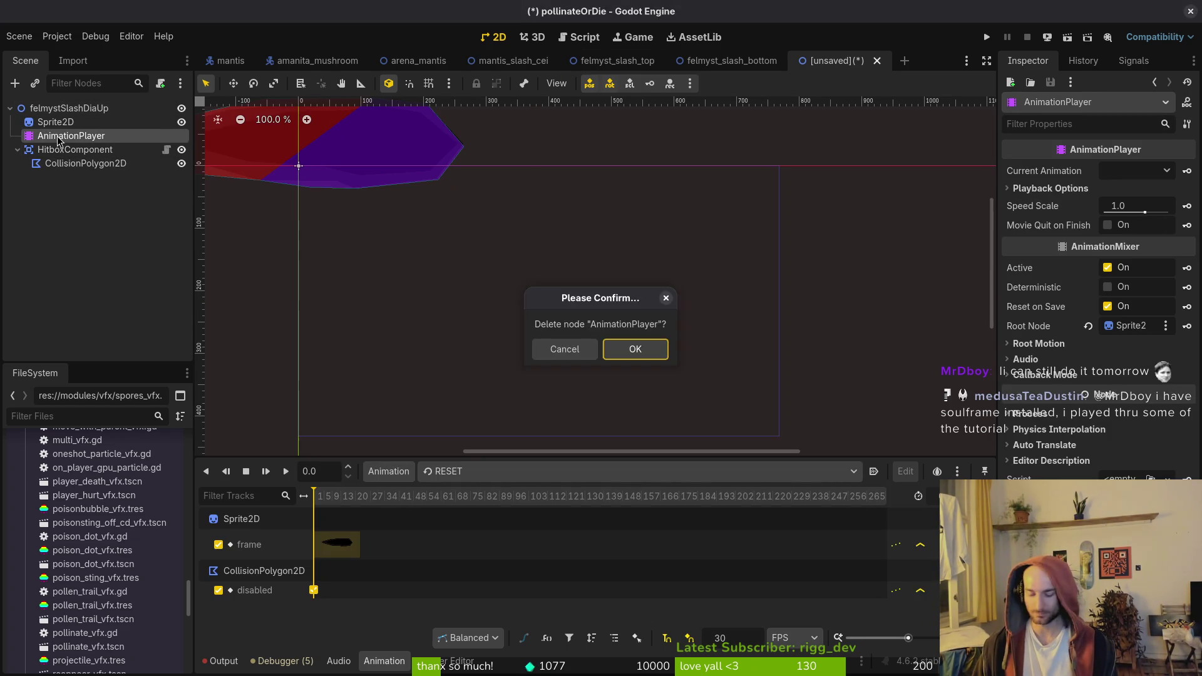
{"action": "key", "text": "Return"}
{"action": "left_click", "coordinate": [64, 106]}
{"action": "key", "text": "ctrl+a"}
{"action": "type", "text": "animation"}
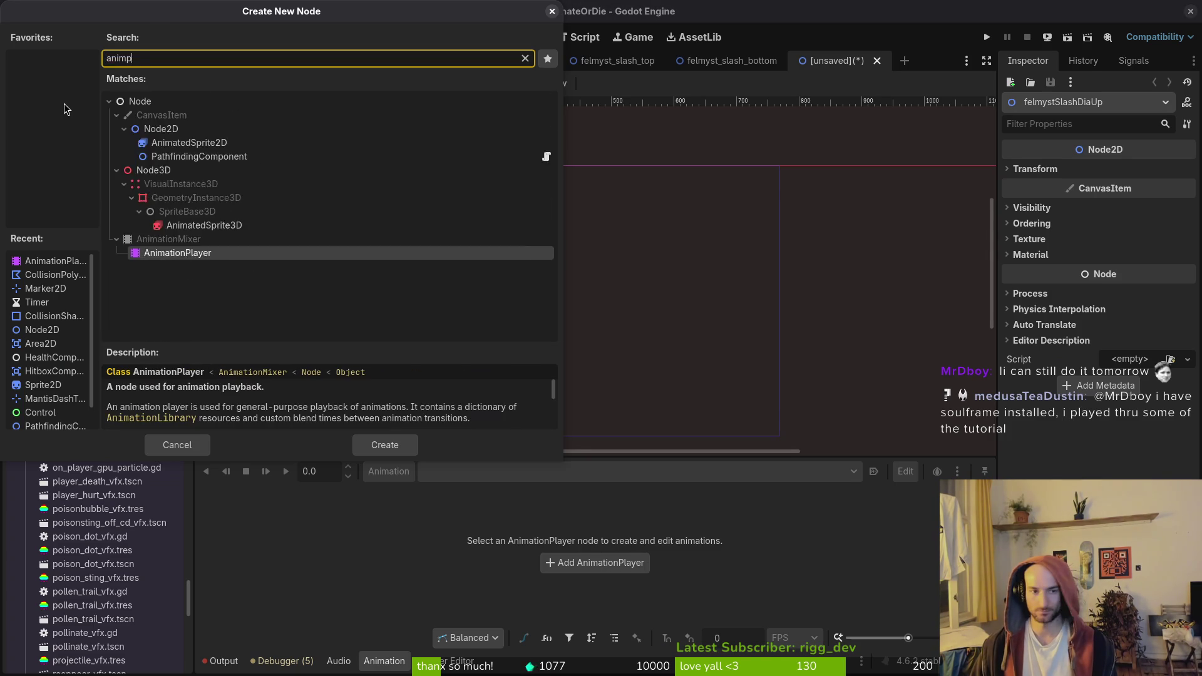
{"action": "key", "text": "Return"}
{"action": "mouse_move", "coordinate": [149, 162]}
{"action": "left_mouse_down"}
{"action": "mouse_move", "coordinate": [73, 159]}
{"action": "mouse_move", "coordinate": [72, 130]}
{"action": "left_mouse_up"}
Create an autoplaying 'active' animation with 12 FPS snapping and save the scene
{"action": "left_click", "coordinate": [388, 471]}
{"action": "left_click", "coordinate": [411, 499]}
{"action": "type", "text": "active"}
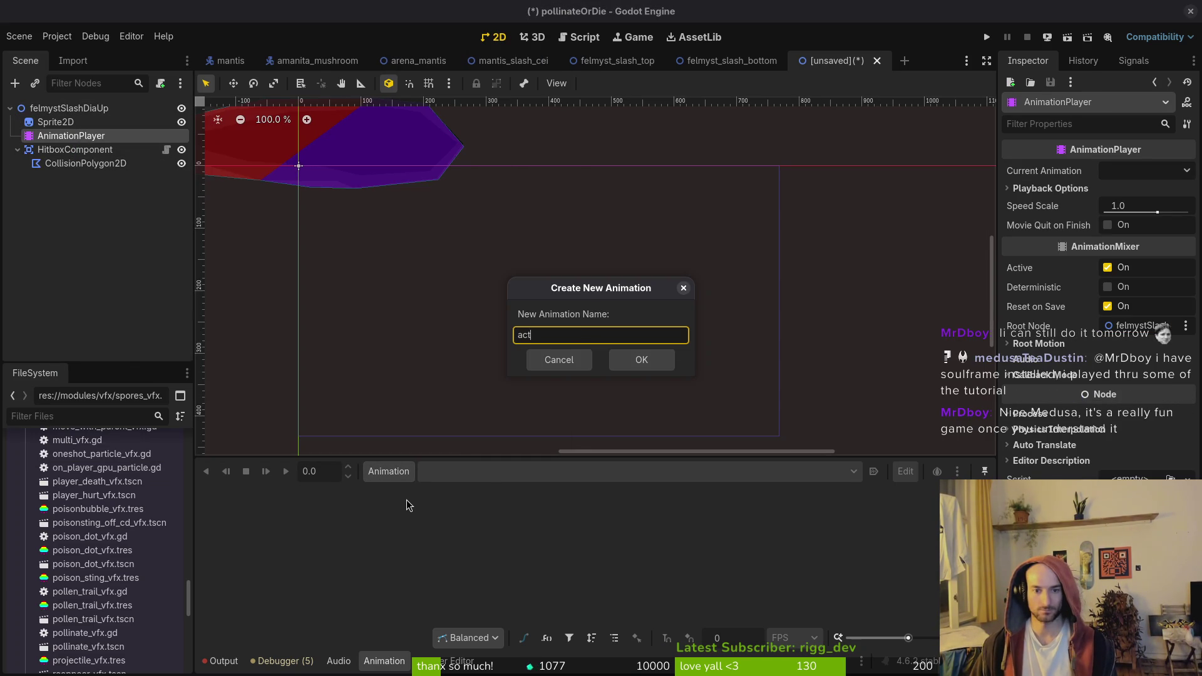
{"action": "key", "text": "Return"}
{"action": "left_click", "coordinate": [875, 471]}
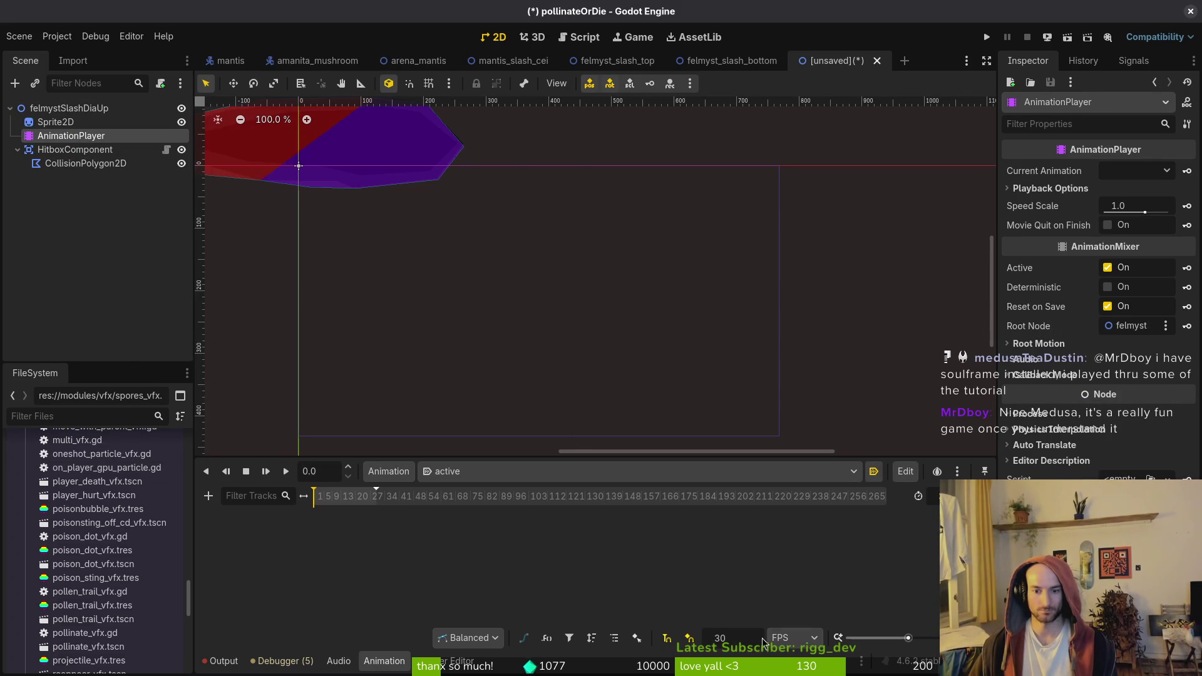
{"action": "type", "text": "12"}
{"action": "key", "text": "Return"}
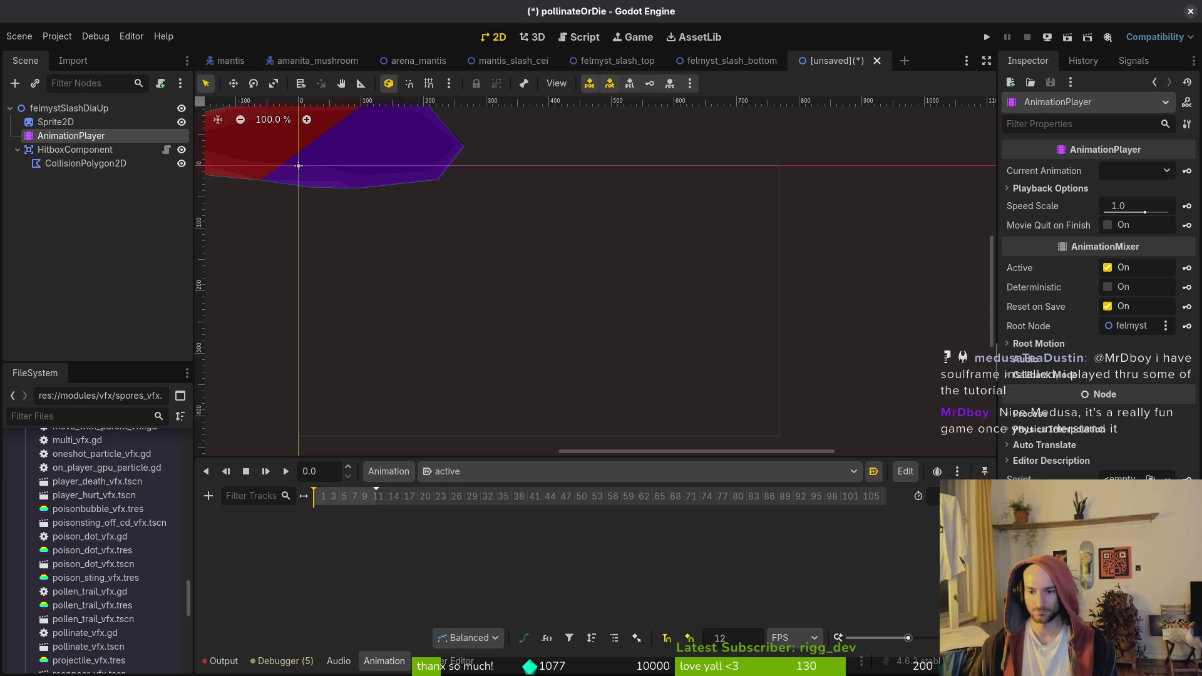
{"action": "key", "text": "ctrl+s"}
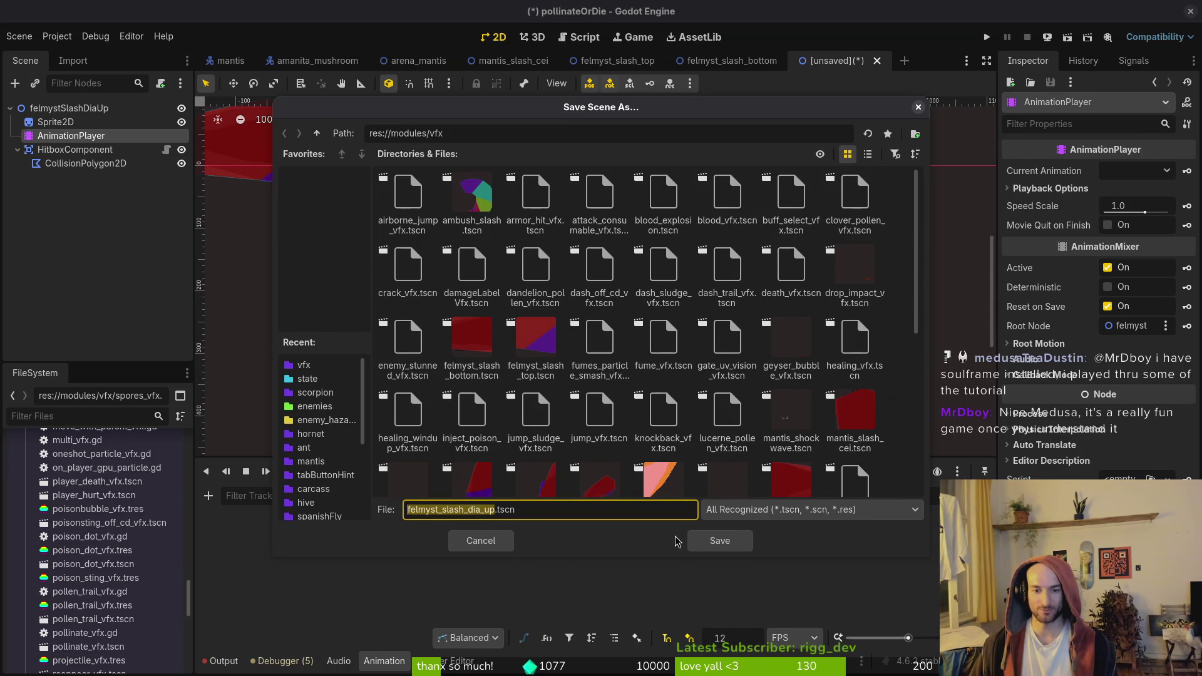
Save the new scene as felmyst_slash_dia_up.tscn and centre the slash on the canvas
{"action": "left_click", "coordinate": [725, 542]}
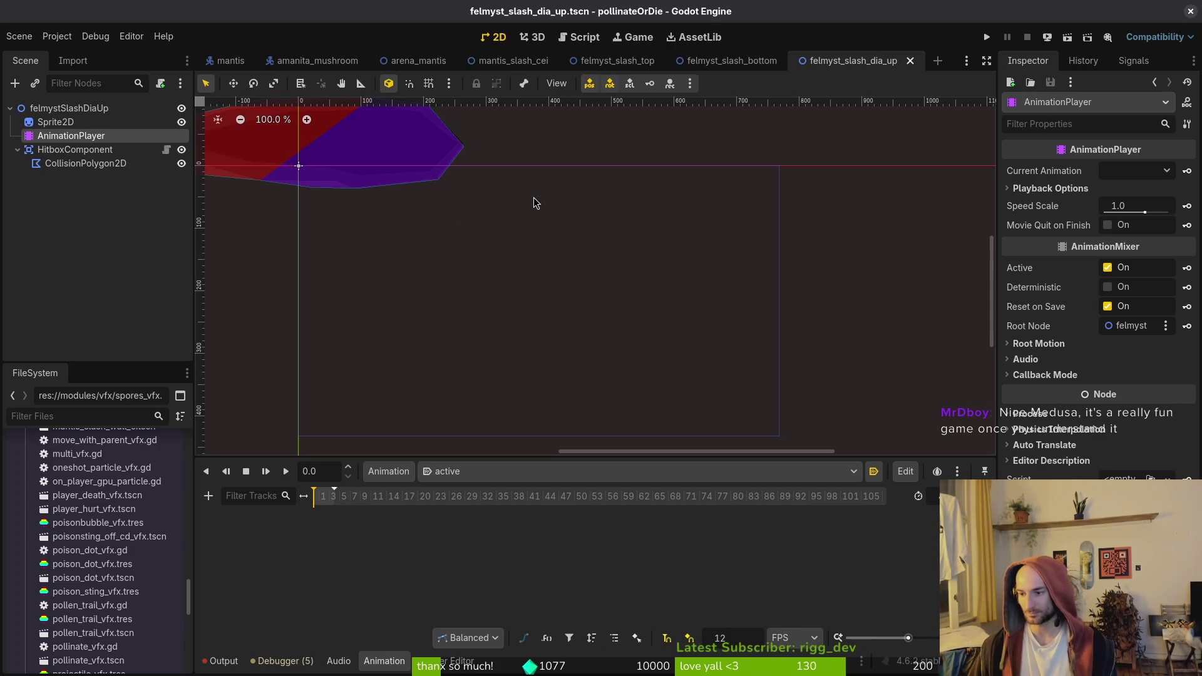
{"action": "mouse_move", "coordinate": [217, 208]}
{"action": "left_mouse_down"}
{"action": "mouse_move", "coordinate": [577, 325]}
{"action": "mouse_move", "coordinate": [456, 302]}
{"action": "left_mouse_up"}
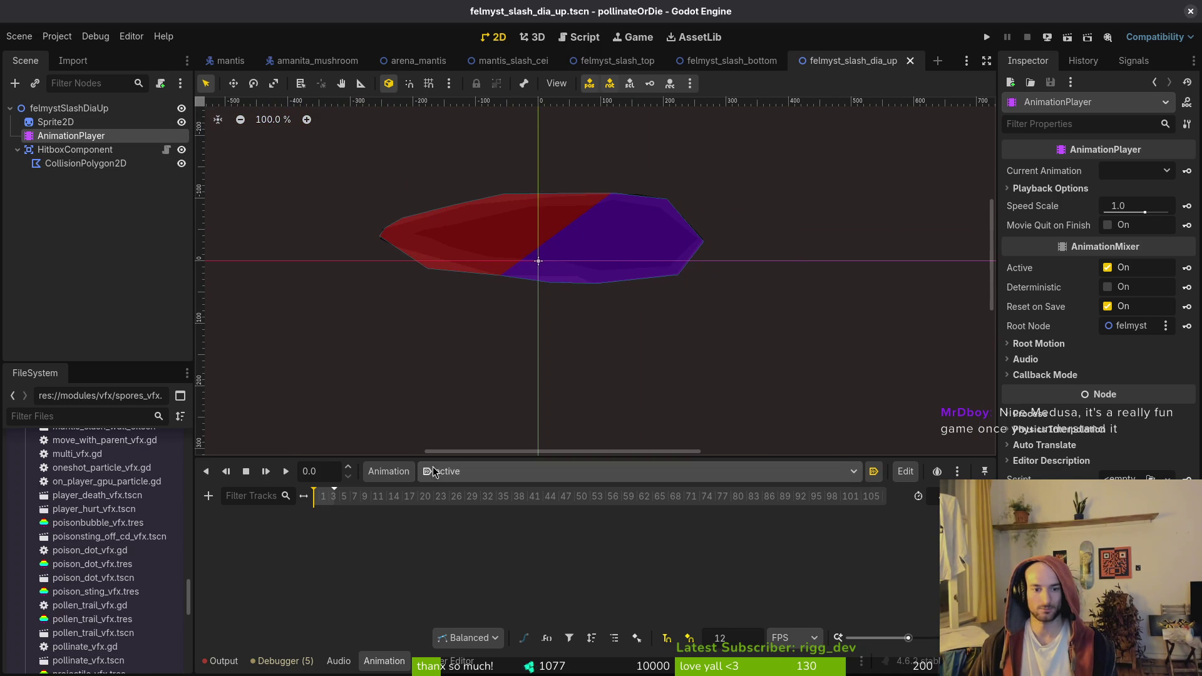
{"action": "scroll", "coordinate": [398, 523], "scroll_direction": "up", "scroll_amount": 5}
Switch Sprite2D to its third row of frames and key its frame on a new track
{"action": "left_click", "coordinate": [56, 122]}
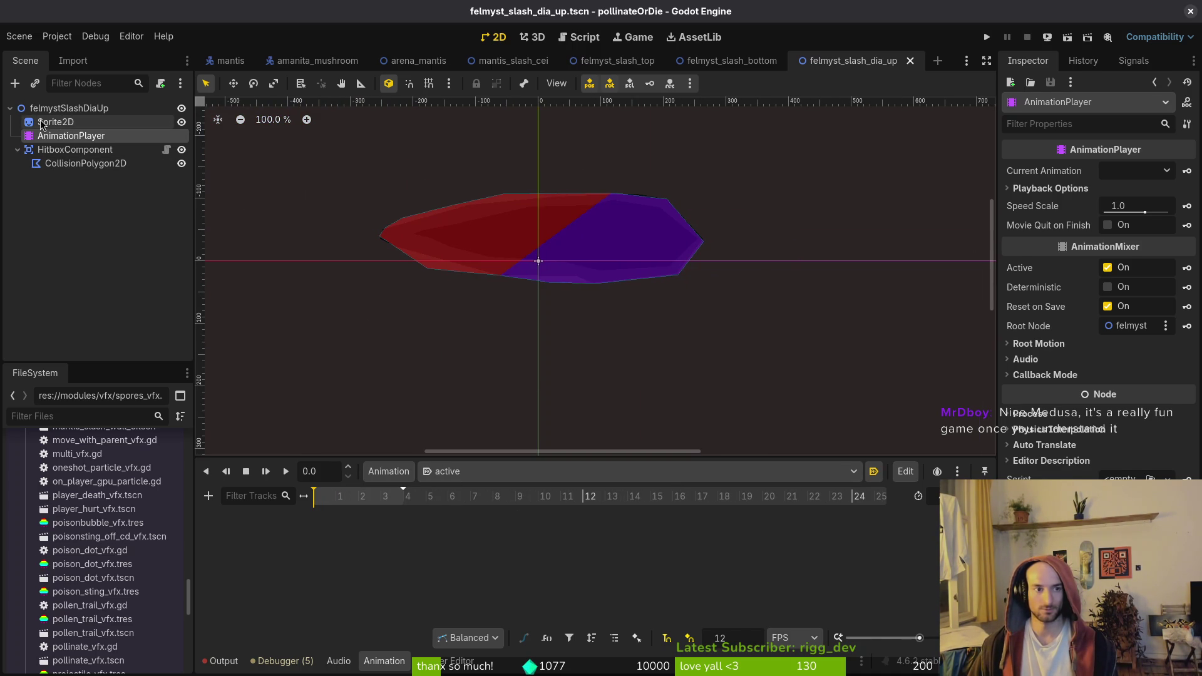
{"action": "left_click", "coordinate": [1035, 226]}
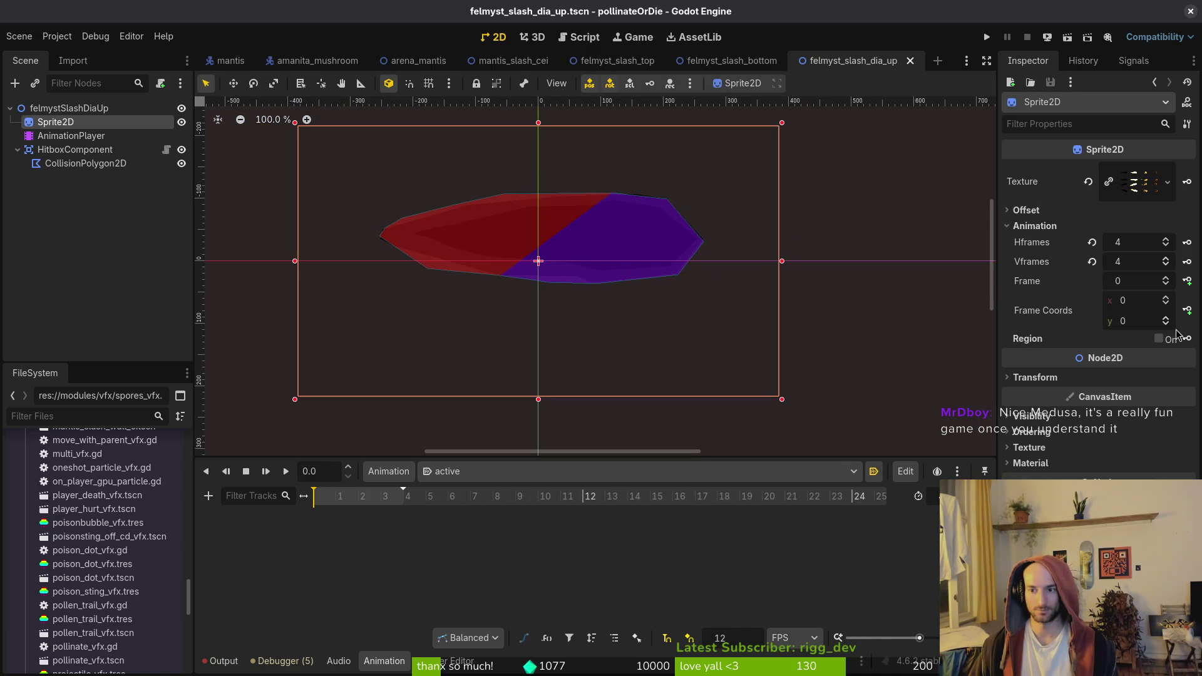
{"action": "left_click", "coordinate": [1166, 319]}
{"action": "left_click", "coordinate": [1166, 320]}
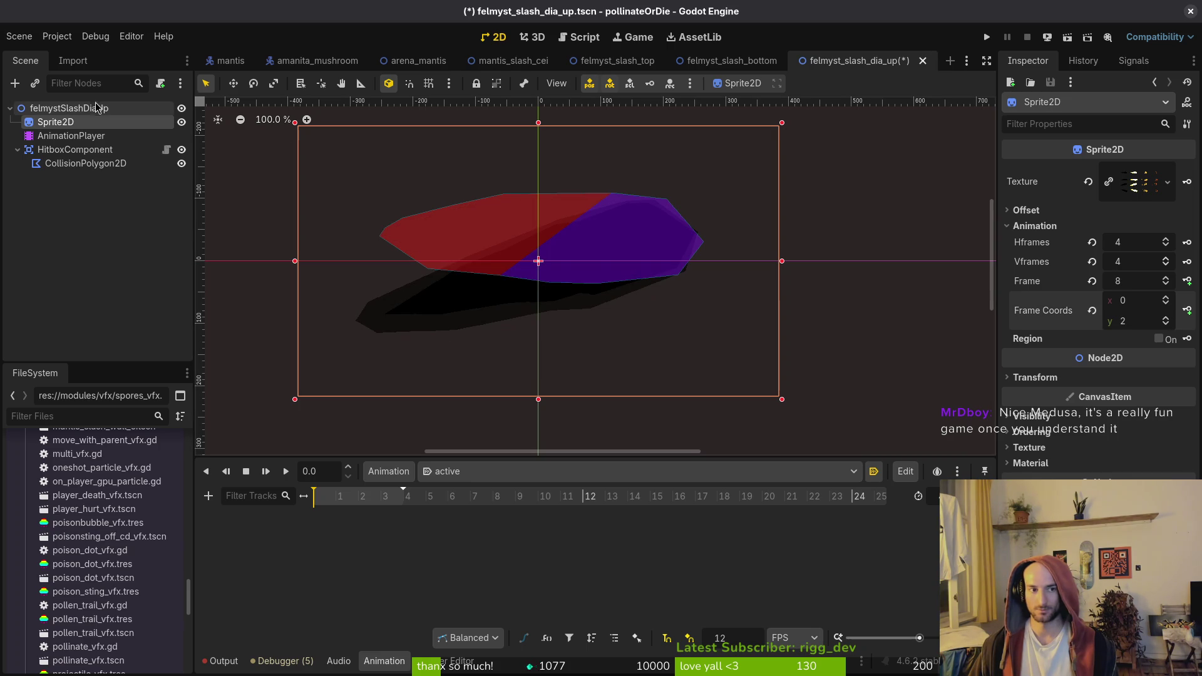
{"action": "left_click", "coordinate": [1189, 283]}
{"action": "left_click", "coordinate": [640, 377]}
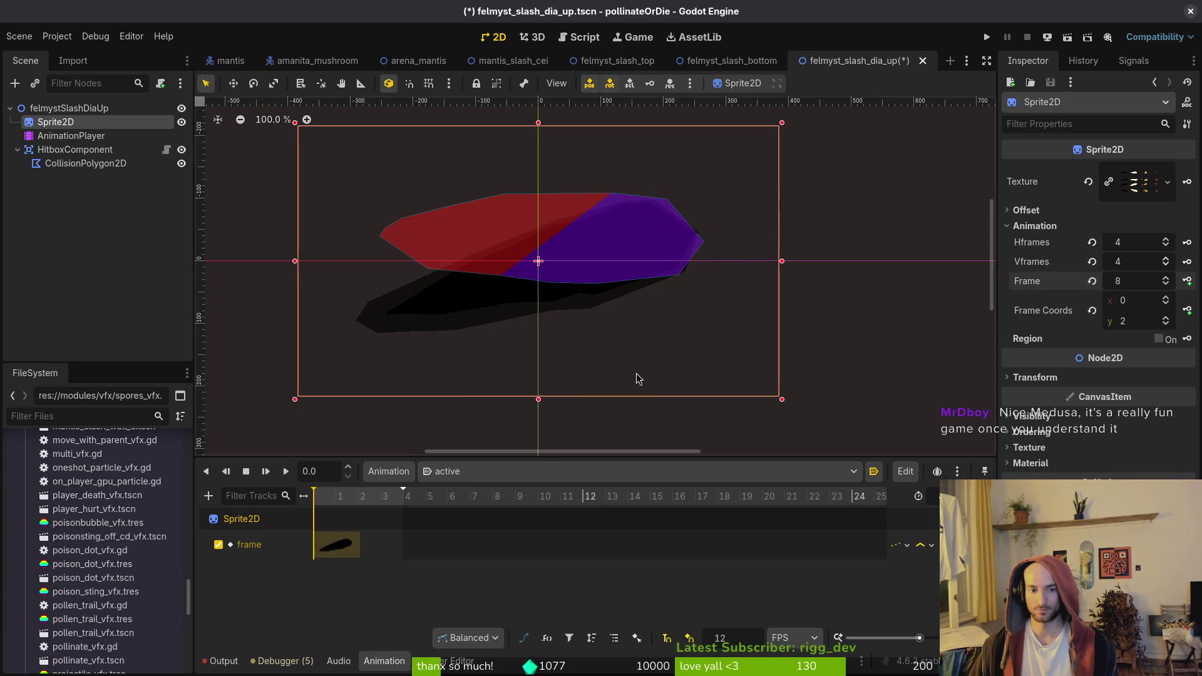
Key the following sprite frames on the next timeline steps, undo the extra key, and save
{"action": "left_click", "coordinate": [350, 498]}
{"action": "left_click", "coordinate": [1166, 298]}
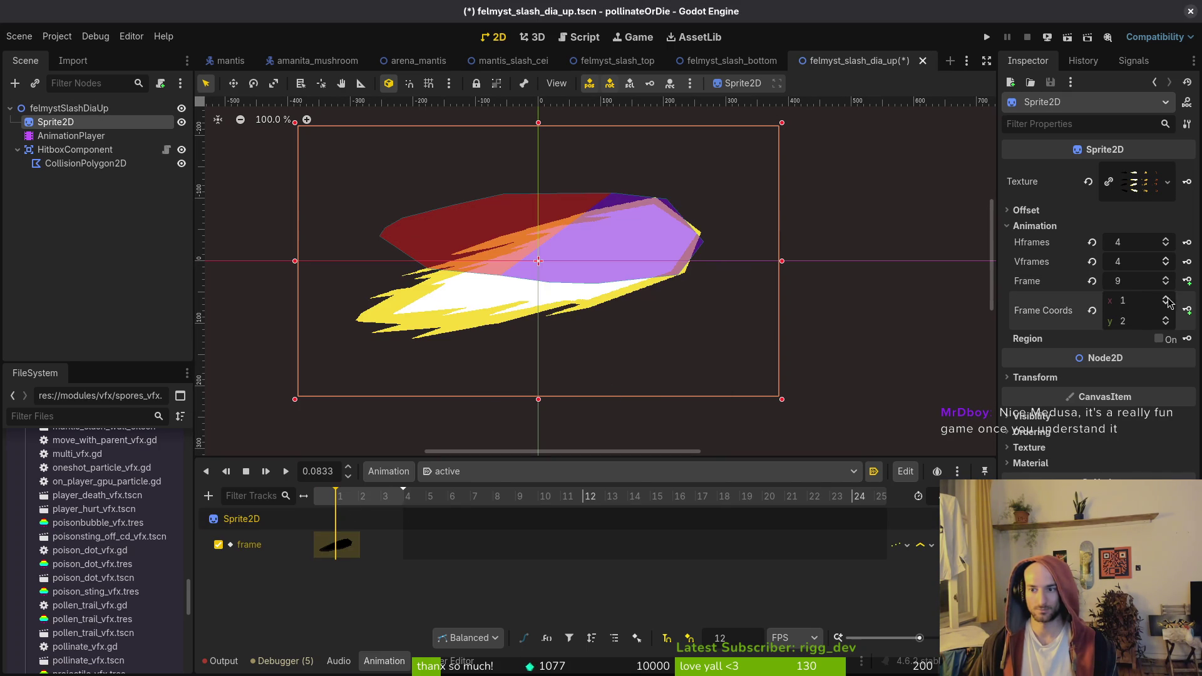
{"action": "left_click", "coordinate": [1188, 281]}
{"action": "left_click", "coordinate": [1188, 282]}
{"action": "left_click", "coordinate": [1188, 282]}
{"action": "left_click", "coordinate": [1188, 282]}
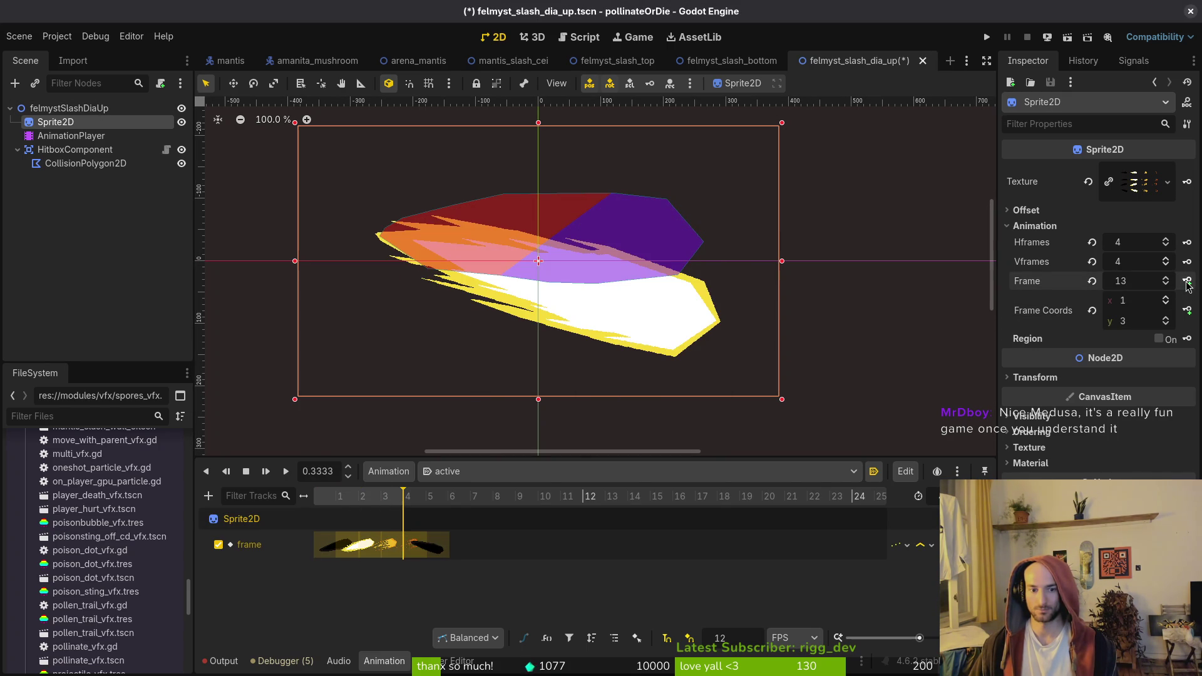
{"action": "key", "text": "ctrl+z"}
{"action": "key", "text": "ctrl+s"}
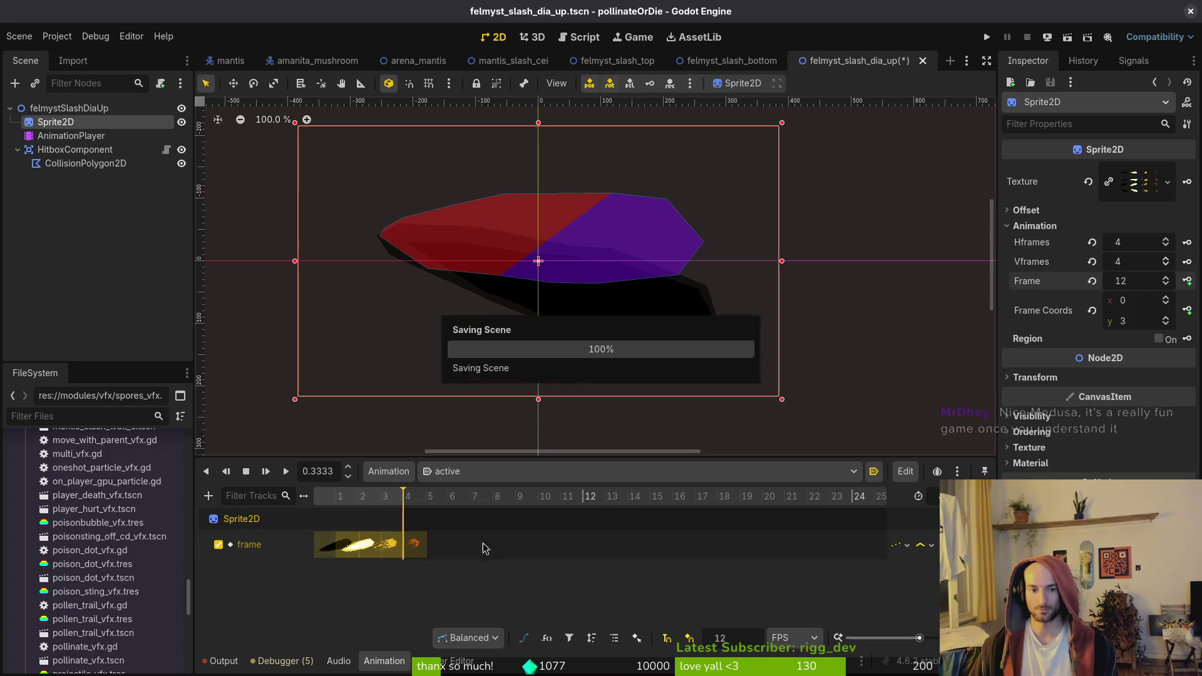
{"action": "scroll", "coordinate": [442, 538], "scroll_direction": "up", "scroll_amount": 2}
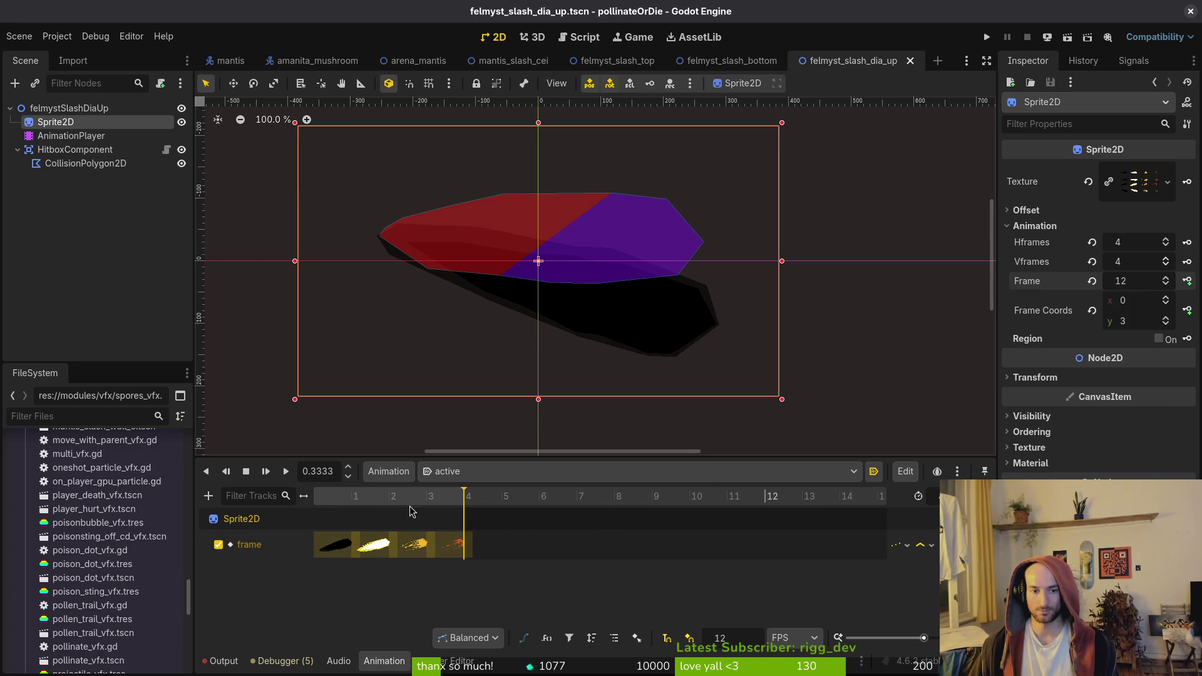
{"action": "left_click", "coordinate": [316, 502]}
Key CollisionPolygon2D's Disabled property at frames 0, 1 and 2, enabling it only on frame 1
{"action": "left_click", "coordinate": [68, 163]}
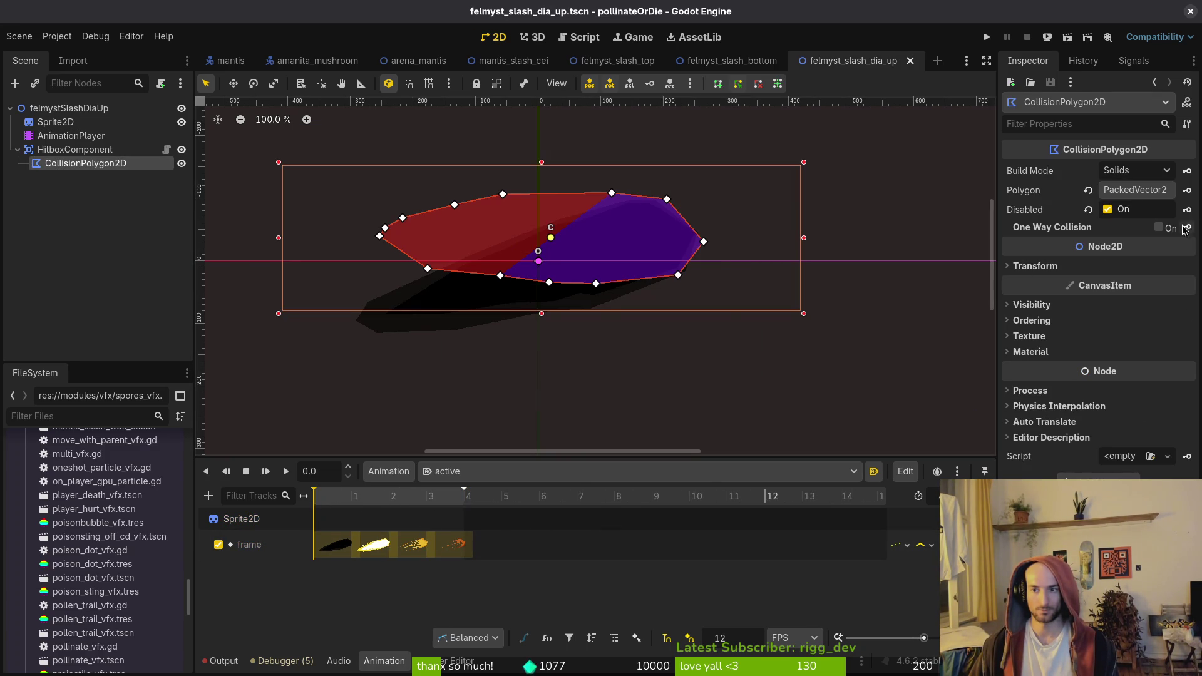
{"action": "left_click", "coordinate": [1188, 210]}
{"action": "left_click", "coordinate": [652, 374]}
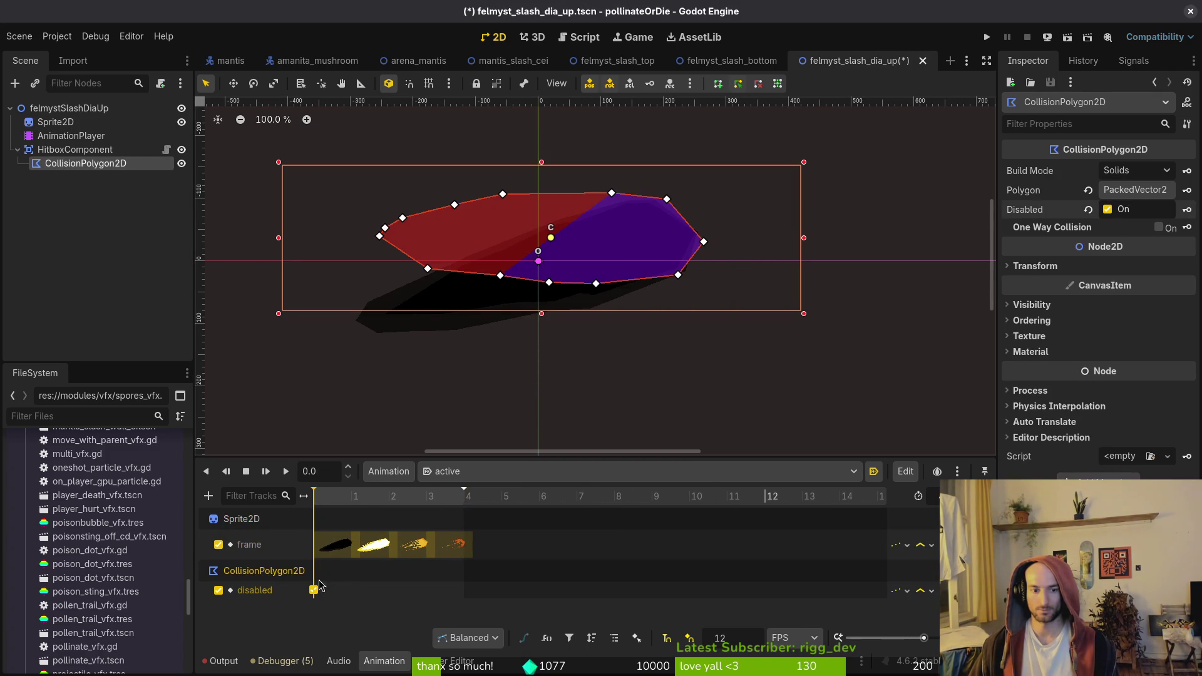
{"action": "left_click", "coordinate": [313, 590]}
{"action": "left_click", "coordinate": [392, 496]}
{"action": "key", "text": "ctrl+d"}
{"action": "left_click", "coordinate": [355, 496]}
{"action": "key", "text": "ctrl+d"}
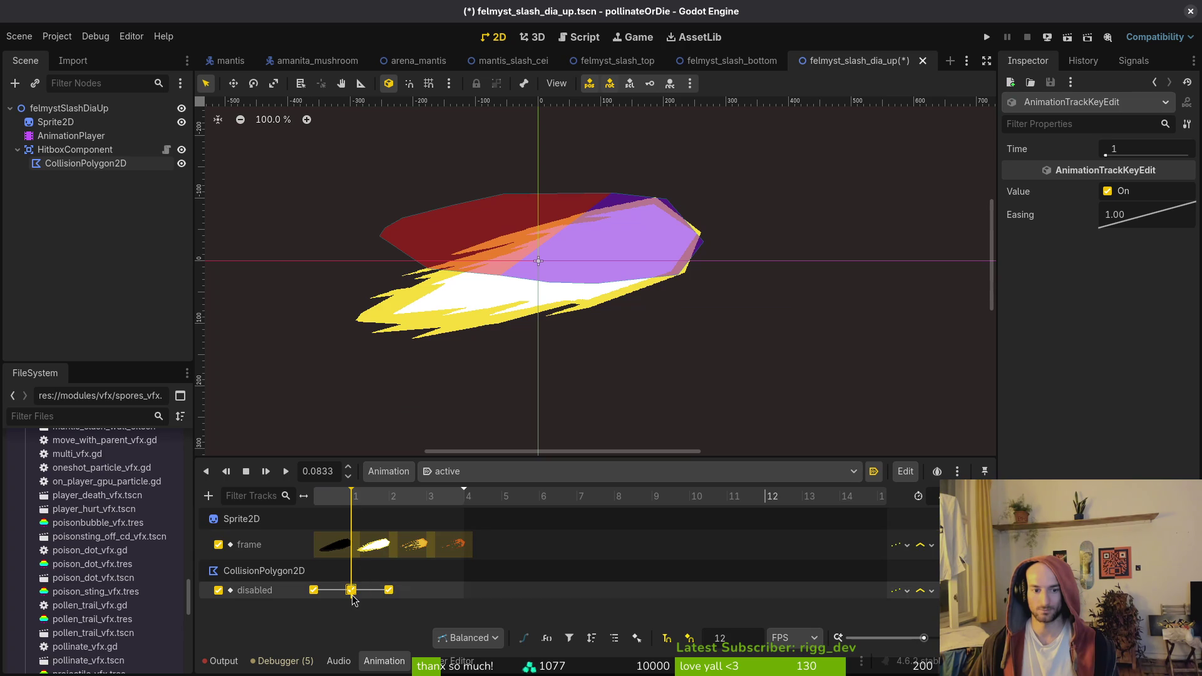
{"action": "left_click", "coordinate": [1108, 191]}
{"action": "key", "text": "ctrl+s"}
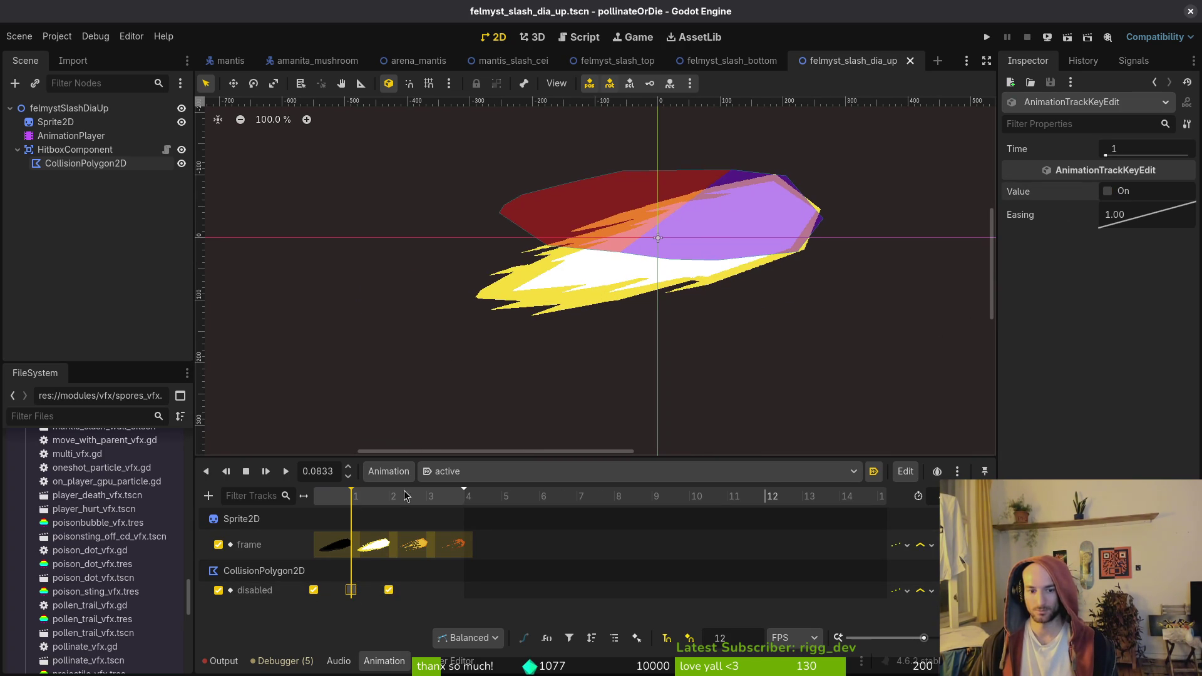
Preview the active animation playback, then reselect the collision polygon for shape editing
{"action": "key", "text": "shift+d"}
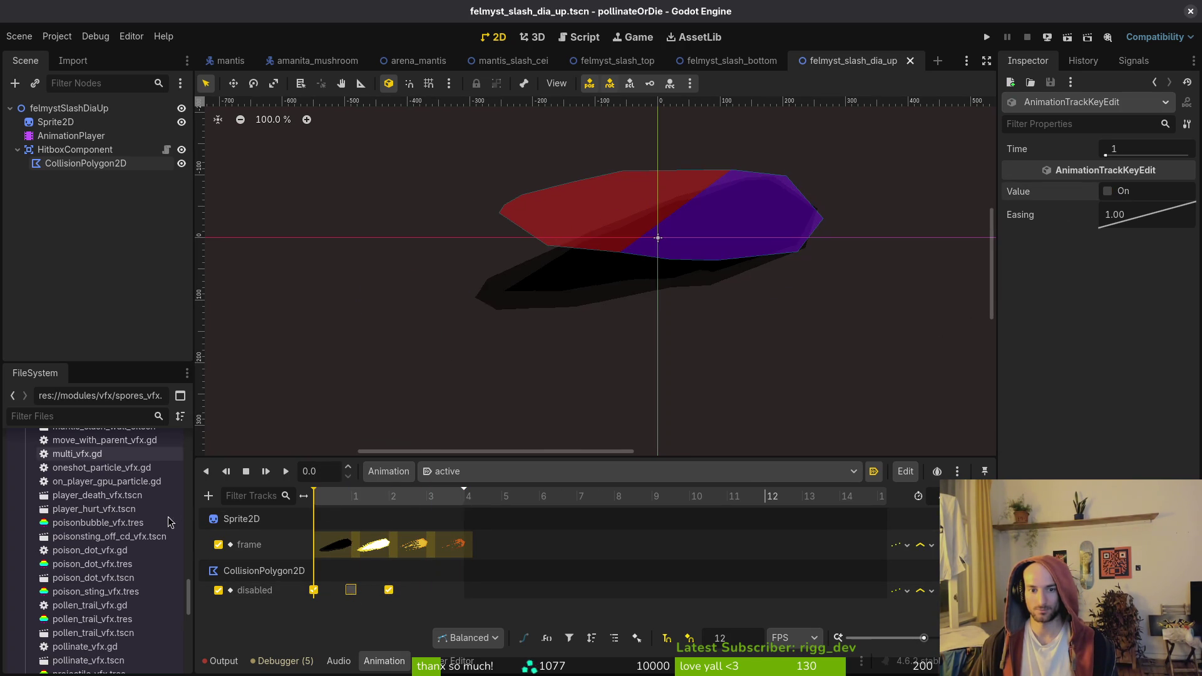
{"action": "key", "text": "ctrl+s"}
{"action": "scroll", "coordinate": [606, 248], "scroll_direction": "up", "scroll_amount": 4}
{"action": "left_click", "coordinate": [606, 248]}
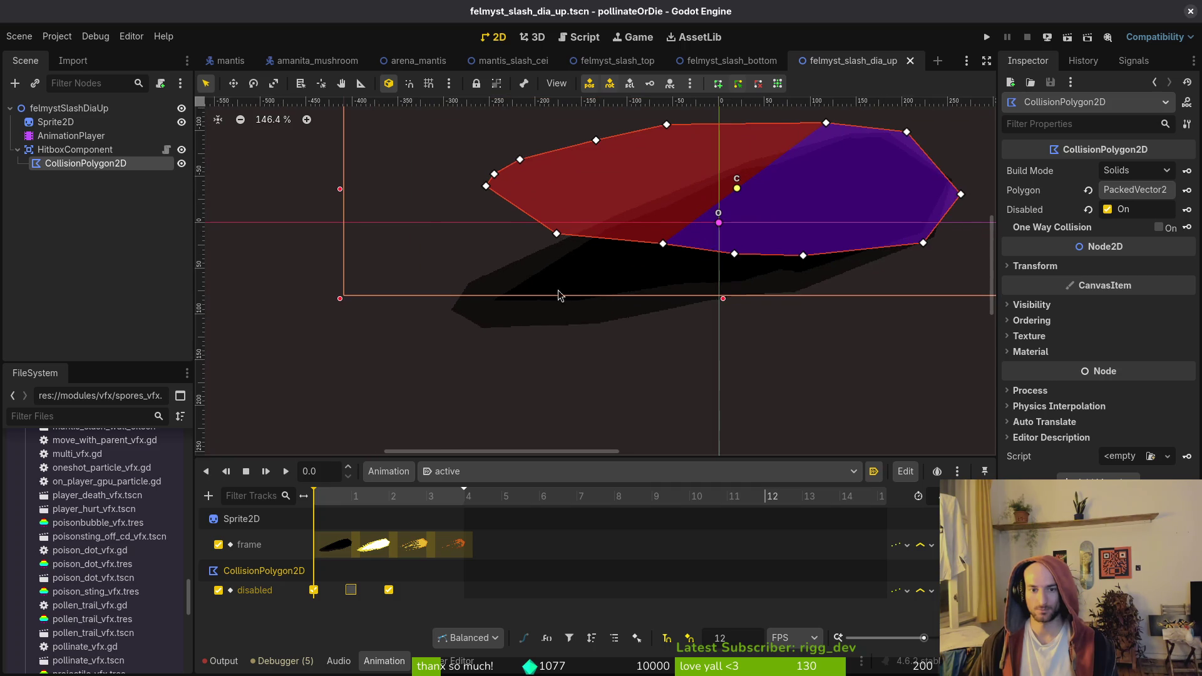
At frame 1, pull the hitbox polygon's left and top points down over the slash sprite
{"action": "left_click", "coordinate": [354, 496]}
{"action": "scroll", "coordinate": [456, 303], "scroll_direction": "up", "scroll_amount": 3}
{"action": "left_click_drag", "start_coordinate": [486, 186], "coordinate": [448, 313]}
{"action": "mouse_move", "coordinate": [587, 209]}
{"action": "left_mouse_down"}
{"action": "mouse_move", "coordinate": [623, 325]}
{"action": "mouse_move", "coordinate": [578, 338]}
{"action": "mouse_move", "coordinate": [587, 346]}
{"action": "left_mouse_up"}
{"action": "left_click_drag", "start_coordinate": [460, 168], "coordinate": [476, 289]}
{"action": "mouse_move", "coordinate": [495, 149]}
{"action": "left_mouse_down"}
{"action": "mouse_move", "coordinate": [644, 194]}
{"action": "mouse_move", "coordinate": [599, 219]}
{"action": "left_mouse_up"}
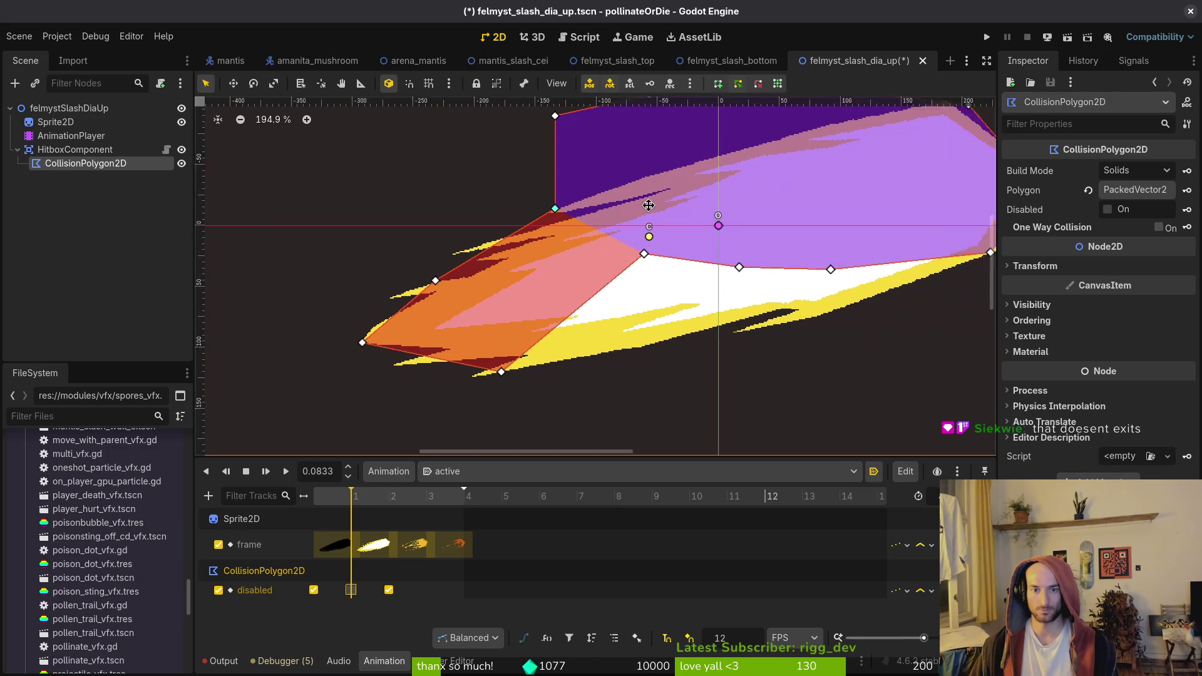
{"action": "left_click_drag", "start_coordinate": [517, 231], "coordinate": [515, 324]}
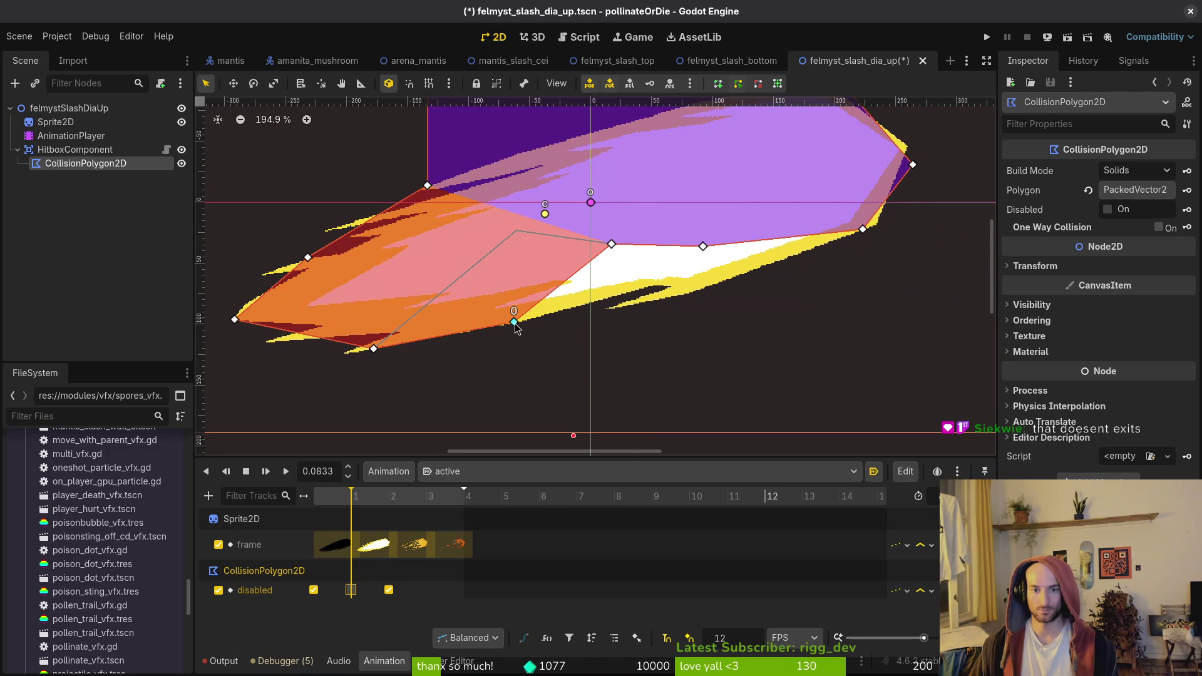
Move the polygon's right-side points onto the diagonal slash's tip
{"action": "scroll", "coordinate": [751, 270], "scroll_direction": "up", "scroll_amount": 4}
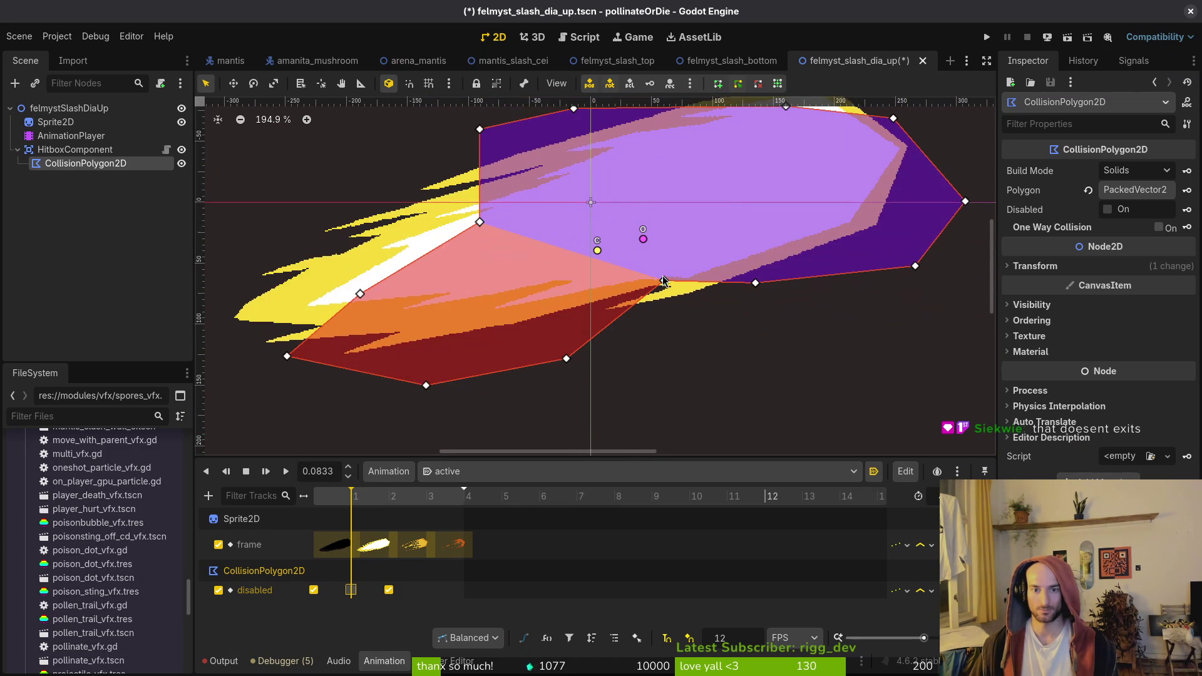
{"action": "scroll", "coordinate": [877, 289], "scroll_direction": "up", "scroll_amount": 8}
{"action": "left_click_drag", "start_coordinate": [863, 289], "coordinate": [850, 262]}
{"action": "scroll", "coordinate": [850, 262], "scroll_direction": "down", "scroll_amount": 5}
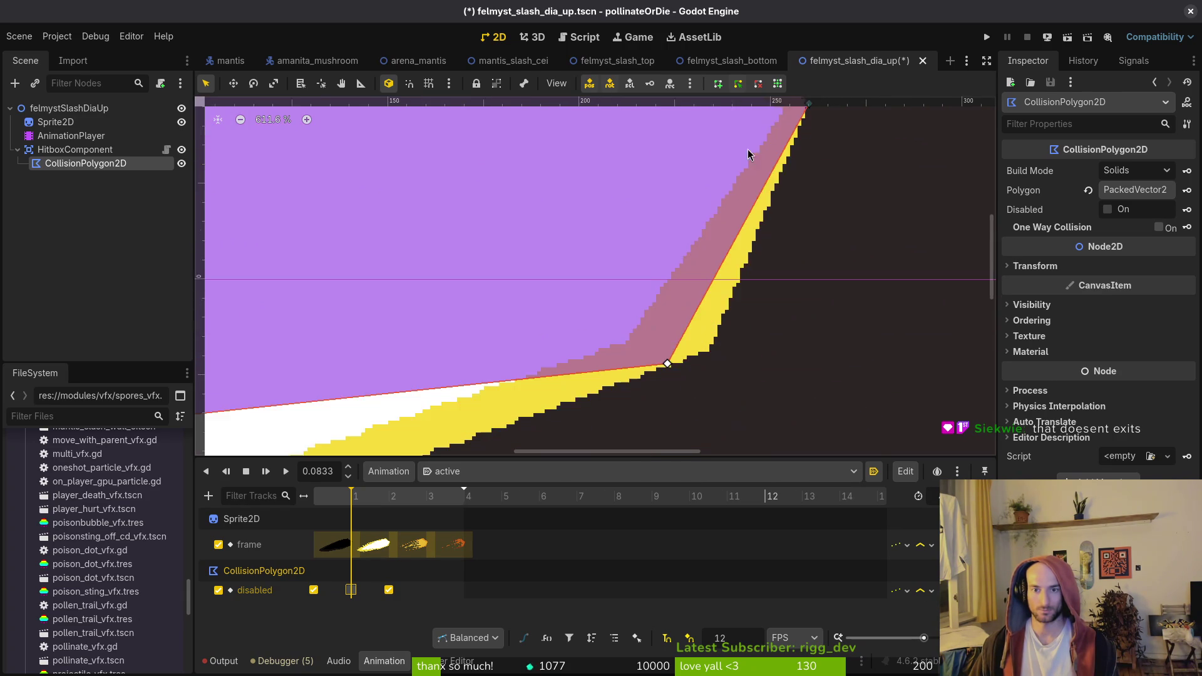
{"action": "mouse_move", "coordinate": [677, 323]}
{"action": "left_mouse_down"}
{"action": "mouse_move", "coordinate": [772, 308]}
{"action": "mouse_move", "coordinate": [694, 289]}
{"action": "left_mouse_up"}
{"action": "scroll", "coordinate": [719, 316], "scroll_direction": "up", "scroll_amount": 8}
{"action": "scroll", "coordinate": [770, 307], "scroll_direction": "up", "scroll_amount": 3}
{"action": "scroll", "coordinate": [678, 268], "scroll_direction": "down", "scroll_amount": 3}
{"action": "scroll", "coordinate": [678, 268], "scroll_direction": "left", "scroll_amount": 3}
{"action": "scroll", "coordinate": [716, 297], "scroll_direction": "up", "scroll_amount": 1}
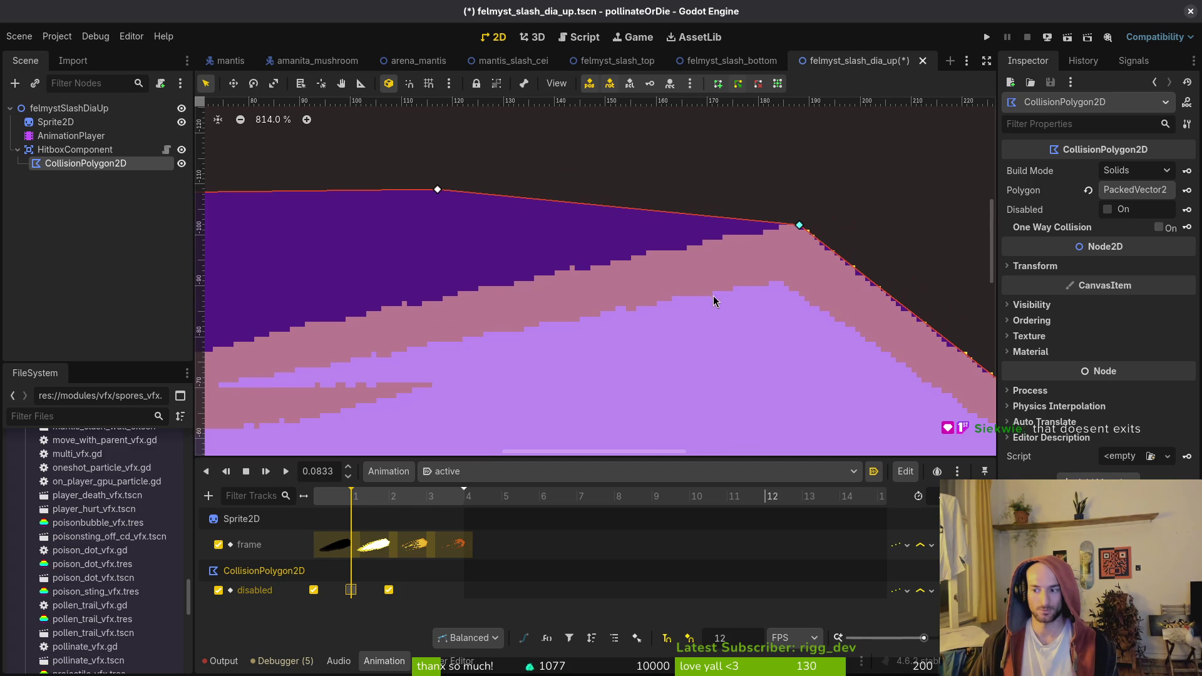
{"action": "scroll", "coordinate": [775, 374], "scroll_direction": "down", "scroll_amount": 2}
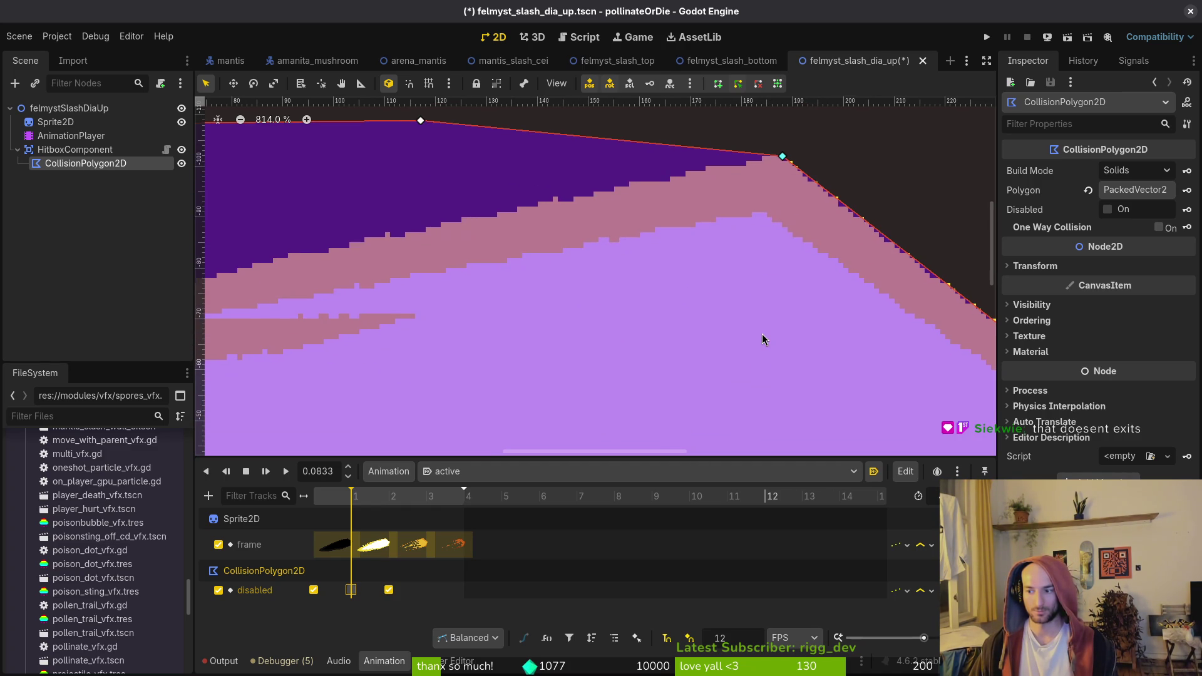
{"action": "scroll", "coordinate": [802, 328], "scroll_direction": "left", "scroll_amount": 5}
{"action": "scroll", "coordinate": [632, 262], "scroll_direction": "down", "scroll_amount": 1}
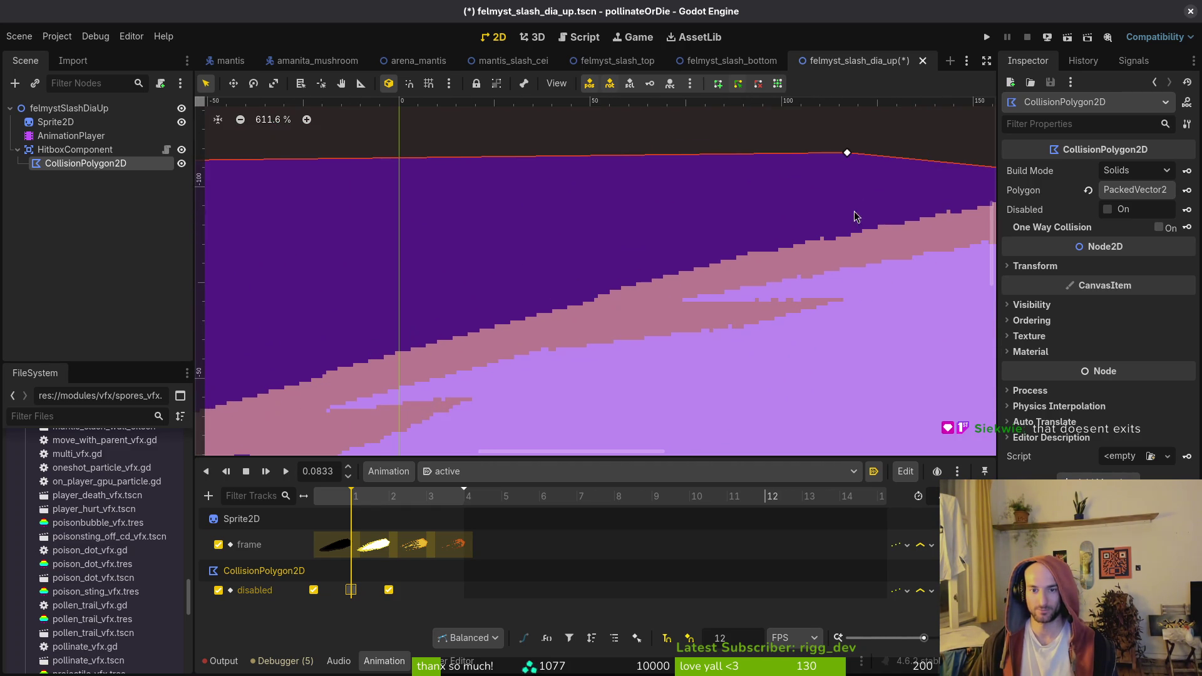
Delete the polygon's top point and move its left-side points onto the slash outline
{"action": "mouse_move", "coordinate": [847, 156]}
{"action": "left_mouse_down"}
{"action": "mouse_move", "coordinate": [623, 283]}
{"action": "mouse_move", "coordinate": [689, 265]}
{"action": "mouse_move", "coordinate": [662, 272]}
{"action": "mouse_move", "coordinate": [671, 281]}
{"action": "left_mouse_up"}
{"action": "scroll", "coordinate": [622, 283], "scroll_direction": "down", "scroll_amount": 1}
{"action": "scroll", "coordinate": [478, 328], "scroll_direction": "left", "scroll_amount": 7}
{"action": "scroll", "coordinate": [477, 328], "scroll_direction": "down", "scroll_amount": 2}
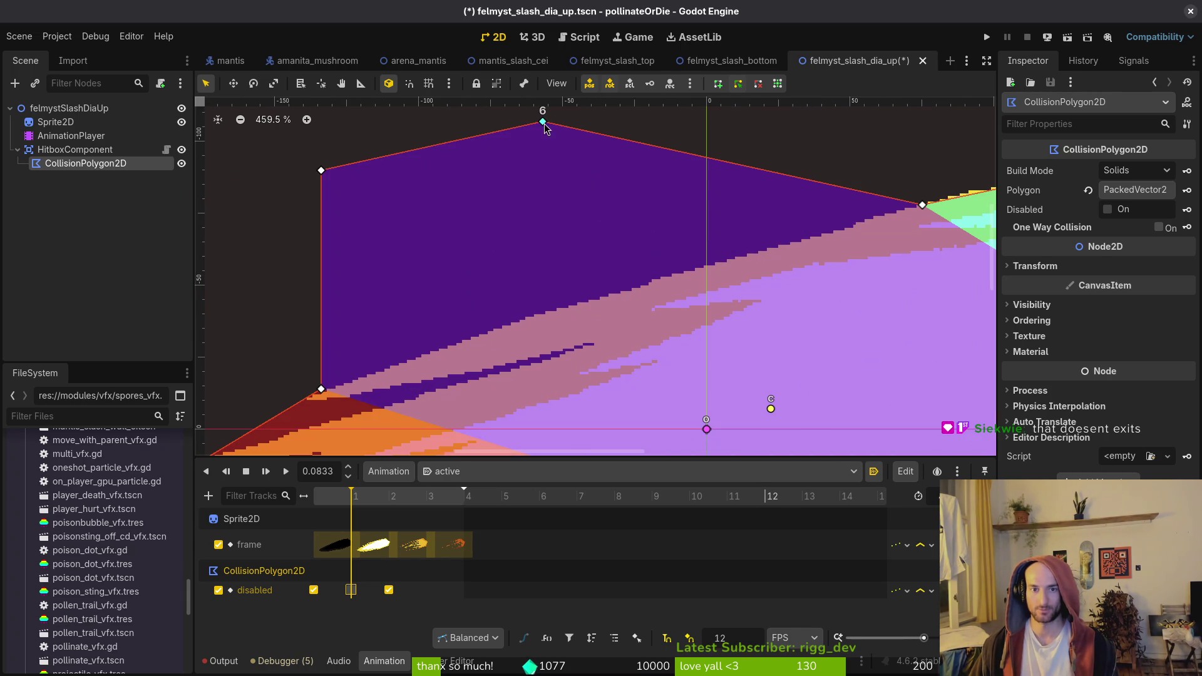
{"action": "right_click", "coordinate": [546, 129]}
{"action": "mouse_move", "coordinate": [322, 171]}
{"action": "left_mouse_down"}
{"action": "mouse_move", "coordinate": [618, 231]}
{"action": "mouse_move", "coordinate": [660, 289]}
{"action": "left_mouse_up"}
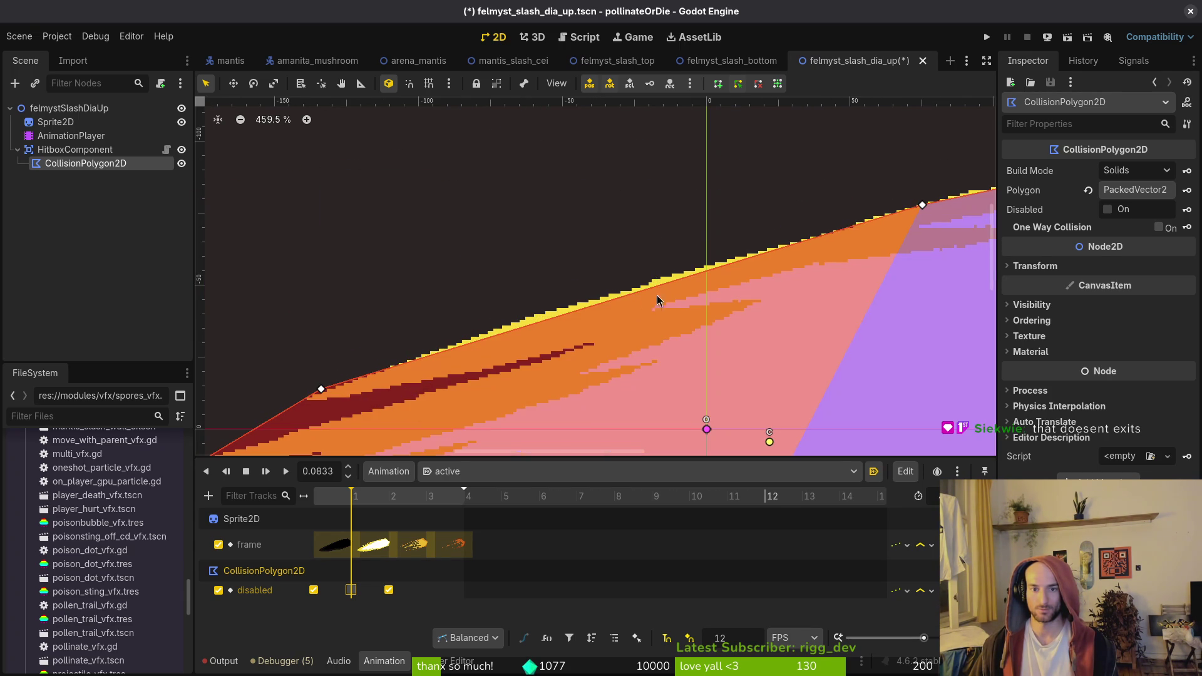
{"action": "mouse_move", "coordinate": [322, 392]}
{"action": "left_mouse_down"}
{"action": "mouse_move", "coordinate": [434, 362]}
{"action": "mouse_move", "coordinate": [523, 238]}
{"action": "mouse_move", "coordinate": [680, 301]}
{"action": "left_mouse_up"}
{"action": "scroll", "coordinate": [462, 379], "scroll_direction": "down", "scroll_amount": 4}
{"action": "scroll", "coordinate": [523, 238], "scroll_direction": "down", "scroll_amount": 3}
Add a point on the upper-left edge and fit points to the slash's upper edge, tip and bottom
{"action": "left_click", "coordinate": [620, 290]}
{"action": "right_click", "coordinate": [621, 290]}
{"action": "scroll", "coordinate": [601, 303], "scroll_direction": "up", "scroll_amount": 3}
{"action": "key", "text": "Escape"}
{"action": "scroll", "coordinate": [610, 322], "scroll_direction": "up", "scroll_amount": 3}
{"action": "mouse_move", "coordinate": [610, 322]}
{"action": "left_mouse_down"}
{"action": "mouse_move", "coordinate": [822, 199]}
{"action": "mouse_move", "coordinate": [732, 230]}
{"action": "left_mouse_up"}
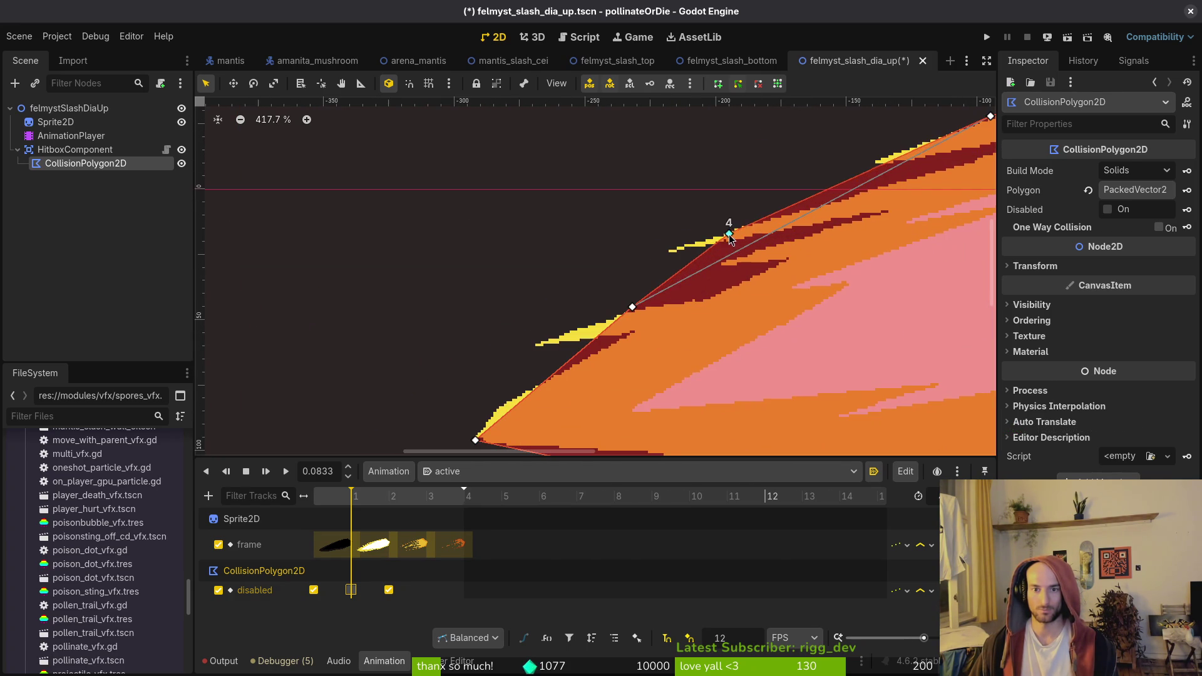
{"action": "scroll", "coordinate": [884, 225], "scroll_direction": "up", "scroll_amount": 3}
{"action": "scroll", "coordinate": [884, 225], "scroll_direction": "right", "scroll_amount": 3}
{"action": "mouse_move", "coordinate": [890, 209]}
{"action": "left_mouse_down"}
{"action": "mouse_move", "coordinate": [799, 243]}
{"action": "mouse_move", "coordinate": [901, 209]}
{"action": "left_mouse_up"}
{"action": "scroll", "coordinate": [557, 279], "scroll_direction": "down", "scroll_amount": 5}
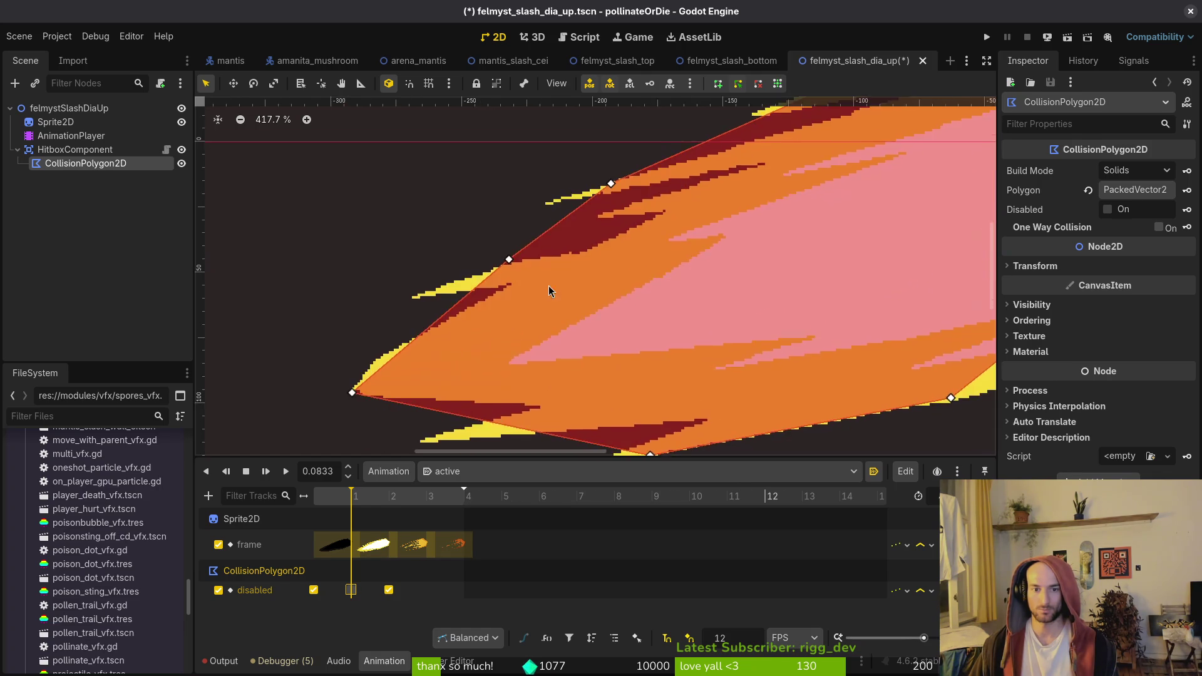
{"action": "scroll", "coordinate": [558, 280], "scroll_direction": "left", "scroll_amount": 2}
{"action": "left_click_drag", "start_coordinate": [598, 226], "coordinate": [551, 245]}
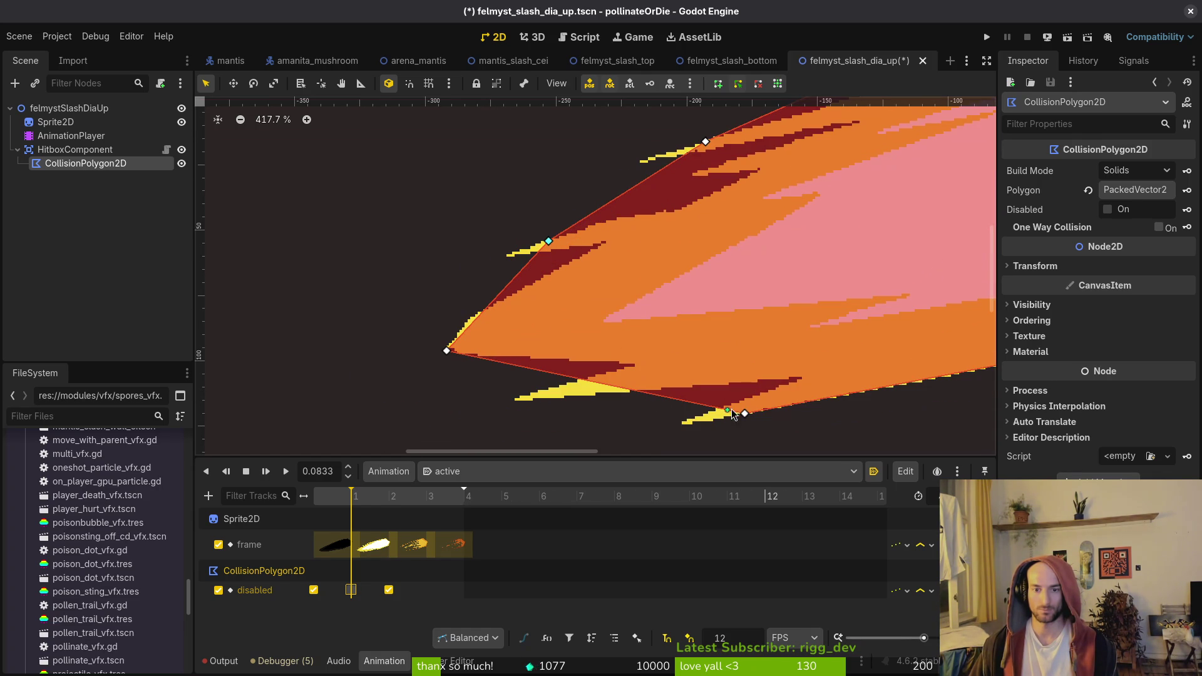
{"action": "mouse_move", "coordinate": [747, 420]}
{"action": "left_mouse_down"}
{"action": "mouse_move", "coordinate": [719, 416]}
{"action": "mouse_move", "coordinate": [746, 415]}
{"action": "left_mouse_up"}
Align a point along the lower edge and delete the bottom-left and redundant polygon points
{"action": "scroll", "coordinate": [746, 416], "scroll_direction": "down", "scroll_amount": 2}
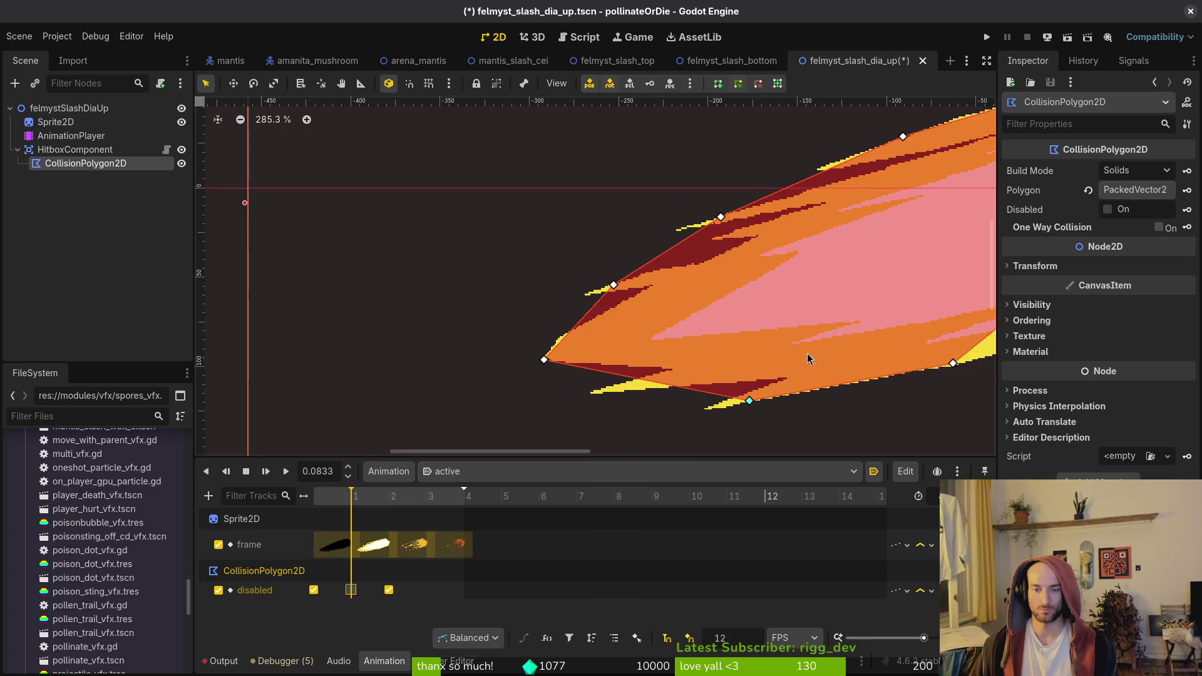
{"action": "scroll", "coordinate": [741, 303], "scroll_direction": "right", "scroll_amount": 4}
{"action": "scroll", "coordinate": [547, 265], "scroll_direction": "up", "scroll_amount": 2}
{"action": "mouse_move", "coordinate": [554, 241]}
{"action": "left_mouse_down"}
{"action": "mouse_move", "coordinate": [631, 318]}
{"action": "mouse_move", "coordinate": [708, 340]}
{"action": "left_mouse_up"}
{"action": "right_click", "coordinate": [365, 394]}
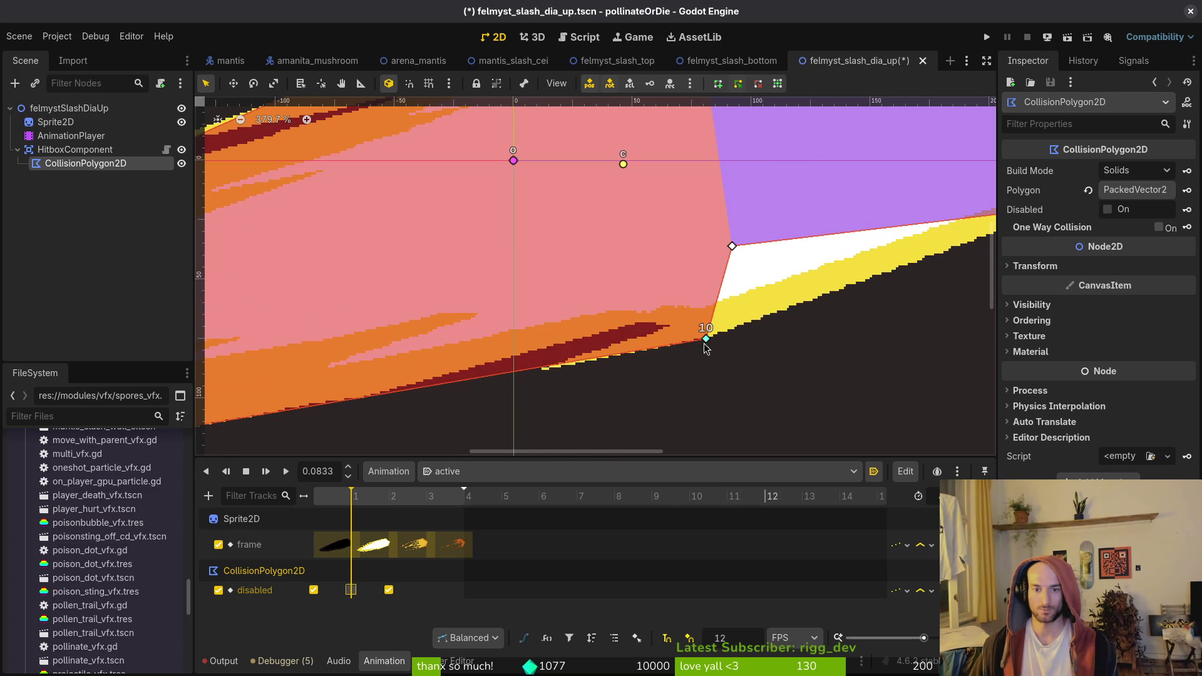
{"action": "scroll", "coordinate": [474, 357], "scroll_direction": "down", "scroll_amount": 3}
{"action": "right_click", "coordinate": [651, 280]}
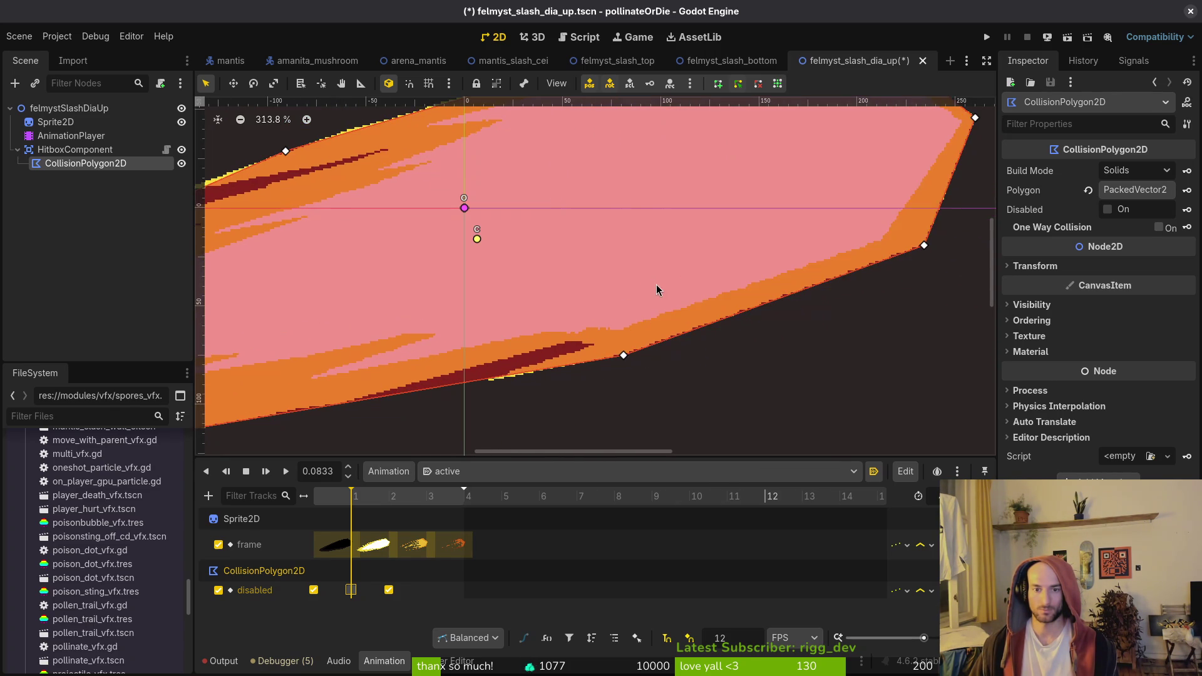
{"action": "scroll", "coordinate": [649, 305], "scroll_direction": "down", "scroll_amount": 2}
{"action": "scroll", "coordinate": [752, 333], "scroll_direction": "down", "scroll_amount": 2}
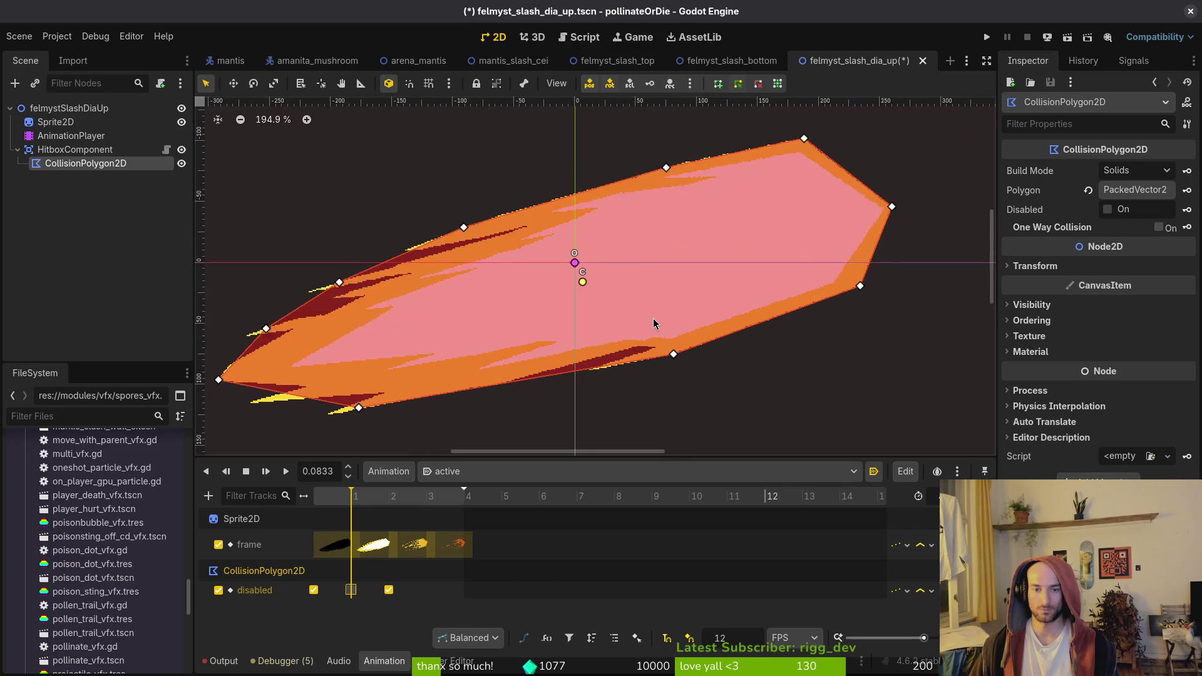
Save the felmyst_slash_dia_up scene and center the slash in the view
{"action": "key", "text": "Escape"}
{"action": "key", "text": "ctrl+s"}
{"action": "left_click_drag", "start_coordinate": [639, 324], "coordinate": [731, 279]}
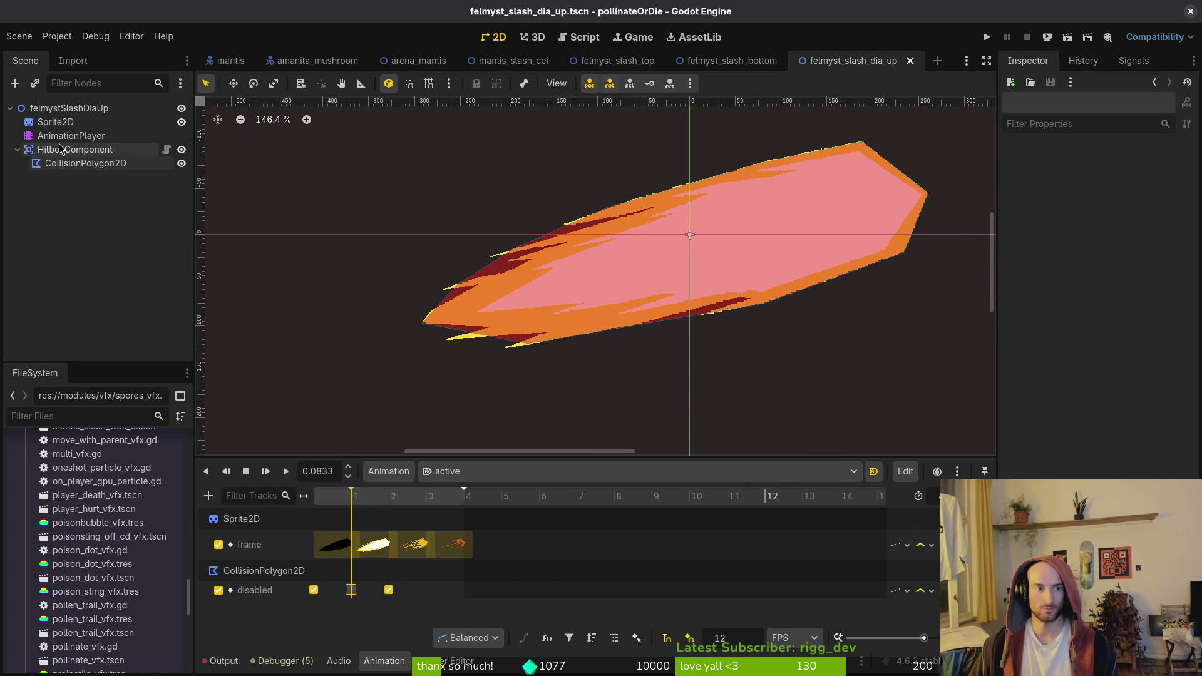
Create a new empty scene, then return to the felmyst_slash_dia_up scene
{"action": "left_click", "coordinate": [18, 36]}
{"action": "left_click", "coordinate": [28, 52]}
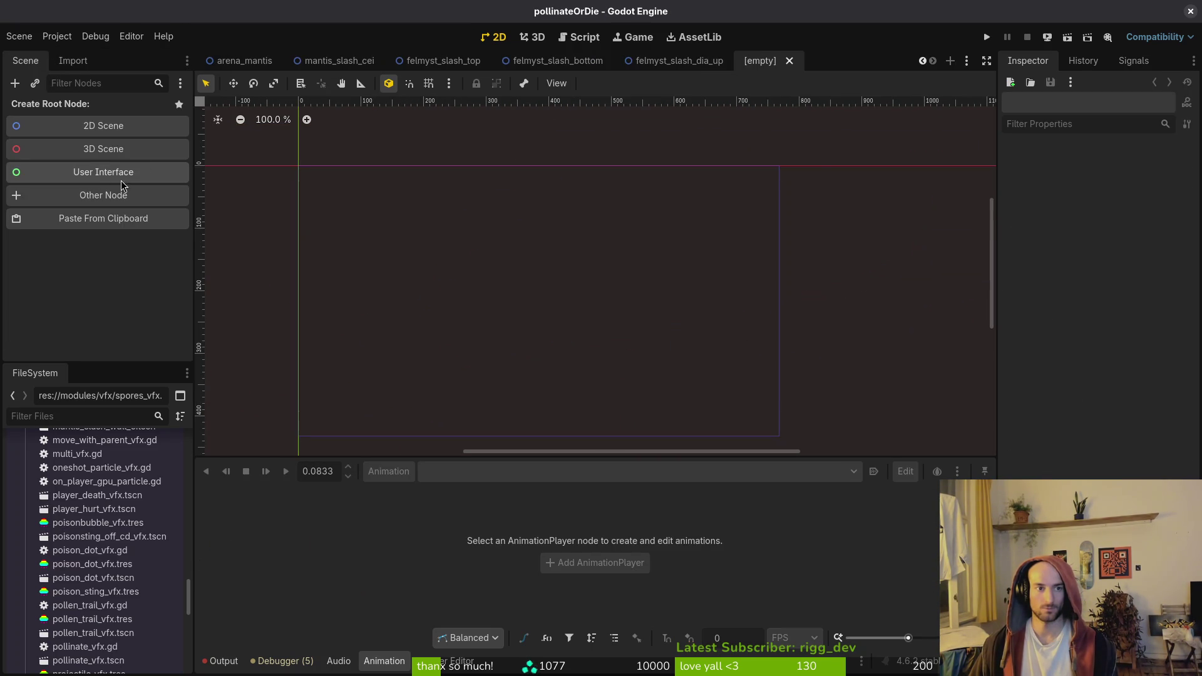
{"action": "left_click", "coordinate": [677, 60]}
{"action": "left_click", "coordinate": [63, 122]}
Attach the existing vfx.gd script to the felmystSlashDiaUp root, save, and give the new scene a Node2D root
{"action": "right_click", "coordinate": [91, 107]}
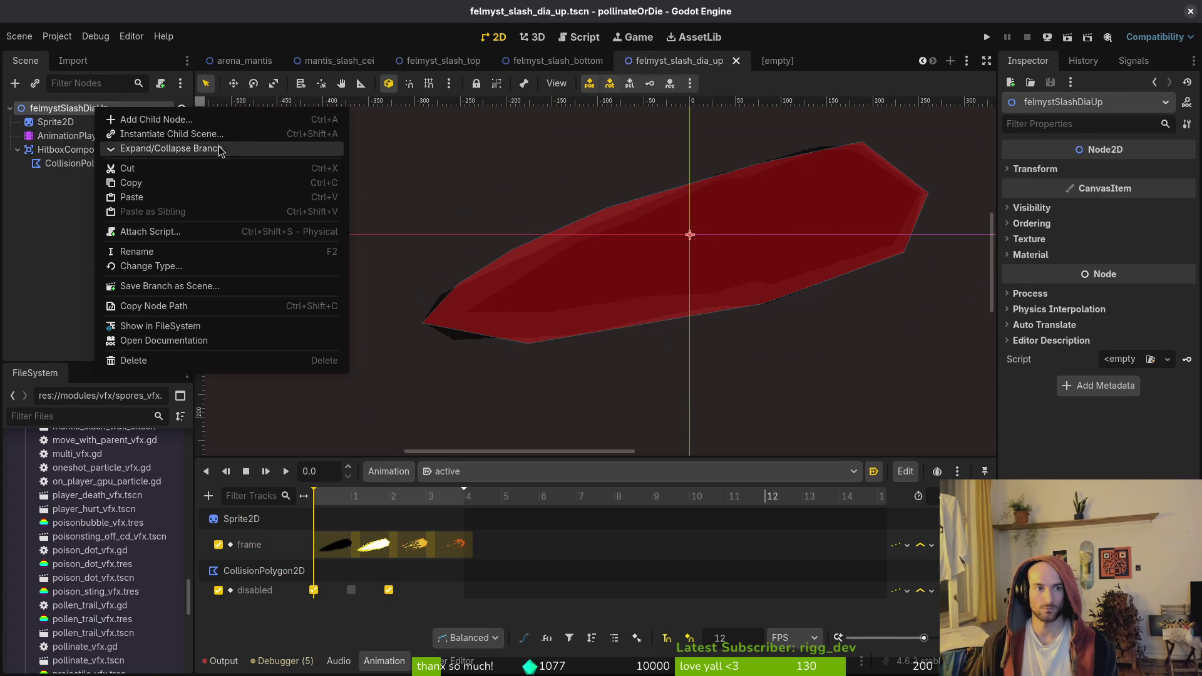
{"action": "left_click", "coordinate": [129, 228]}
{"action": "left_click", "coordinate": [737, 322]}
{"action": "left_click", "coordinate": [783, 276]}
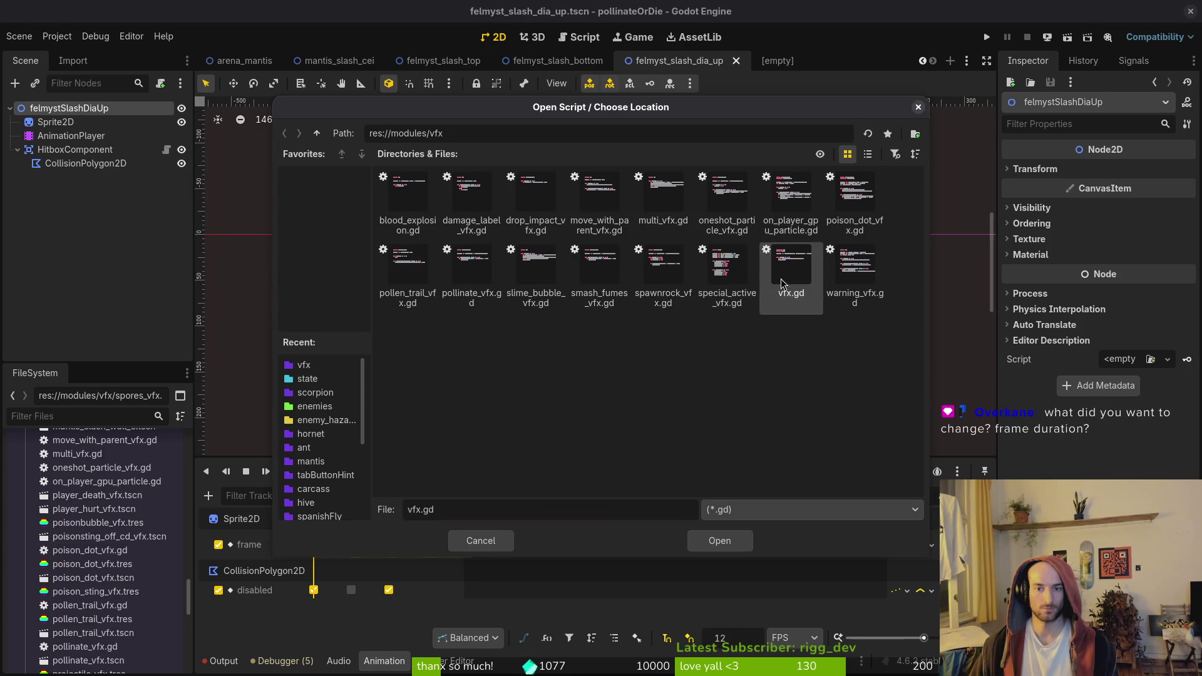
{"action": "left_click", "coordinate": [720, 540]}
{"action": "key", "text": "ctrl+s"}
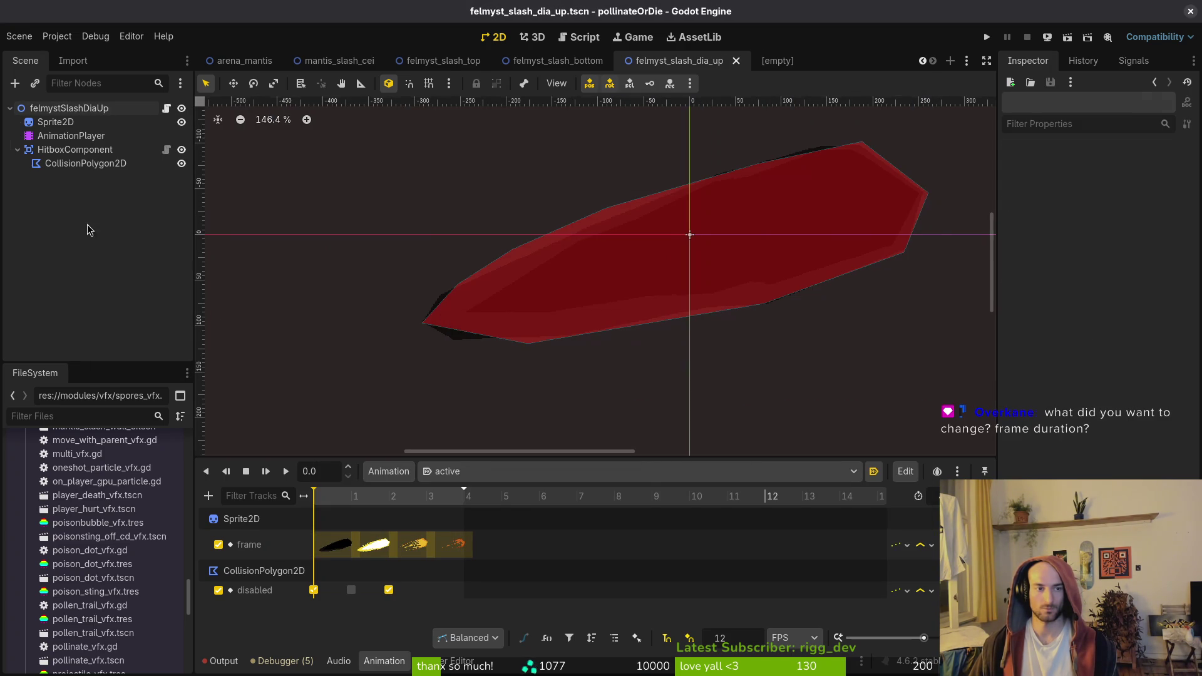
{"action": "left_click", "coordinate": [774, 60]}
{"action": "left_click", "coordinate": [121, 132]}
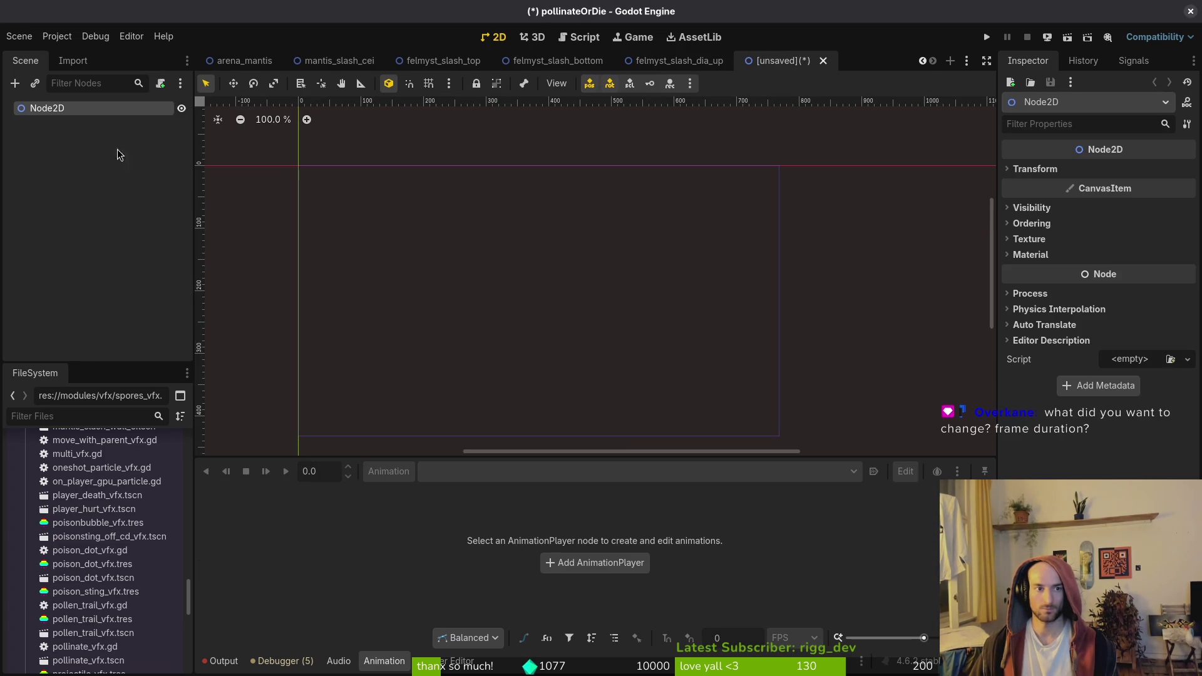
Rename the new scene's root node to felmystSlashDiaDown
{"action": "double_click", "coordinate": [62, 111]}
{"action": "type", "text": "felmystSlashDiaD"}
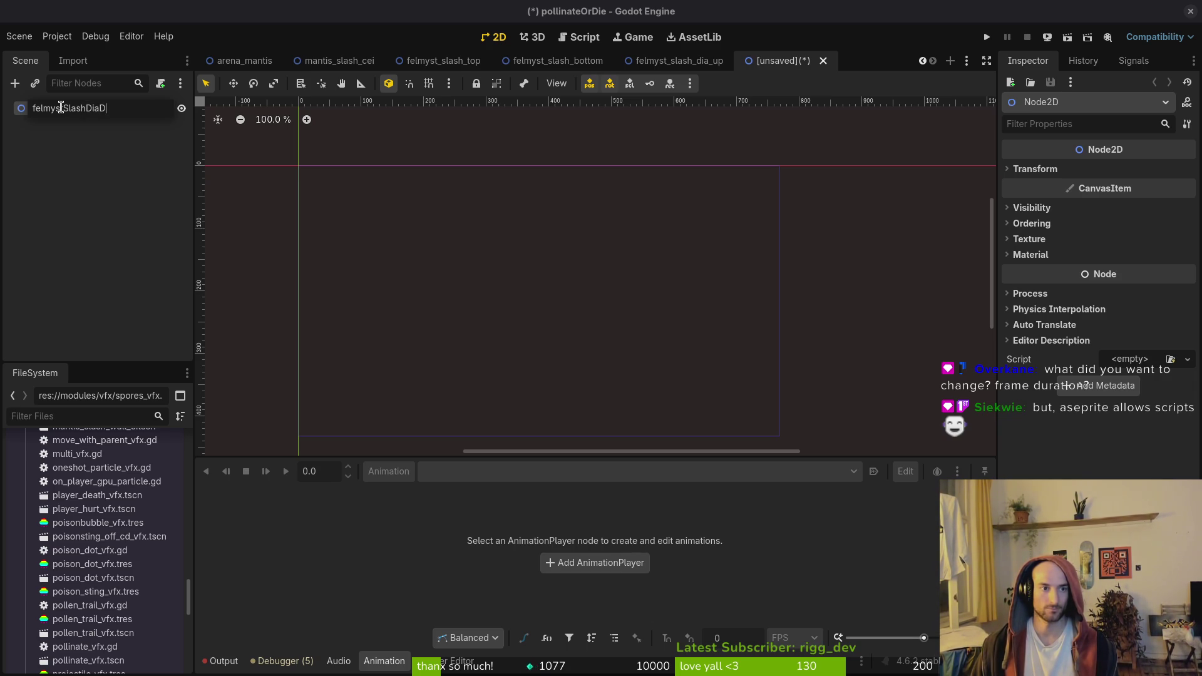
{"action": "type", "text": "own"}
{"action": "key", "text": "Return"}
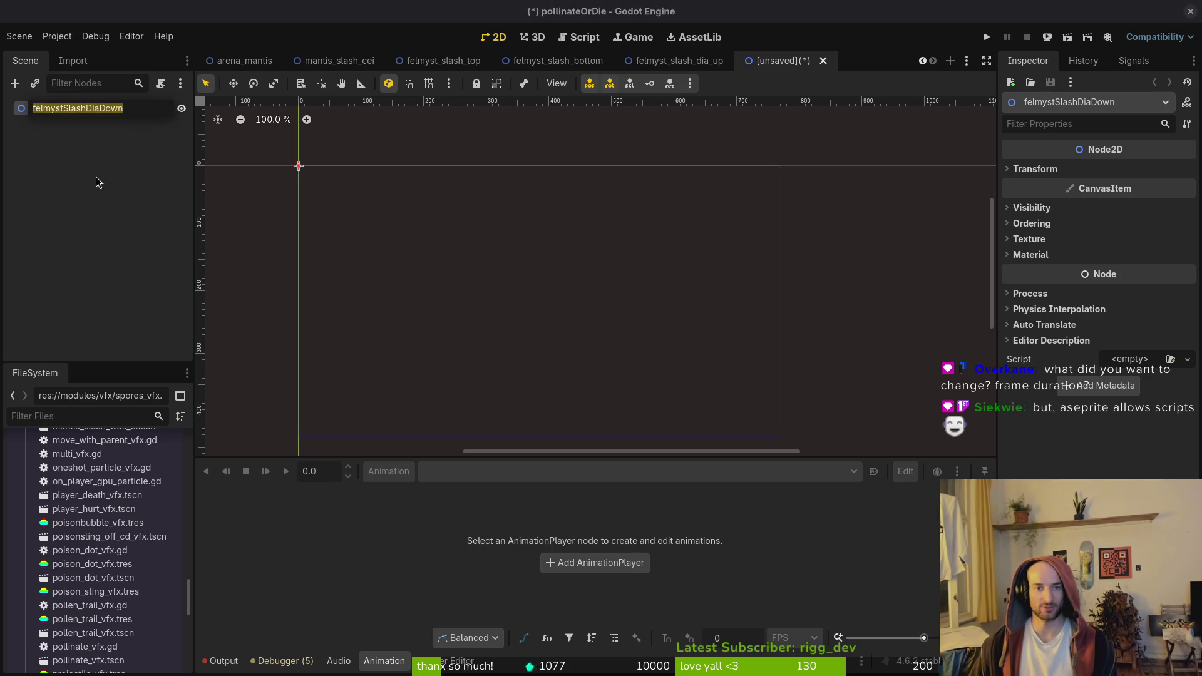
Paste the copied slash nodes under the root and delete the pasted AnimationPlayer
{"action": "key", "text": "ctrl+v"}
{"action": "left_click", "coordinate": [69, 135]}
{"action": "key", "text": "Delete"}
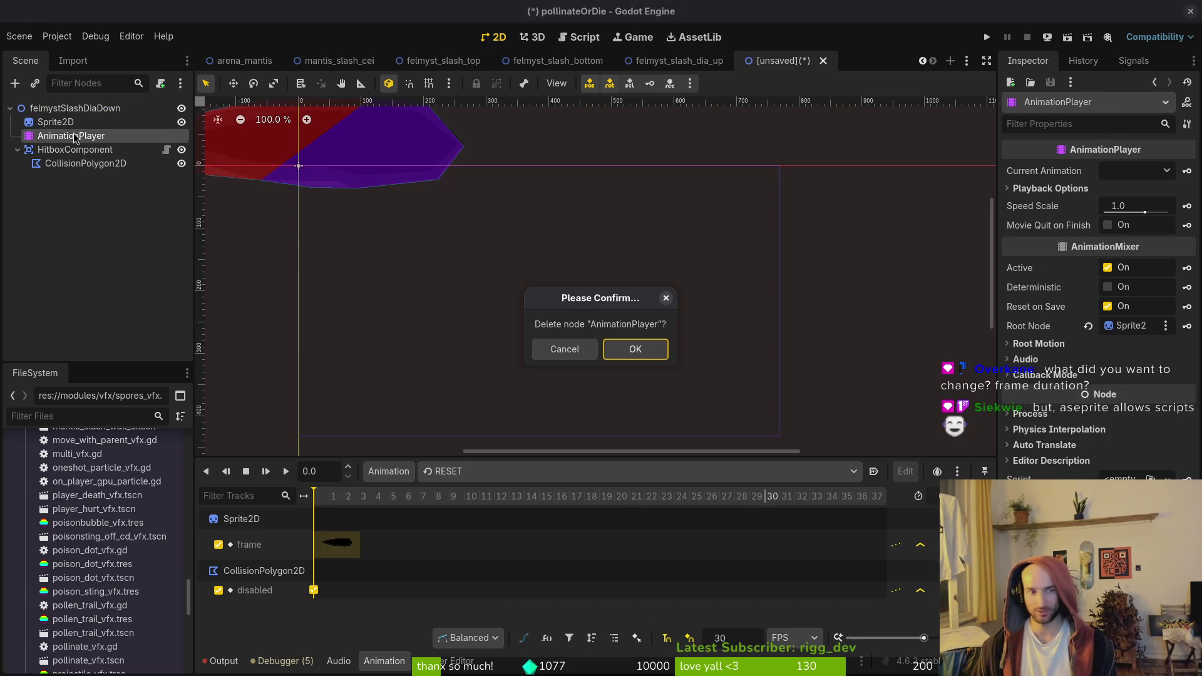
Confirm the deletion and add a new AnimationPlayer under the root, placed just below Sprite2D
{"action": "key", "text": "Return"}
{"action": "left_click", "coordinate": [61, 112]}
{"action": "key", "text": "ctrl+a"}
{"action": "type", "text": "anim"}
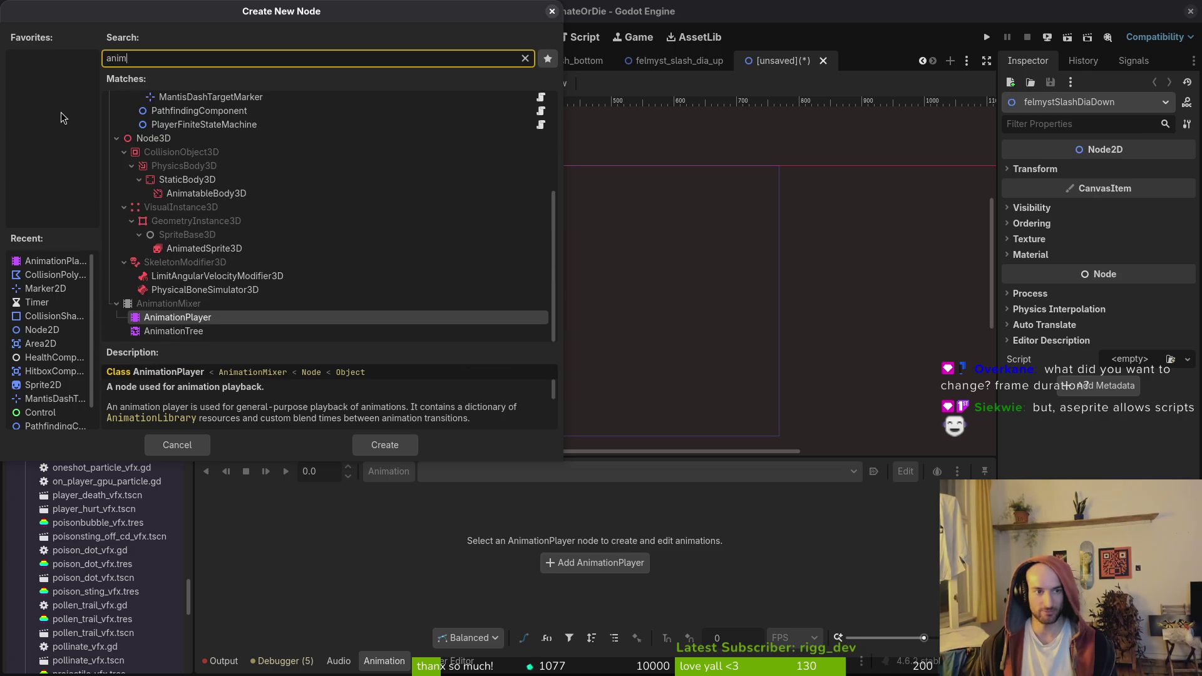
{"action": "key", "text": "Return"}
{"action": "left_click_drag", "start_coordinate": [54, 164], "coordinate": [88, 129]}
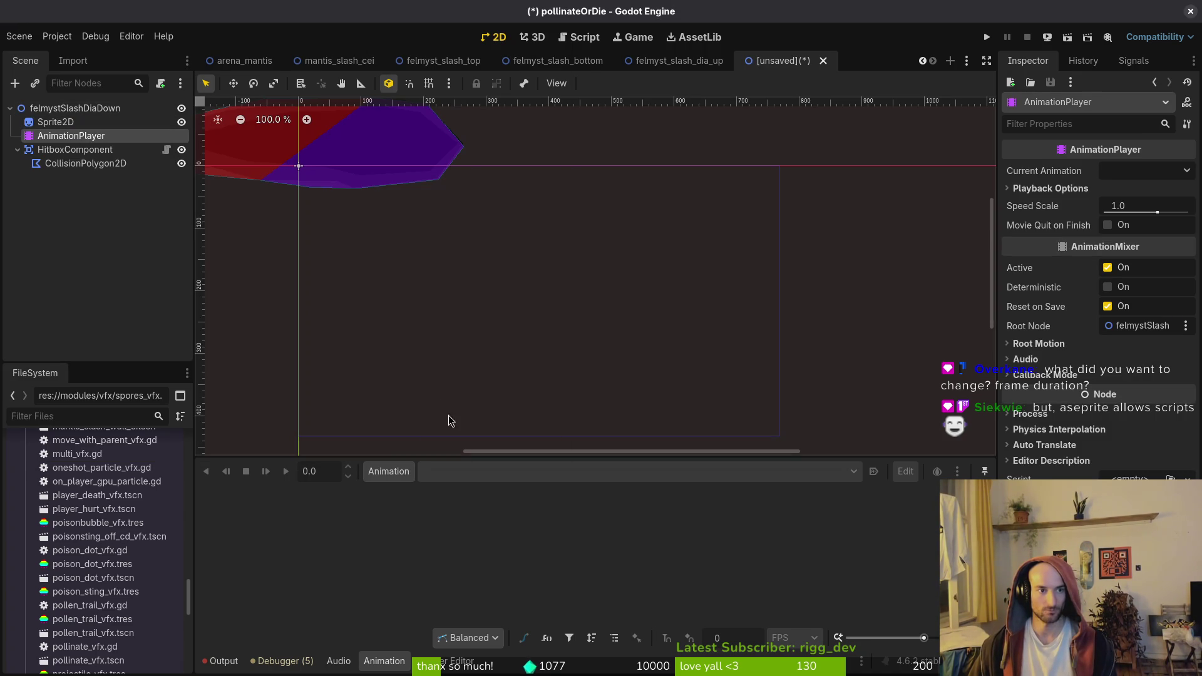
Create an 'active' animation with 12 FPS snapping and save the scene as felmyst_slash_dia_down.tscn
{"action": "left_click", "coordinate": [386, 478]}
{"action": "left_click", "coordinate": [402, 497]}
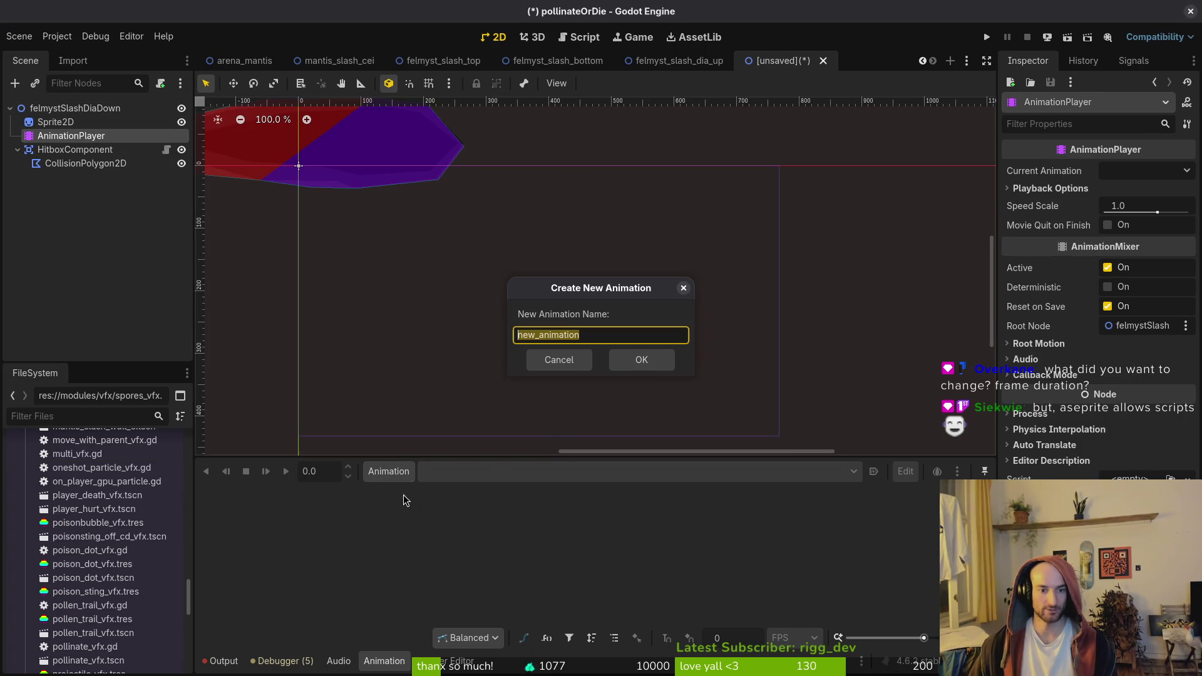
{"action": "type", "text": "active"}
{"action": "left_click", "coordinate": [642, 360]}
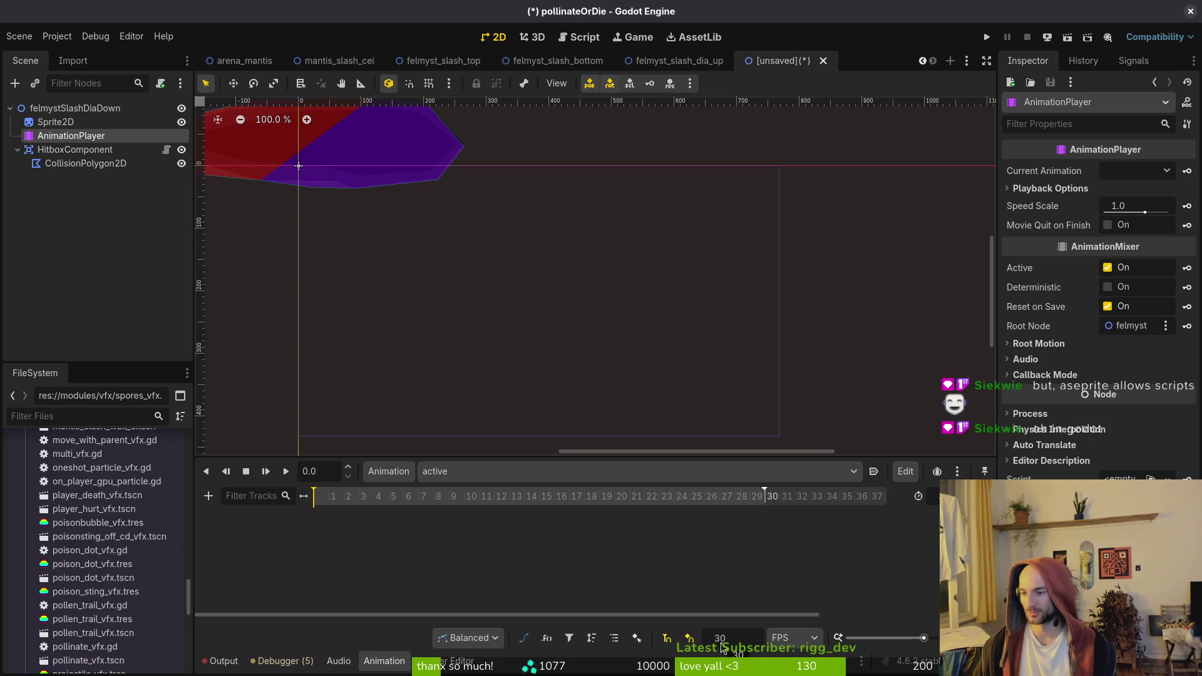
{"action": "left_click", "coordinate": [747, 642]}
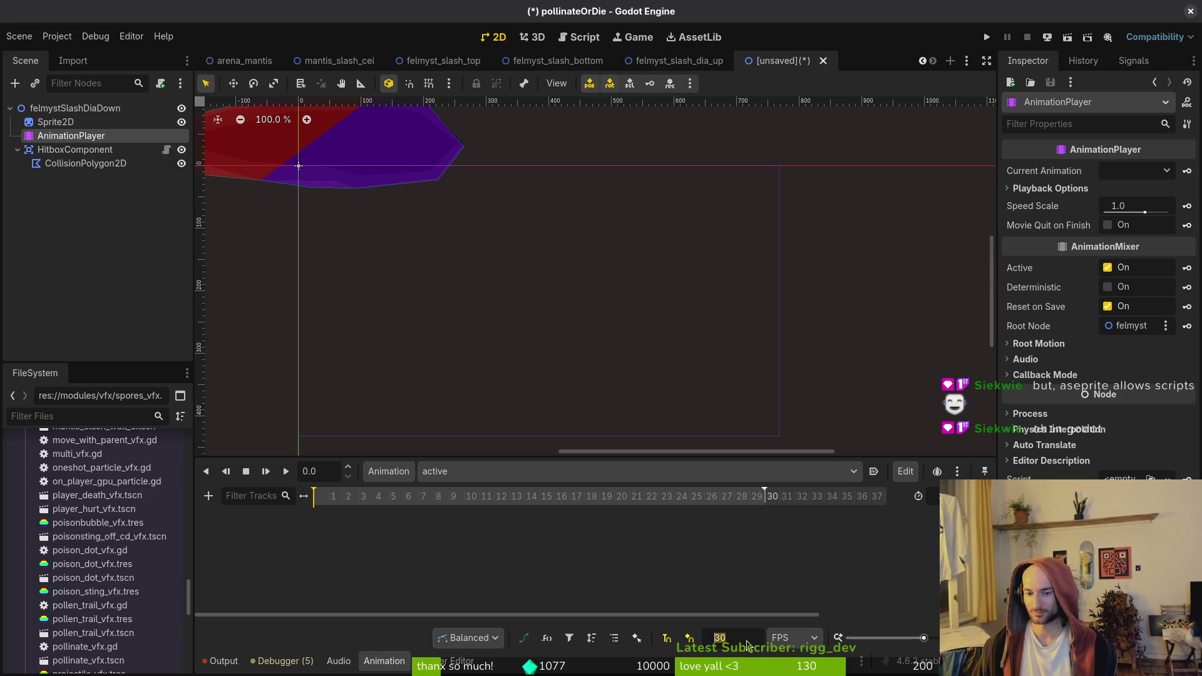
{"action": "type", "text": "12"}
{"action": "key", "text": "Return"}
{"action": "key", "text": "ctrl+s"}
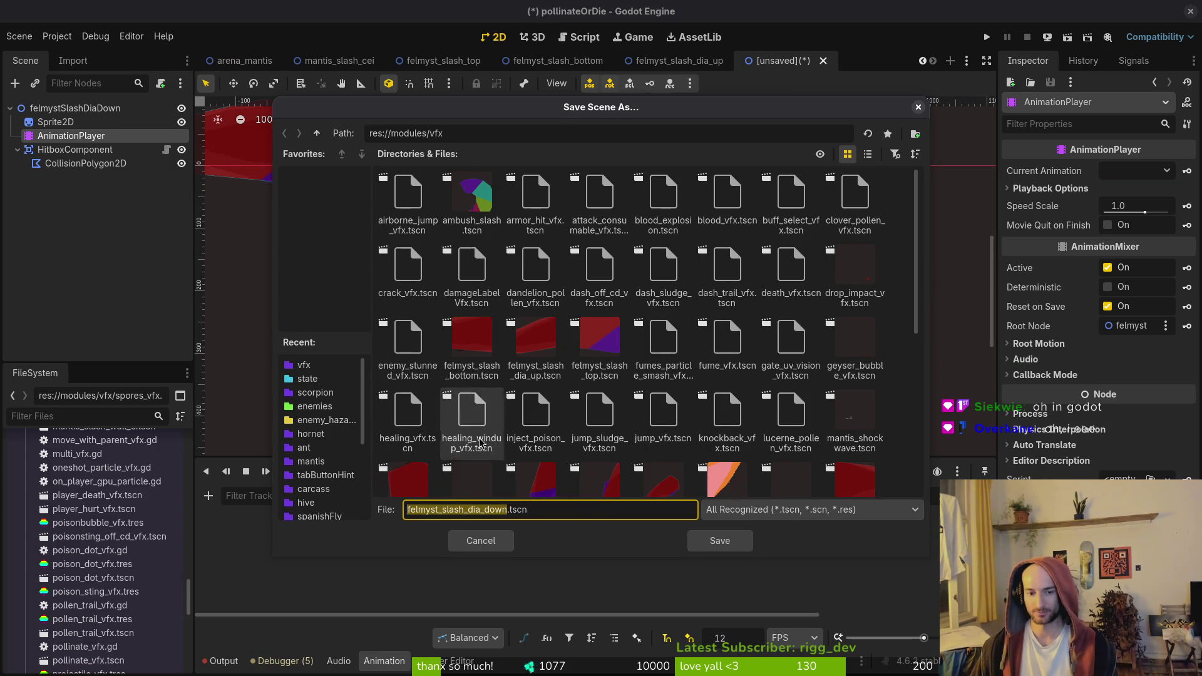
{"action": "left_click", "coordinate": [702, 541]}
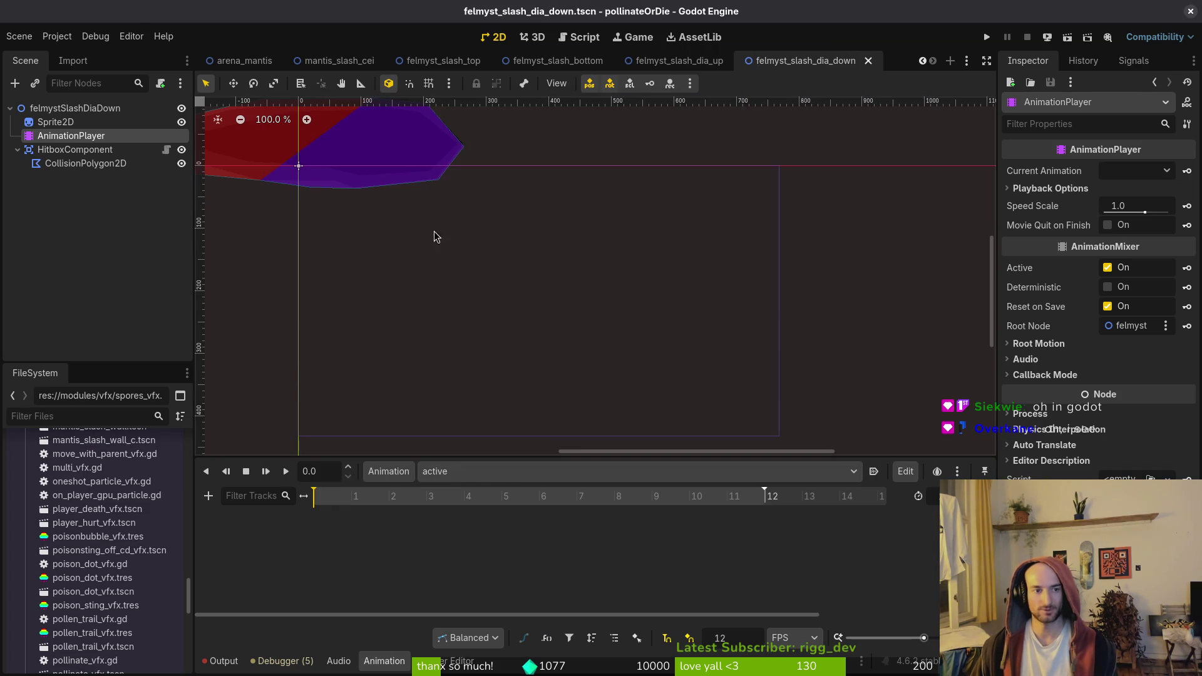
Shorten the active animation to about four frames
{"action": "left_click", "coordinate": [69, 122]}
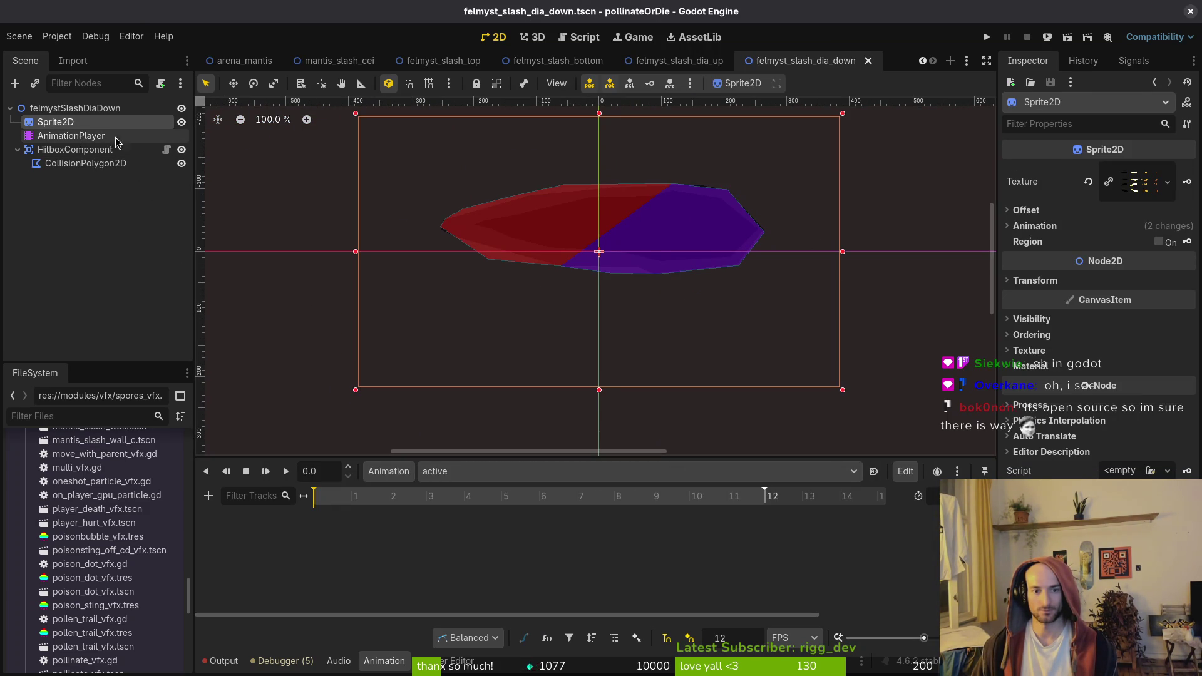
{"action": "left_click", "coordinate": [125, 137]}
{"action": "left_click", "coordinate": [66, 124], "text": "ctrl"}
{"action": "left_click", "coordinate": [65, 124]}
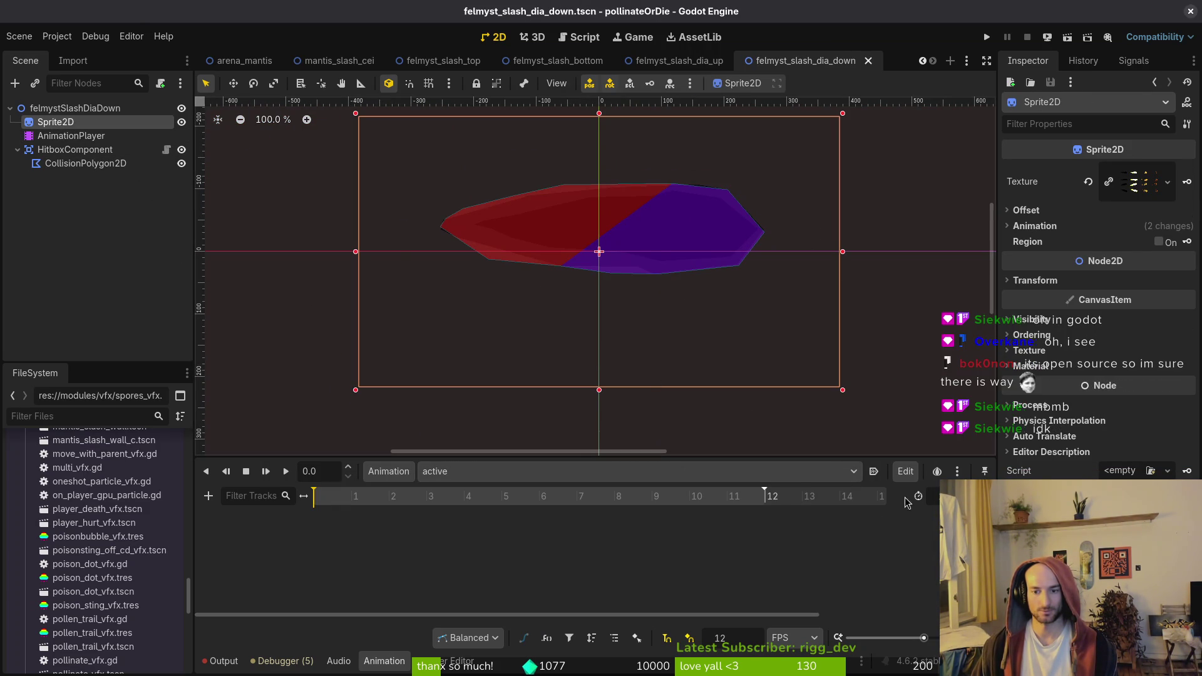
{"action": "left_click_drag", "start_coordinate": [764, 489], "coordinate": [464, 488]}
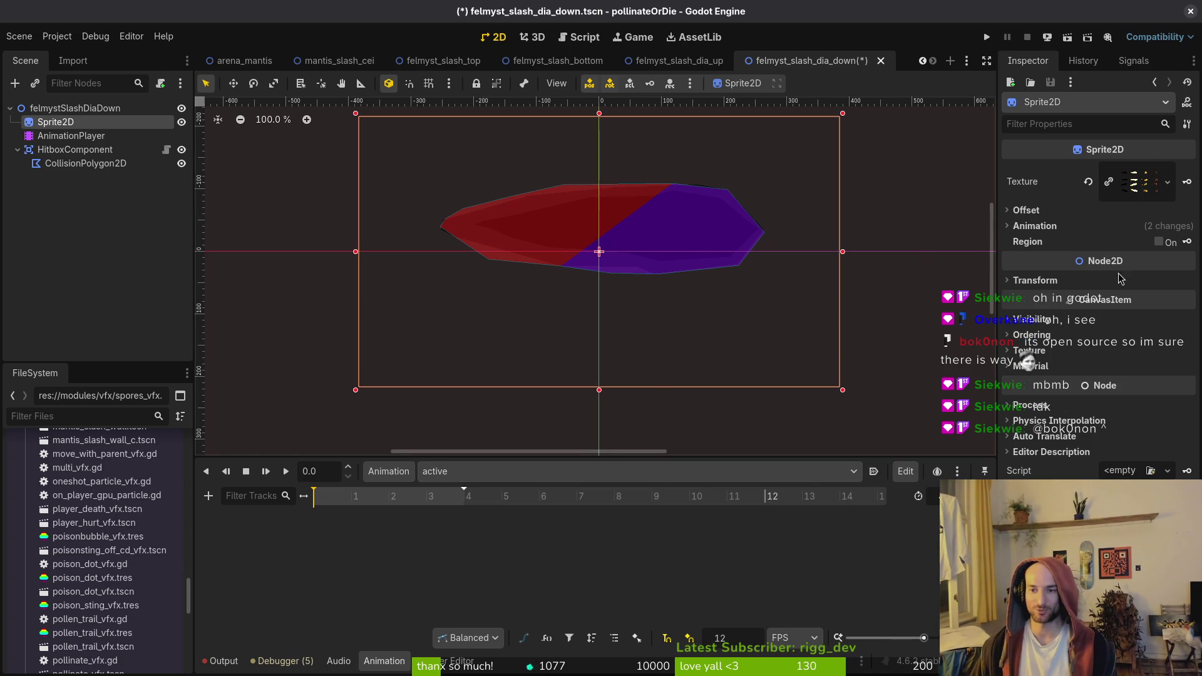
Key the Sprite2D frame starting at frame 12, advancing one sprite frame per animation frame, and save
{"action": "left_click", "coordinate": [1068, 227]}
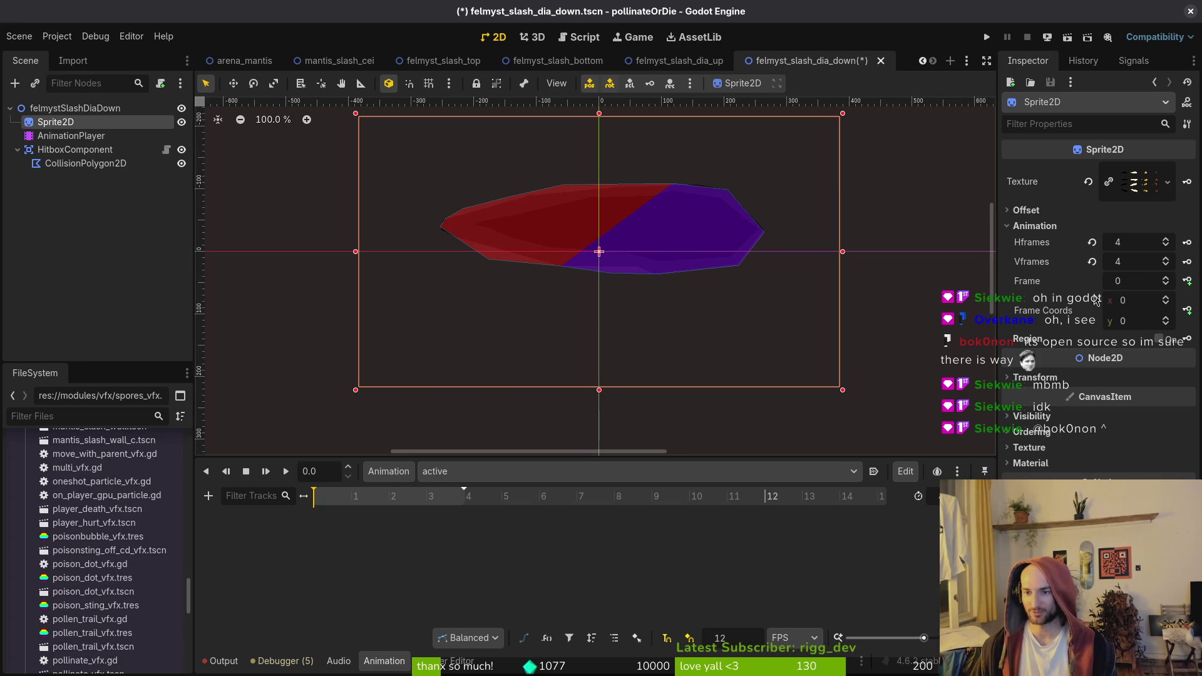
{"action": "scroll", "coordinate": [738, 290], "scroll_direction": "up", "scroll_amount": 2}
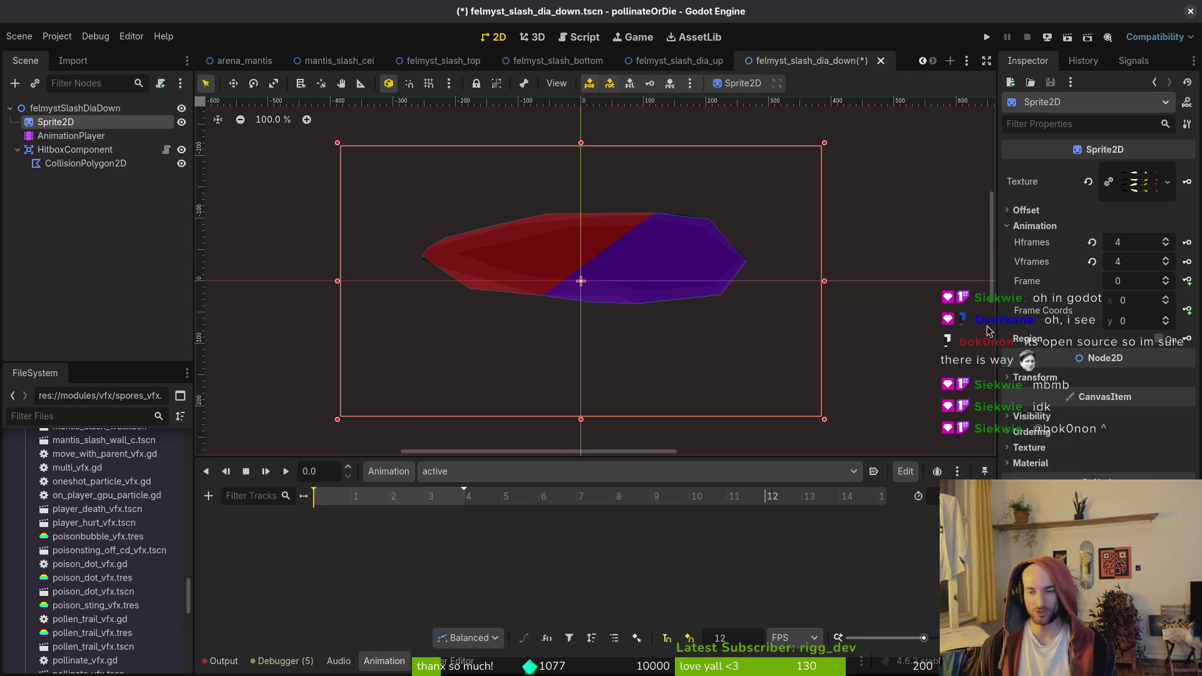
{"action": "scroll", "coordinate": [800, 321], "scroll_direction": "right", "scroll_amount": 1}
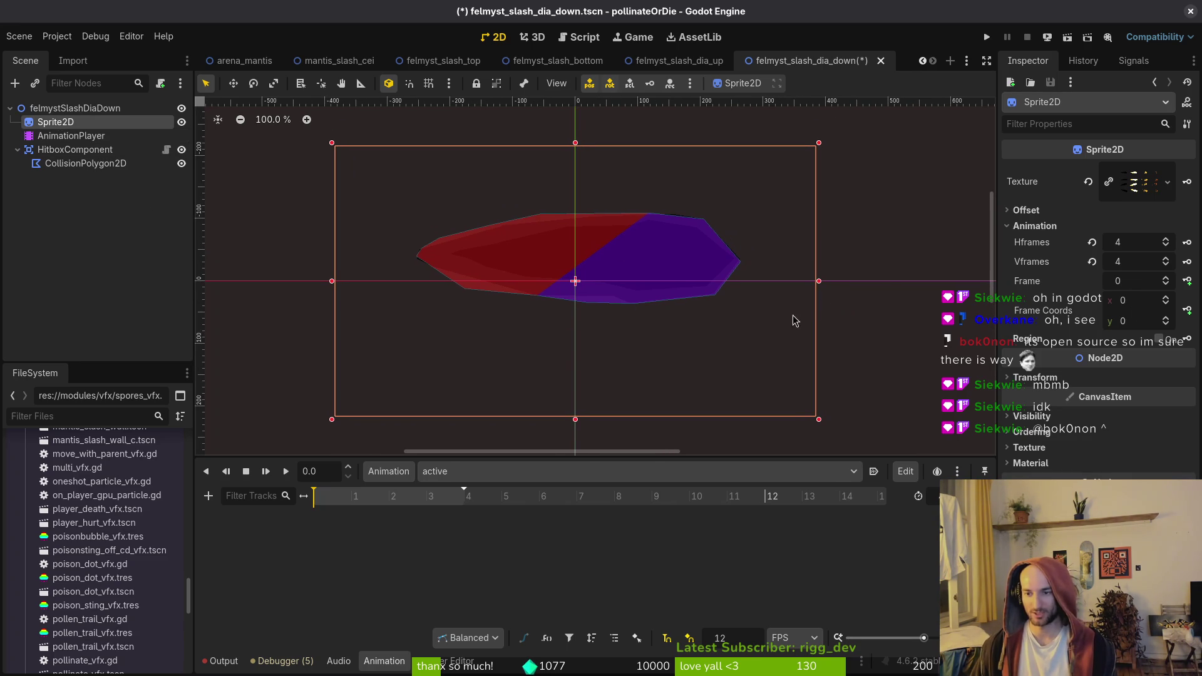
{"action": "double_click", "coordinate": [1168, 319]}
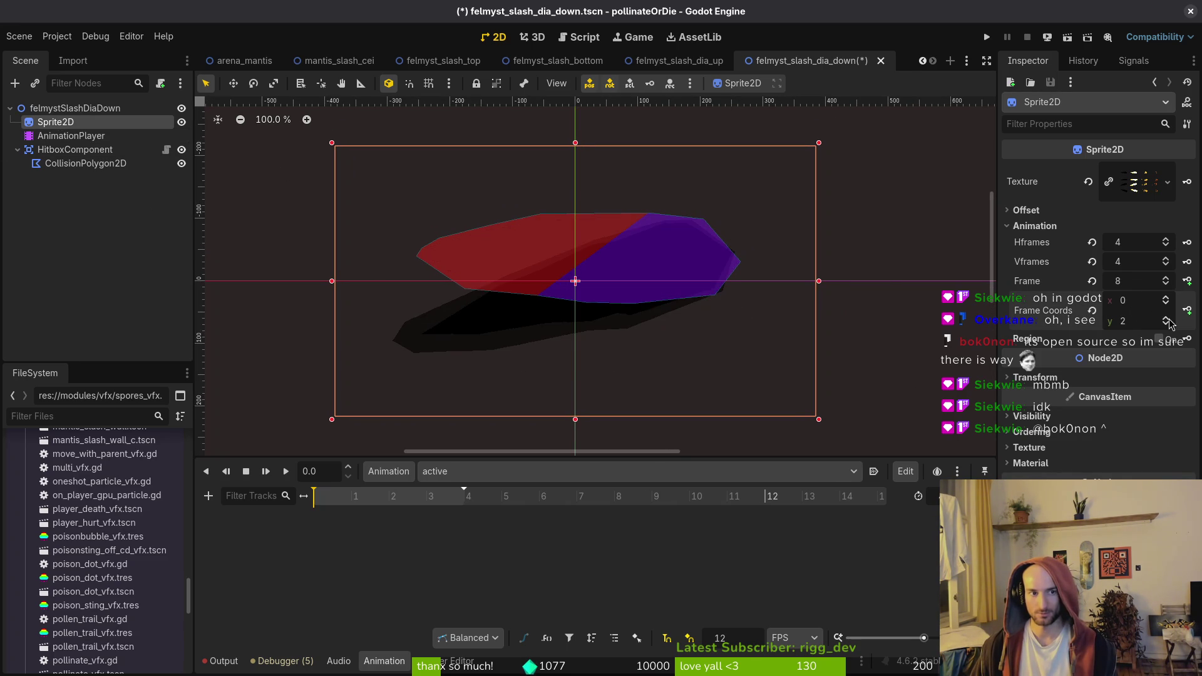
{"action": "left_click", "coordinate": [1167, 318]}
{"action": "left_click", "coordinate": [1188, 281]}
{"action": "left_click", "coordinate": [648, 374]}
{"action": "left_click", "coordinate": [354, 502]}
{"action": "left_click", "coordinate": [1166, 278]}
{"action": "left_click", "coordinate": [1188, 281]}
{"action": "left_click", "coordinate": [1188, 281]}
{"action": "left_click", "coordinate": [1187, 281]}
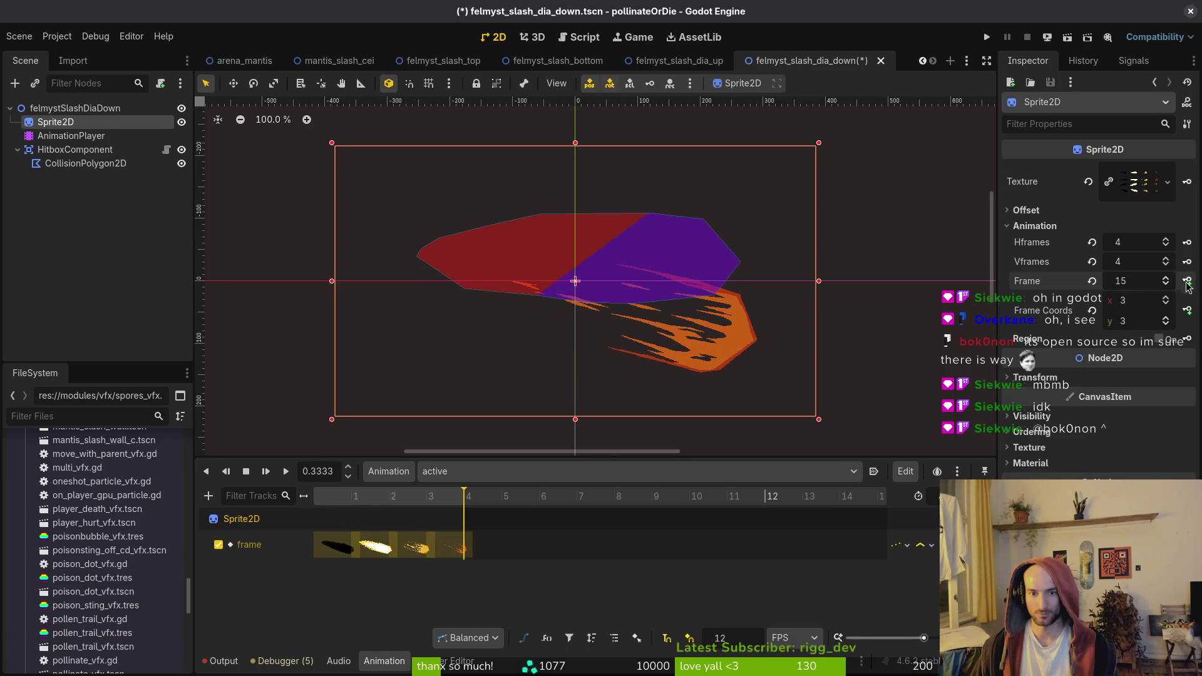
{"action": "key", "text": "ctrl+s"}
Turn on the hitbox CollisionPolygon2D's Disabled property and key it on a new track
{"action": "left_click", "coordinate": [86, 163]}
{"action": "left_click", "coordinate": [1108, 210]}
{"action": "left_click", "coordinate": [1188, 209]}
{"action": "left_click", "coordinate": [652, 373]}
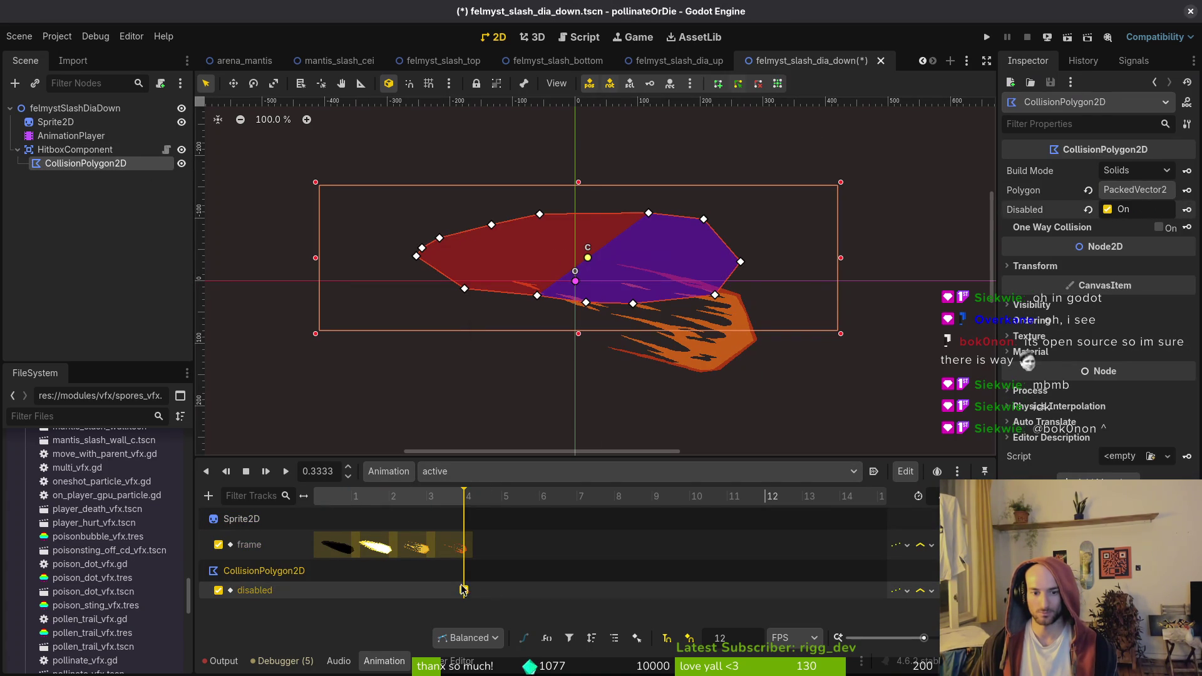
{"action": "left_click", "coordinate": [426, 590]}
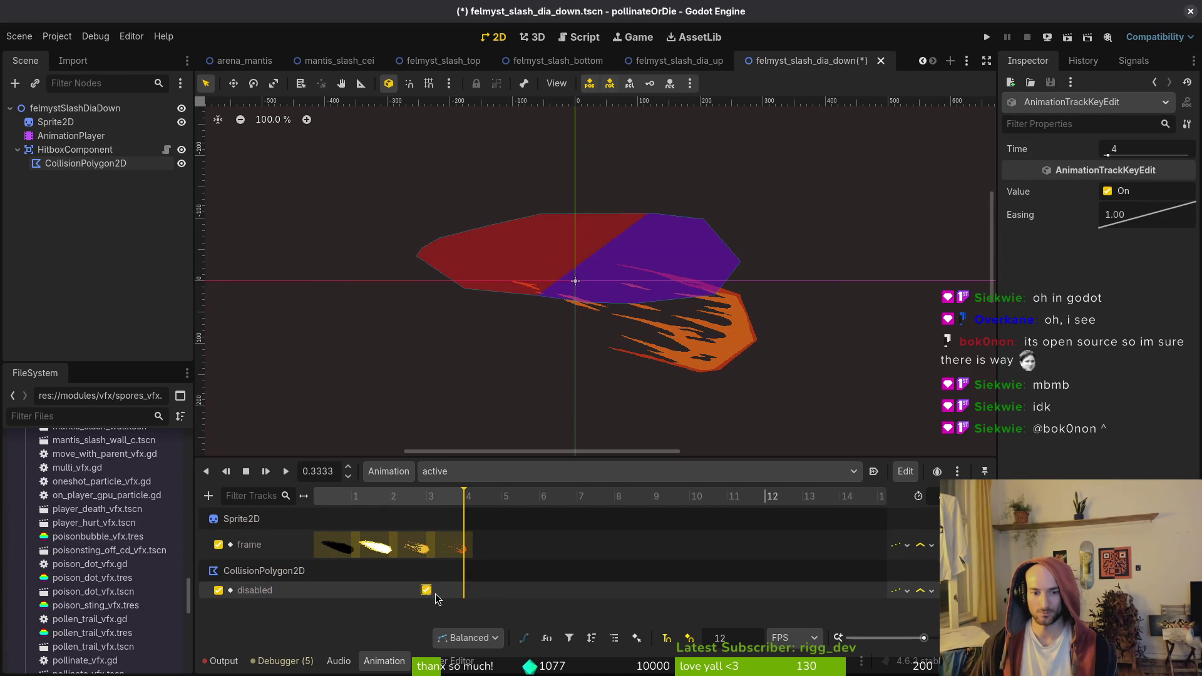
Insert Disabled keys at frames 0 and 1, unchecking the frame-1 key so the hitbox is active, and save
{"action": "left_click", "coordinate": [320, 498]}
{"action": "key", "text": "ctrl+d"}
{"action": "left_click", "coordinate": [350, 498]}
{"action": "key", "text": "ctrl+d"}
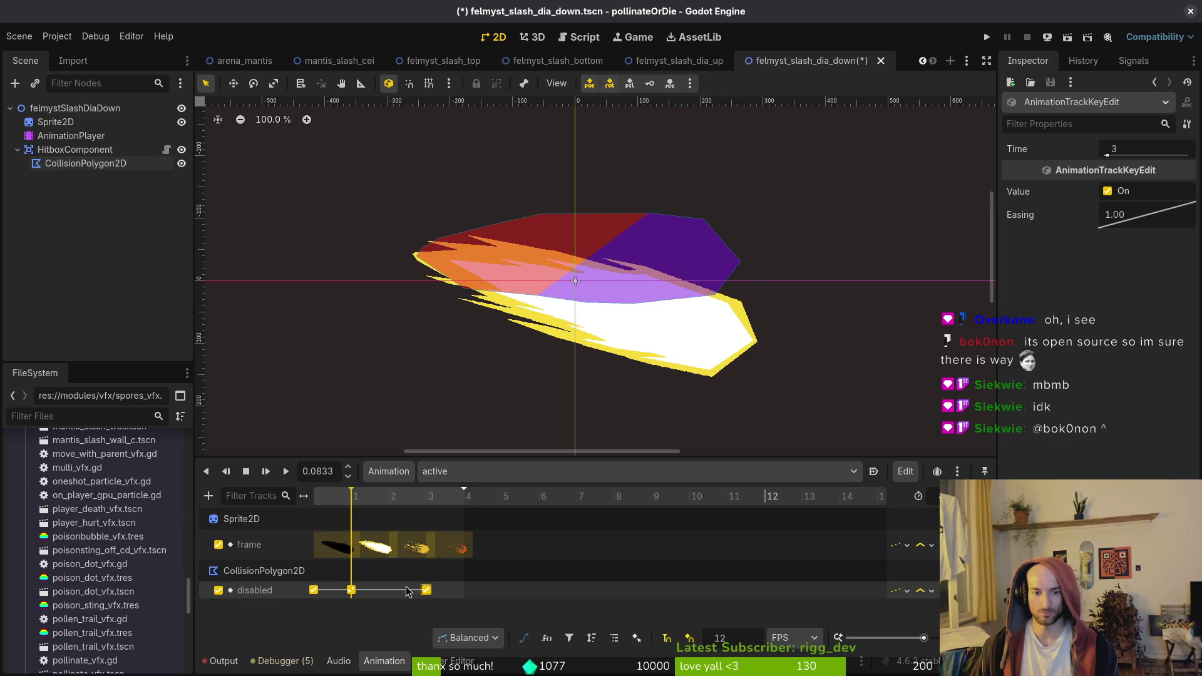
{"action": "left_click", "coordinate": [1107, 191]}
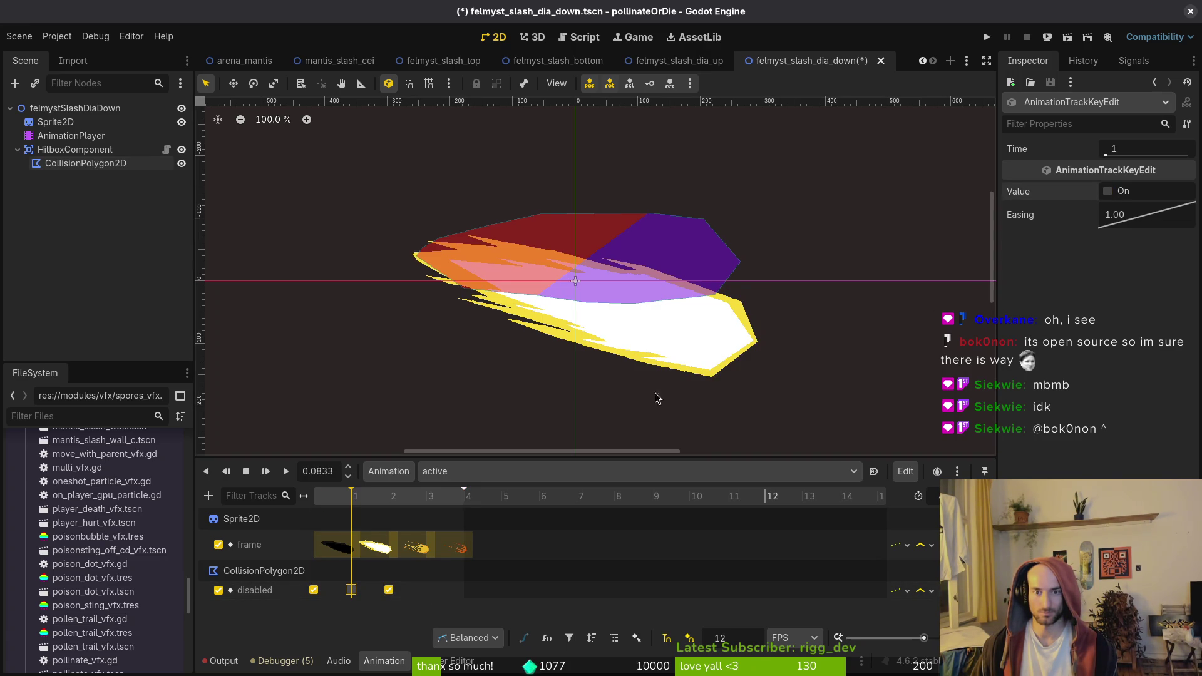
{"action": "key", "text": "ctrl+s"}
{"action": "left_click", "coordinate": [71, 164]}
{"action": "scroll", "coordinate": [751, 314], "scroll_direction": "up", "scroll_amount": 5}
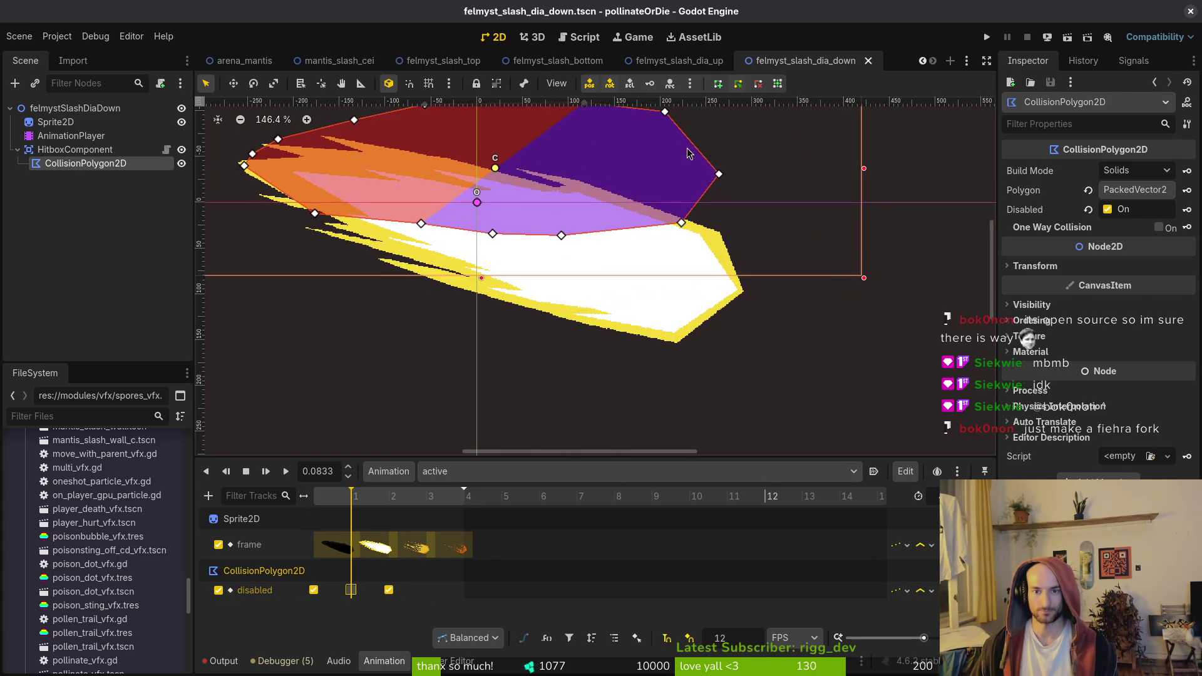
Drag polygon points 9, 8 and the top point onto the slash sprite's lower outline
{"action": "scroll", "coordinate": [718, 176], "scroll_direction": "up", "scroll_amount": 6}
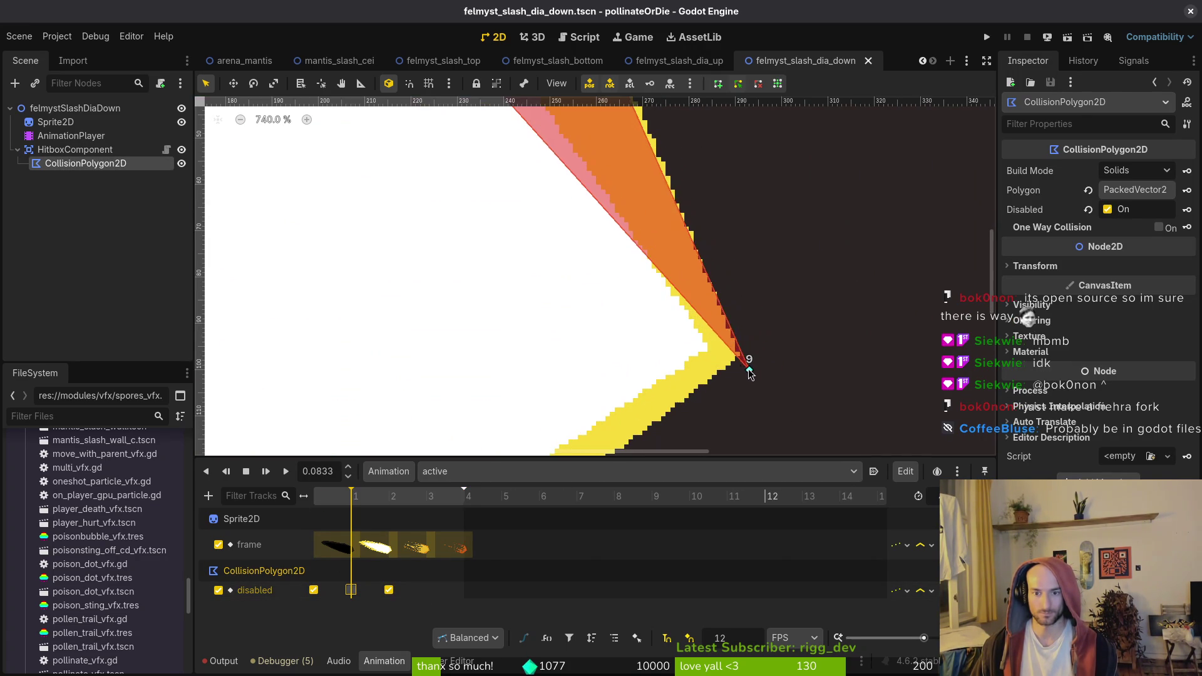
{"action": "left_click_drag", "start_coordinate": [741, 359], "coordinate": [733, 365]}
{"action": "scroll", "coordinate": [733, 364], "scroll_direction": "down", "scroll_amount": 5}
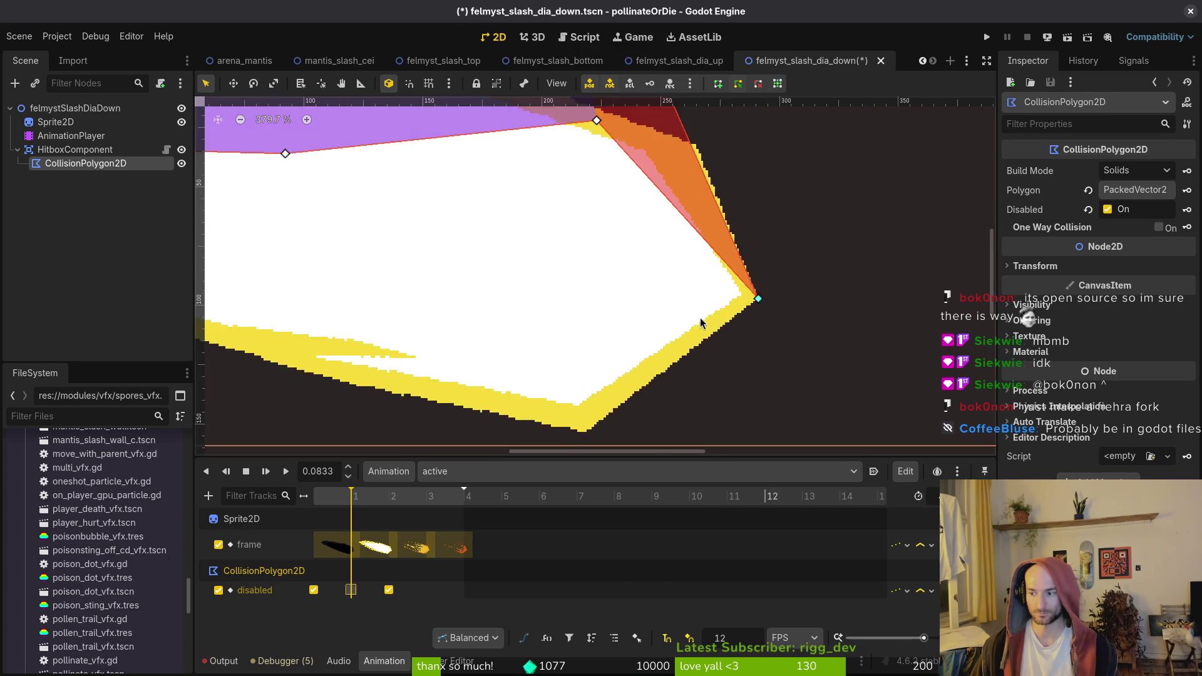
{"action": "scroll", "coordinate": [667, 382], "scroll_direction": "up", "scroll_amount": 4}
{"action": "mouse_move", "coordinate": [671, 120]}
{"action": "left_mouse_down"}
{"action": "mouse_move", "coordinate": [667, 382]}
{"action": "mouse_move", "coordinate": [655, 373]}
{"action": "left_mouse_up"}
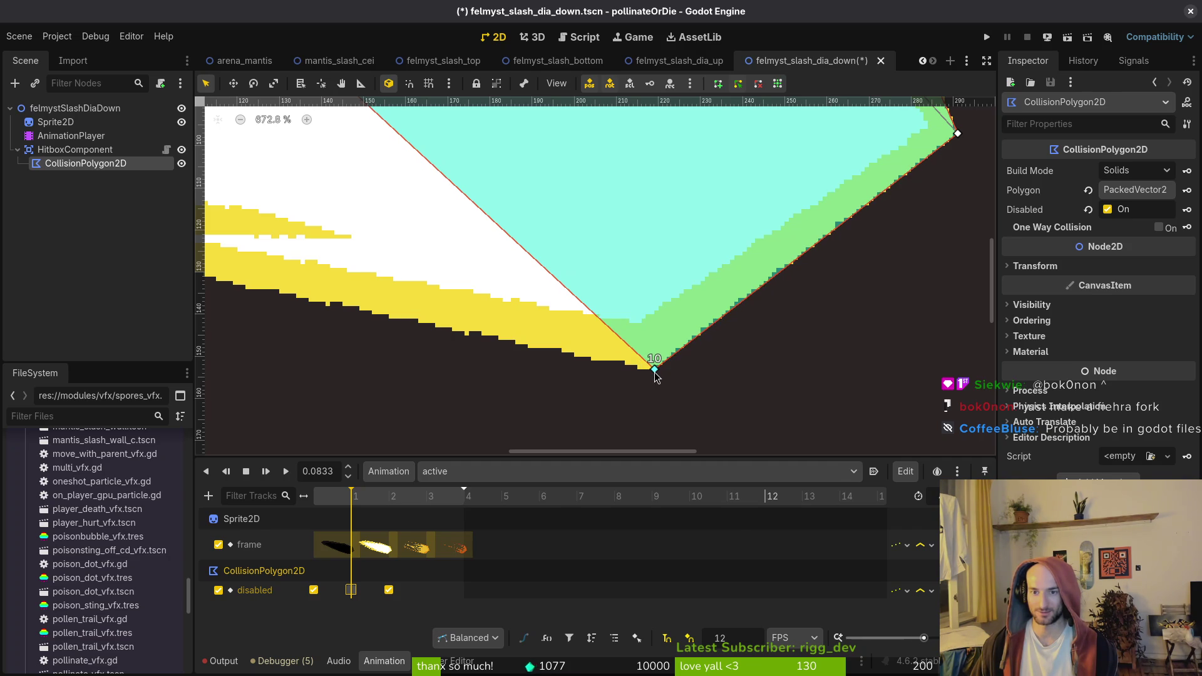
{"action": "scroll", "coordinate": [667, 407], "scroll_direction": "up", "scroll_amount": 3}
{"action": "scroll", "coordinate": [668, 407], "scroll_direction": "down", "scroll_amount": 5}
{"action": "scroll", "coordinate": [693, 280], "scroll_direction": "right", "scroll_amount": 2}
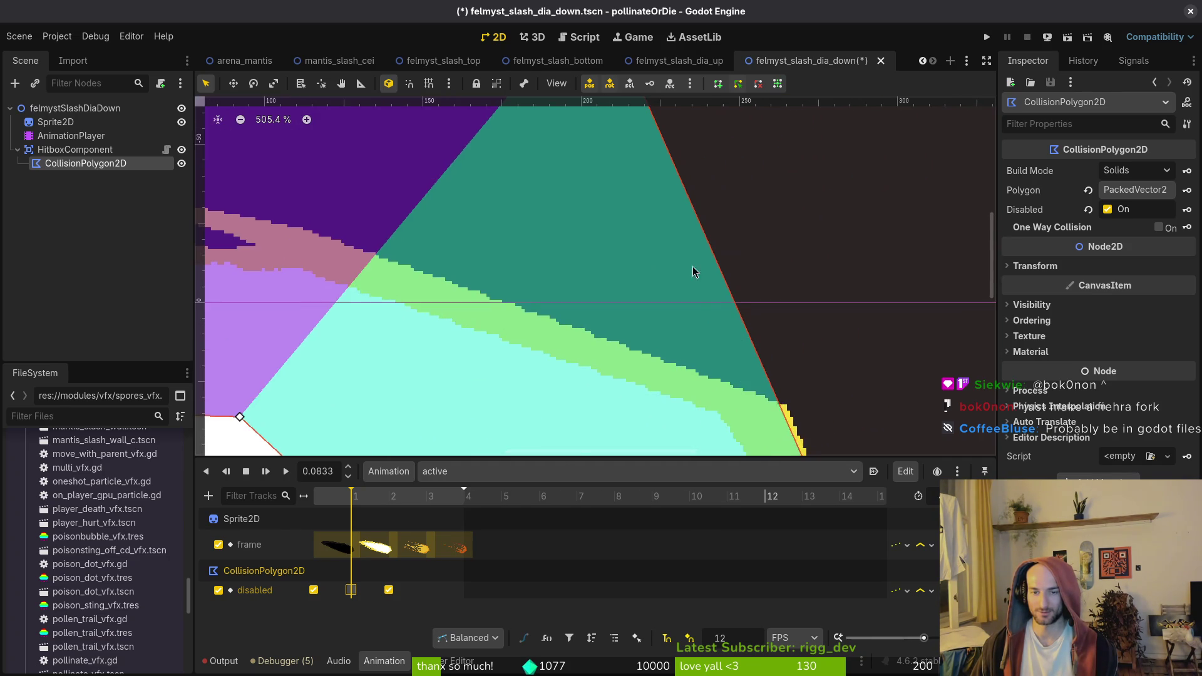
{"action": "scroll", "coordinate": [802, 377], "scroll_direction": "up", "scroll_amount": 3}
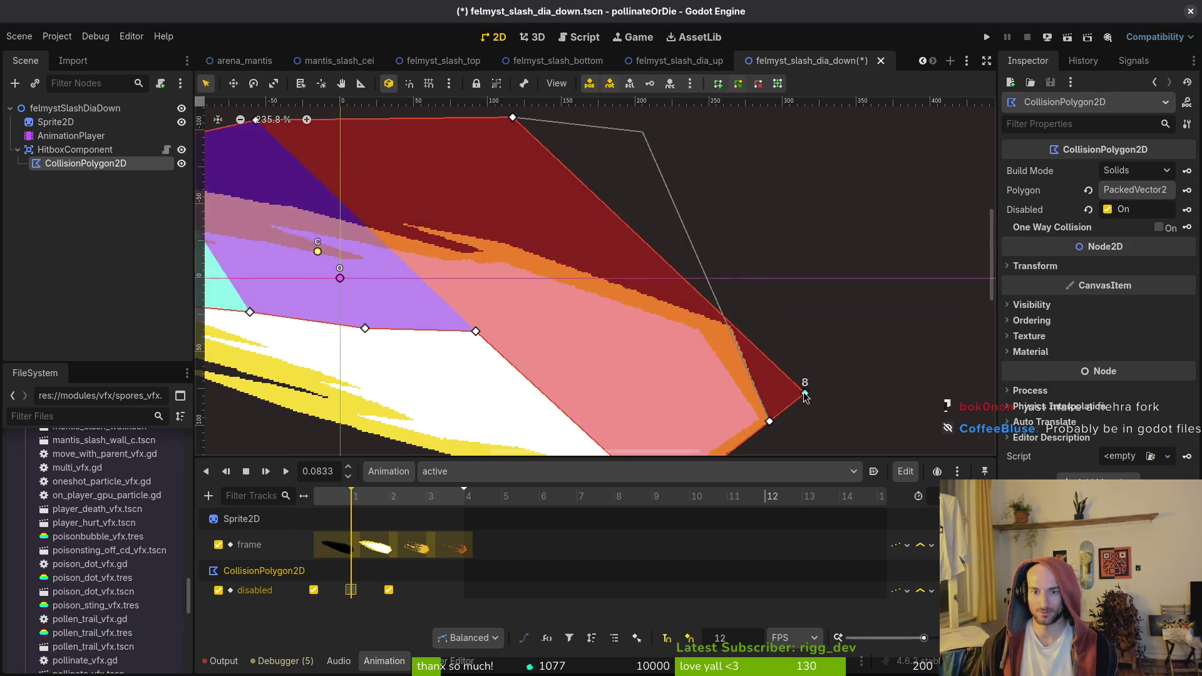
{"action": "mouse_move", "coordinate": [722, 318]}
{"action": "left_mouse_down"}
{"action": "mouse_move", "coordinate": [663, 260]}
{"action": "mouse_move", "coordinate": [728, 398]}
{"action": "mouse_move", "coordinate": [422, 318]}
{"action": "mouse_move", "coordinate": [510, 354]}
{"action": "mouse_move", "coordinate": [716, 397]}
{"action": "mouse_move", "coordinate": [451, 325]}
{"action": "mouse_move", "coordinate": [781, 416]}
{"action": "mouse_move", "coordinate": [690, 381]}
{"action": "mouse_move", "coordinate": [693, 392]}
{"action": "left_mouse_up"}
{"action": "scroll", "coordinate": [682, 237], "scroll_direction": "left", "scroll_amount": 5}
{"action": "scroll", "coordinate": [682, 237], "scroll_direction": "down", "scroll_amount": 3}
{"action": "scroll", "coordinate": [510, 354], "scroll_direction": "up", "scroll_amount": 3}
{"action": "scroll", "coordinate": [685, 389], "scroll_direction": "down", "scroll_amount": 3}
Fit points 11, 12, 0, 2, 3 and 4 to the slash outline and save the scene
{"action": "left_click_drag", "start_coordinate": [572, 233], "coordinate": [355, 288]}
{"action": "left_click_drag", "start_coordinate": [507, 279], "coordinate": [881, 346]}
{"action": "mouse_move", "coordinate": [806, 280]}
{"action": "left_mouse_down"}
{"action": "mouse_move", "coordinate": [642, 313]}
{"action": "mouse_move", "coordinate": [502, 234]}
{"action": "mouse_move", "coordinate": [455, 229]}
{"action": "left_mouse_up"}
{"action": "scroll", "coordinate": [489, 235], "scroll_direction": "up", "scroll_amount": 3}
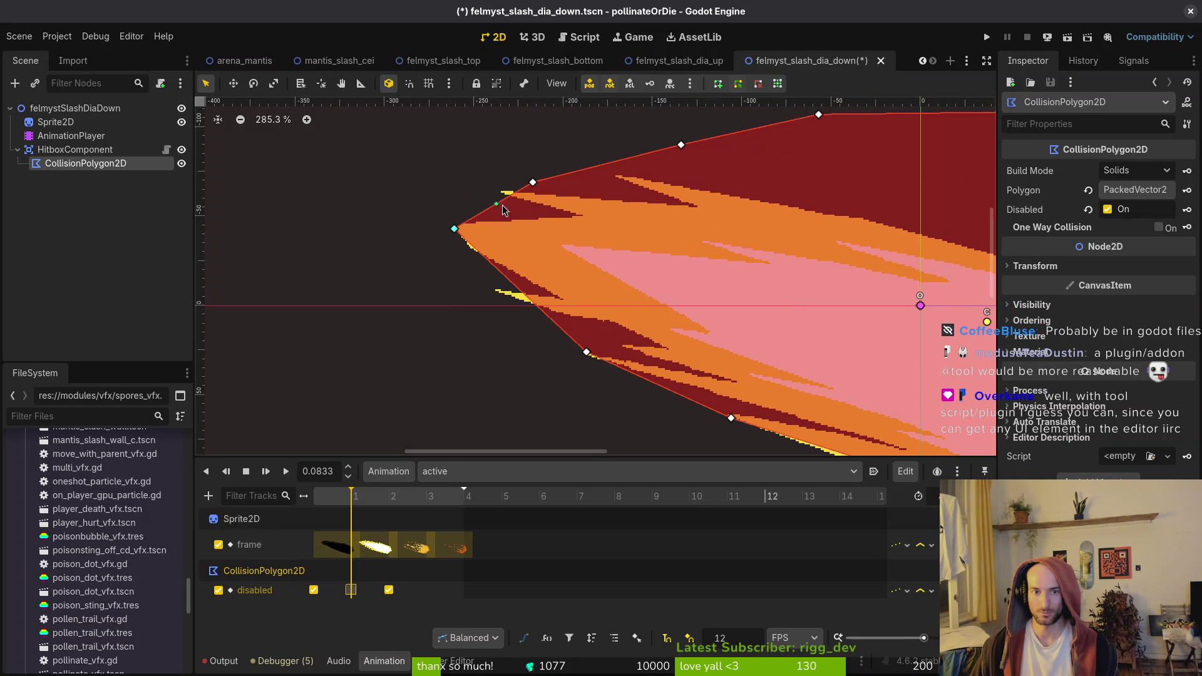
{"action": "left_click_drag", "start_coordinate": [533, 182], "coordinate": [620, 177]}
{"action": "scroll", "coordinate": [578, 233], "scroll_direction": "right", "scroll_amount": 10}
{"action": "mouse_move", "coordinate": [433, 122]}
{"action": "left_mouse_down"}
{"action": "mouse_move", "coordinate": [462, 120]}
{"action": "mouse_move", "coordinate": [436, 123]}
{"action": "mouse_move", "coordinate": [458, 232]}
{"action": "mouse_move", "coordinate": [482, 225]}
{"action": "left_mouse_up"}
{"action": "left_click_drag", "start_coordinate": [744, 119], "coordinate": [730, 272]}
{"action": "scroll", "coordinate": [739, 338], "scroll_direction": "down", "scroll_amount": 4}
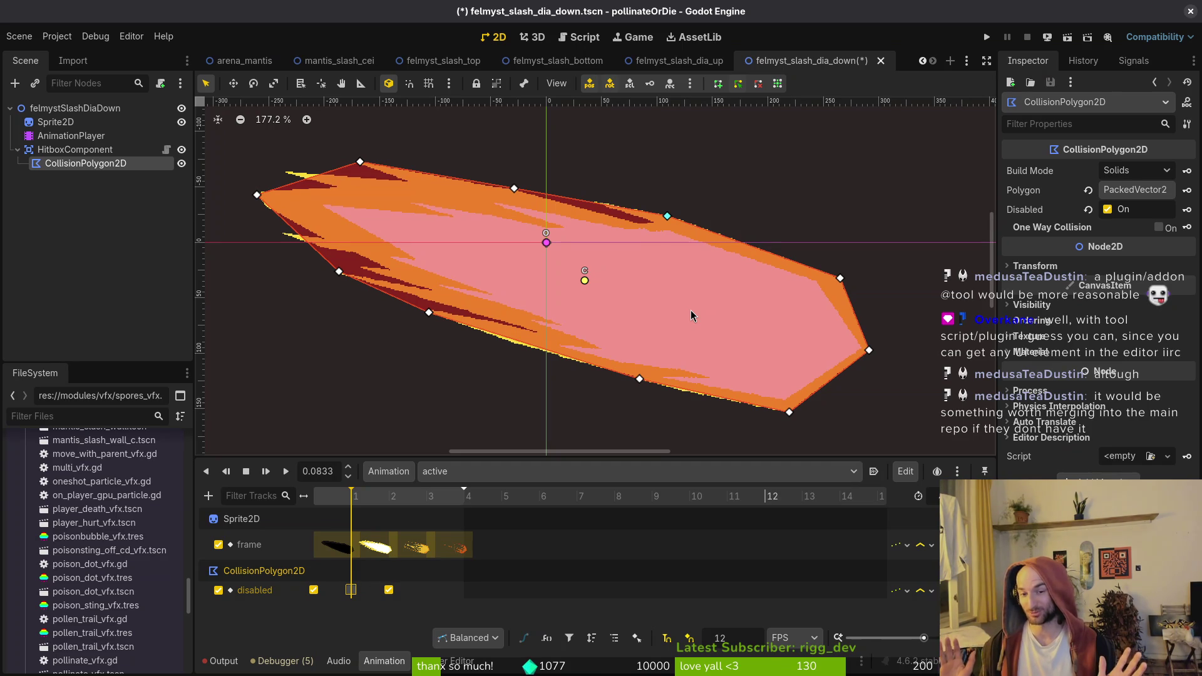
{"action": "key", "text": "ctrl+s"}
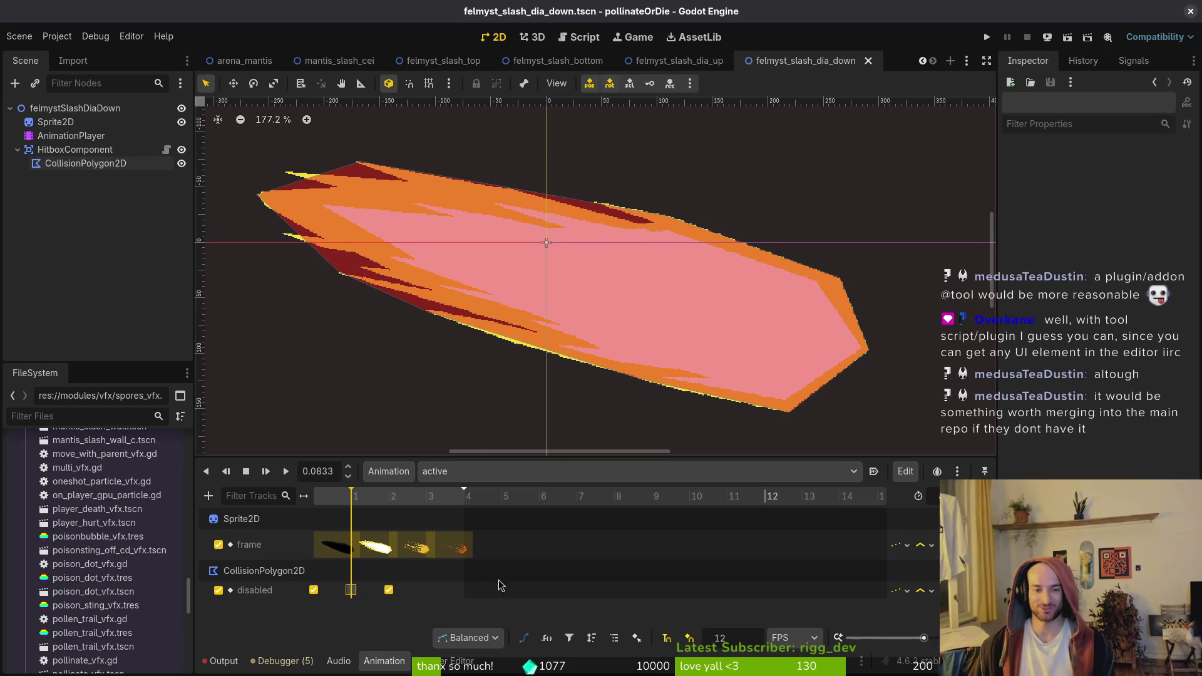
Attach the existing vfx.gd script to the felmystSlashDiaDown root node
{"action": "scroll", "coordinate": [632, 334], "scroll_direction": "down", "scroll_amount": 2}
{"action": "key", "text": "Escape"}
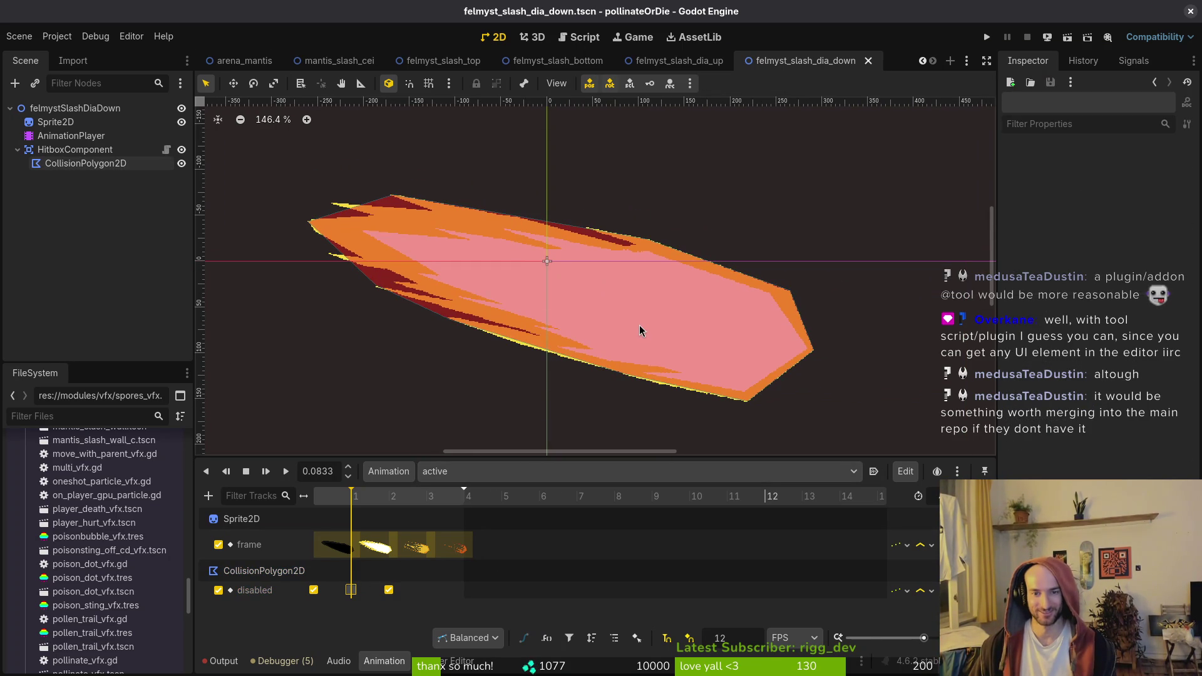
{"action": "left_click", "coordinate": [17, 149]}
{"action": "left_click", "coordinate": [100, 108]}
{"action": "right_click", "coordinate": [102, 108]}
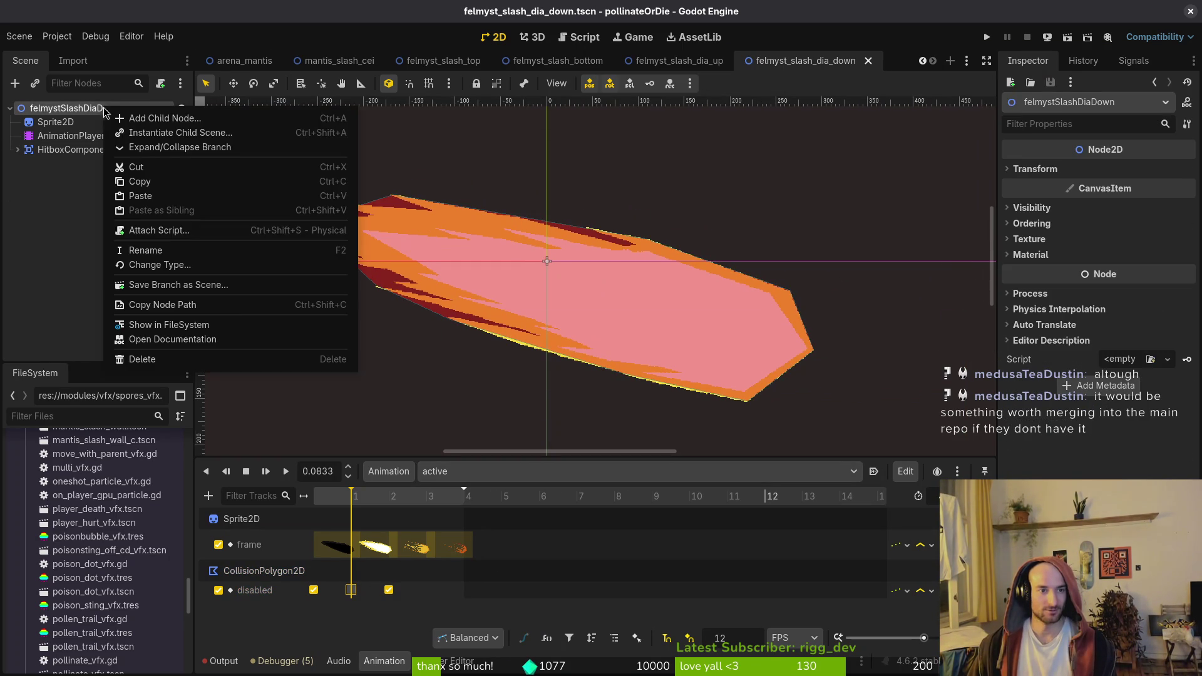
{"action": "left_click", "coordinate": [138, 228]}
{"action": "left_click", "coordinate": [737, 322]}
{"action": "left_click", "coordinate": [803, 258]}
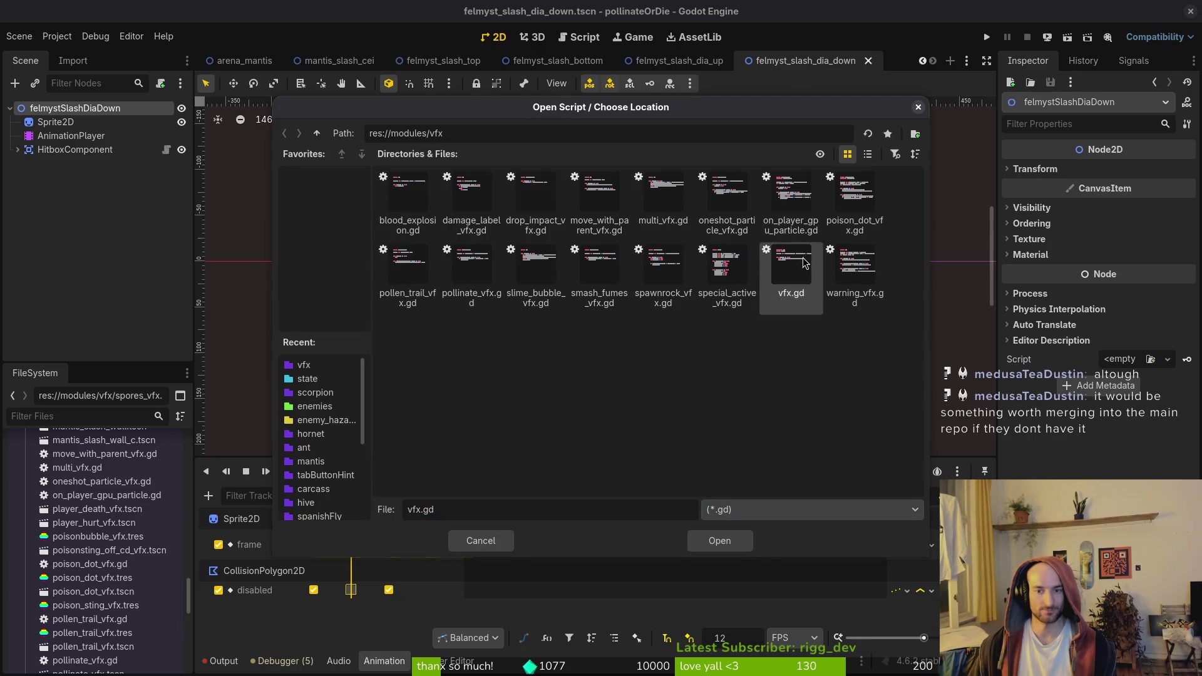
{"action": "left_click", "coordinate": [720, 540]}
{"action": "left_click", "coordinate": [658, 437]}
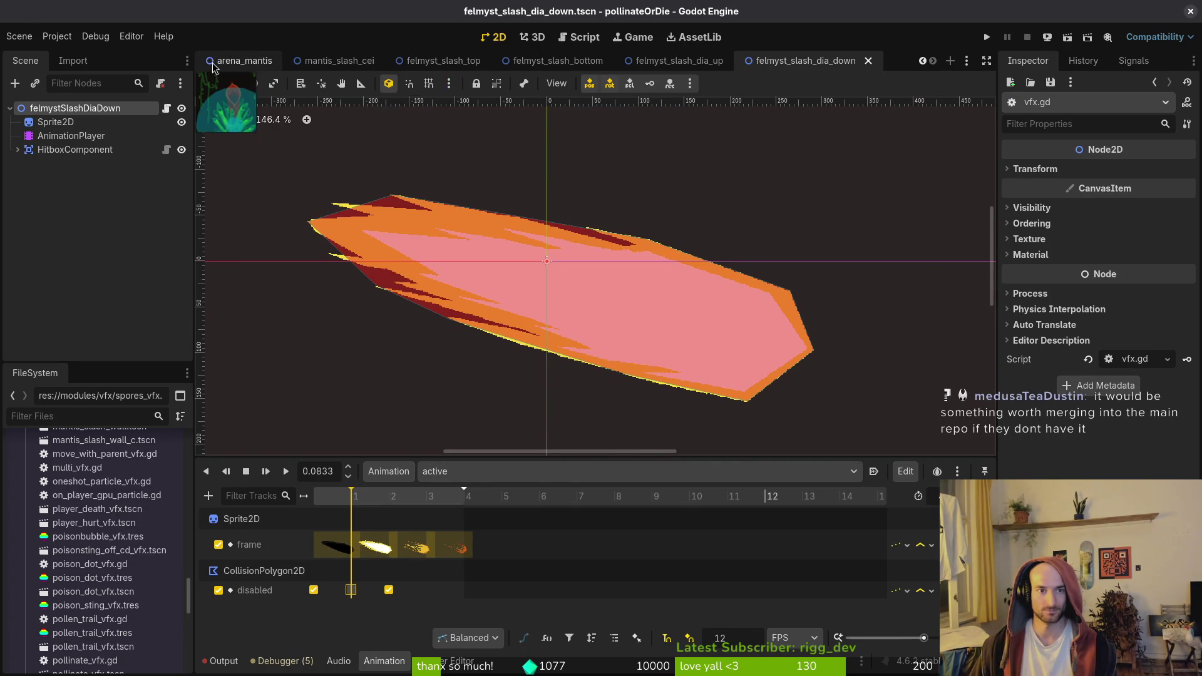
Open the mantis.tscn scene through Quick Open
{"action": "key", "text": "ctrl+shift+o"}
{"action": "type", "text": "mantists"}
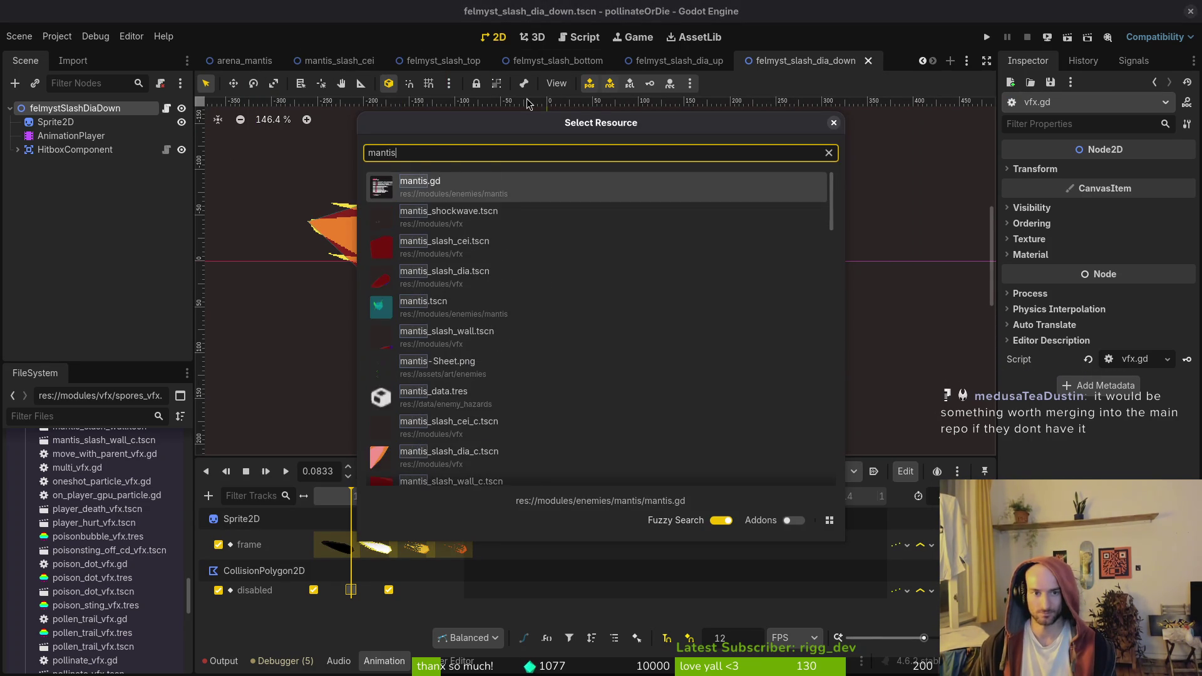
{"action": "key", "text": "Return"}
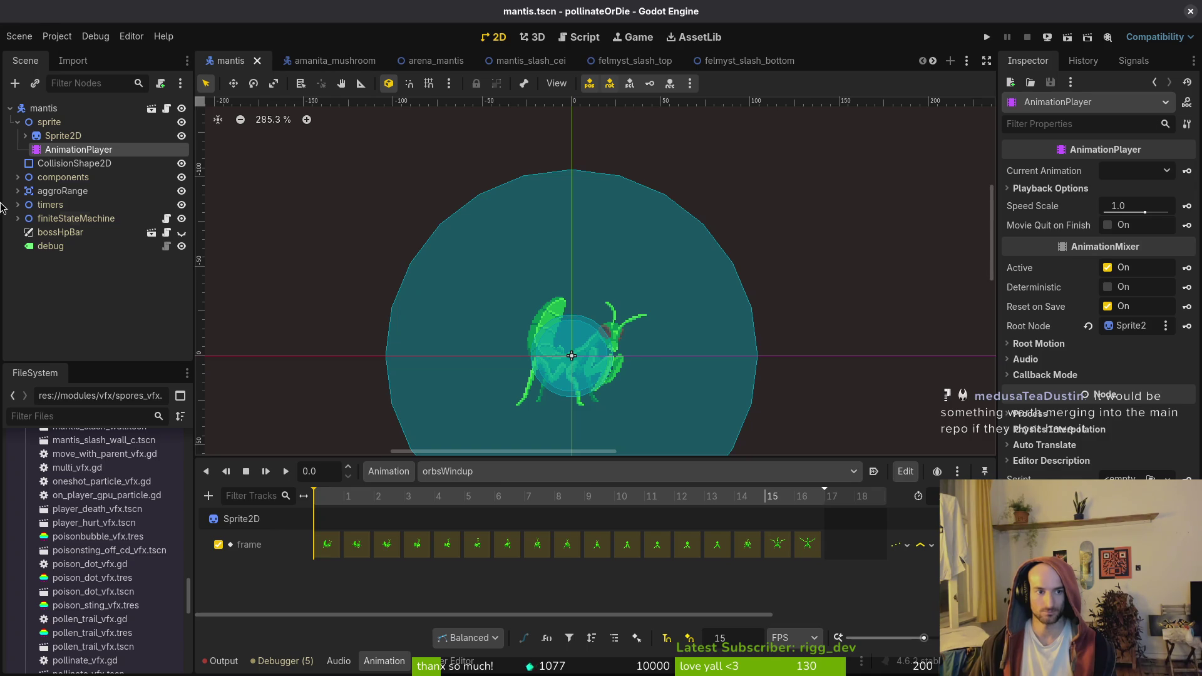
Expand finiteStateMachine in the Scene dock and select the felmsyting state node
{"action": "left_click", "coordinate": [19, 219]}
{"action": "left_click", "coordinate": [106, 356]}
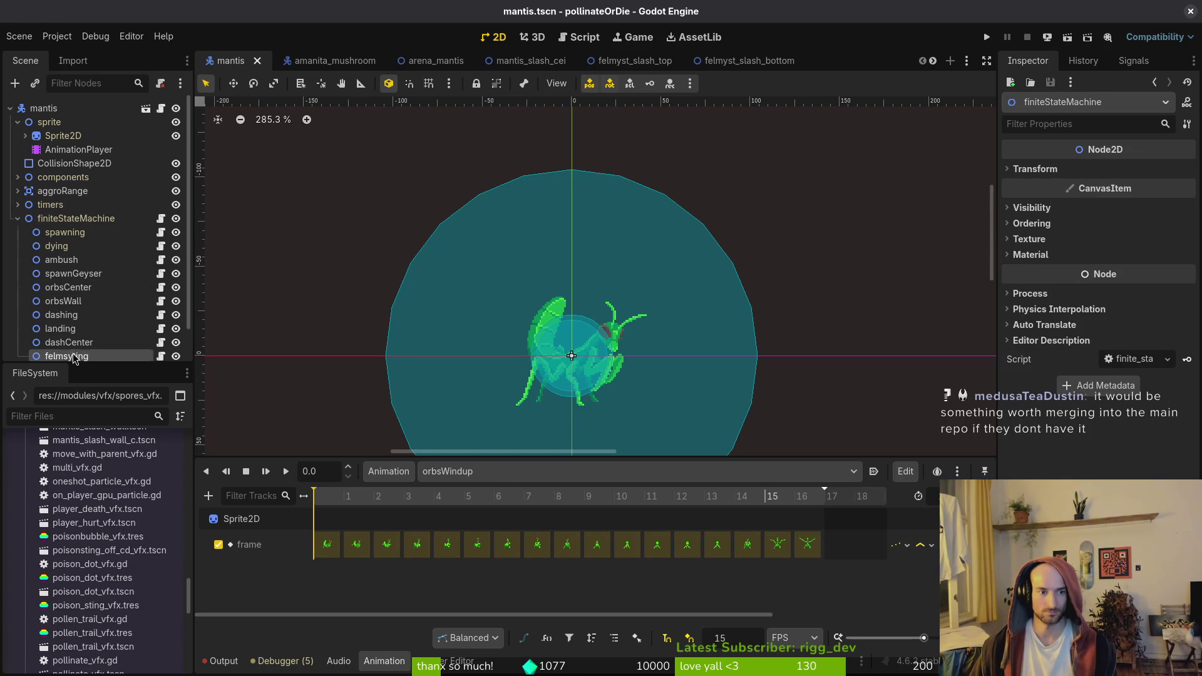
{"action": "scroll", "coordinate": [159, 350], "scroll_direction": "down", "scroll_amount": 2}
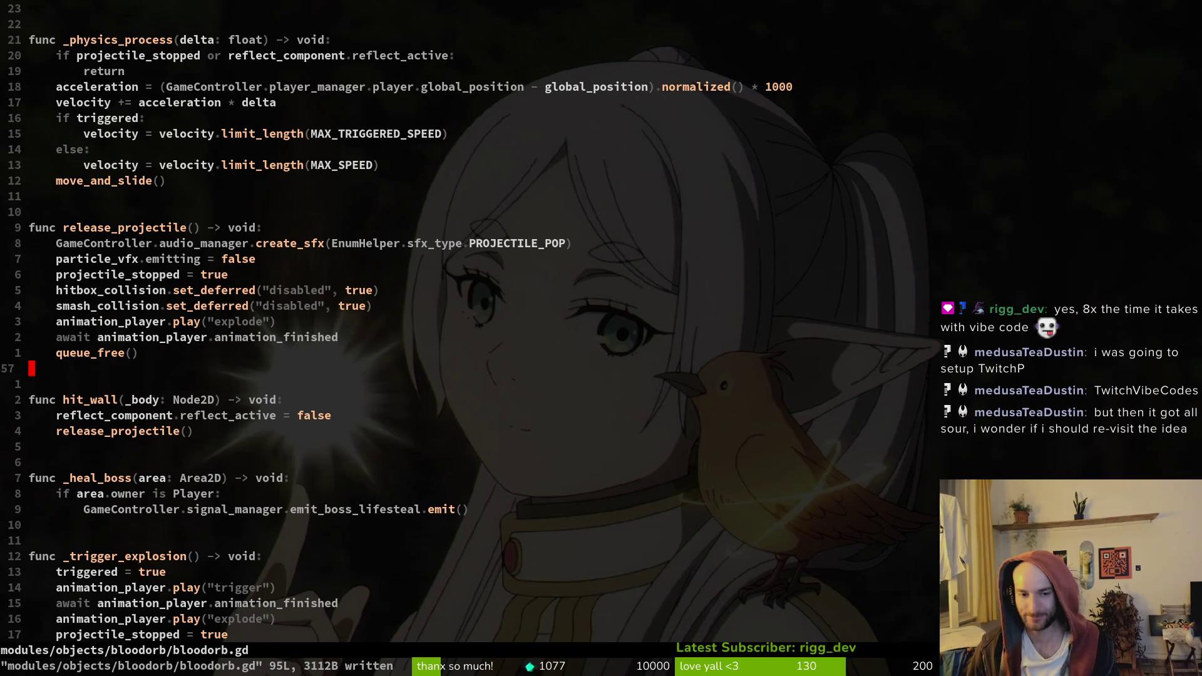
Open the felmsyting.gd script with the file finder
{"action": "key", "text": "space"}
{"action": "key", "text": "f"}
{"action": "key", "text": "f"}
{"action": "type", "text": "felmy"}
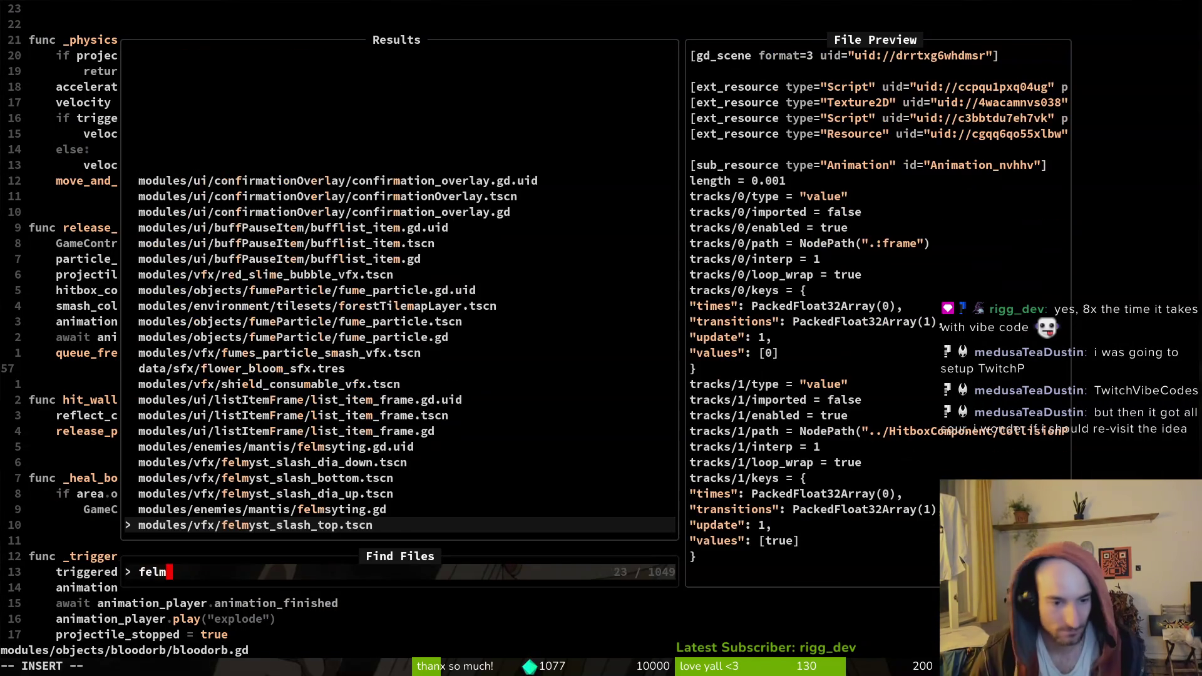
{"action": "key", "text": "Up"}
{"action": "key", "text": "Up"}
{"action": "key", "text": "Up"}
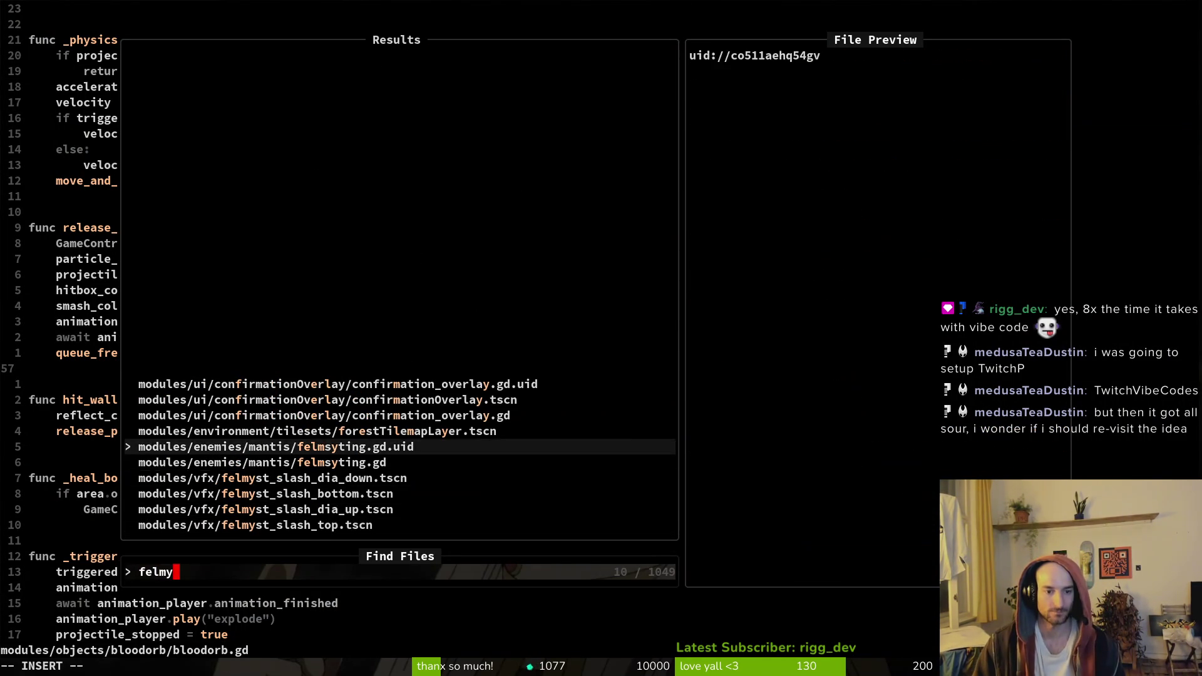
{"action": "key", "text": "Return"}
{"action": "key", "text": "space"}
{"action": "key", "text": "f"}
{"action": "key", "text": "f"}
{"action": "type", "text": "felmys"}
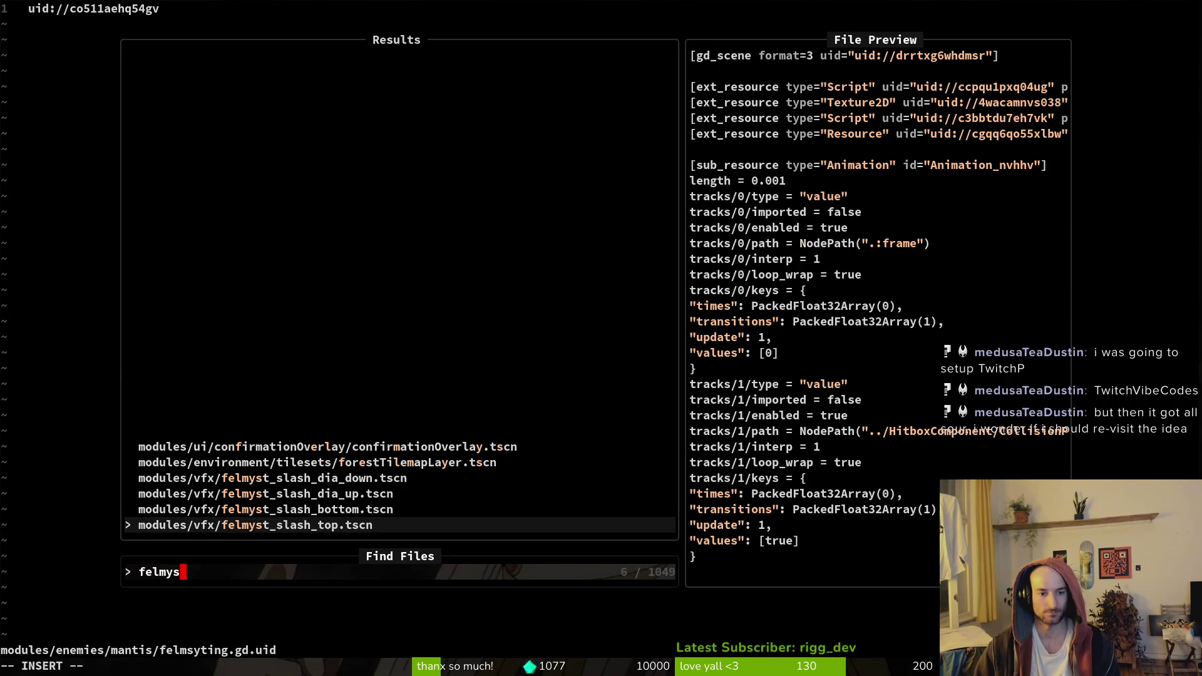
{"action": "key", "text": "BackSpace"}
{"action": "key", "text": "BackSpace"}
{"action": "key", "text": "BackSpace"}
{"action": "type", "text": "ys"}
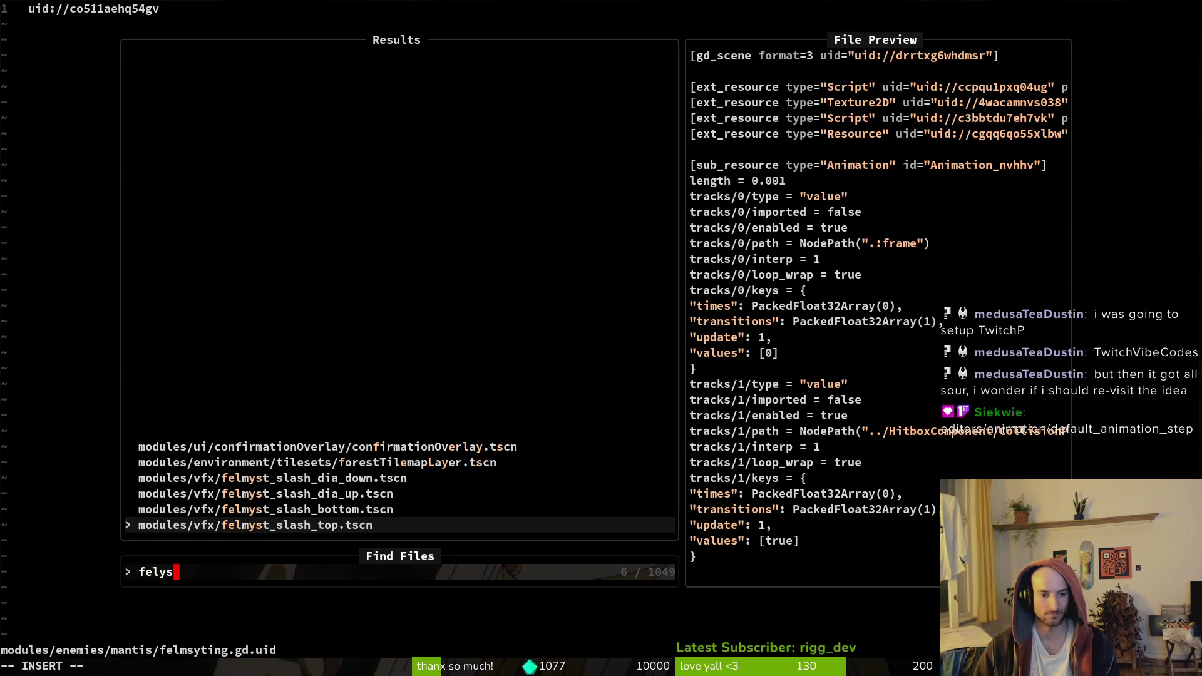
{"action": "key", "text": "BackSpace"}
{"action": "key", "text": "BackSpace"}
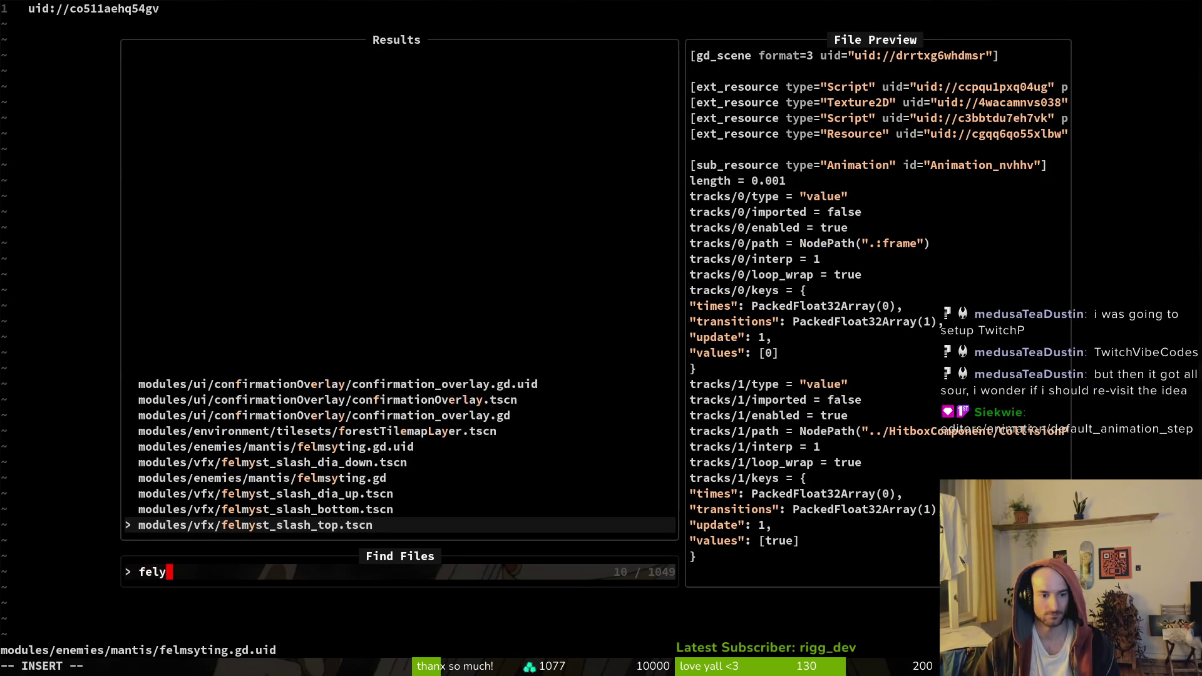
{"action": "type", "text": "my"}
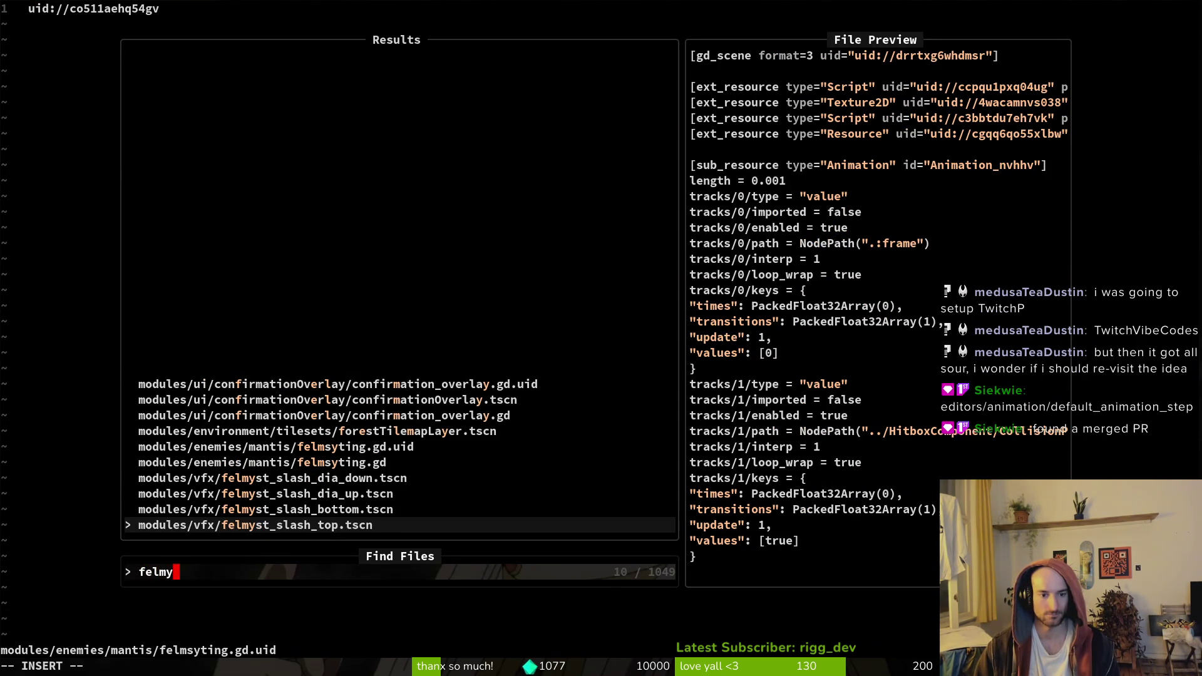
{"action": "key", "text": "Up"}
{"action": "key", "text": "Up"}
{"action": "key", "text": "Up"}
{"action": "key", "text": "Return"}
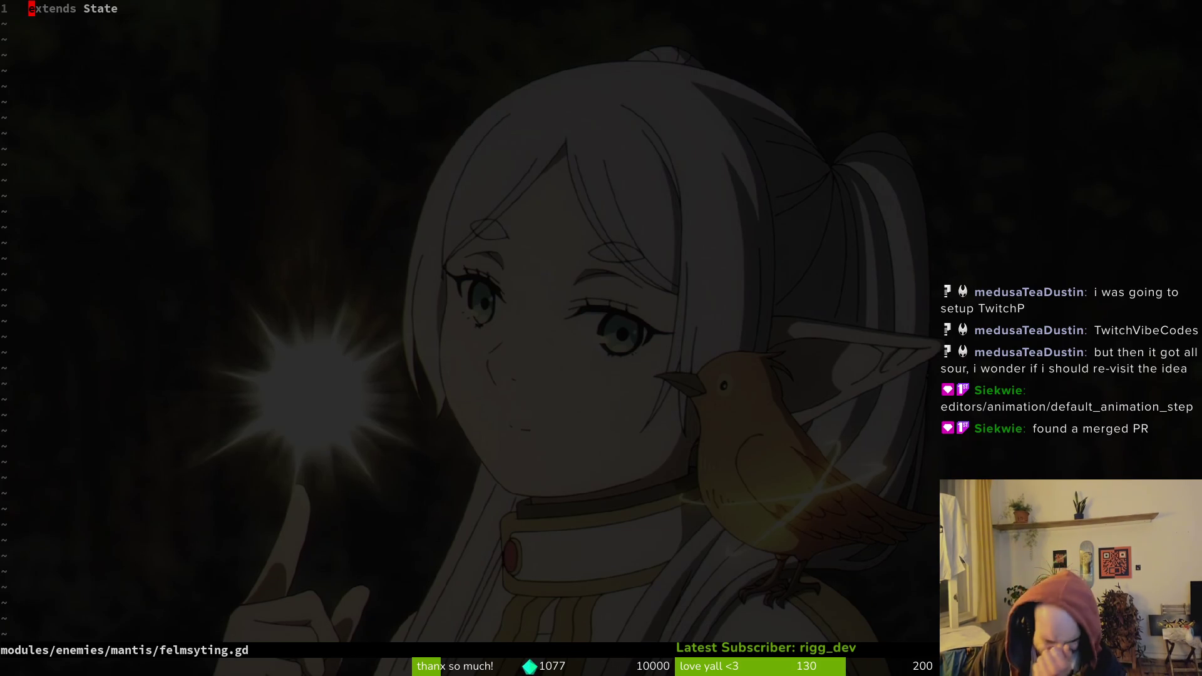
Open the mantis dashing.gd script in a vertical split beside felmsyting.gd
{"action": "key", "text": "ctrl+p"}
{"action": "type", "text": "dhasing"}
{"action": "key", "text": "ctrl+v"}
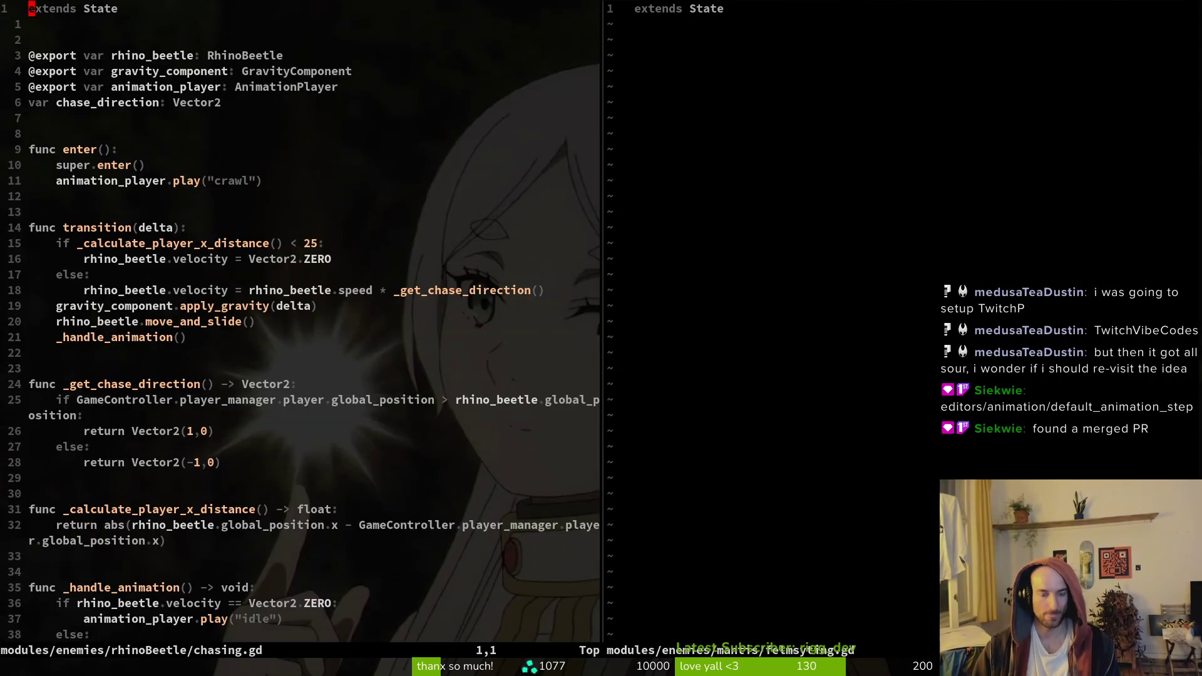
{"action": "key", "text": "ctrl+p"}
{"action": "type", "text": "dashing"}
{"action": "key", "text": "Up"}
{"action": "key", "text": "Up"}
{"action": "key", "text": "Up"}
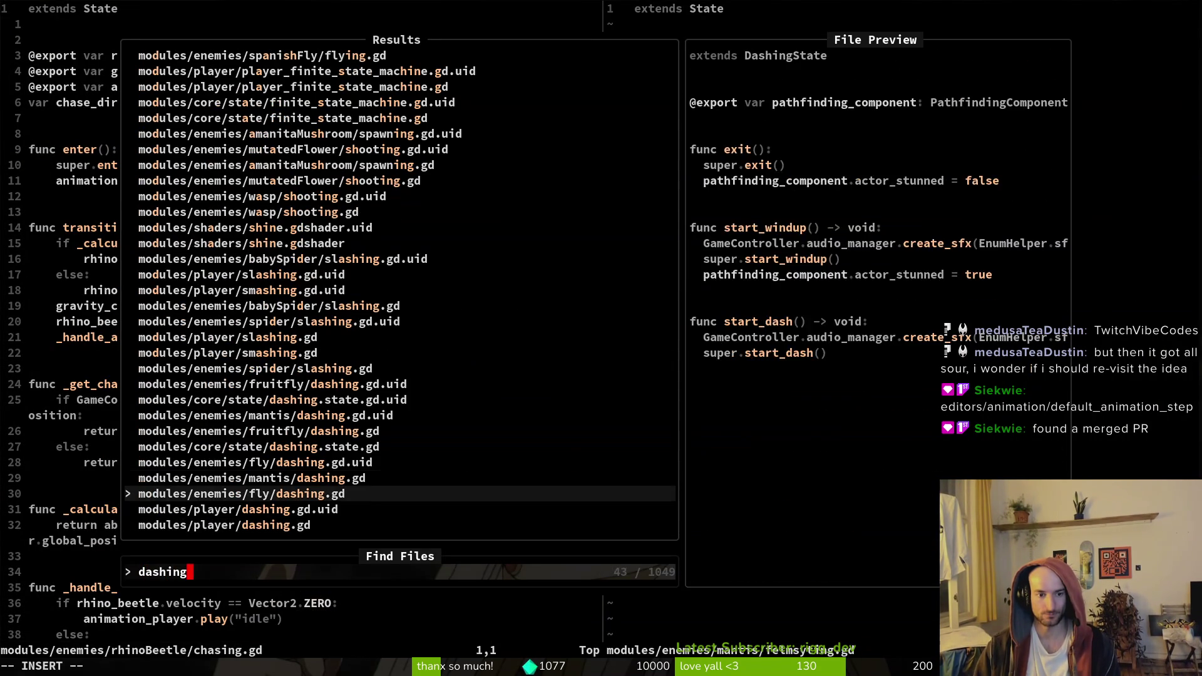
{"action": "key", "text": "Return"}
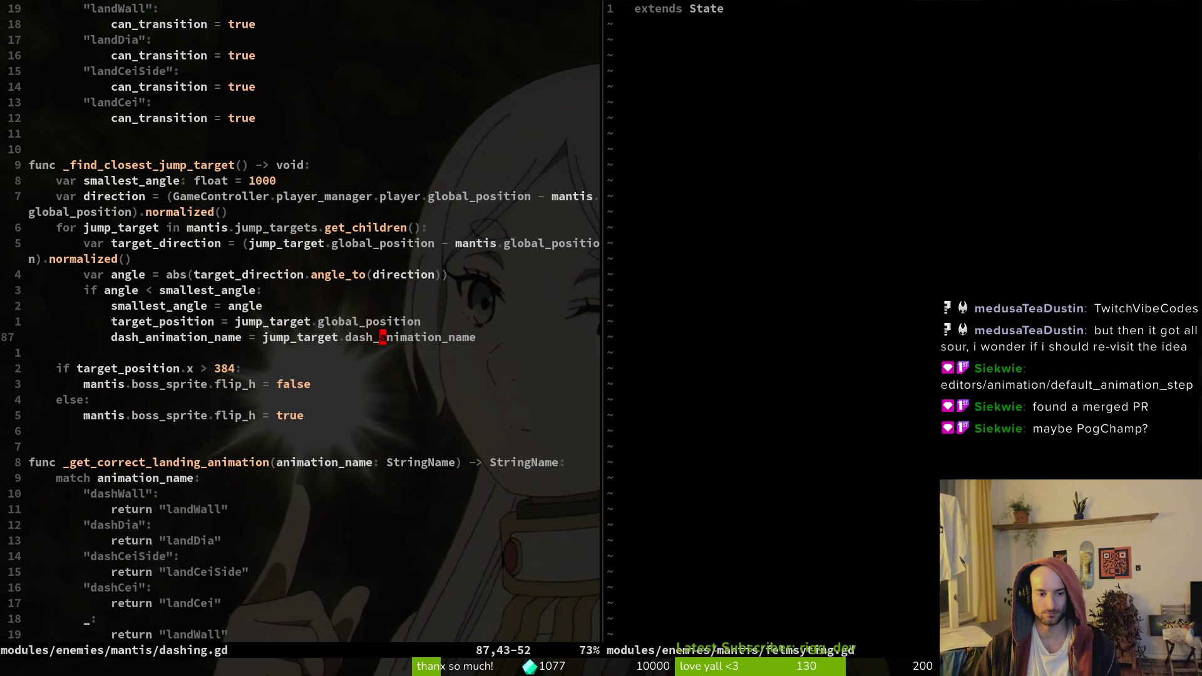
Yank the 17-line _find_closest_jump_target function from dashing.gd
{"action": "key", "text": "k"}
{"action": "key", "text": "k"}
{"action": "key", "text": "k"}
{"action": "key", "text": "shift+v"}
{"action": "key", "text": "j"}
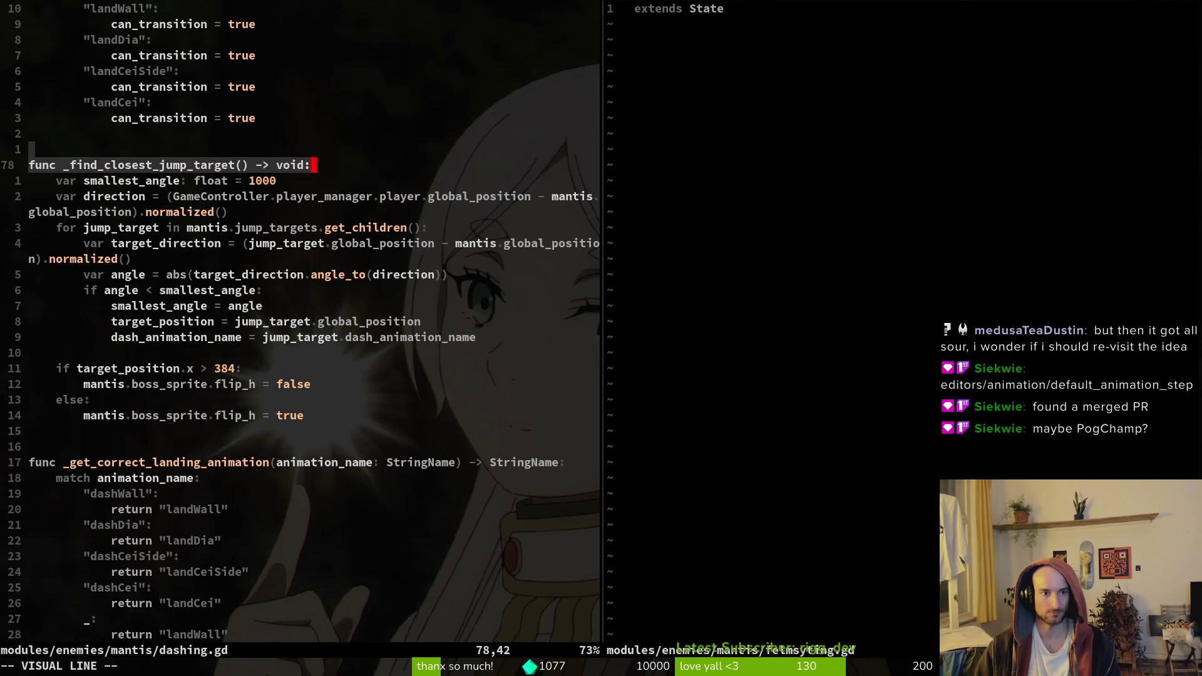
{"action": "key", "text": "j"}
{"action": "key", "text": "braceright"}
{"action": "key", "text": "j"}
{"action": "key", "text": "j"}
{"action": "key", "text": "j"}
{"action": "key", "text": "y"}
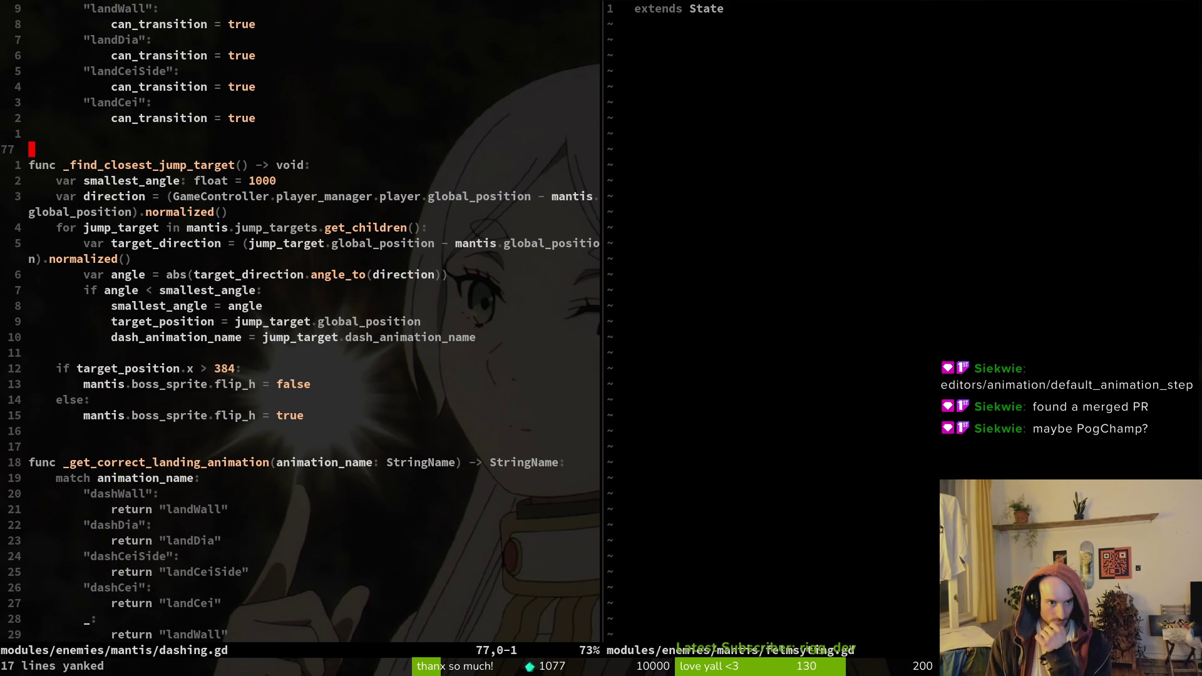
Delete the 17-line _find_closest_jump_target function from dashing.gd with :w to save
{"action": "key", "text": "shift+v"}
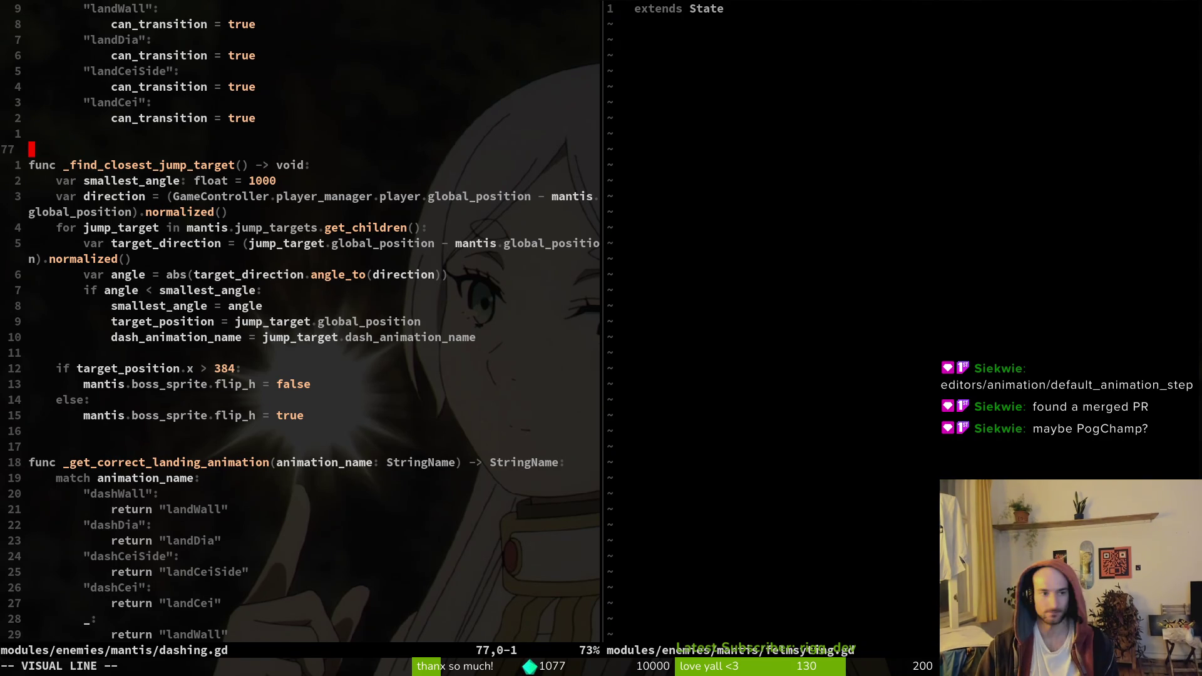
{"action": "key", "text": "j"}
{"action": "key", "text": "j"}
{"action": "key", "text": "j"}
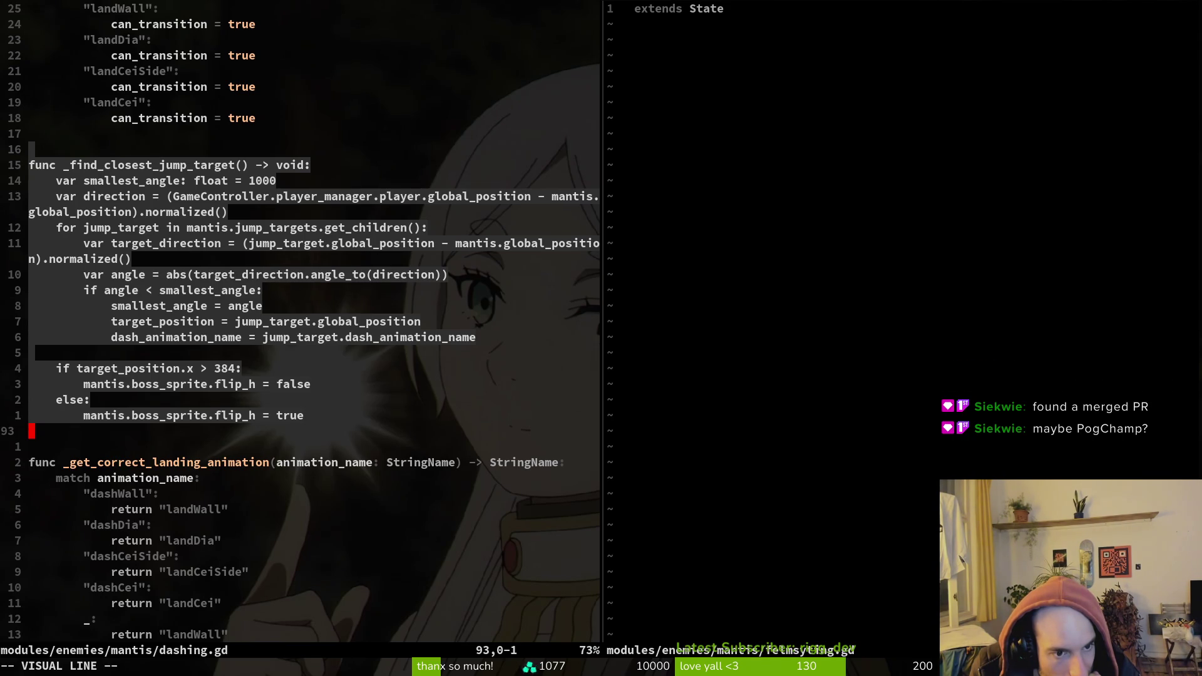
{"action": "type", "text": "d"}
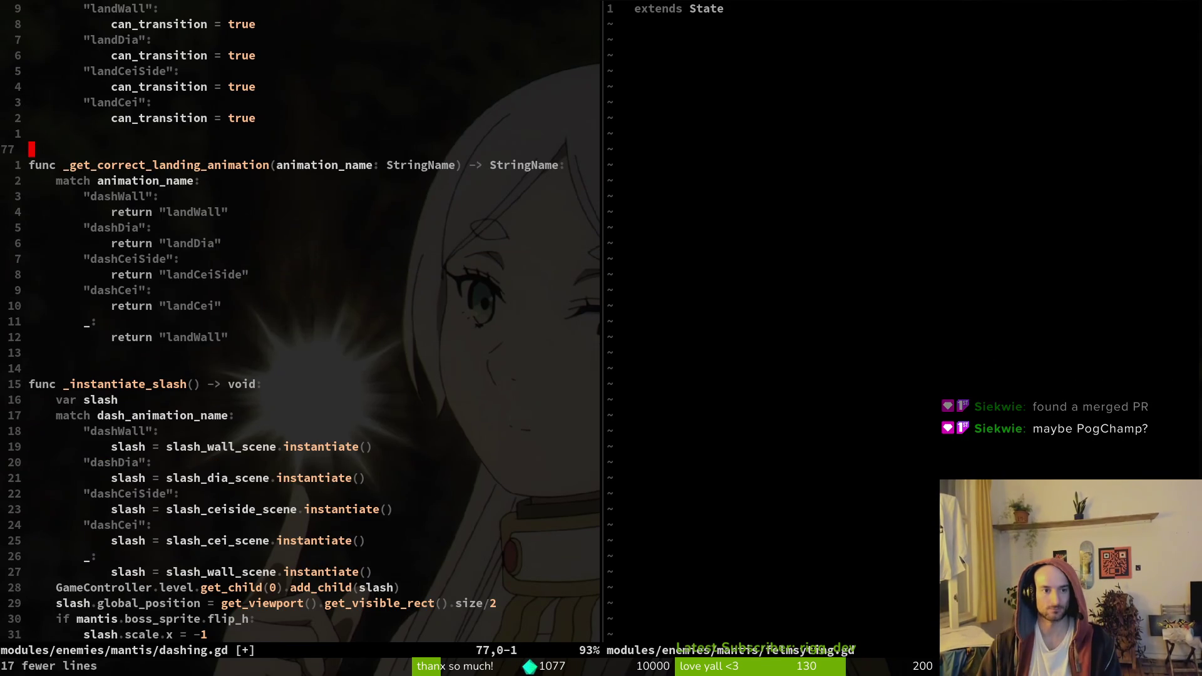
{"action": "type", "text": ":w"}
{"action": "key", "text": "Return"}
{"action": "key", "text": "space"}
Open mantis.gd, paste the _find_closest_jump_target function at the end, and save
{"action": "key", "text": "f"}
{"action": "key", "text": "f"}
{"action": "type", "text": "mant"}
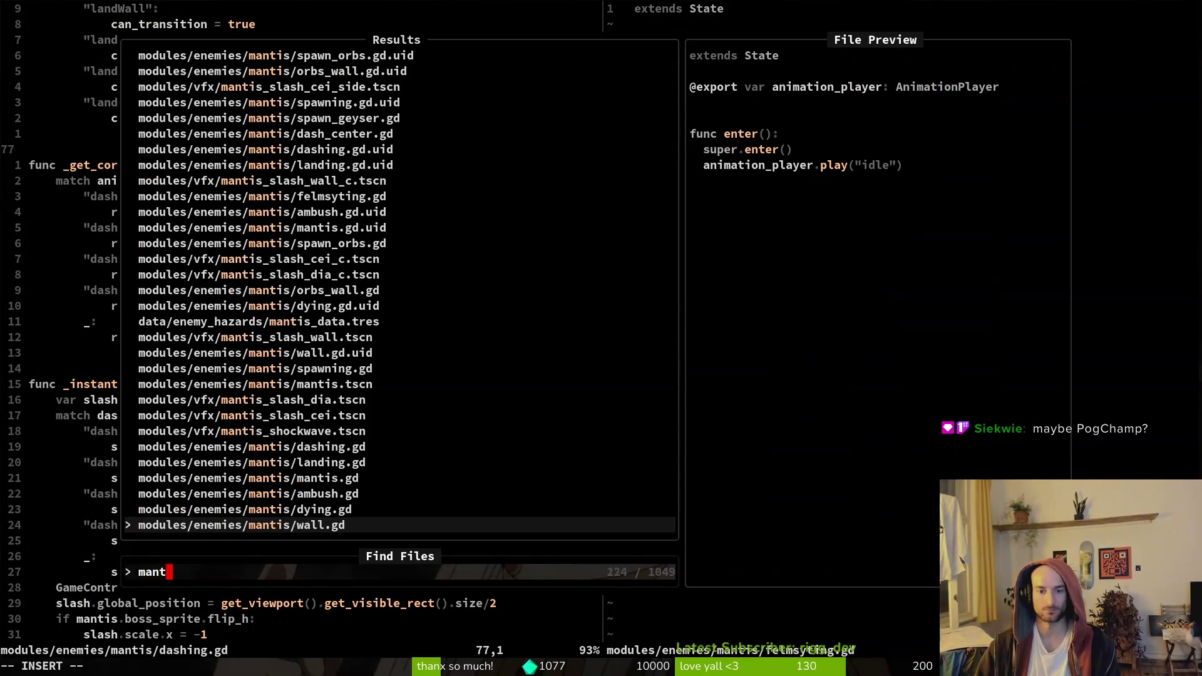
{"action": "type", "text": "is/mant"}
{"action": "key", "text": "Return"}
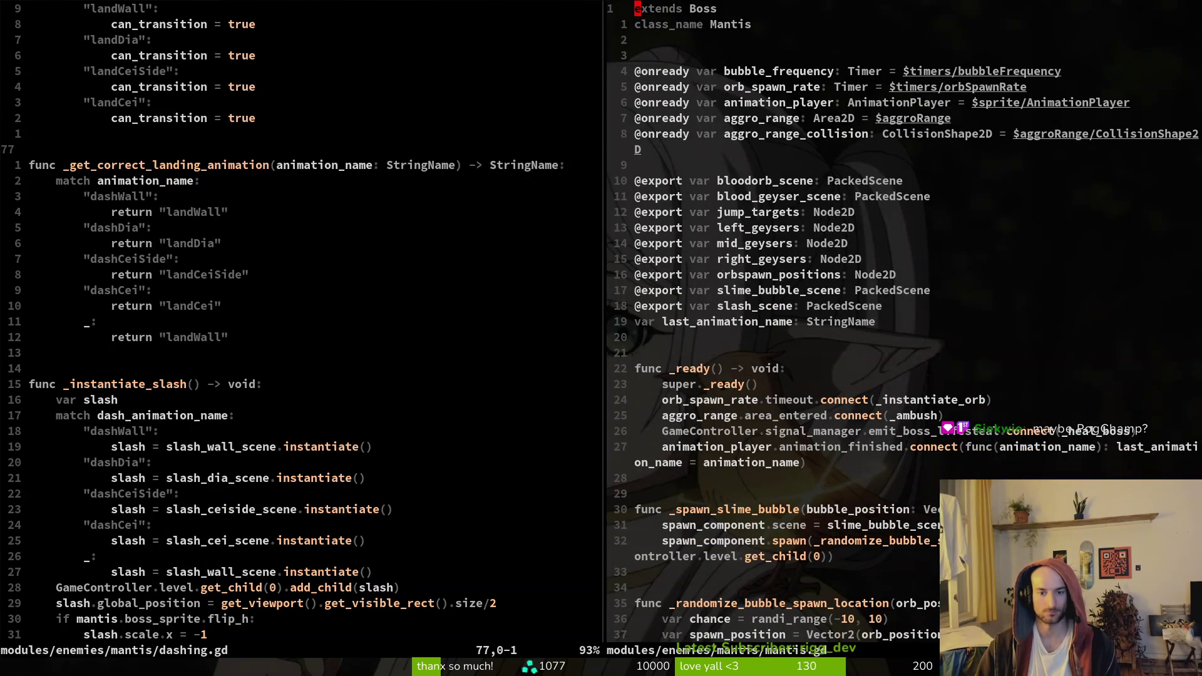
{"action": "key", "text": "G"}
{"action": "key", "text": "p"}
{"action": "key", "text": "o"}
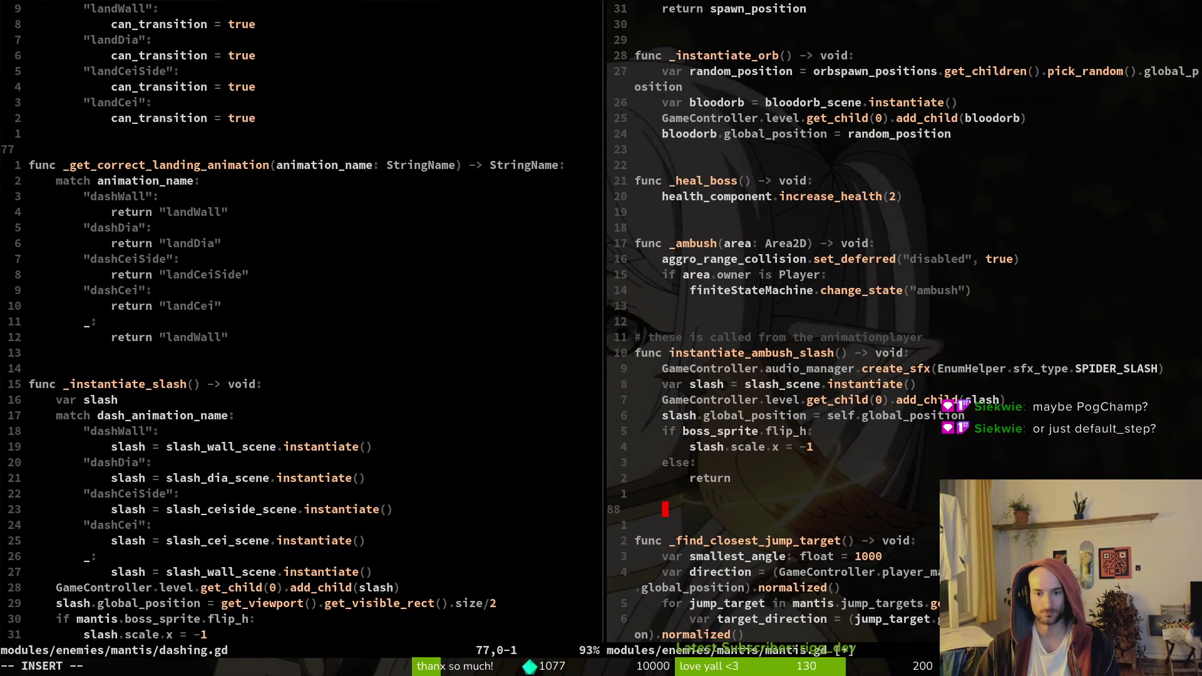
{"action": "key", "text": "Escape"}
{"action": "key", "text": "d"}
{"action": "key", "text": "d"}
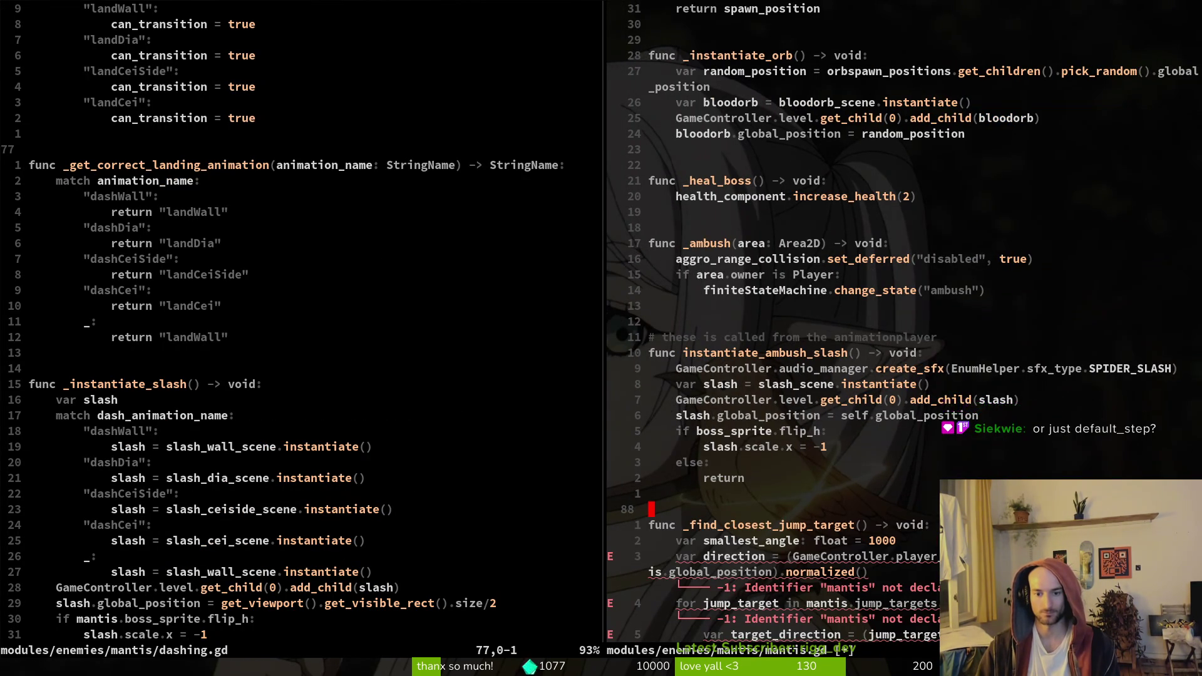
{"action": "key", "text": "j"}
{"action": "key", "text": "j"}
{"action": "type", "text": ":w"}
{"action": "key", "text": "Return"}
Close the dashing.gd split and change mantis.global_position to self.global_position on line 91
{"action": "key", "text": "ctrl+w"}
{"action": "type", "text": "h:q"}
{"action": "key", "text": "Return"}
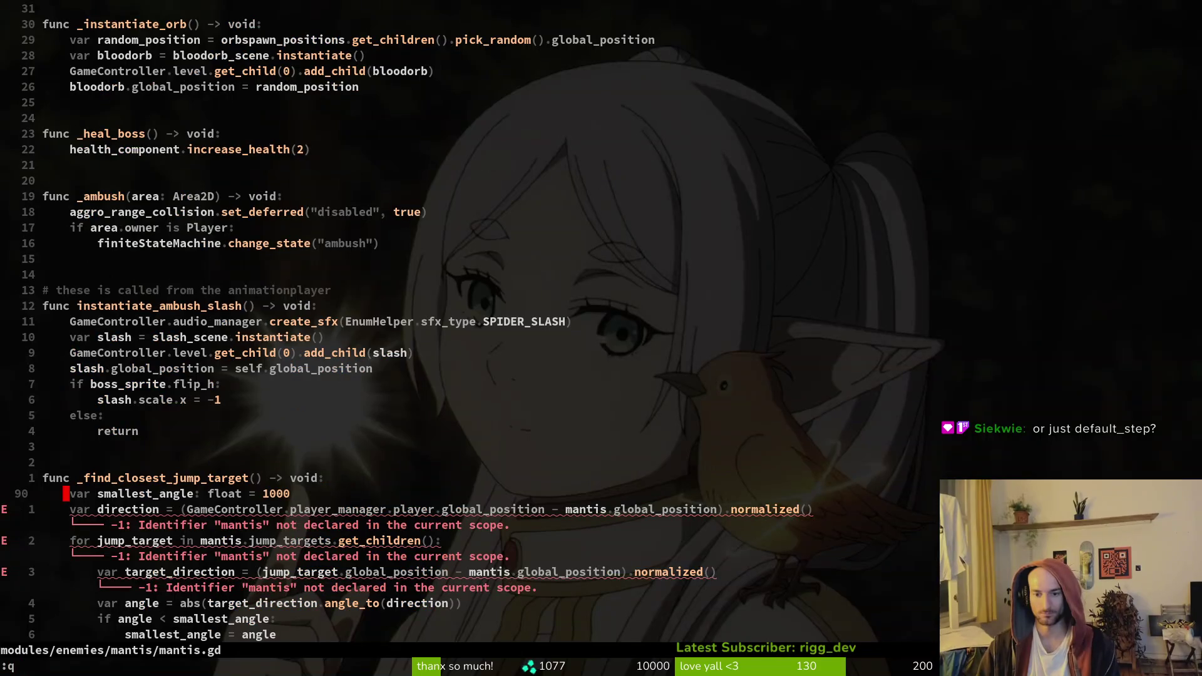
{"action": "key", "text": "j"}
{"action": "key", "text": "w"}
{"action": "key", "text": "w"}
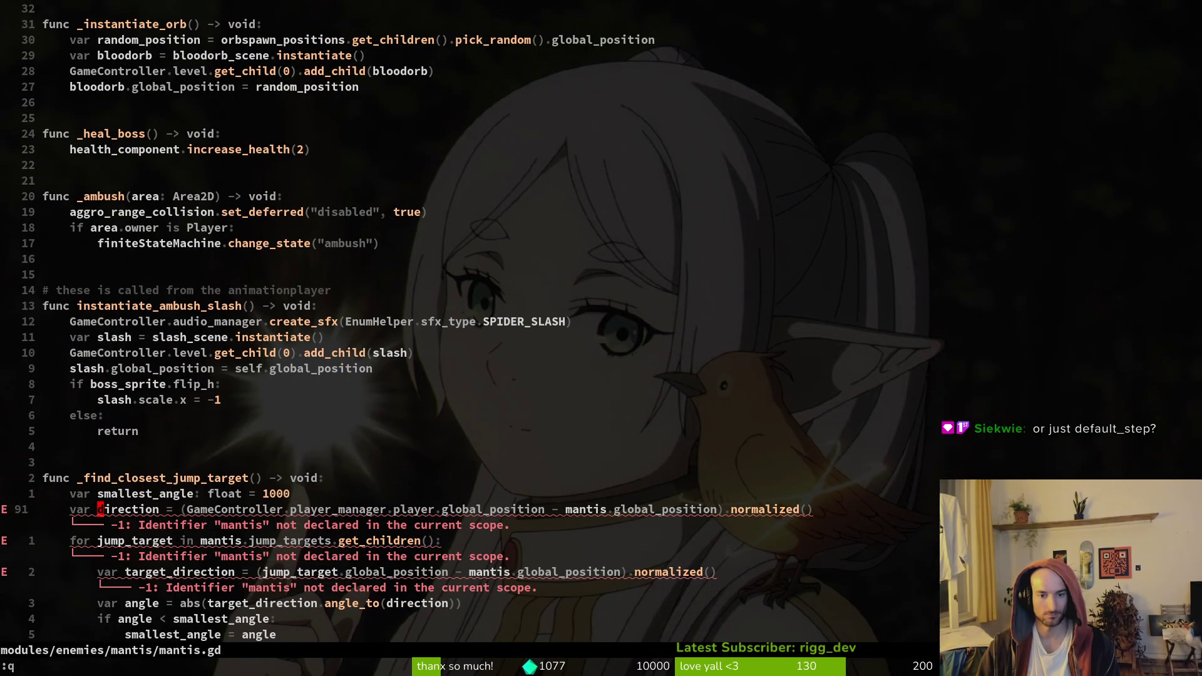
{"action": "key", "text": "w"}
{"action": "key", "text": "w"}
{"action": "key", "text": "w"}
{"action": "key", "text": "w"}
{"action": "key", "text": "w"}
{"action": "key", "text": "d"}
{"action": "key", "text": "f"}
{"action": "key", "text": "period"}
{"action": "type", "text": "ion - self."}
{"action": "key", "text": "Escape"}
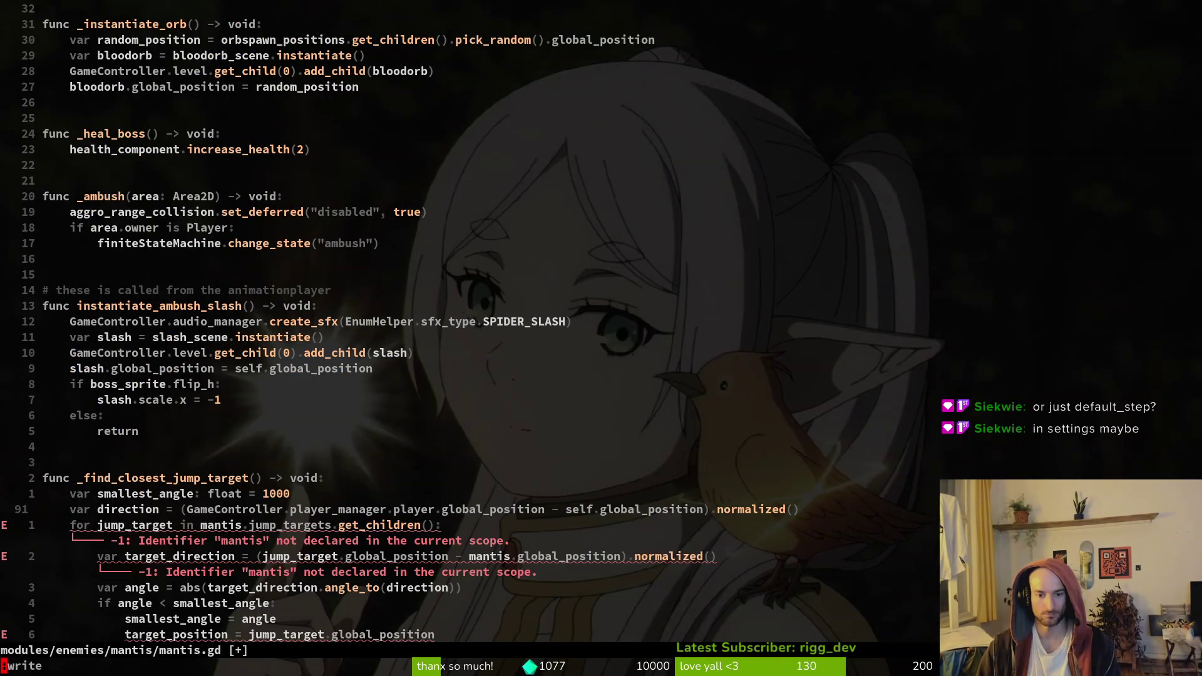
{"action": "type", "text": ":w"}
{"action": "key", "text": "Return"}
{"action": "key", "text": "j"}
Remove the 'mantis.' prefix before jump_targets on line 92 and save mantis.gd
{"action": "key", "text": "b"}
{"action": "key", "text": "b"}
{"action": "key", "text": "b"}
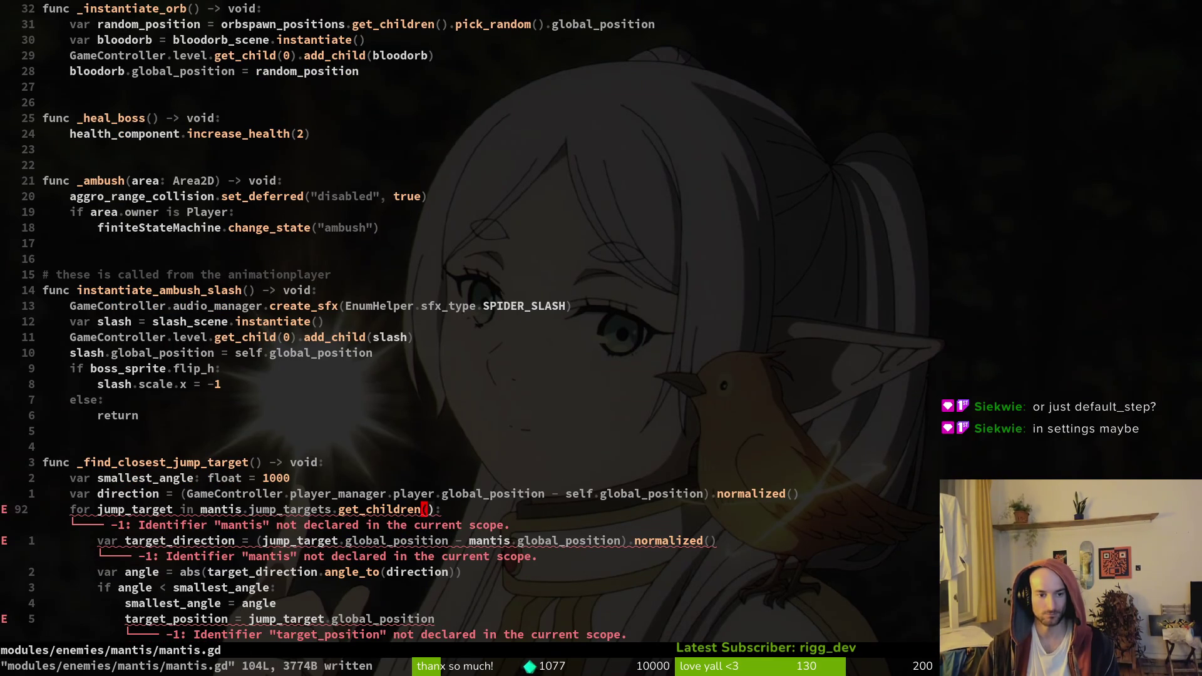
{"action": "key", "text": "d"}
{"action": "key", "text": "f"}
{"action": "key", "text": "period"}
{"action": "type", "text": ":w"}
{"action": "key", "text": "Return"}
{"action": "key", "text": "j"}
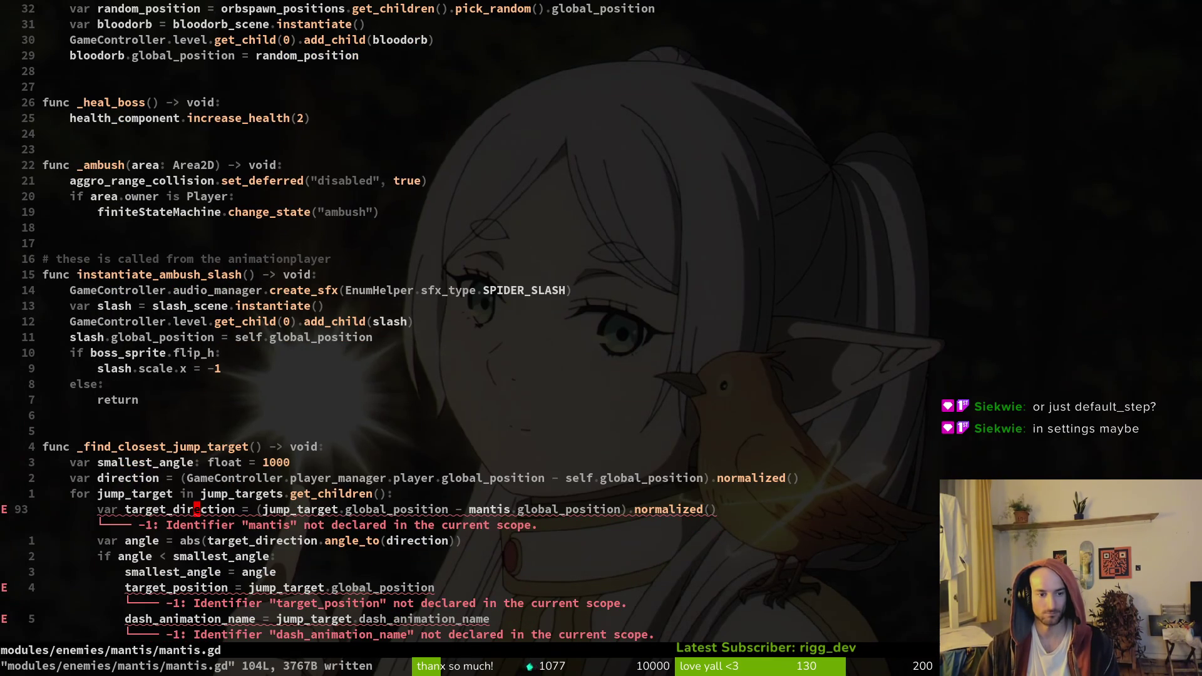
{"action": "key", "text": "w"}
{"action": "key", "text": "w"}
{"action": "key", "text": "w"}
{"action": "key", "text": "w"}
{"action": "key", "text": "w"}
{"action": "key", "text": "w"}
{"action": "key", "text": "x"}
{"action": "key", "text": "u"}
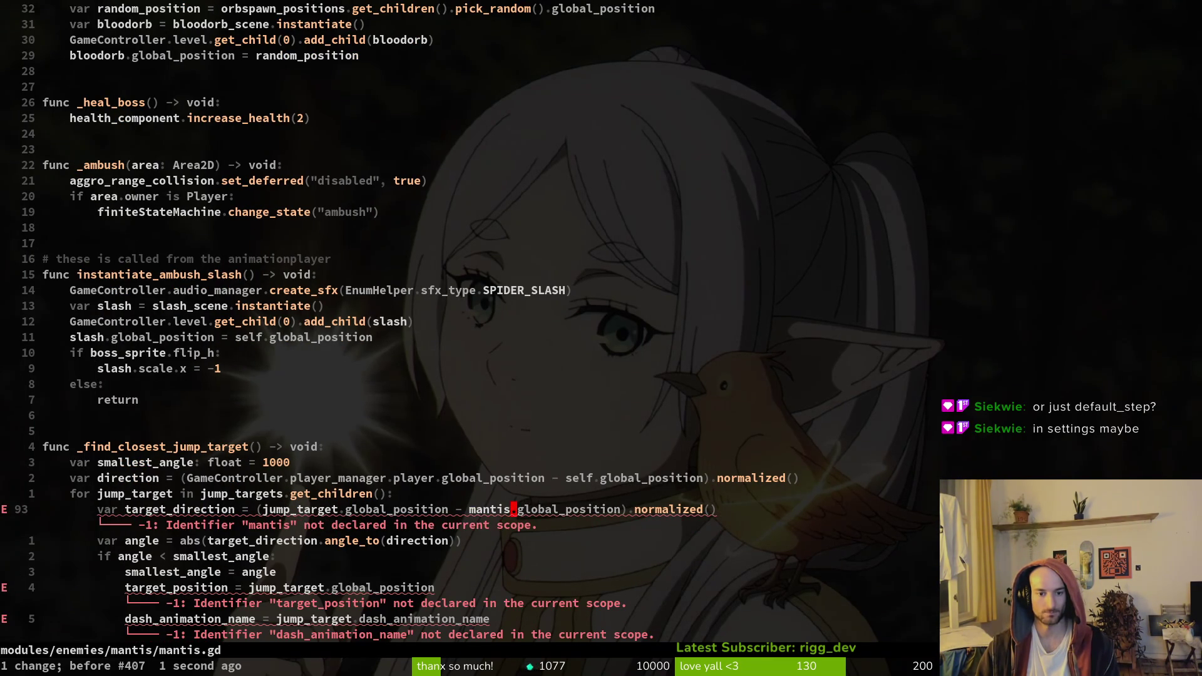
{"action": "key", "text": "u"}
{"action": "key", "text": "u"}
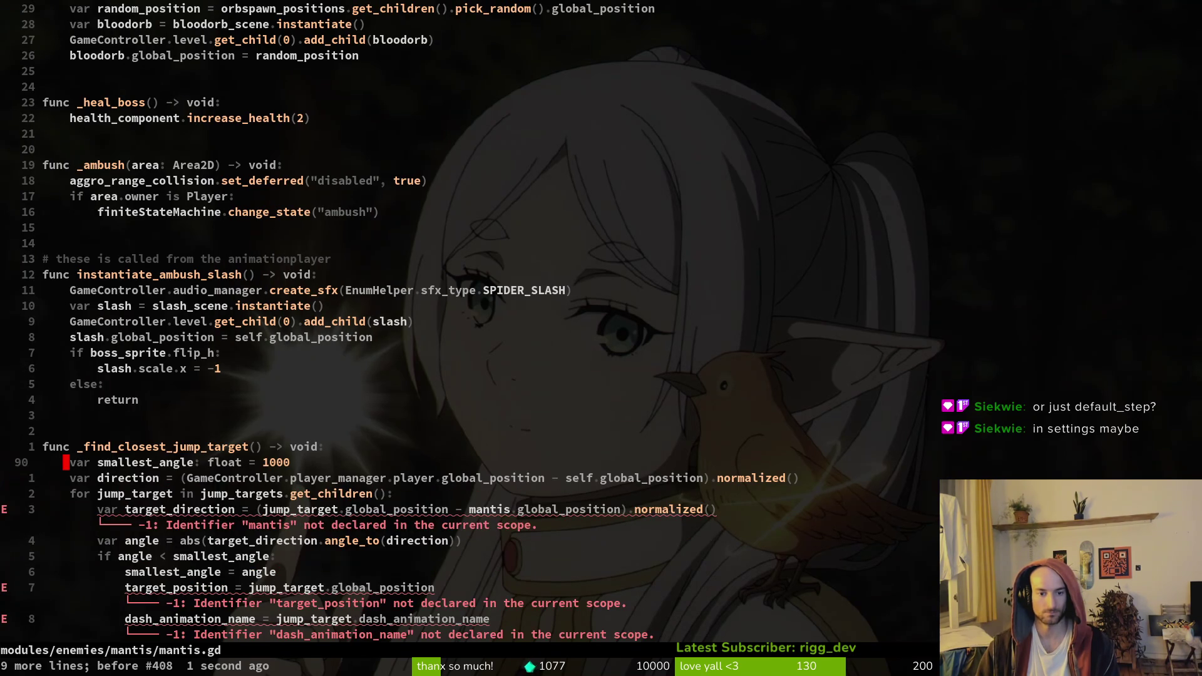
Replace mantis with self in the target_direction line 93 and save mantis.gd
{"action": "key", "text": "j"}
{"action": "key", "text": "j"}
{"action": "key", "text": "j"}
{"action": "key", "text": "f"}
{"action": "key", "text": "period"}
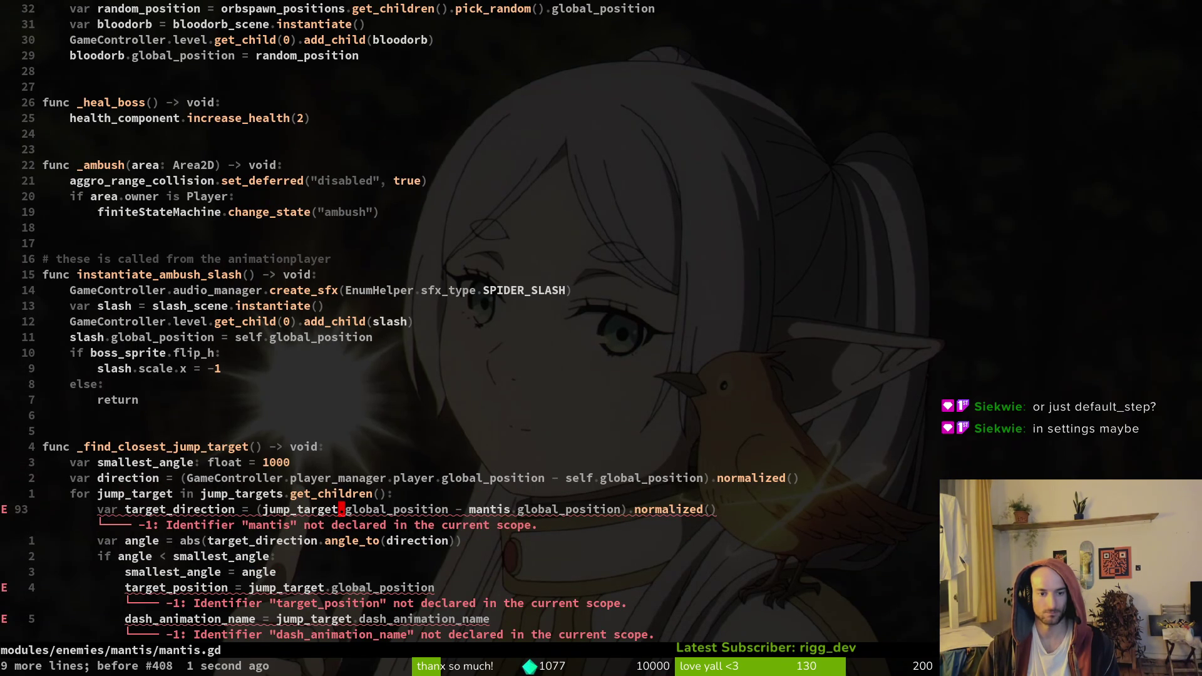
{"action": "key", "text": "l"}
{"action": "key", "text": "w"}
{"action": "key", "text": "w"}
{"action": "type", "text": "cwself"}
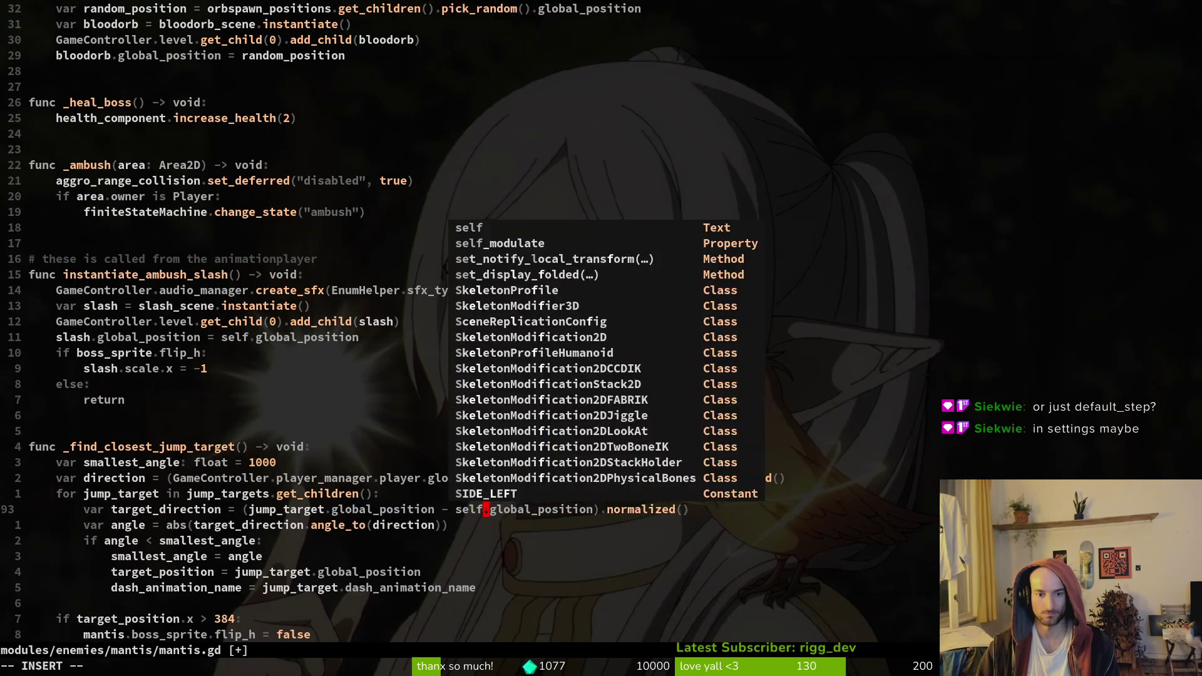
{"action": "key", "text": "Escape"}
{"action": "type", "text": ":w"}
{"action": "key", "text": "Return"}
{"action": "key", "text": "j"}
{"action": "key", "text": "j"}
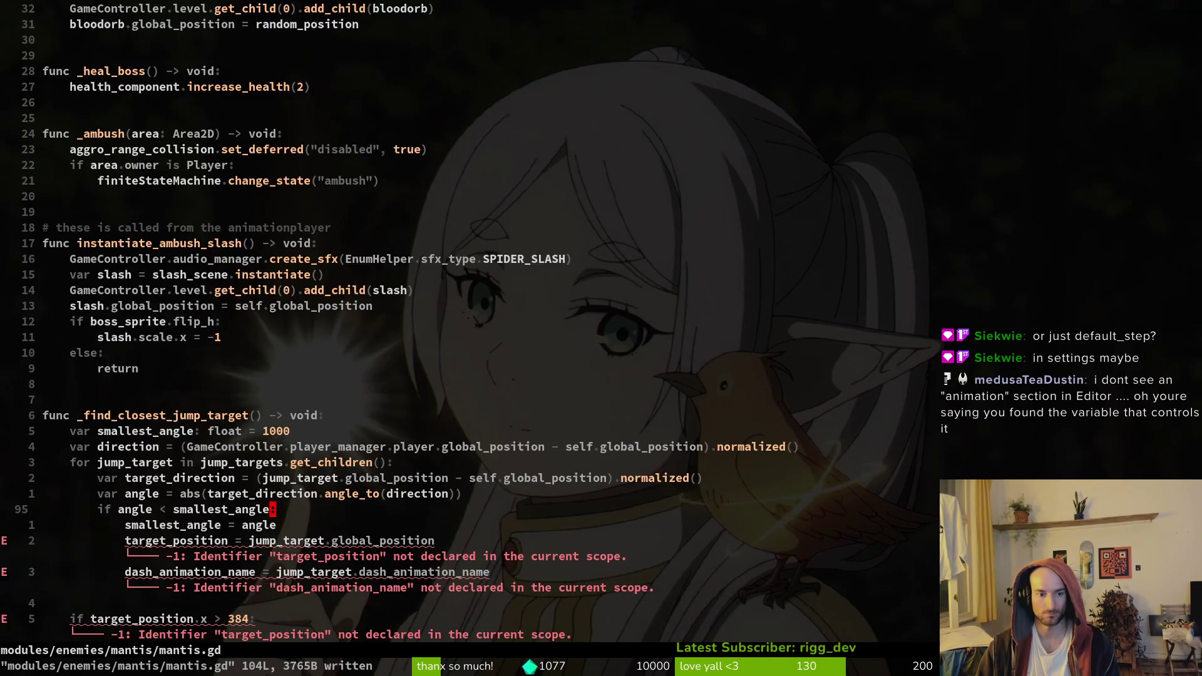
{"action": "key", "text": "j"}
{"action": "key", "text": "j"}
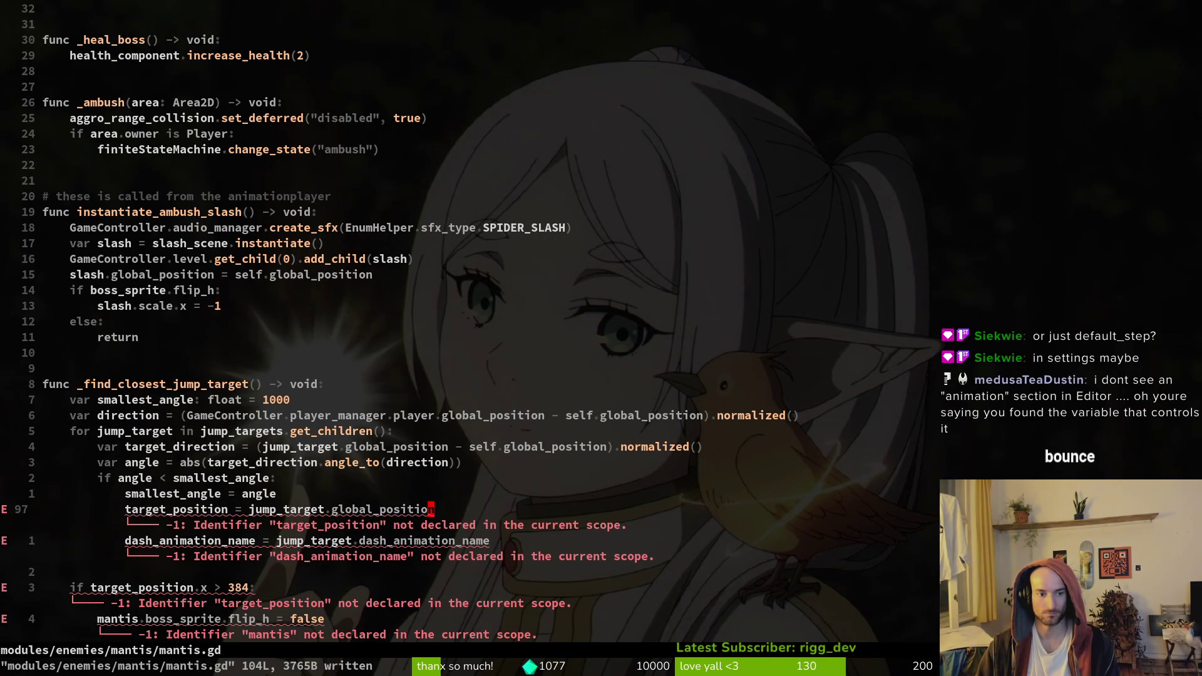
{"action": "scroll", "coordinate": [470, 313], "scroll_direction": "down", "scroll_amount": 4}
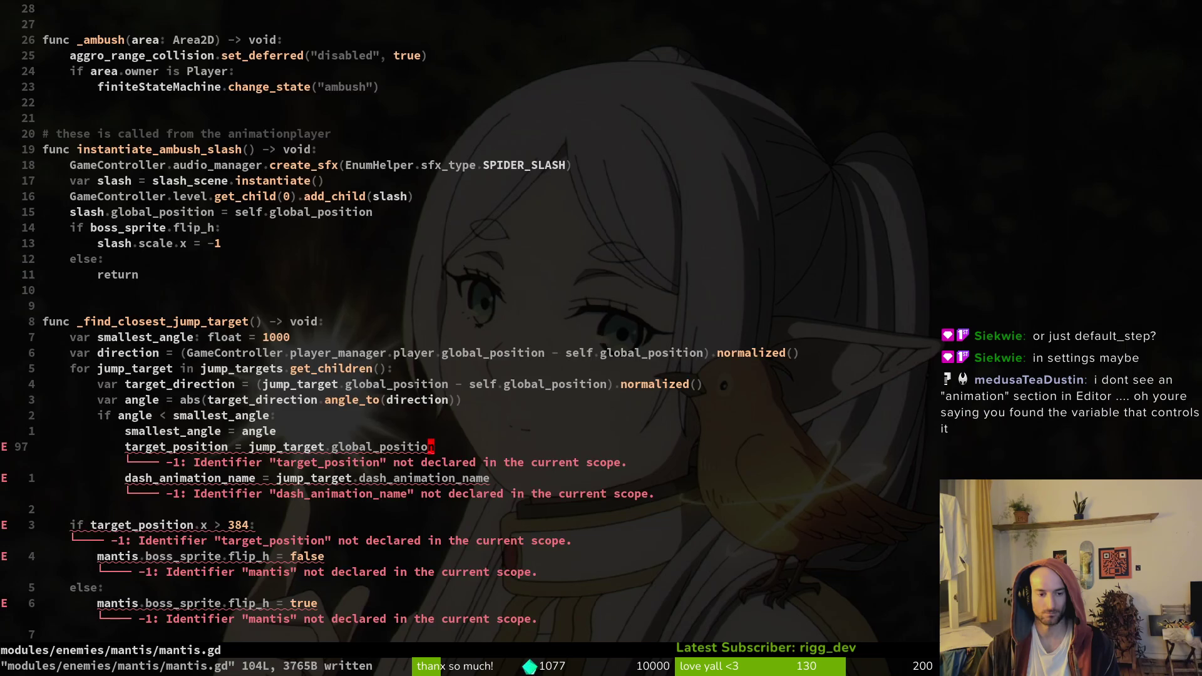
Reopen the mantis dashing.gd script through the file finder
{"action": "key", "text": "space"}
{"action": "key", "text": "f"}
{"action": "key", "text": "f"}
{"action": "type", "text": "dashing"}
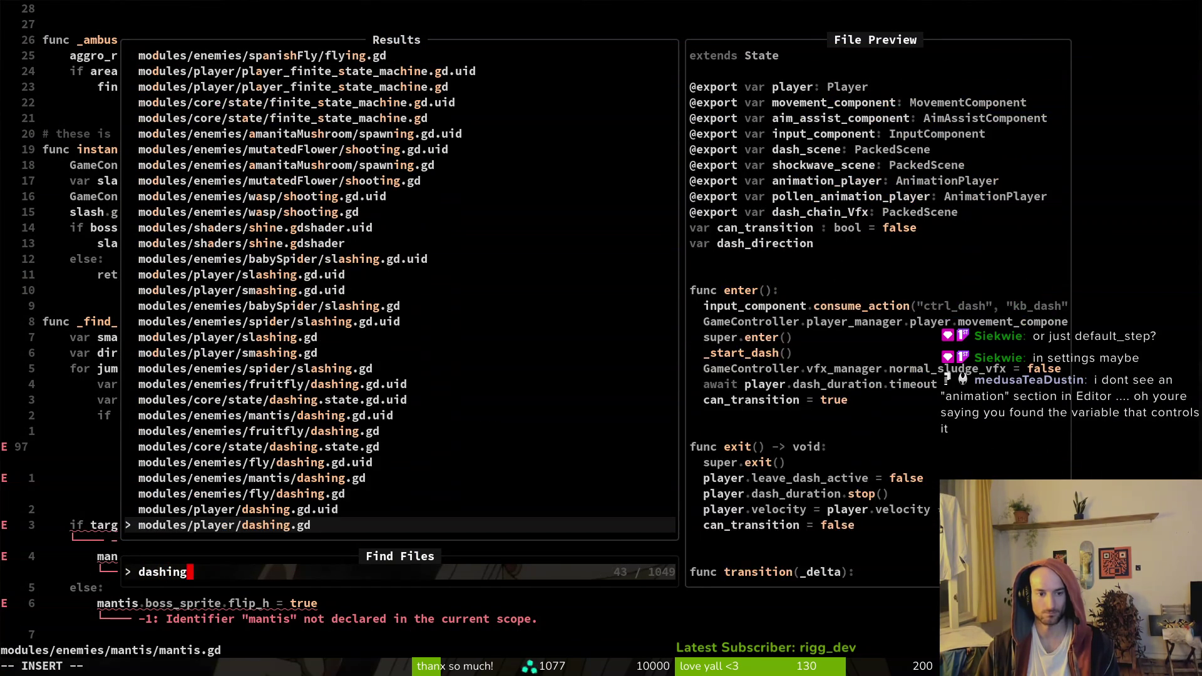
{"action": "key", "text": "Up"}
{"action": "key", "text": "Up"}
{"action": "key", "text": "Up"}
{"action": "key", "text": "Return"}
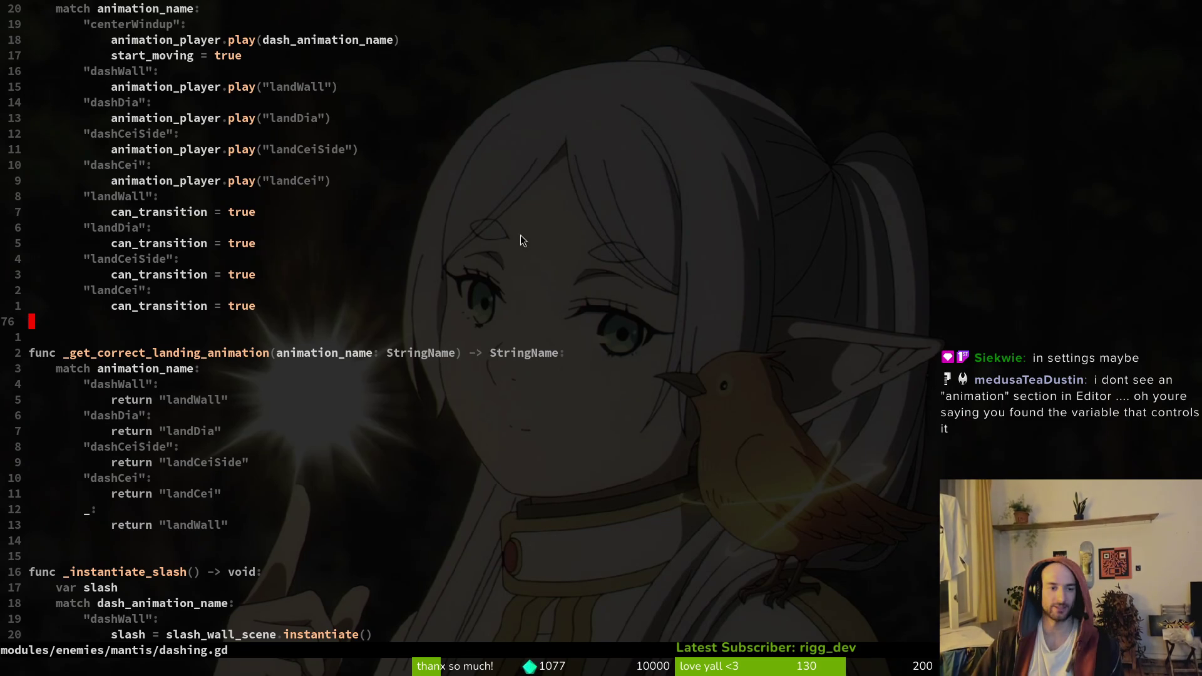
{"action": "key", "text": "alt+Tab"}
{"action": "left_click", "coordinate": [57, 36]}
{"action": "left_click", "coordinate": [75, 54]}
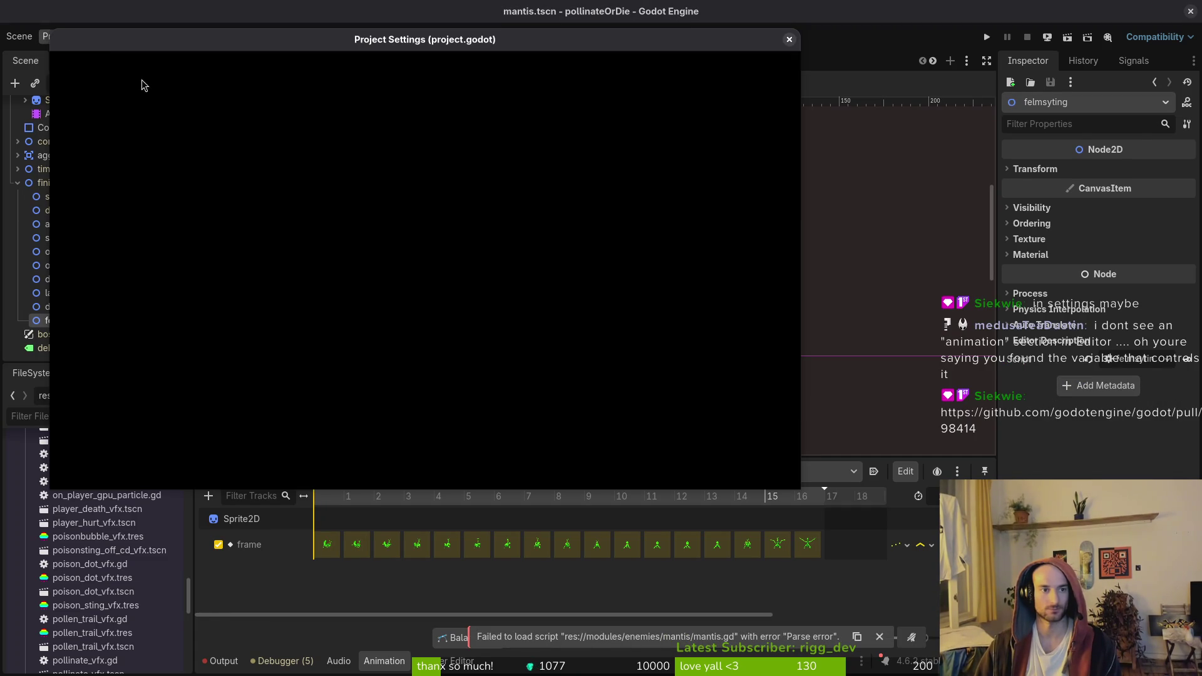
{"action": "type", "text": "default"}
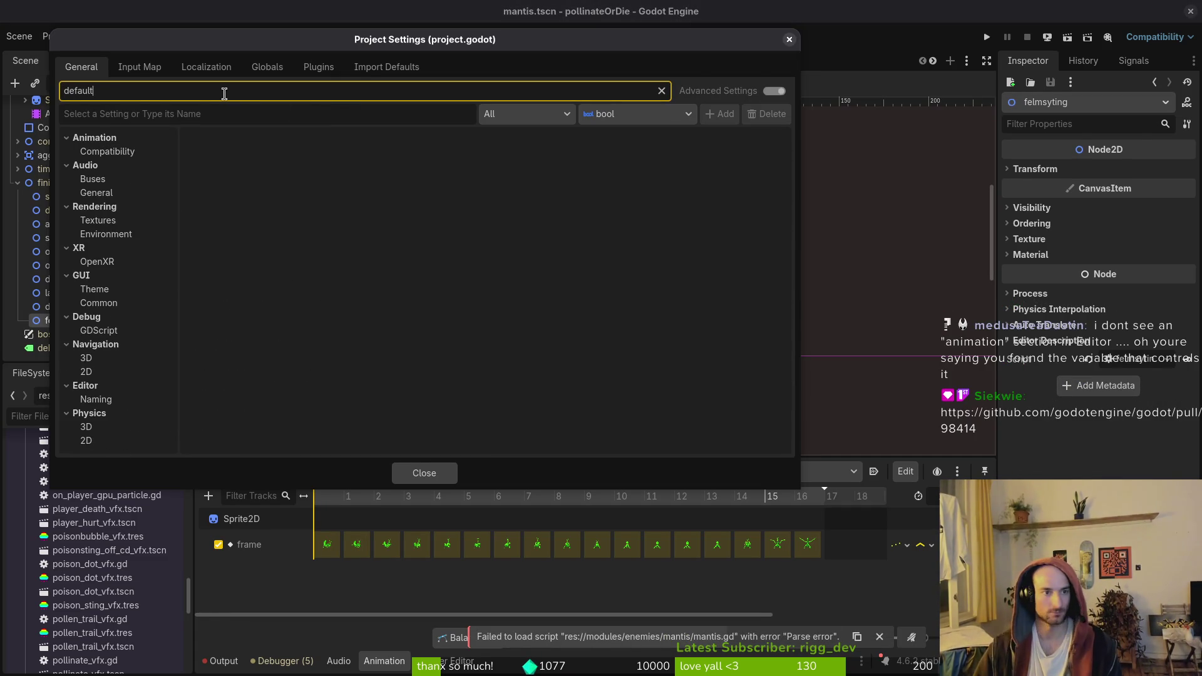
{"action": "left_click", "coordinate": [125, 152]}
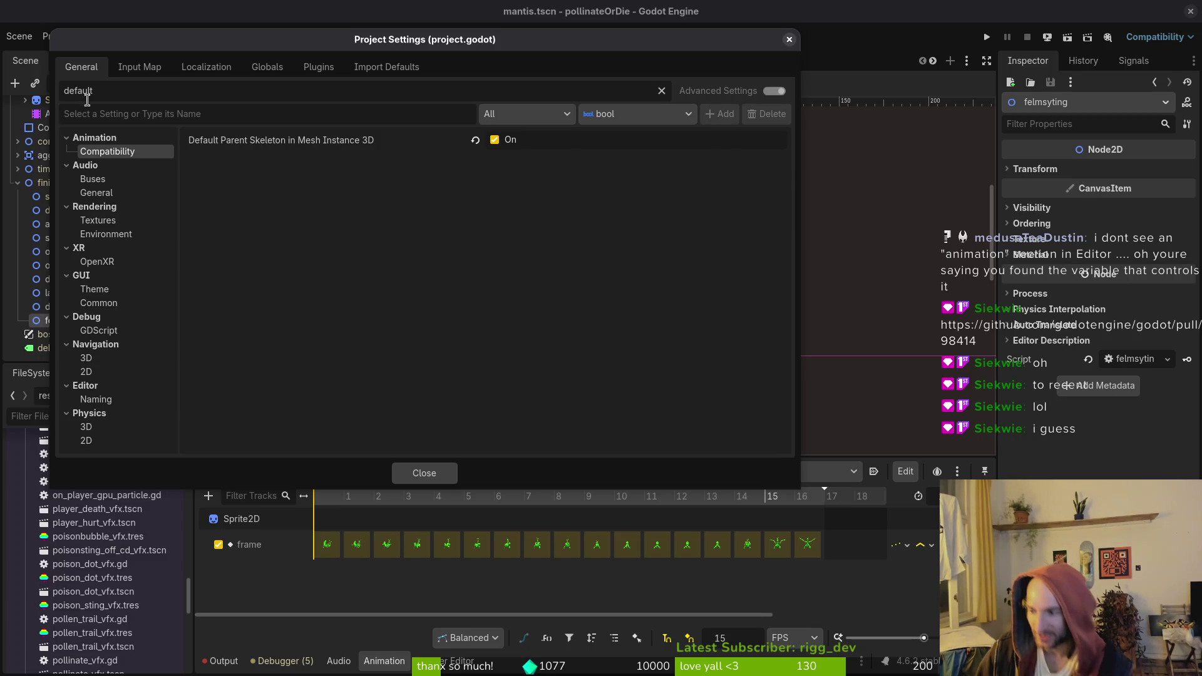
{"action": "left_click", "coordinate": [789, 40]}
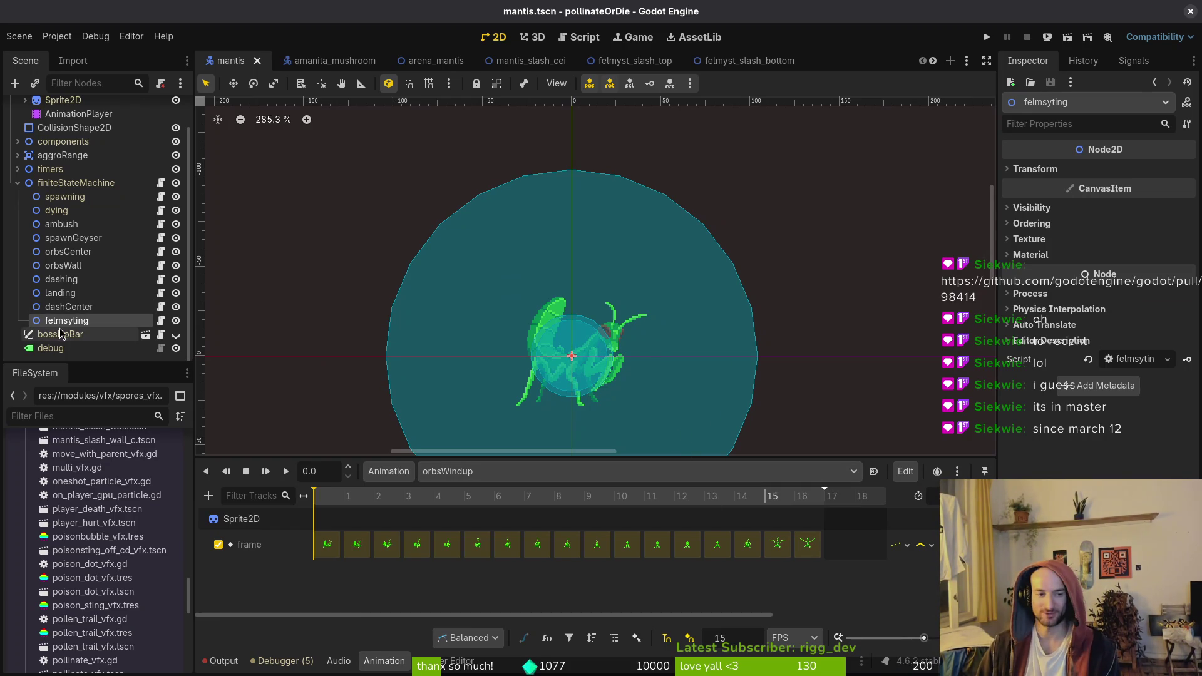
In dashing.gd, delete the target_position declaration, save, then undo and save again, twice over
{"action": "key", "text": "alt+Tab"}
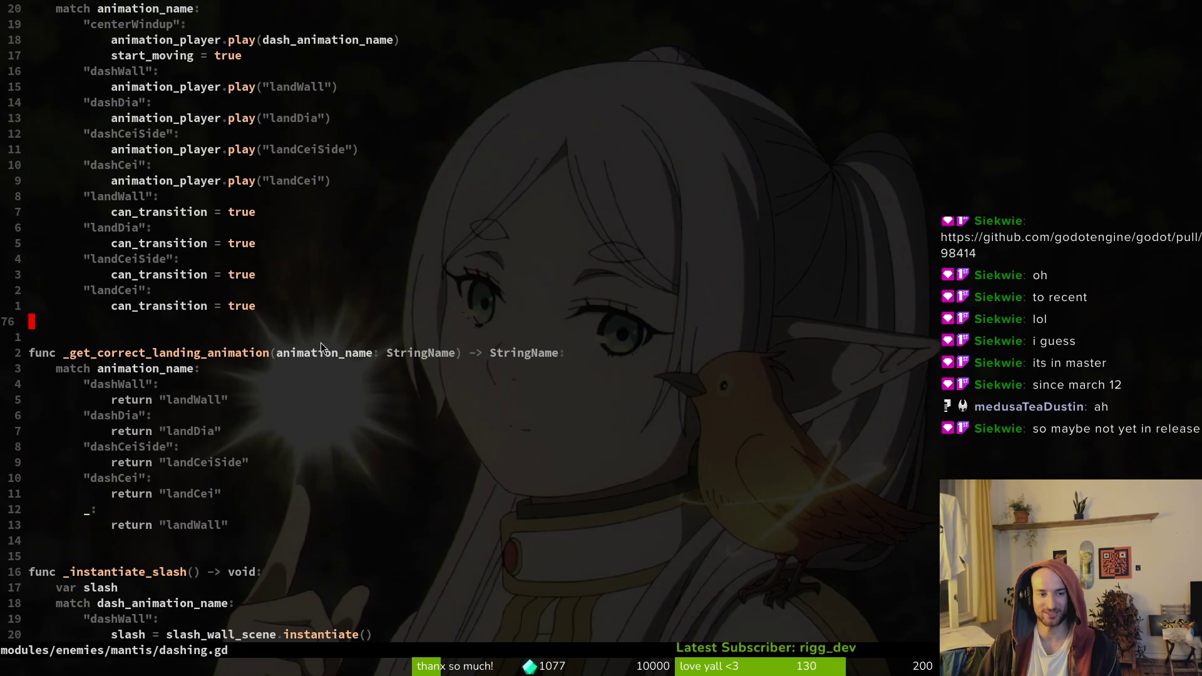
{"action": "key", "text": "ctrl+u"}
{"action": "key", "text": "ctrl+u"}
{"action": "key", "text": "ctrl+u"}
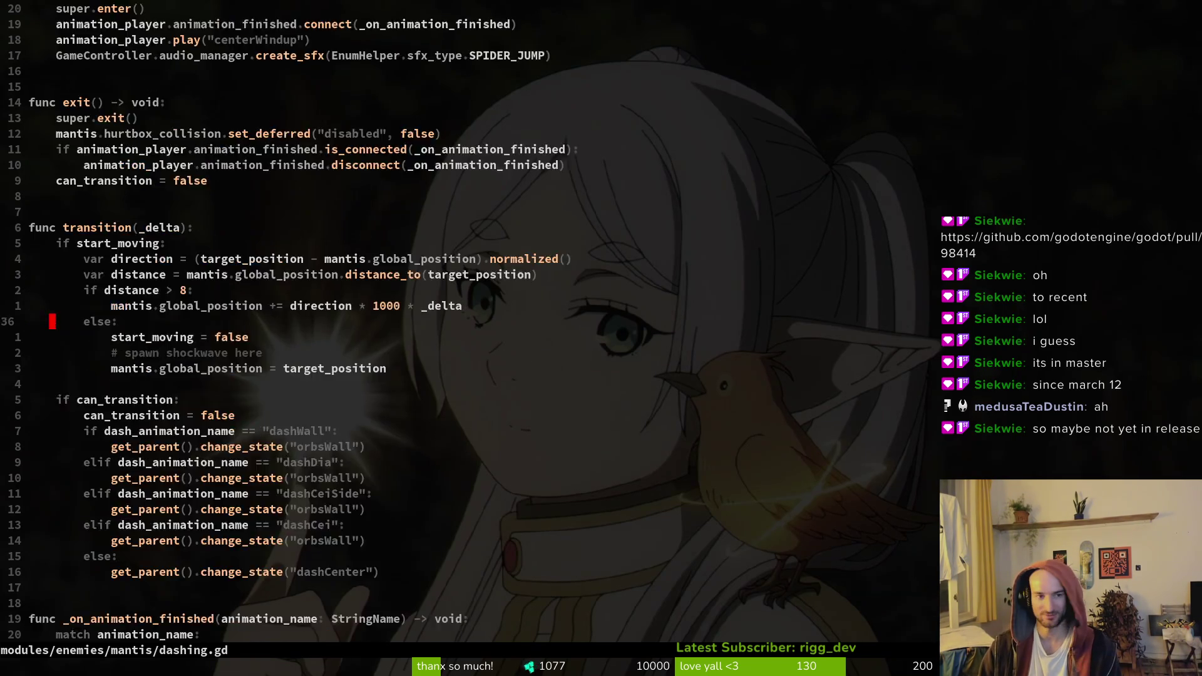
{"action": "key", "text": "k"}
{"action": "key", "text": "k"}
{"action": "key", "text": "k"}
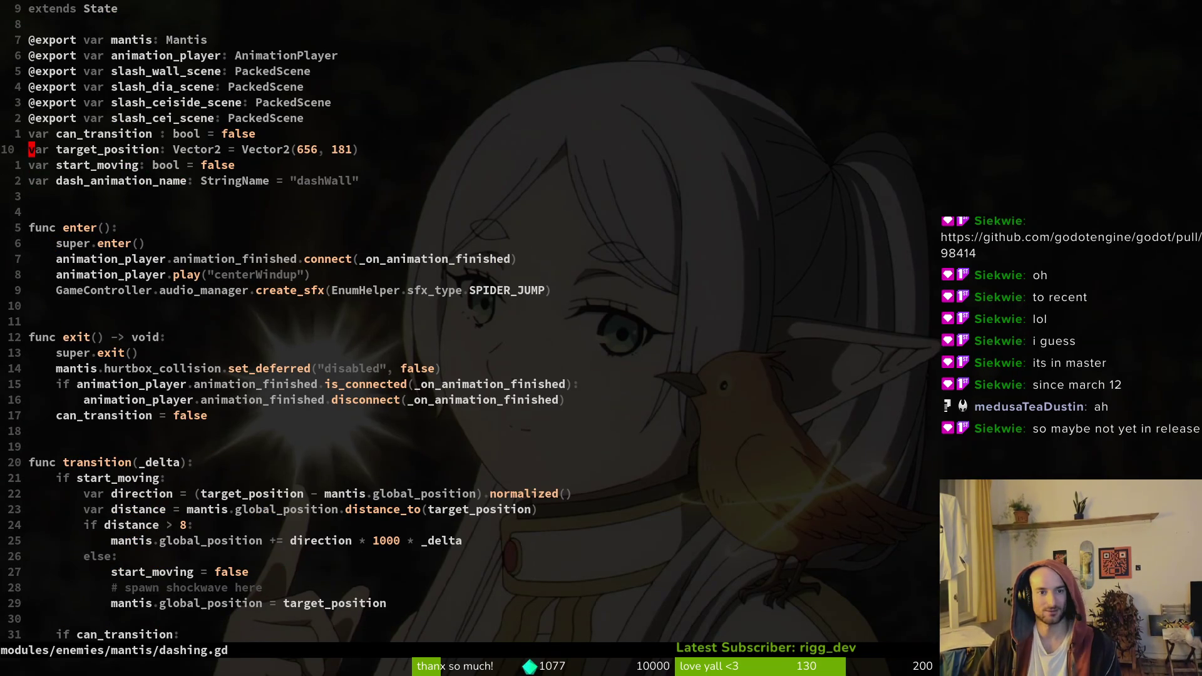
{"action": "key", "text": "shift+v"}
{"action": "type", "text": "d:w"}
{"action": "key", "text": "Return"}
{"action": "type", "text": "u:w"}
{"action": "key", "text": "Return"}
{"action": "key", "text": "shift+v"}
{"action": "type", "text": "d:w"}
{"action": "key", "text": "Return"}
{"action": "key", "text": "j"}
{"action": "key", "text": "j"}
{"action": "key", "text": "j"}
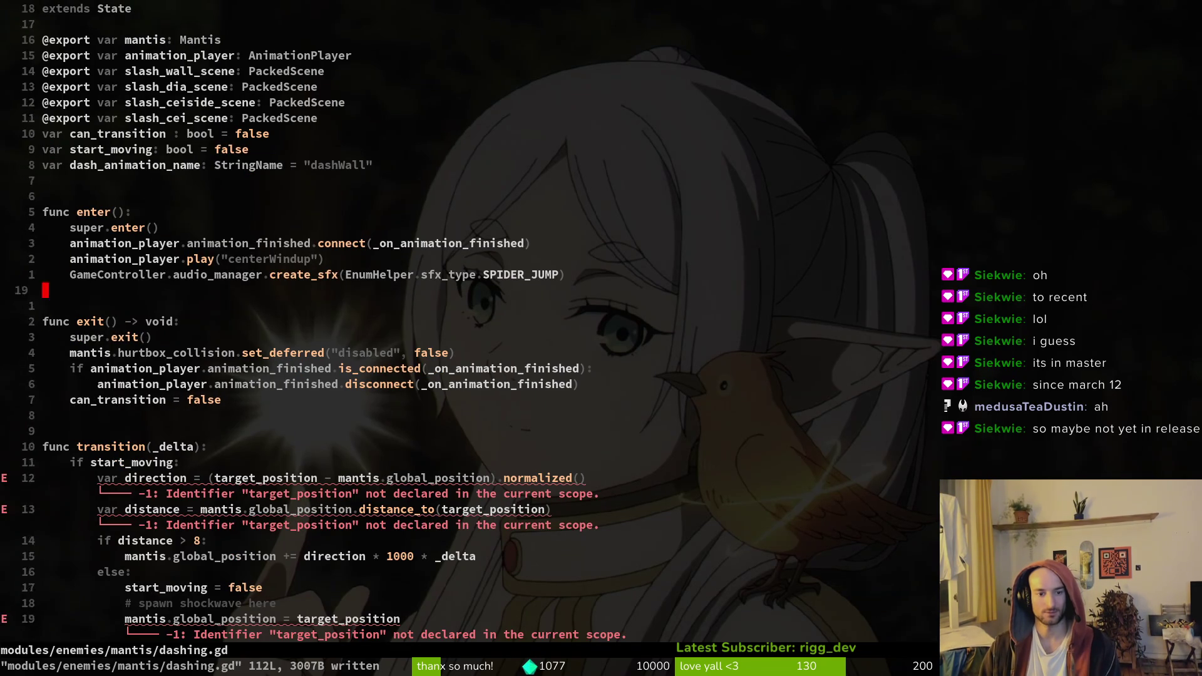
{"action": "type", "text": "u:w"}
{"action": "key", "text": "Return"}
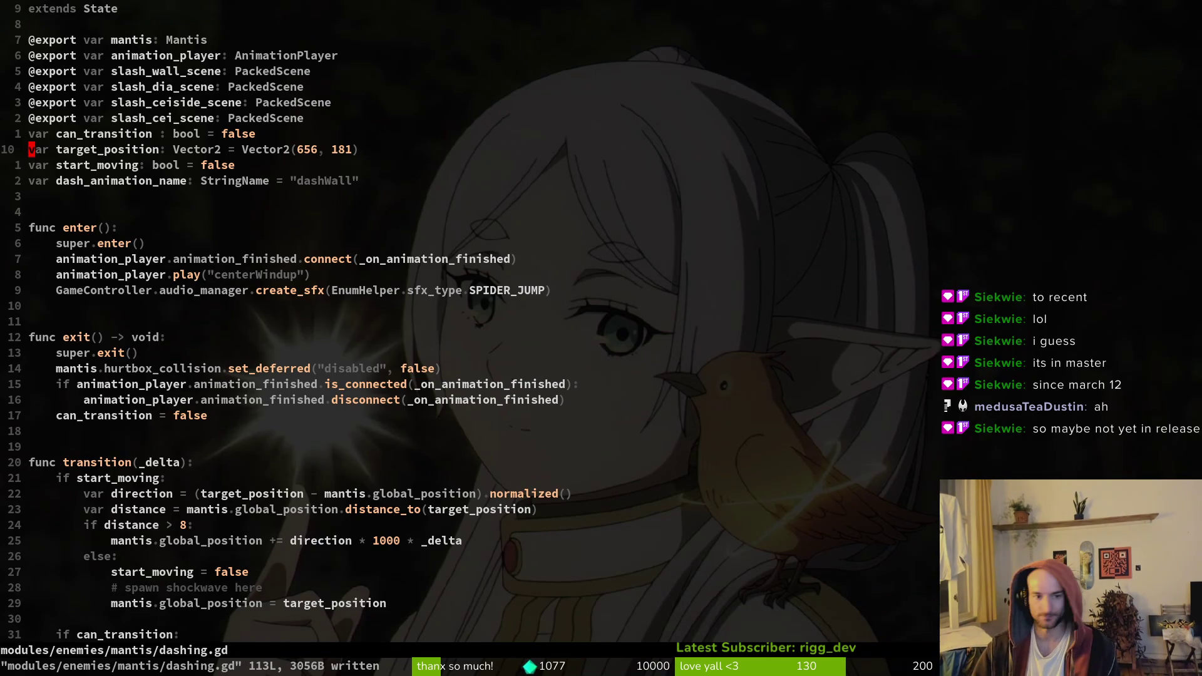
Open mantis.gd in a vertical split beside dashing.gd
{"action": "key", "text": "space"}
{"action": "key", "text": "f"}
{"action": "key", "text": "f"}
{"action": "type", "text": "mantis.gd"}
{"action": "key", "text": "ctrl+v"}
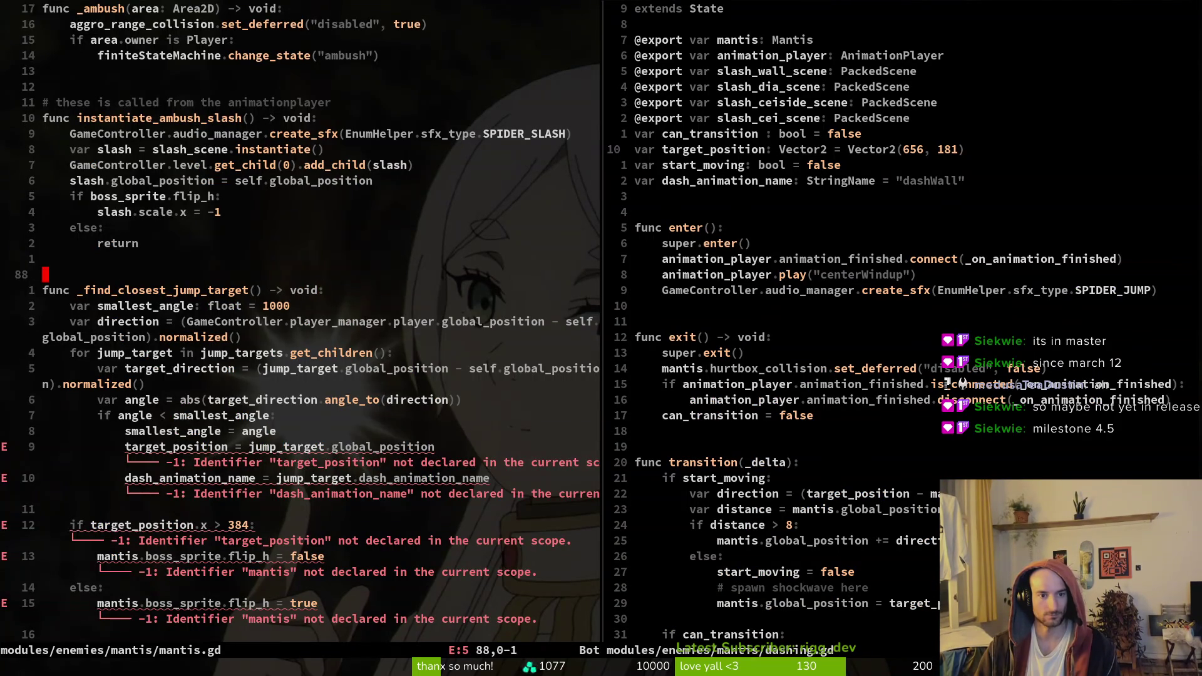
Give _find_closest_jump_target a target_position: Vector2 parameter and save mantis.gd
{"action": "left_click", "coordinate": [294, 290]}
{"action": "key", "text": "F("}
{"action": "type", "text": "arget(target"}
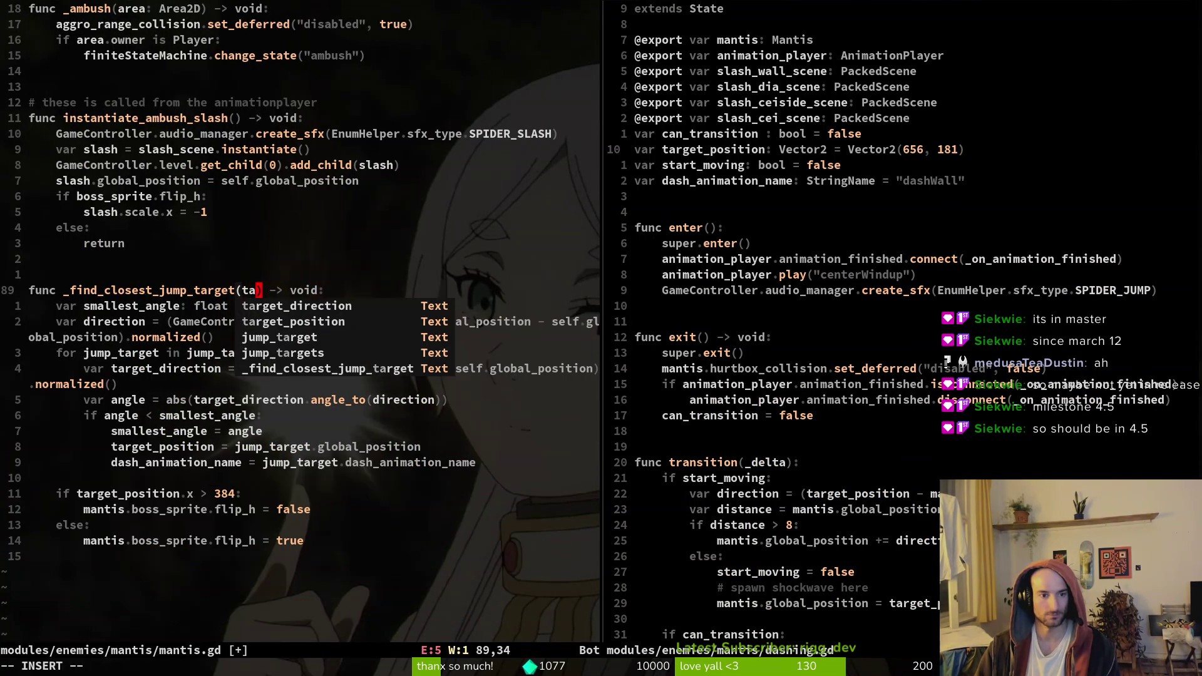
{"action": "type", "text": "_position"}
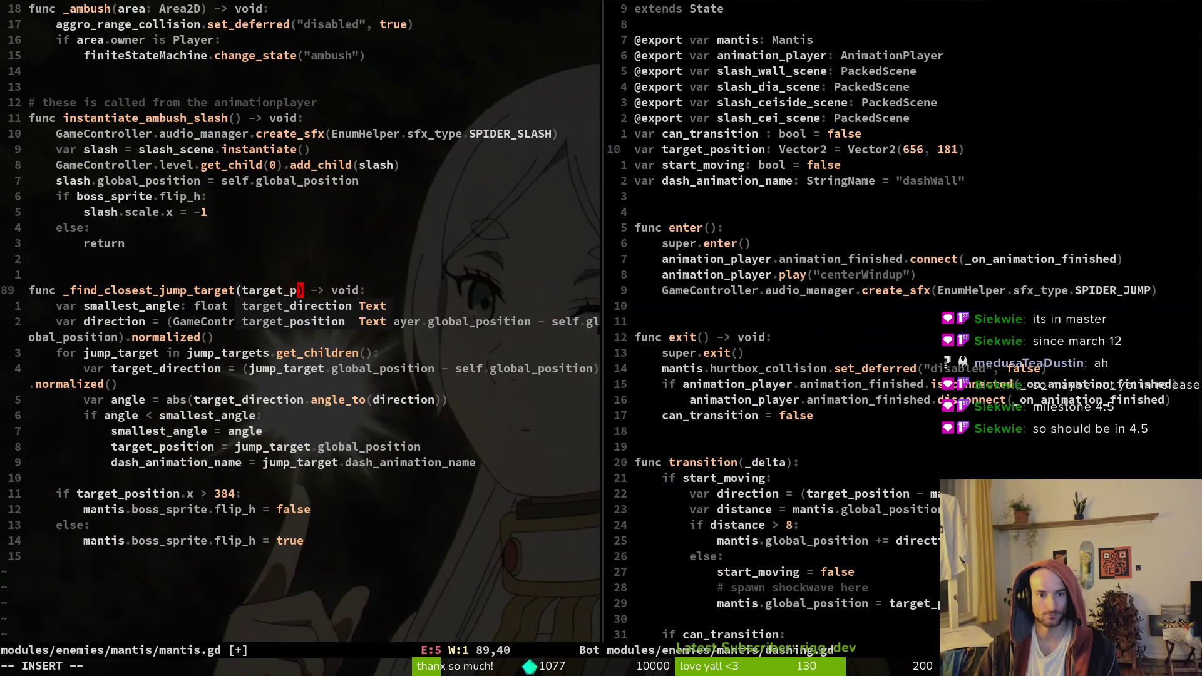
{"action": "type", "text": ": Vec"}
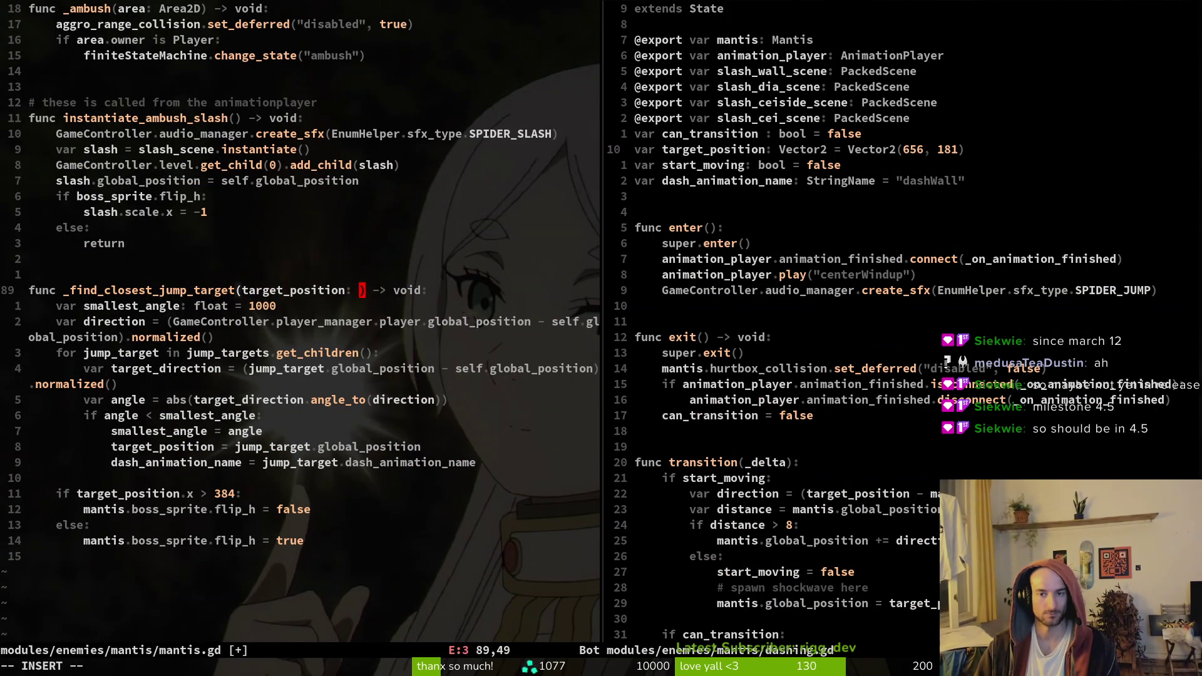
{"action": "key", "text": "Return"}
{"action": "key", "text": "Escape"}
{"action": "type", "text": ":w"}
{"action": "key", "text": "Return"}
{"action": "key", "text": "j"}
{"action": "key", "text": "j"}
{"action": "key", "text": "j"}
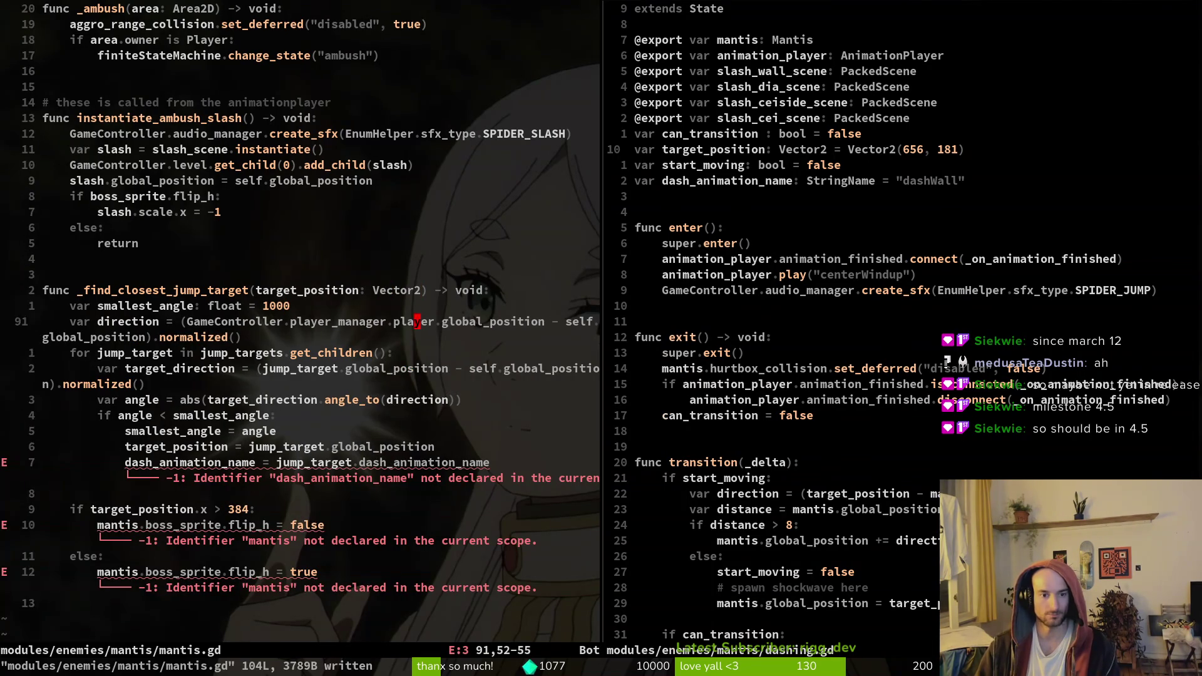
Add a second parameter, dash_animation_name: StringName, to the function and save
{"action": "key", "text": "j"}
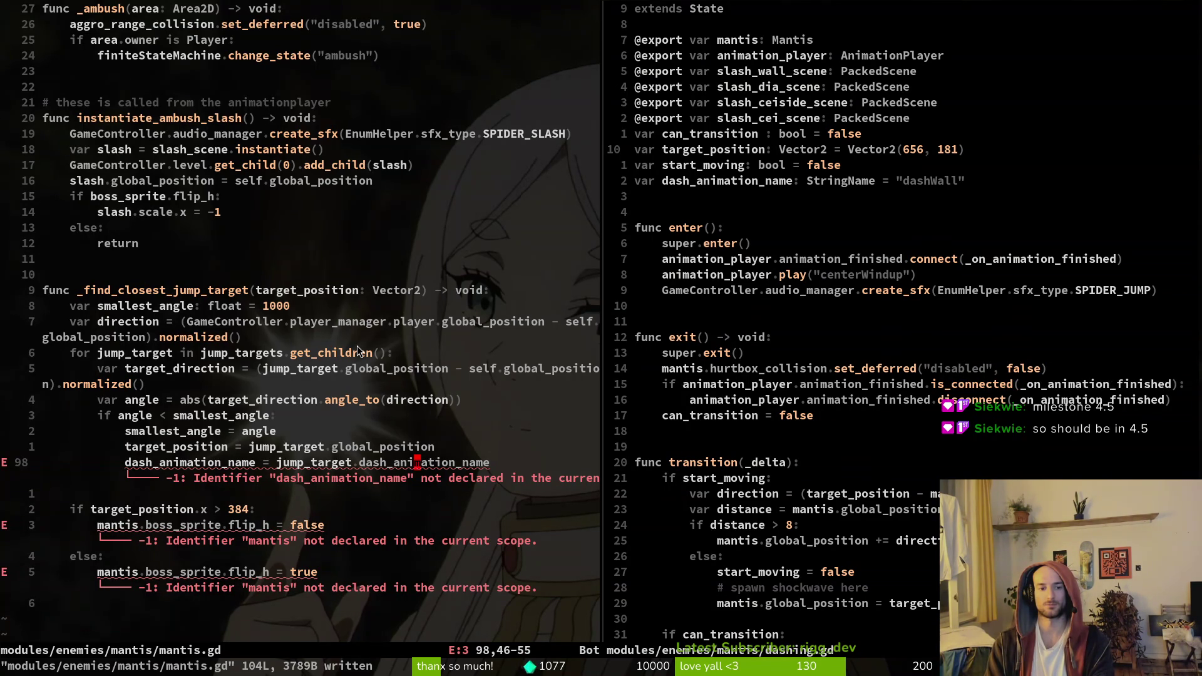
{"action": "key", "text": "k"}
{"action": "key", "text": "k"}
{"action": "key", "text": "k"}
{"action": "key", "text": "k"}
{"action": "key", "text": "t"}
{"action": "key", "text": "parenright"}
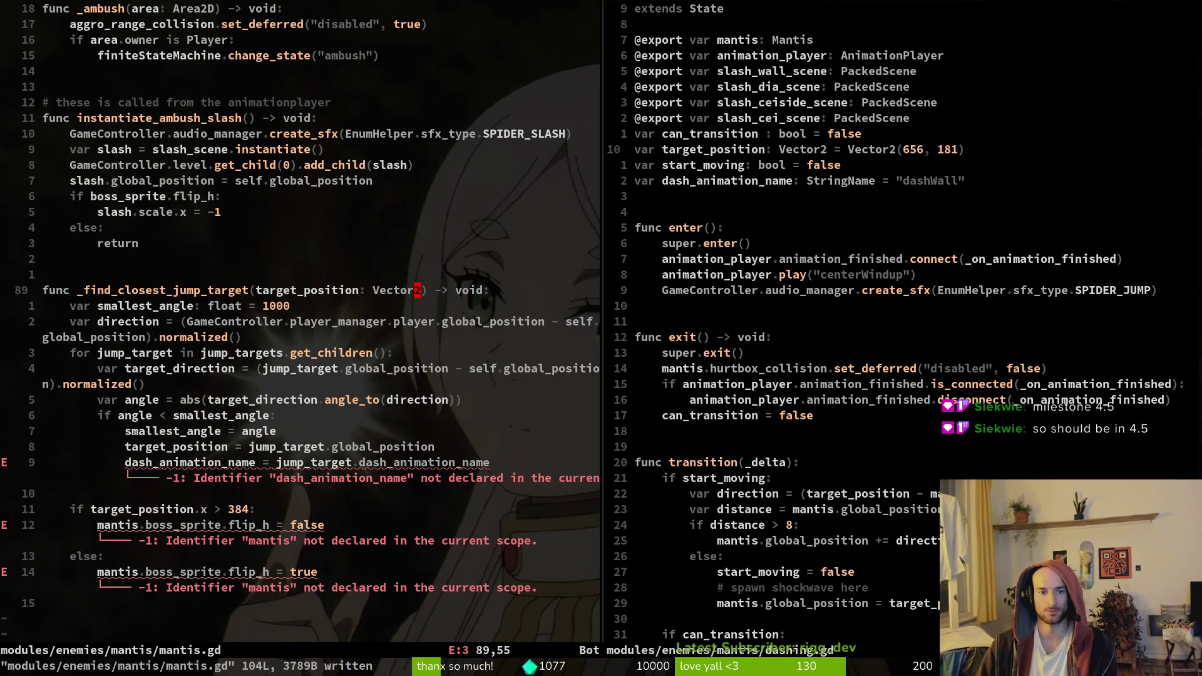
{"action": "type", "text": "arget_position: Vector2, "}
{"action": "type", "text": "dash_animation_name:"}
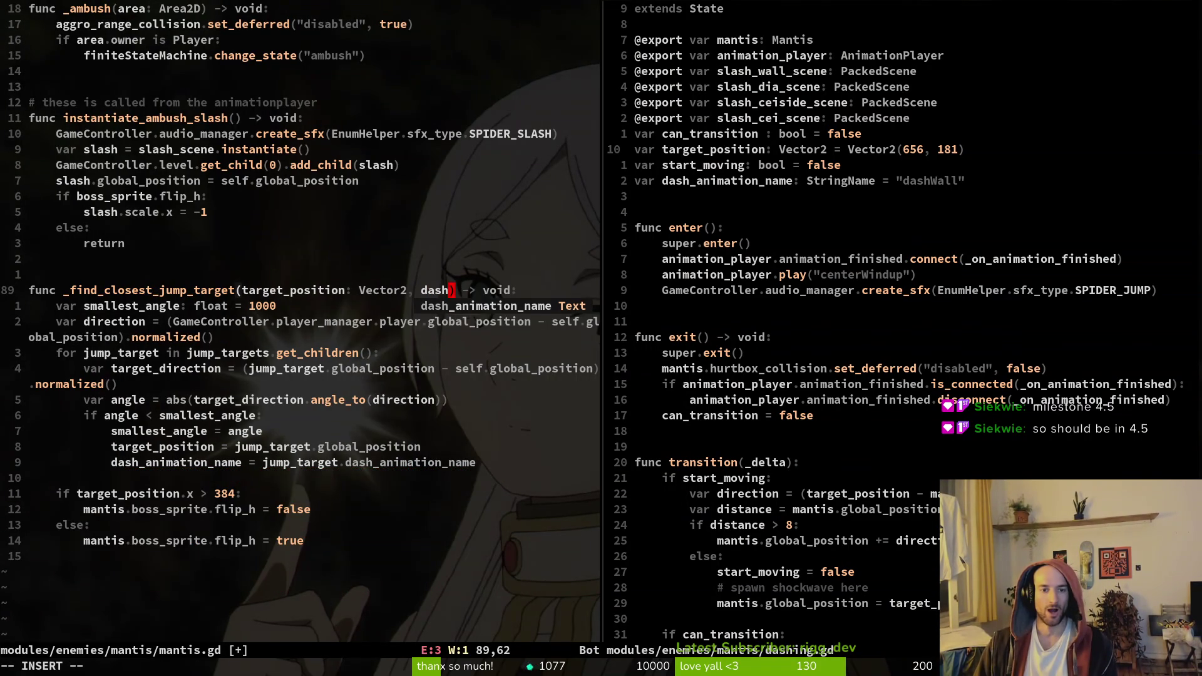
{"action": "type", "text": "tring"}
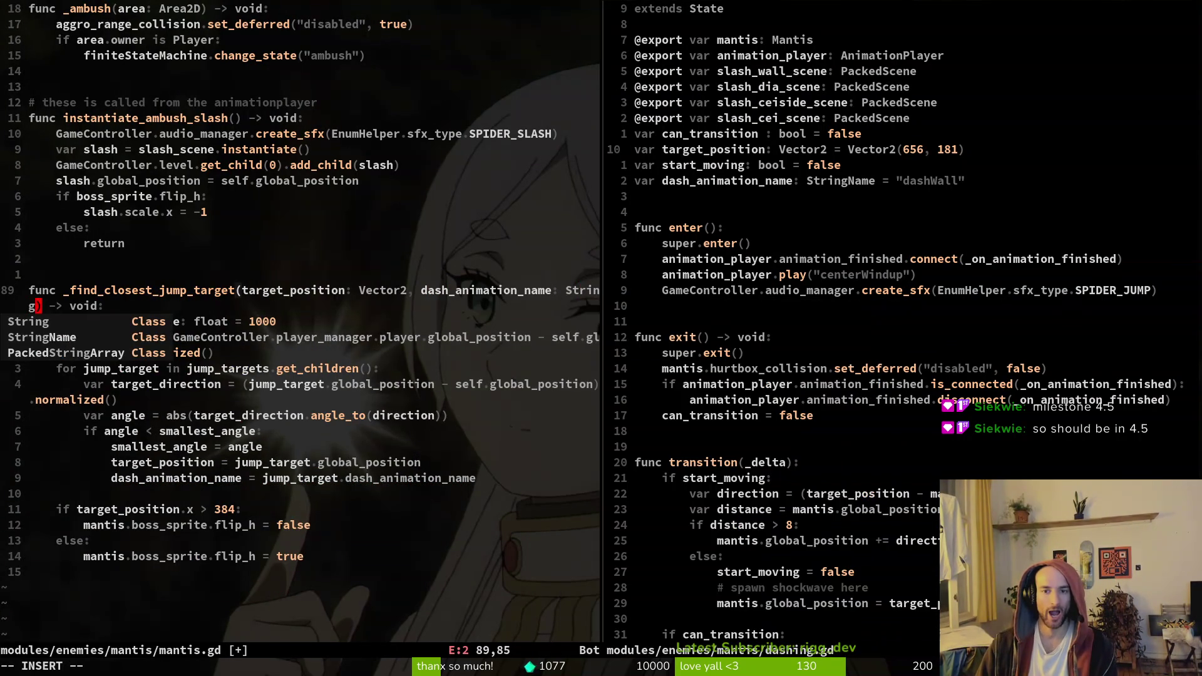
{"action": "type", "text": "Name"}
{"action": "key", "text": "Escape"}
{"action": "type", "text": ":w"}
{"action": "key", "text": "Return"}
{"action": "key", "text": "j"}
{"action": "key", "text": "j"}
{"action": "key", "text": "j"}
Replace mantis with self on both boss_sprite.flip_h lines and save mantis.gd
{"action": "key", "text": "j"}
{"action": "key", "text": "j"}
{"action": "key", "text": "j"}
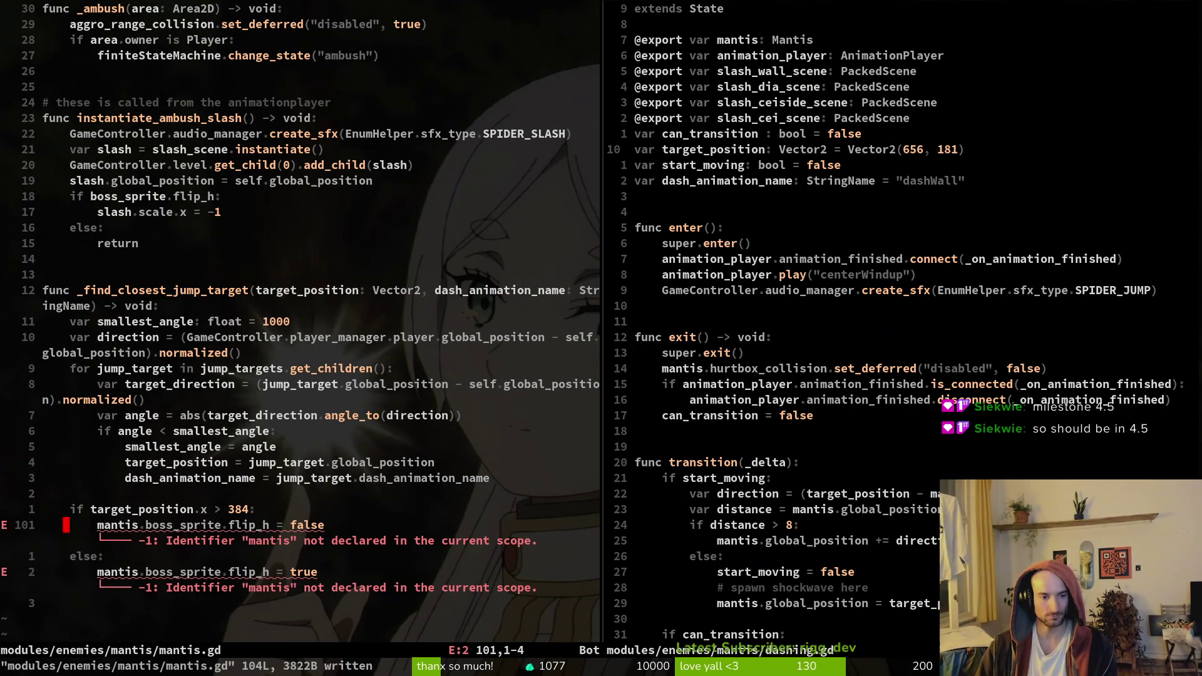
{"action": "type", "text": "ciwself"}
{"action": "key", "text": "Escape"}
{"action": "key", "text": "j"}
{"action": "key", "text": "j"}
{"action": "type", "text": "ciwslef"}
{"action": "key", "text": "Escape"}
{"action": "type", "text": "ciwself"}
{"action": "key", "text": "Escape"}
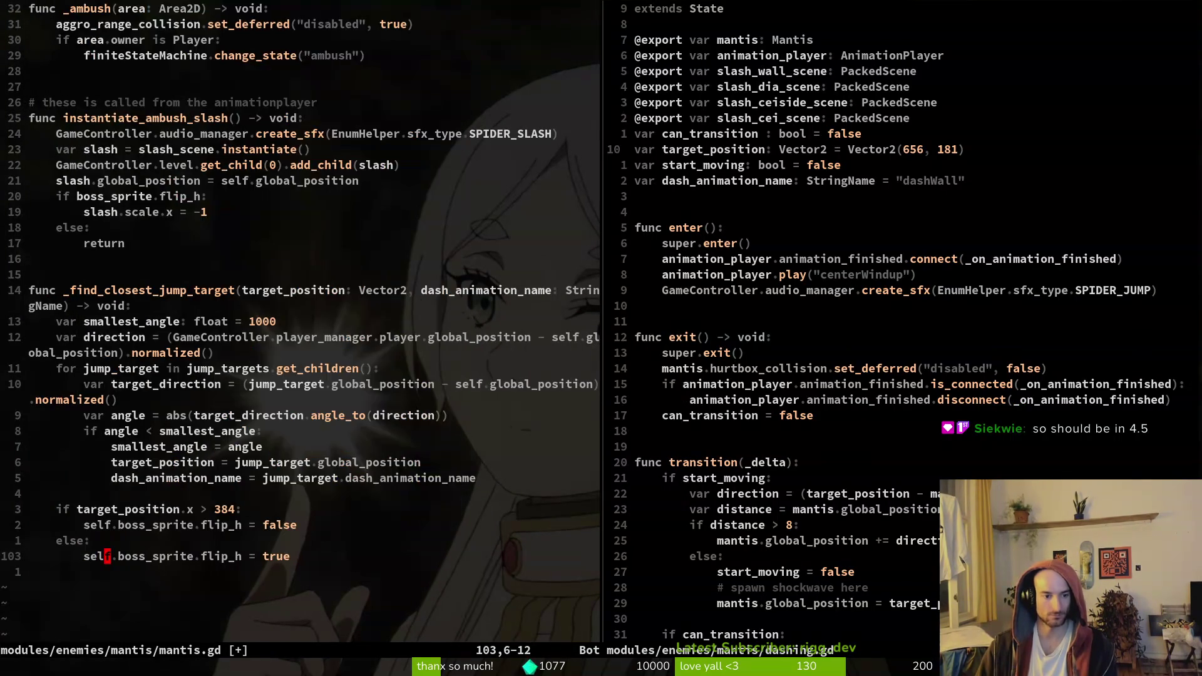
{"action": "type", "text": ":w"}
{"action": "key", "text": "Return"}
Scroll the dashing.gd split to the transition and _instantiate_slash functions
{"action": "key", "text": "ctrl+w"}
{"action": "key", "text": "l"}
{"action": "key", "text": "ctrl+d"}
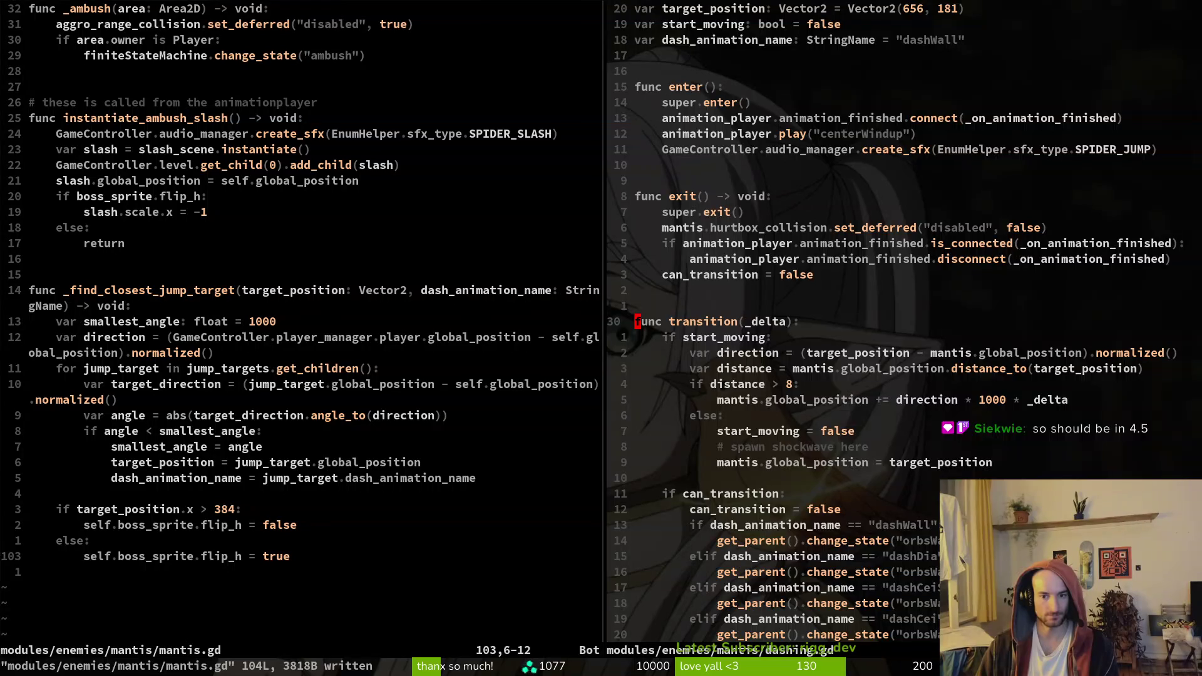
{"action": "key", "text": "ctrl+d"}
{"action": "key", "text": "ctrl+d"}
{"action": "key", "text": "ctrl+d"}
{"action": "key", "text": "ctrl+d"}
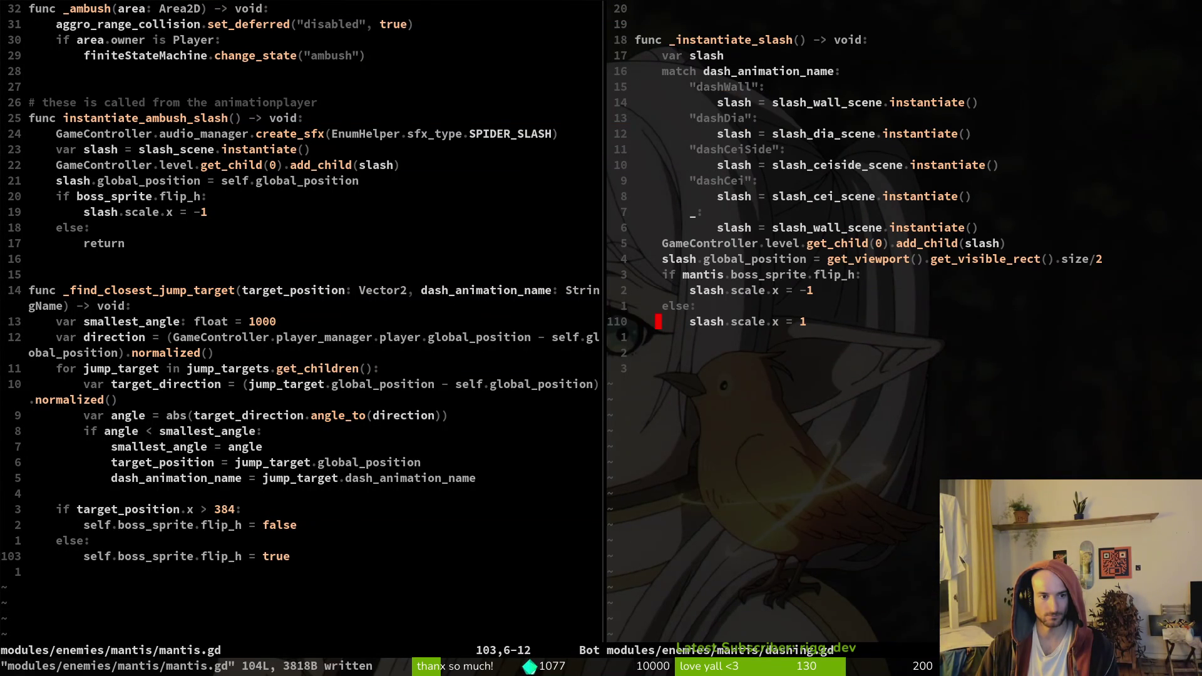
{"action": "key", "text": "alt+Tab"}
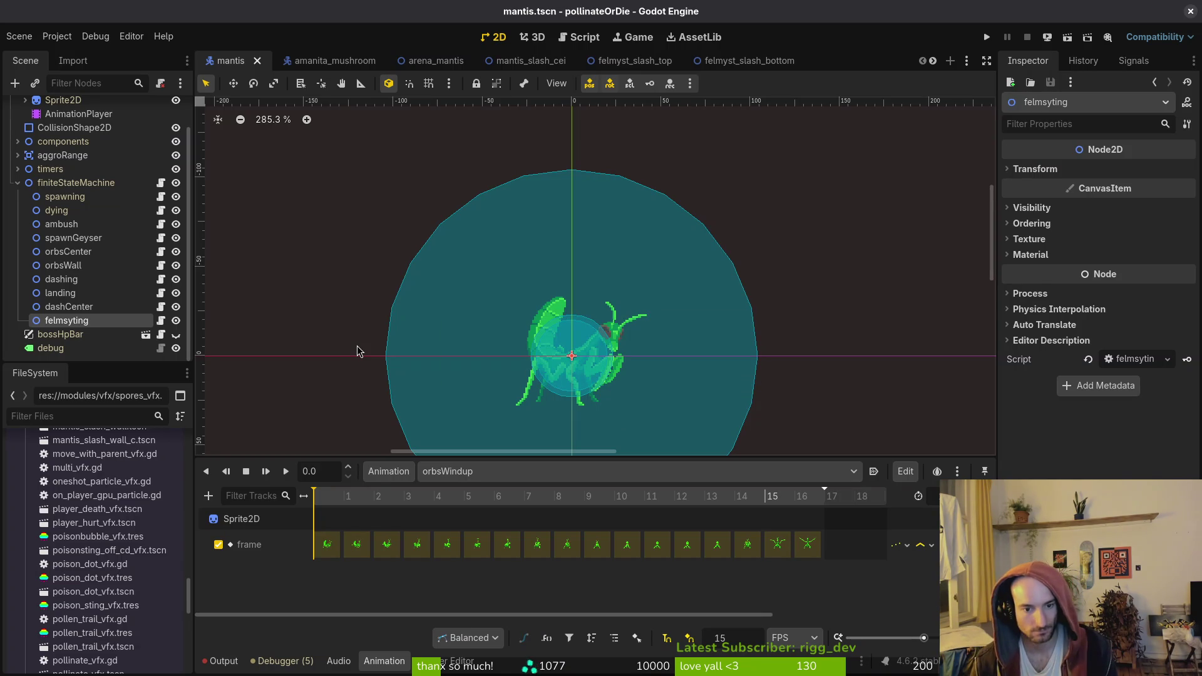
Switch to the centerWindup animation and delete its _find_closest_jump_target call-method track
{"action": "left_click", "coordinate": [513, 471]}
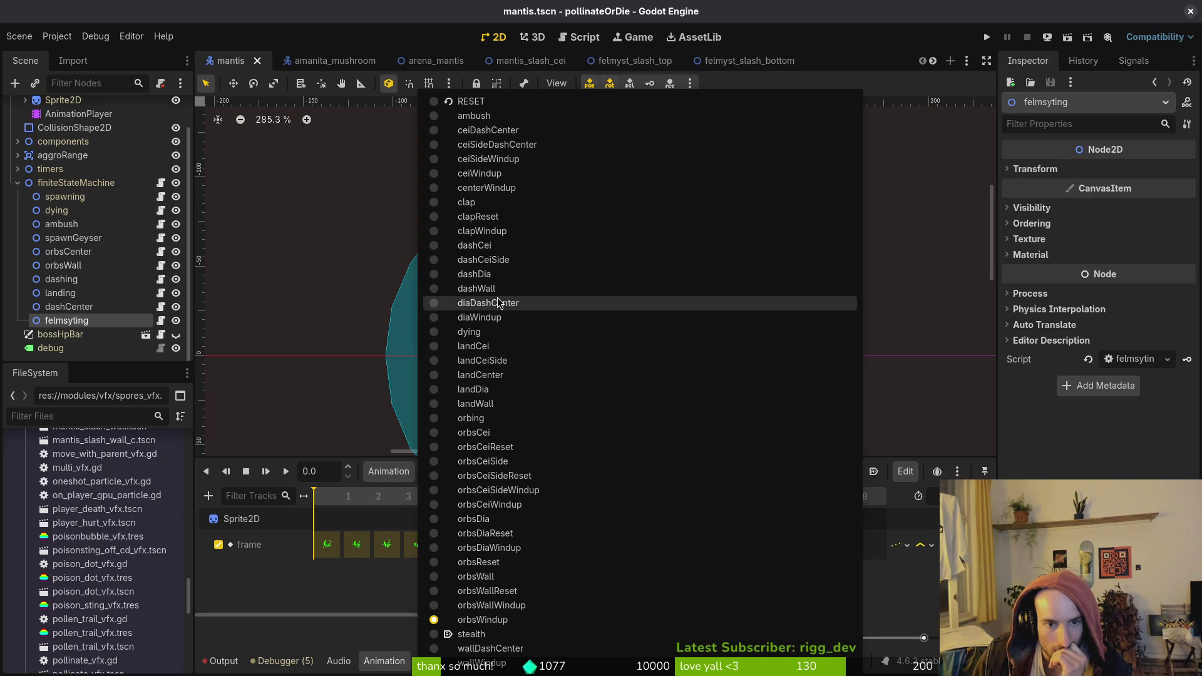
{"action": "left_click", "coordinate": [492, 189]}
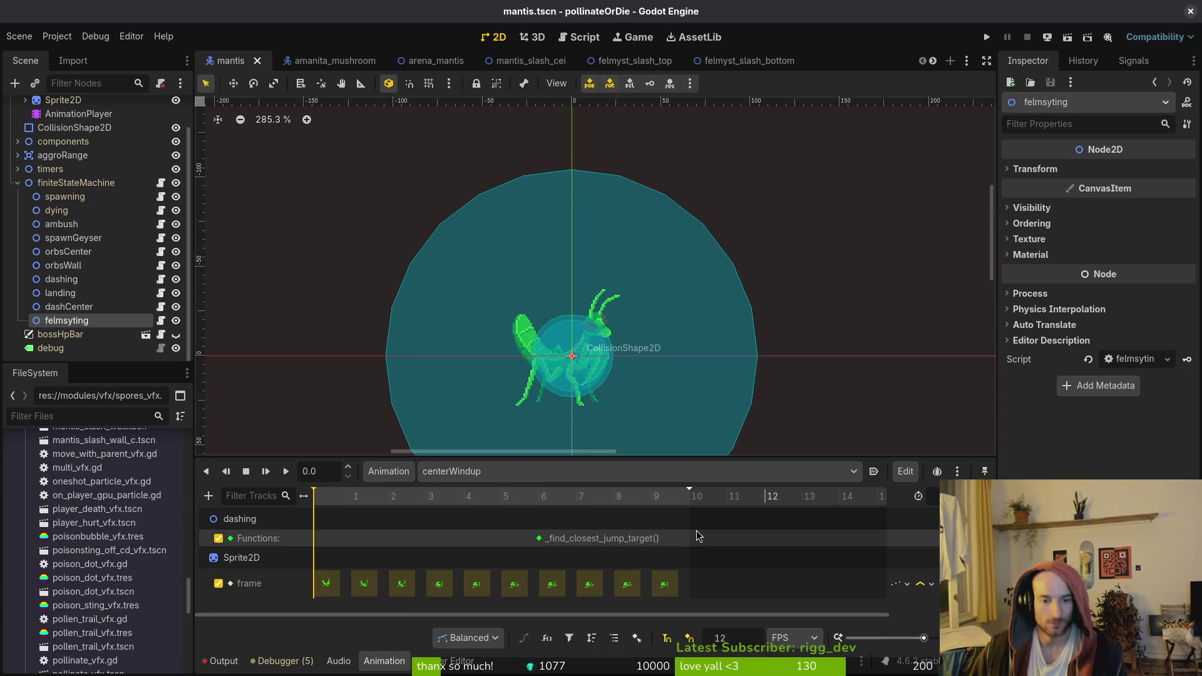
{"action": "left_click", "coordinate": [541, 538]}
{"action": "right_click", "coordinate": [542, 539]}
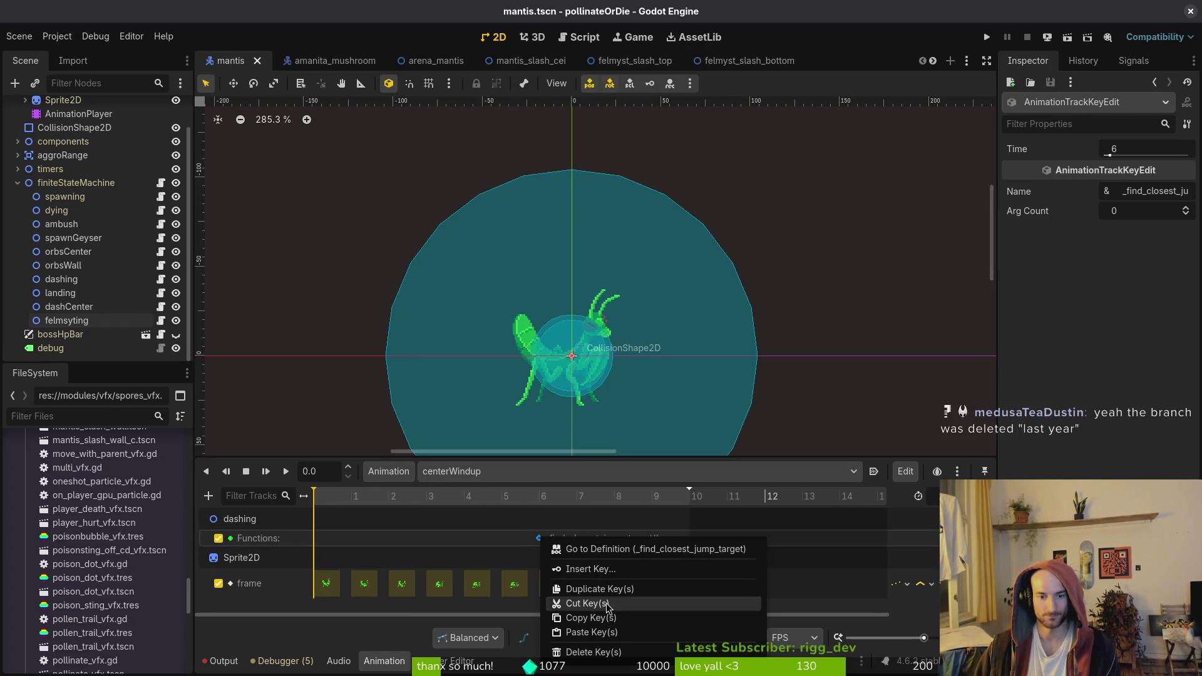
{"action": "left_click", "coordinate": [605, 571]}
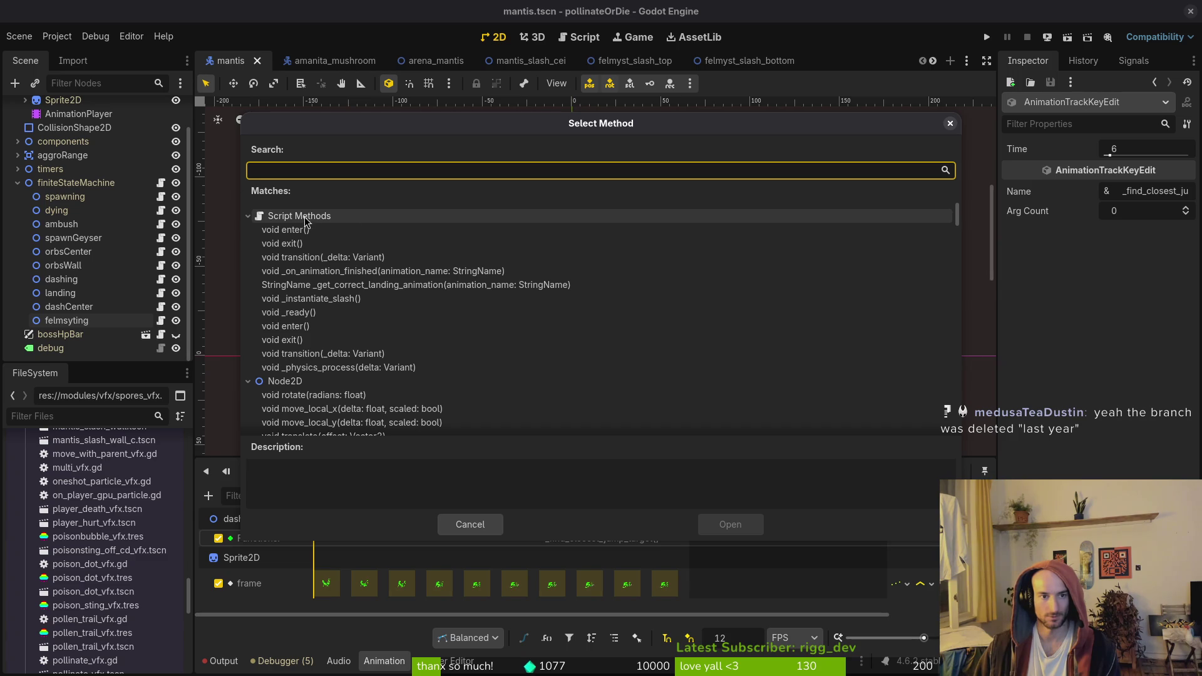
{"action": "key", "text": "Escape"}
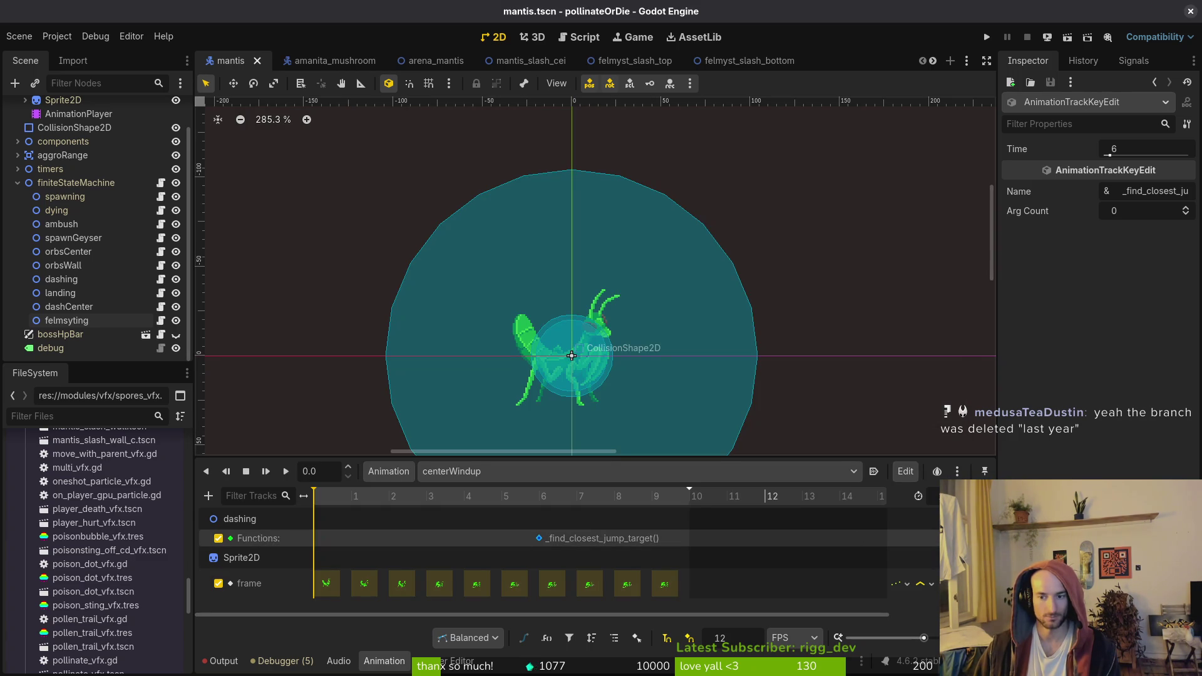
{"action": "key", "text": "Delete"}
{"action": "left_click", "coordinate": [208, 495]}
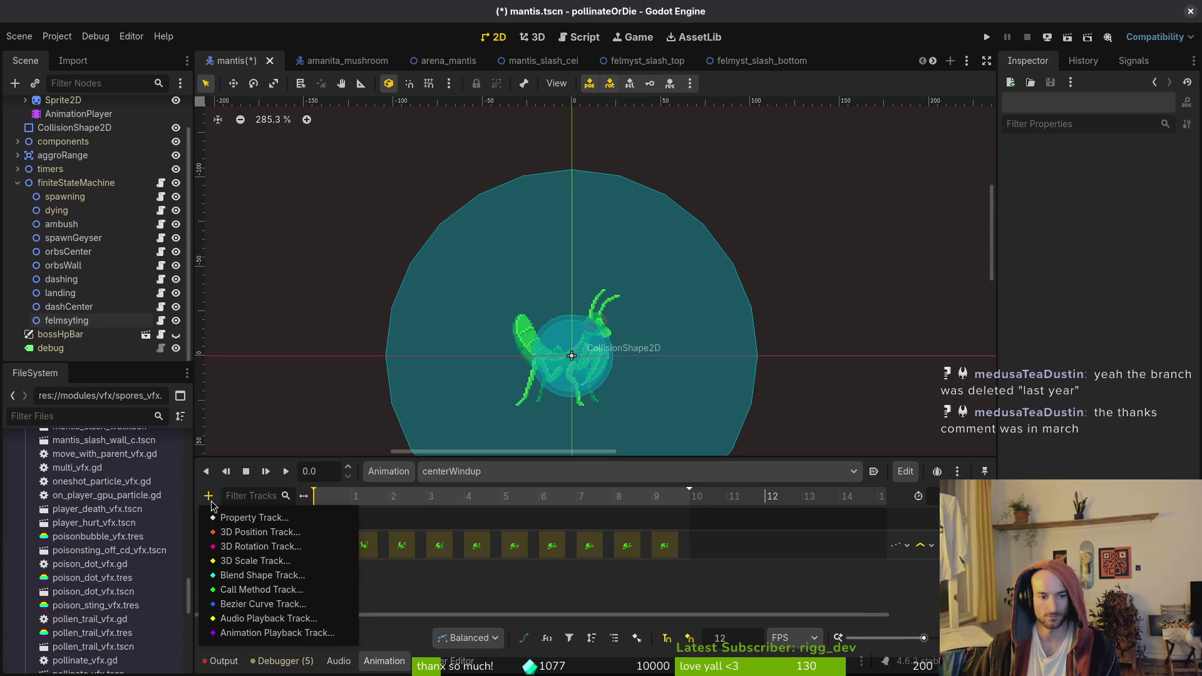
Add a Call Method track targeting the mantis root node to centerWindup
{"action": "left_click", "coordinate": [248, 590]}
{"action": "left_click", "coordinate": [532, 159]}
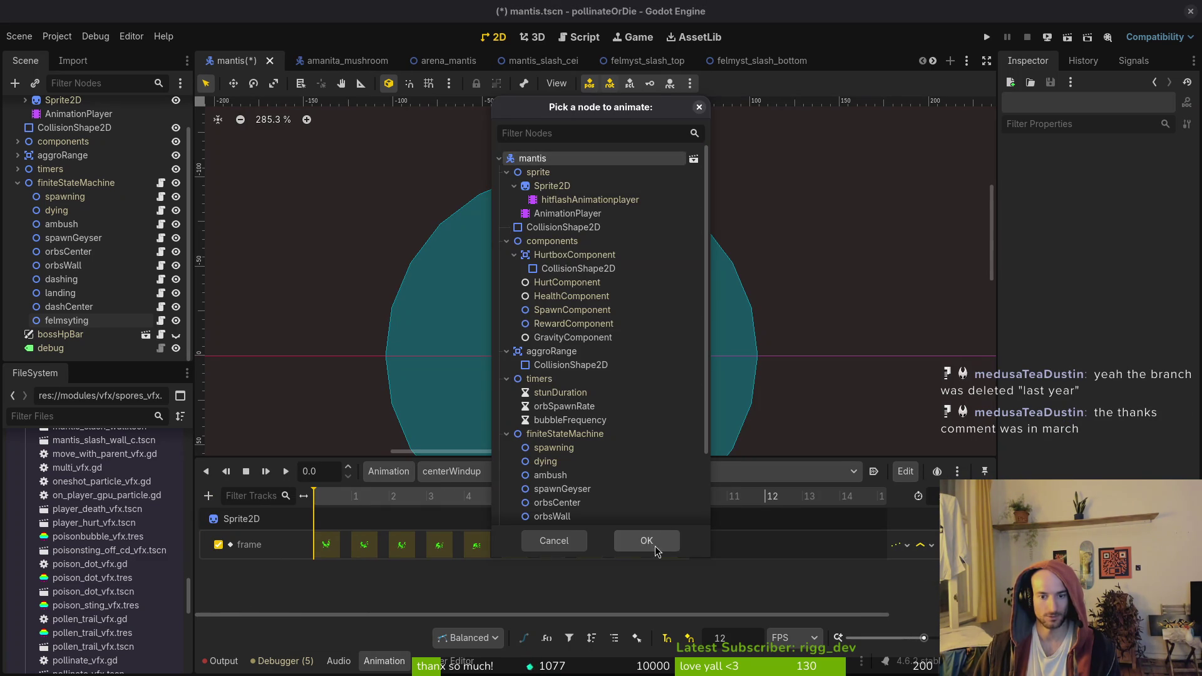
{"action": "left_click", "coordinate": [647, 541]}
{"action": "right_click", "coordinate": [544, 507]}
{"action": "right_click", "coordinate": [541, 590]}
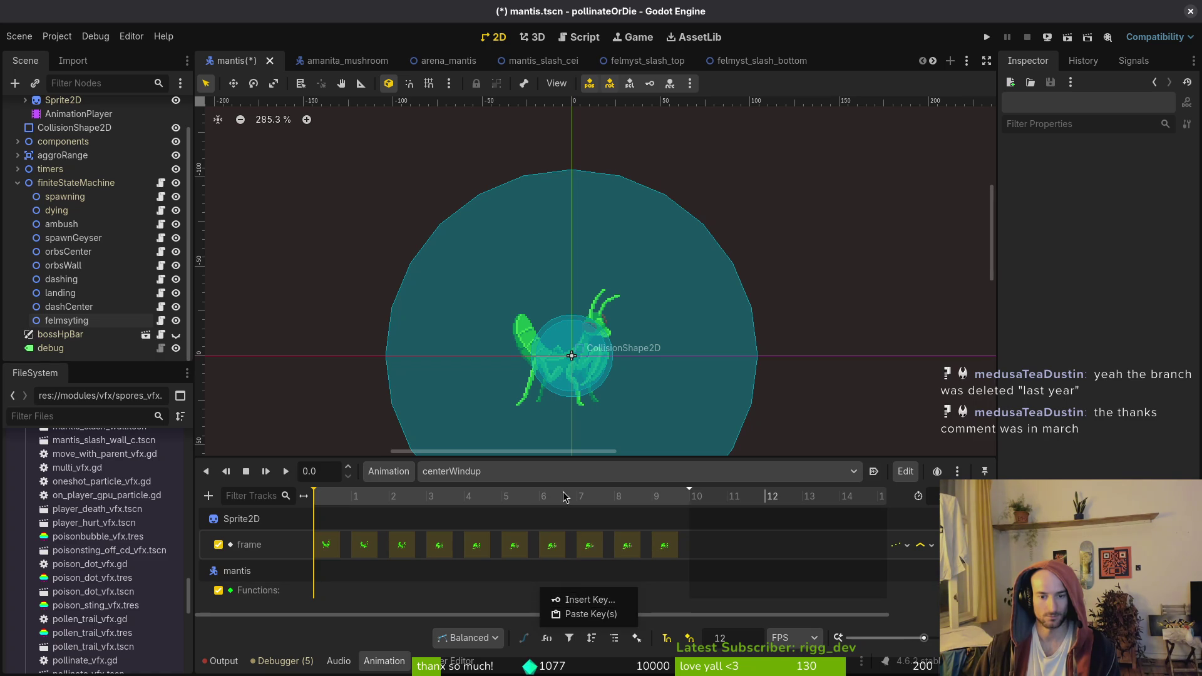
{"action": "key", "text": "Escape"}
{"action": "key", "text": "ctrl+z"}
{"action": "key", "text": "ctrl+z"}
{"action": "key", "text": "ctrl+z"}
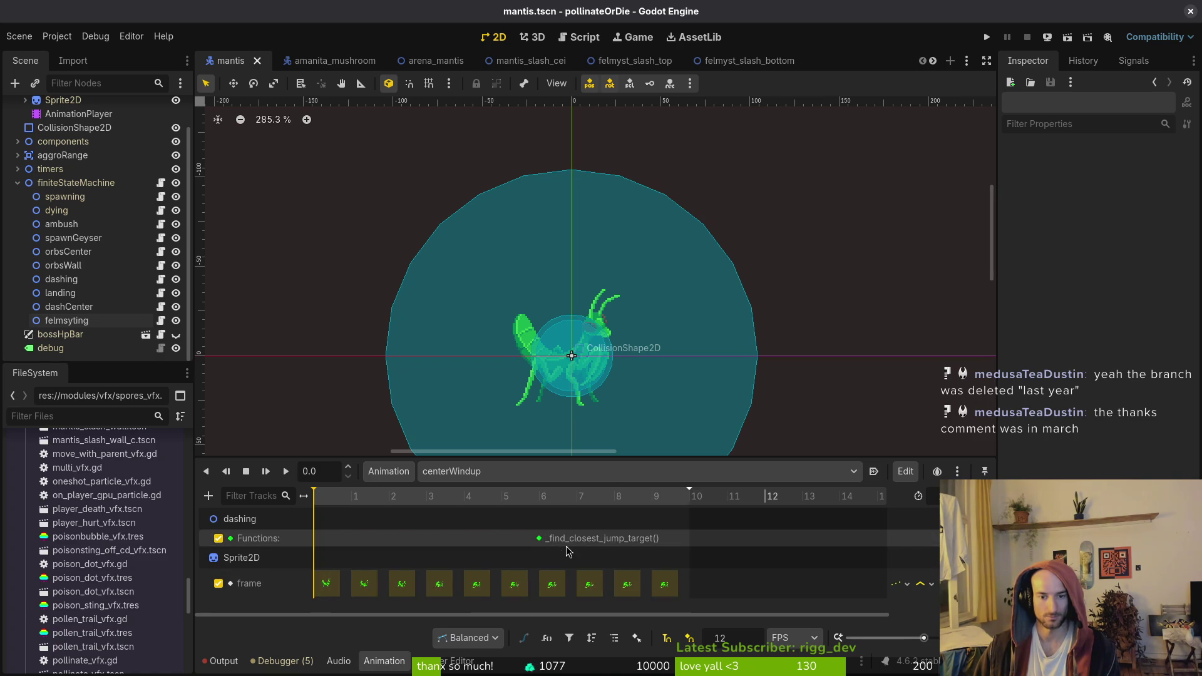
{"action": "key", "text": "ctrl+shift+z"}
{"action": "key", "text": "ctrl+shift+z"}
Insert a key on the mantis Functions track that calls _find_closest_jump_target
{"action": "right_click", "coordinate": [539, 592]}
{"action": "left_click", "coordinate": [565, 603]}
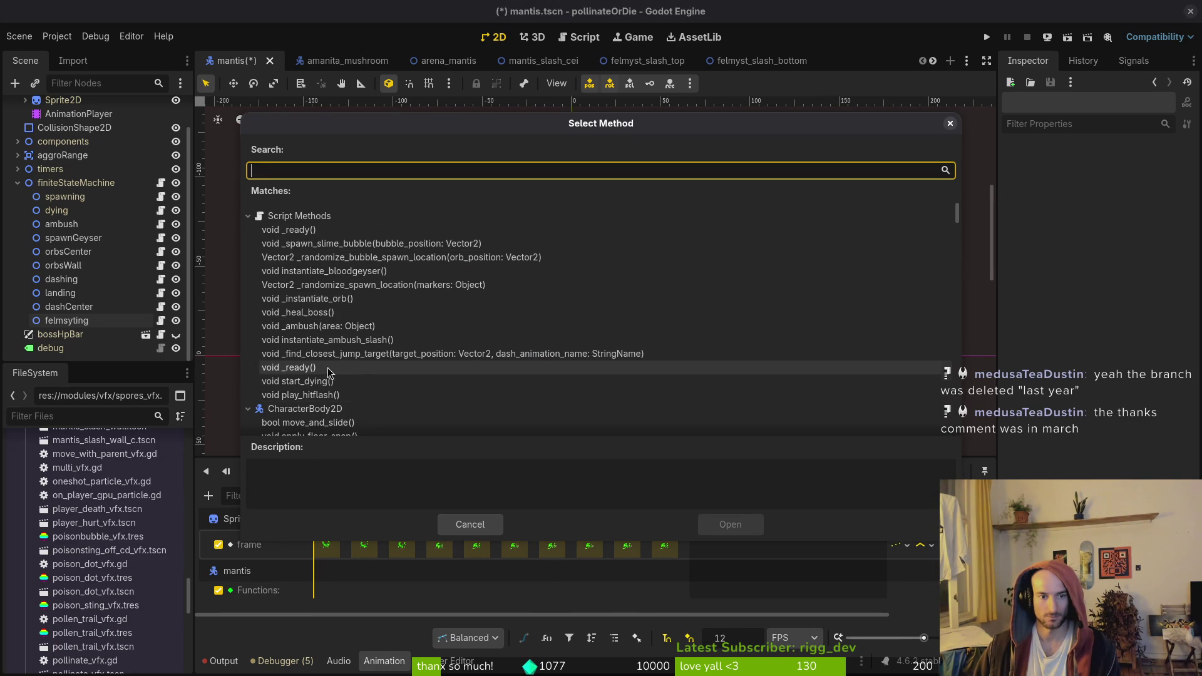
{"action": "left_click", "coordinate": [367, 354]}
{"action": "left_click", "coordinate": [730, 525]}
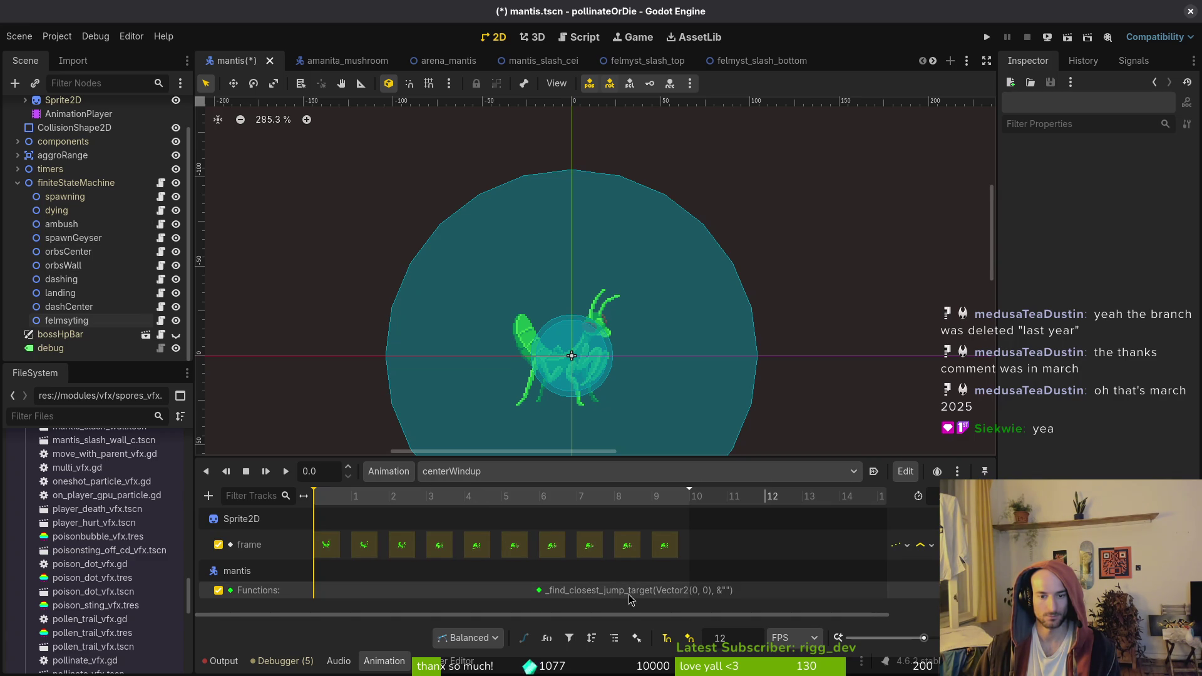
{"action": "left_click", "coordinate": [17, 182]}
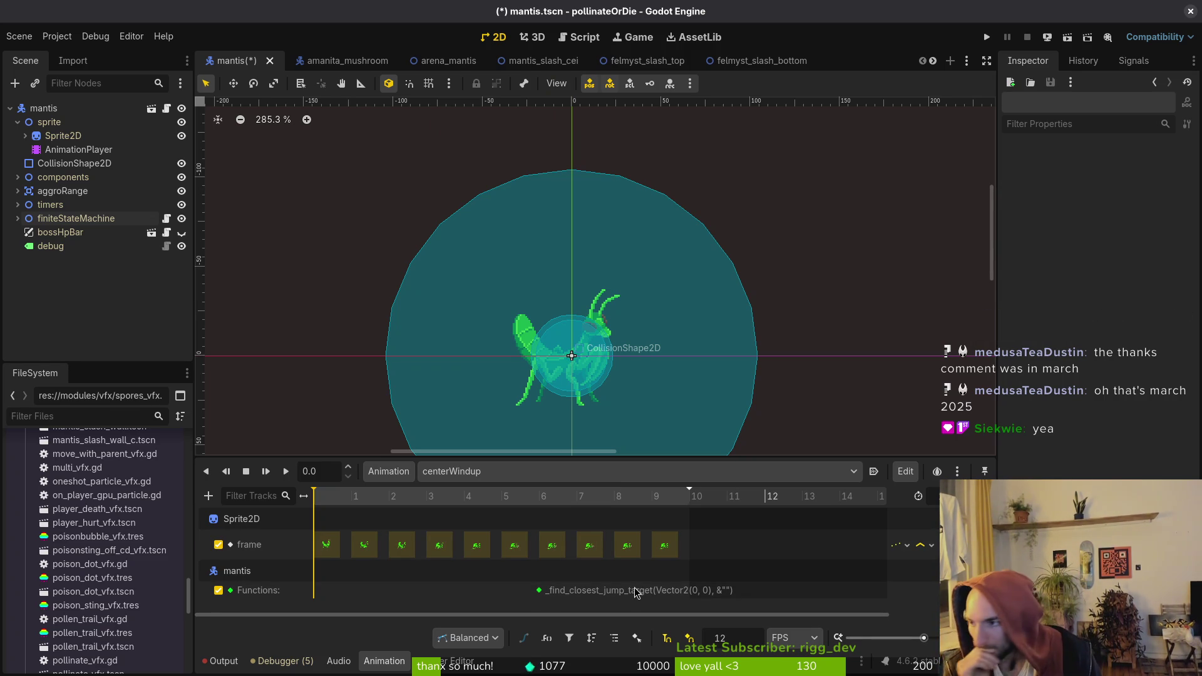
{"action": "key", "text": "alt+Tab"}
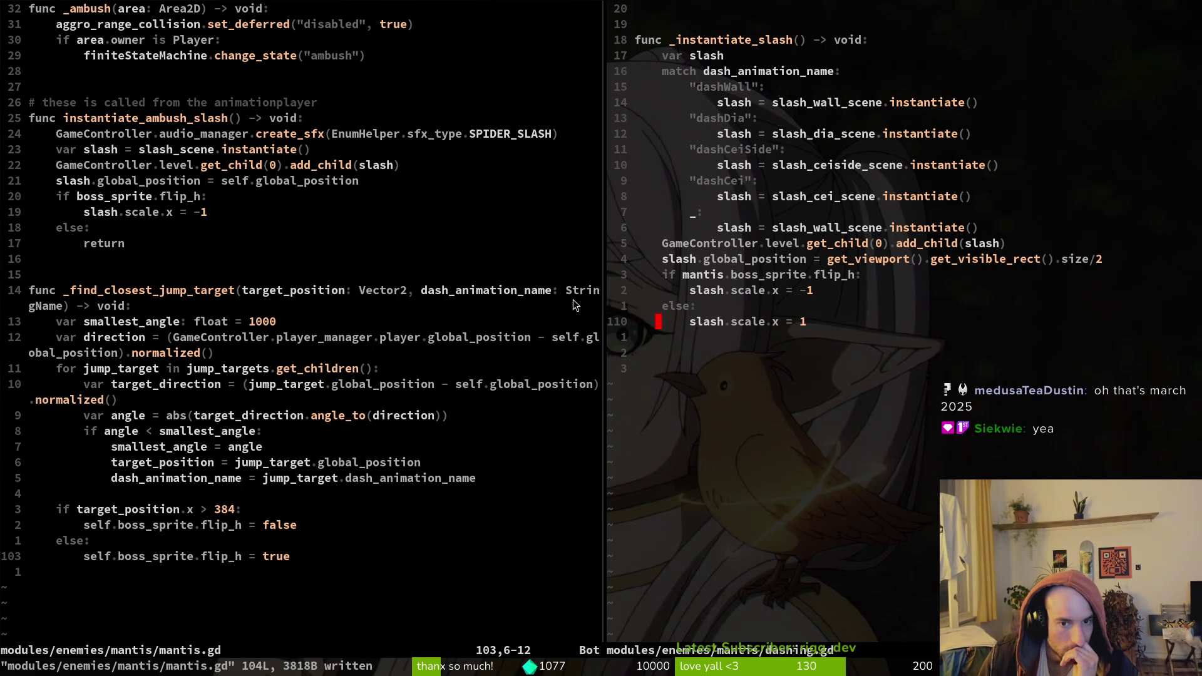
Rename jump_targets to dash_targets in the loop header and save mantis.gd
{"action": "left_click", "coordinate": [423, 297]}
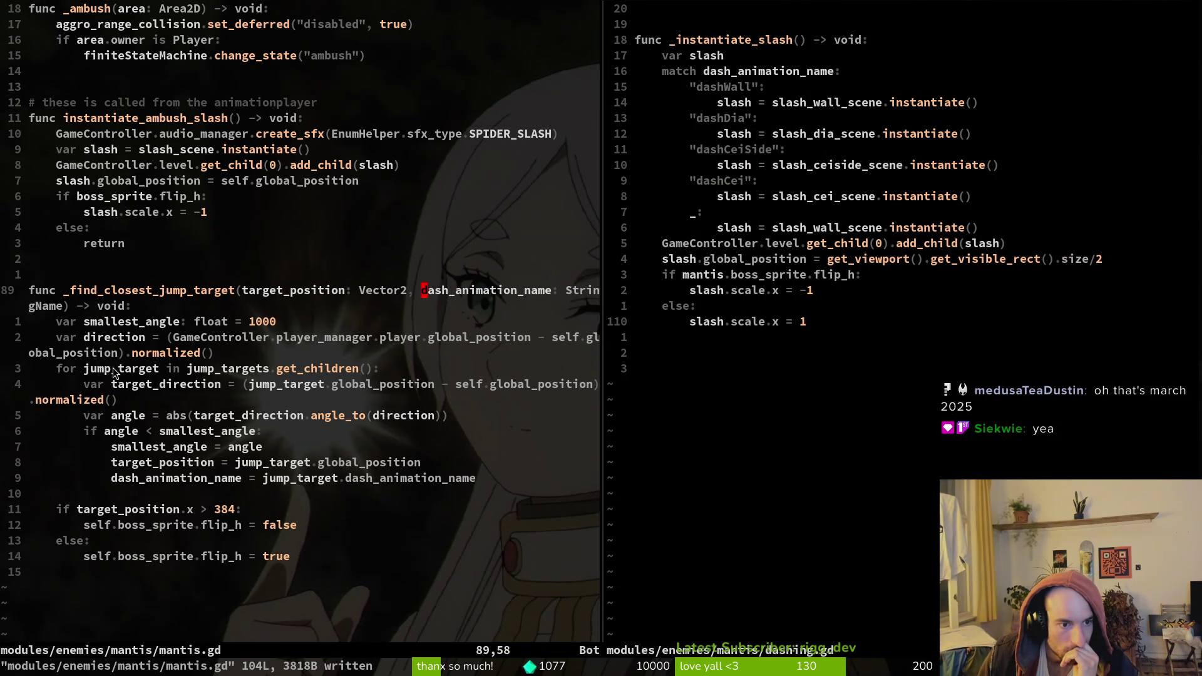
{"action": "left_click", "coordinate": [239, 369]}
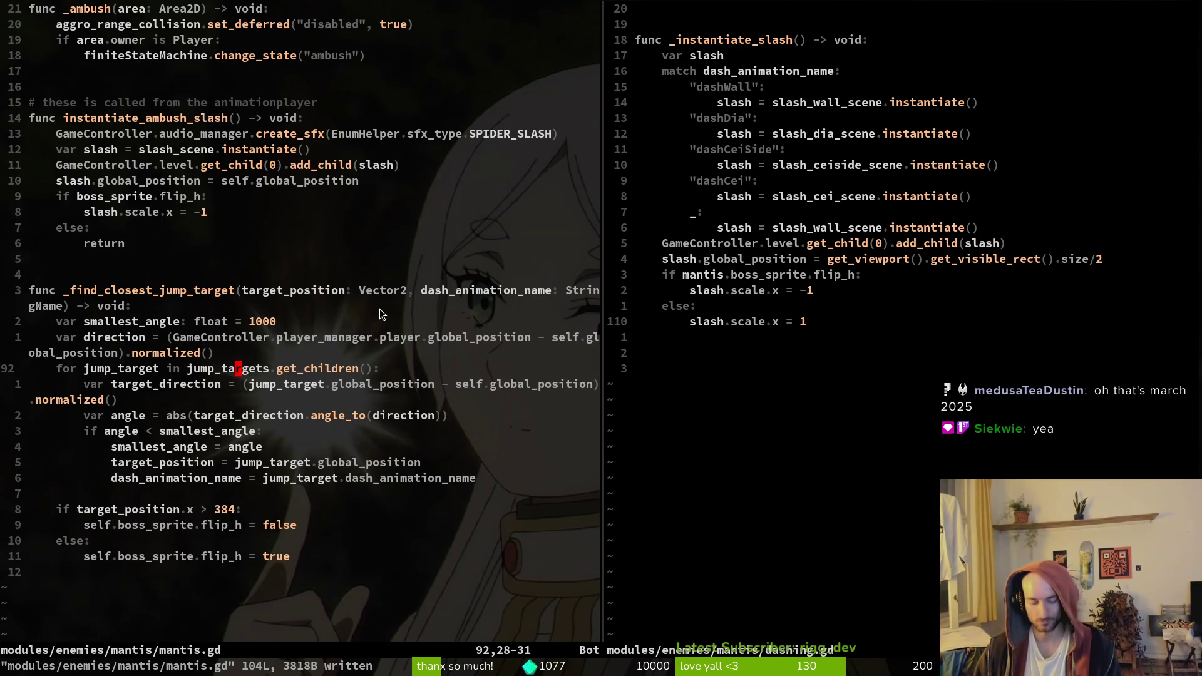
{"action": "type", "text": "ciwdash_"}
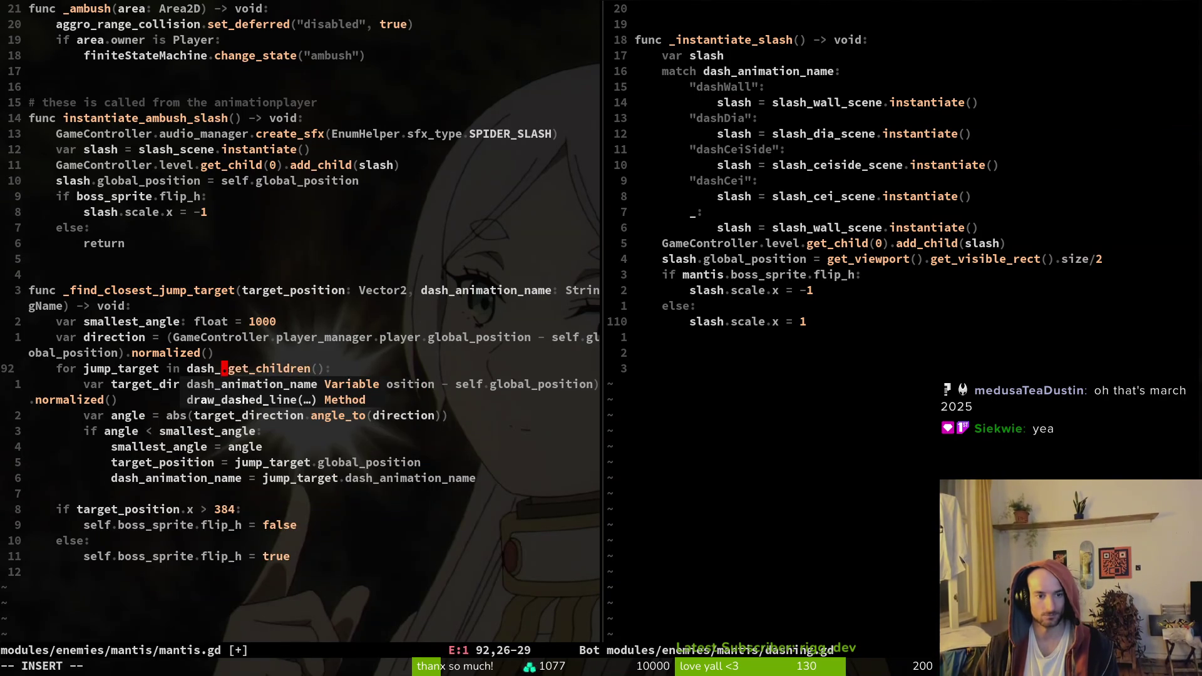
{"action": "type", "text": "targets"}
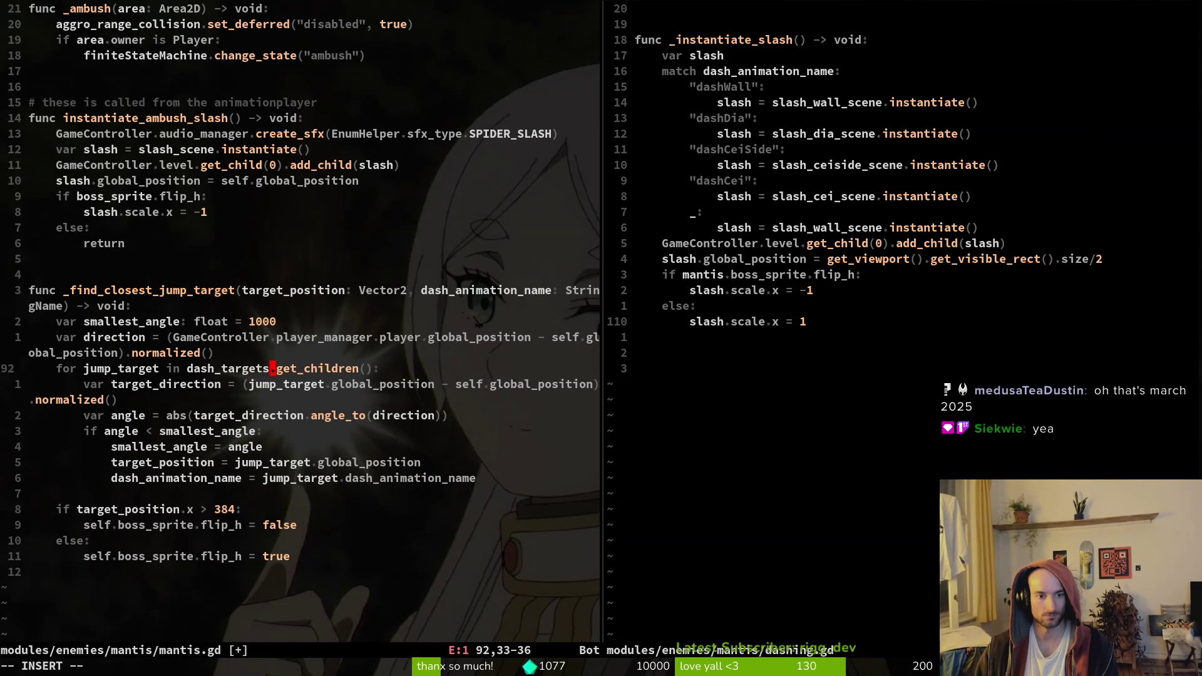
{"action": "key", "text": "Escape"}
{"action": "type", "text": ":w"}
{"action": "key", "text": "Return"}
{"action": "key", "text": "k"}
{"action": "key", "text": "k"}
{"action": "key", "text": "k"}
Add a dash_targets: Node2D parameter to the function signature and save
{"action": "key", "text": "W"}
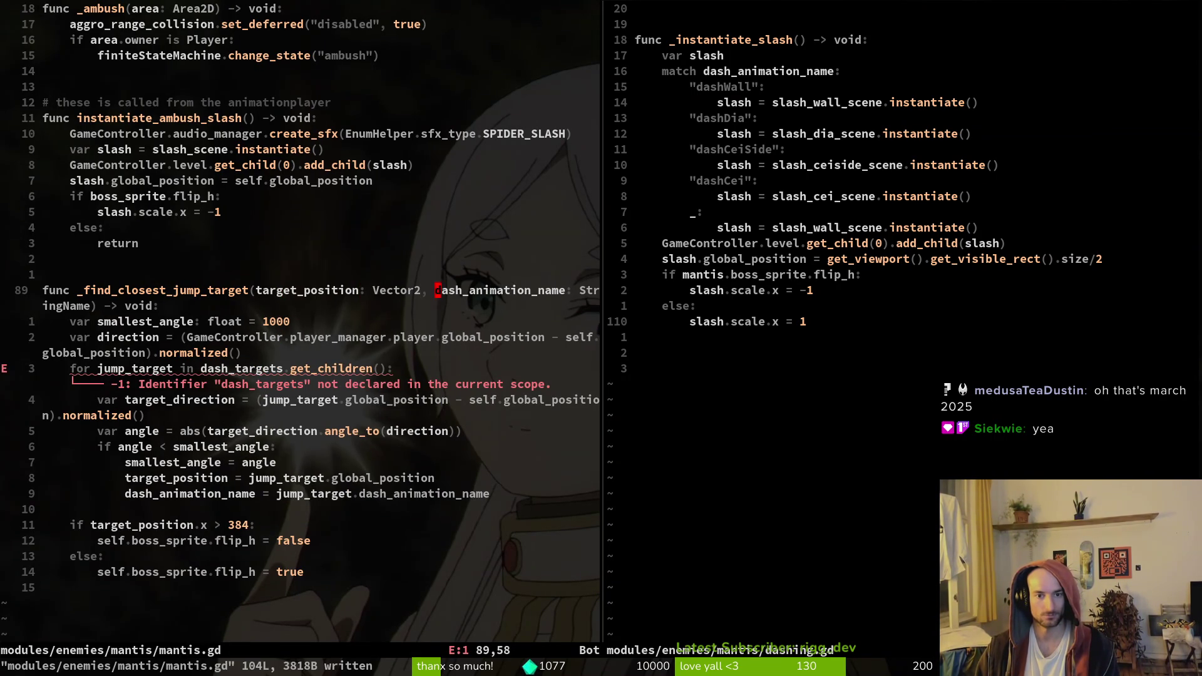
{"action": "type", "text": "Wi, dash_tar"}
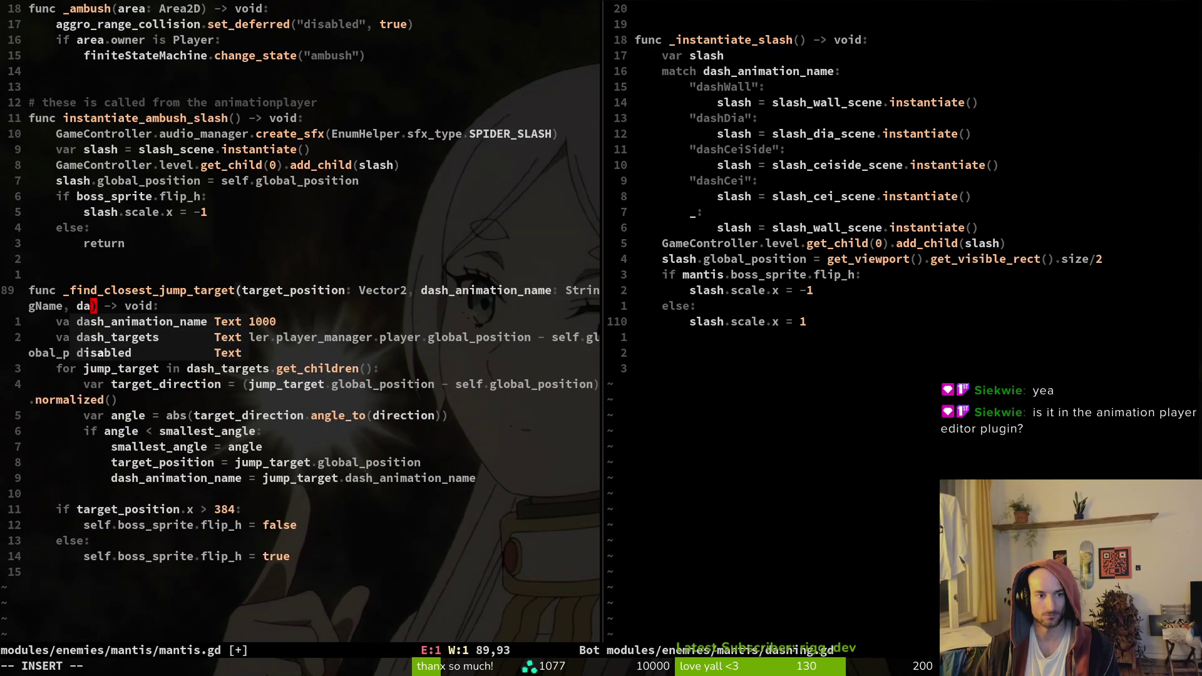
{"action": "type", "text": "gets"}
{"action": "key", "text": "Escape"}
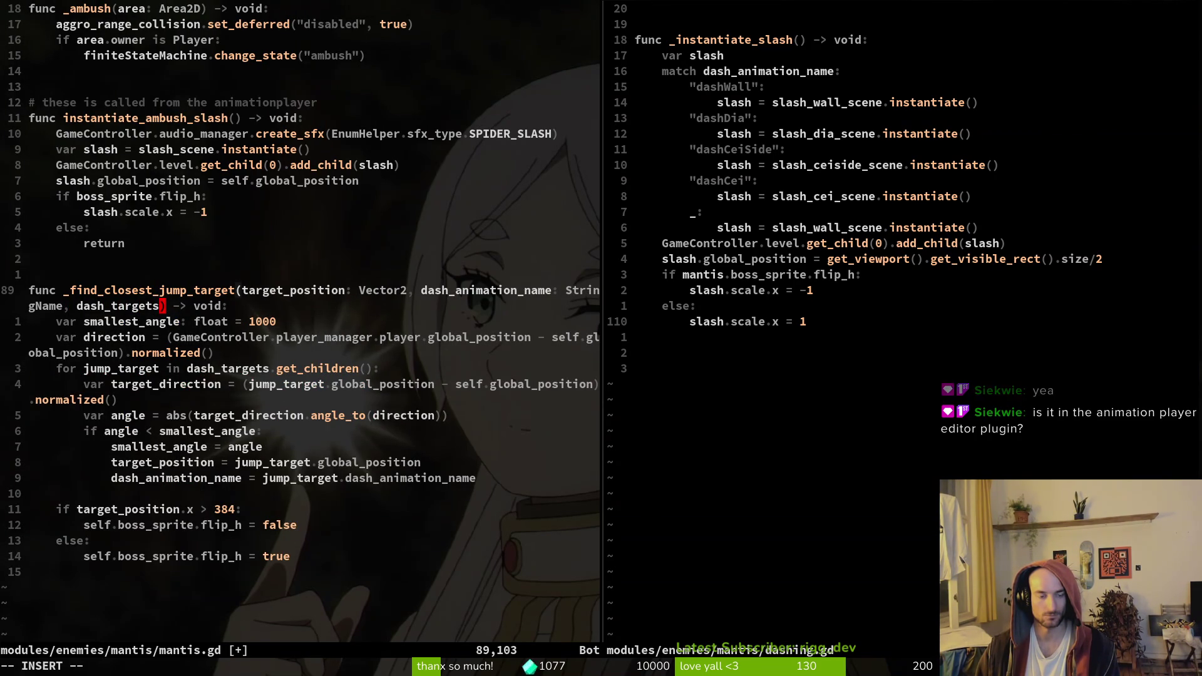
{"action": "type", "text": ": Node2D"}
{"action": "key", "text": "Escape"}
{"action": "type", "text": ":w"}
{"action": "key", "text": "Return"}
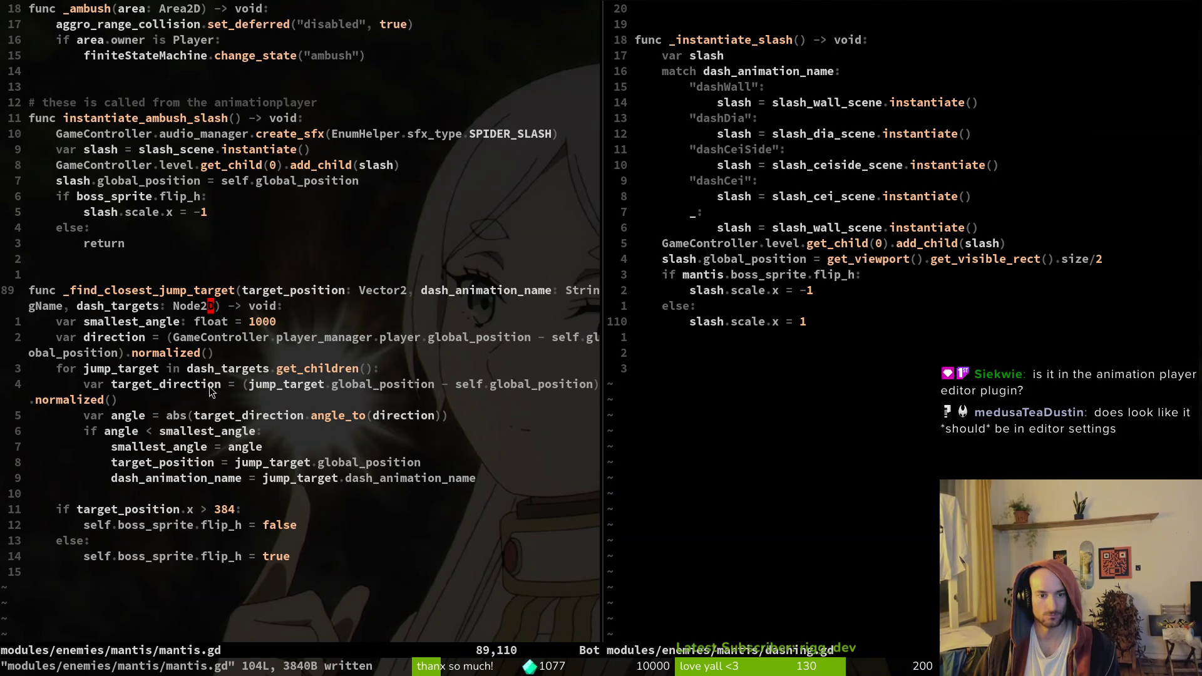
Rename the loop variable jump_target to dash_target on lines 92 and 93
{"action": "left_click", "coordinate": [191, 370]}
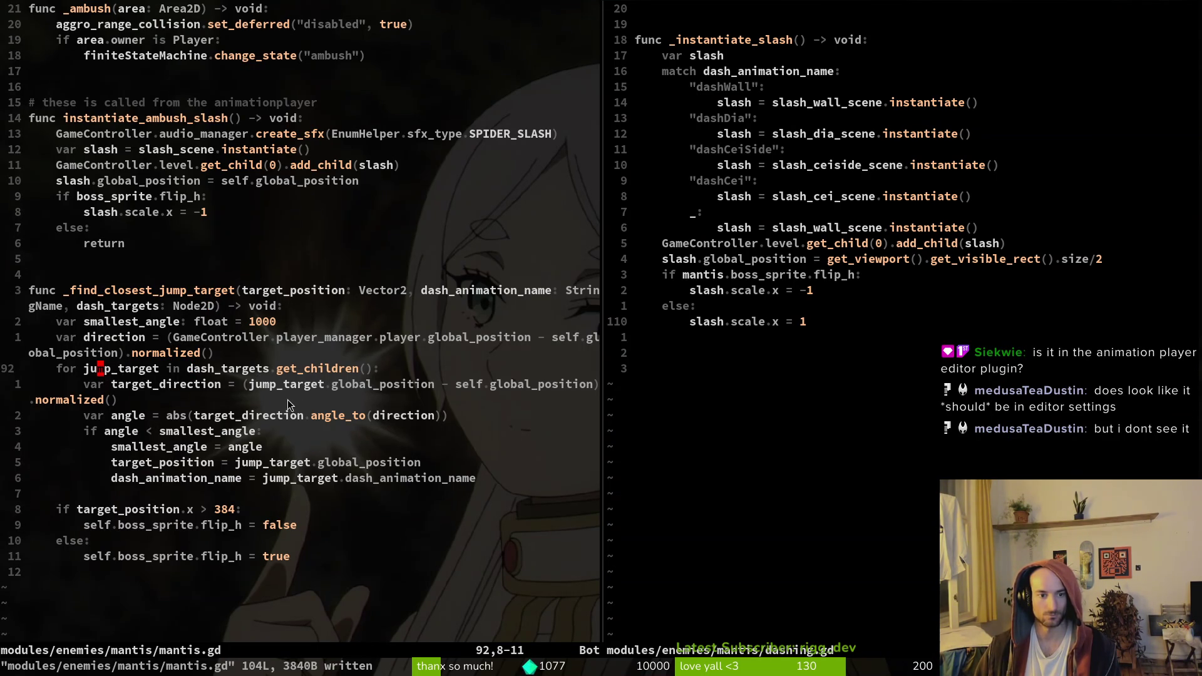
{"action": "type", "text": "ciw"}
{"action": "type", "text": "dash_target"}
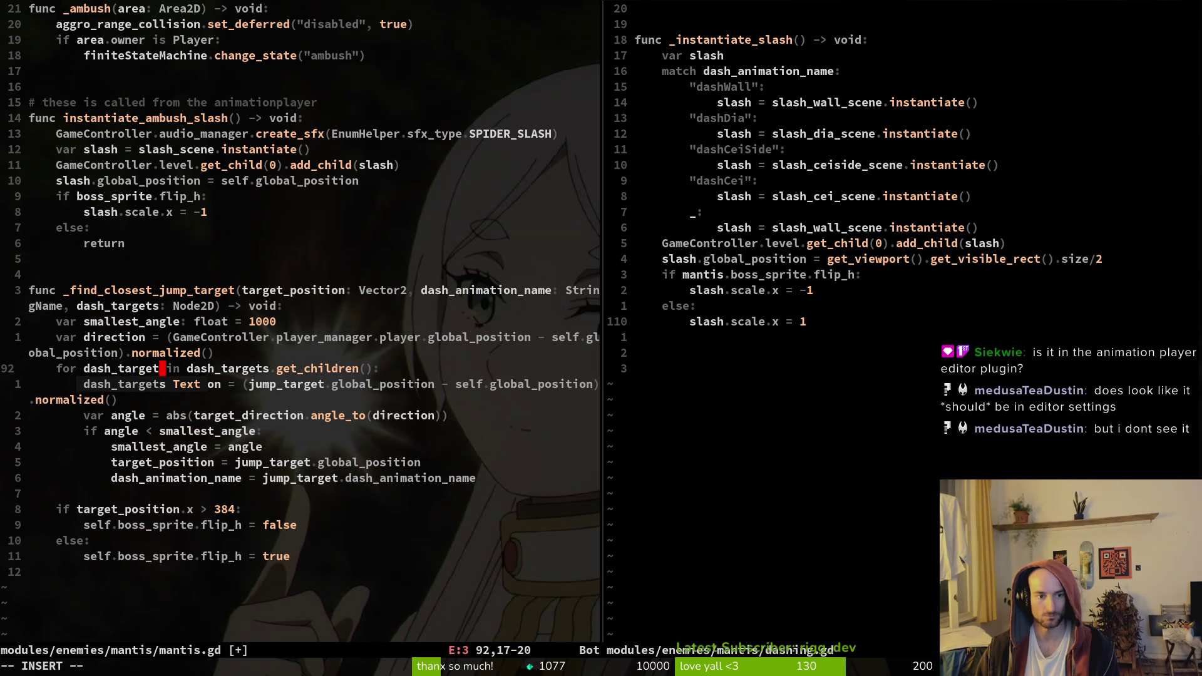
{"action": "key", "text": "Escape"}
{"action": "left_click", "coordinate": [100, 384]}
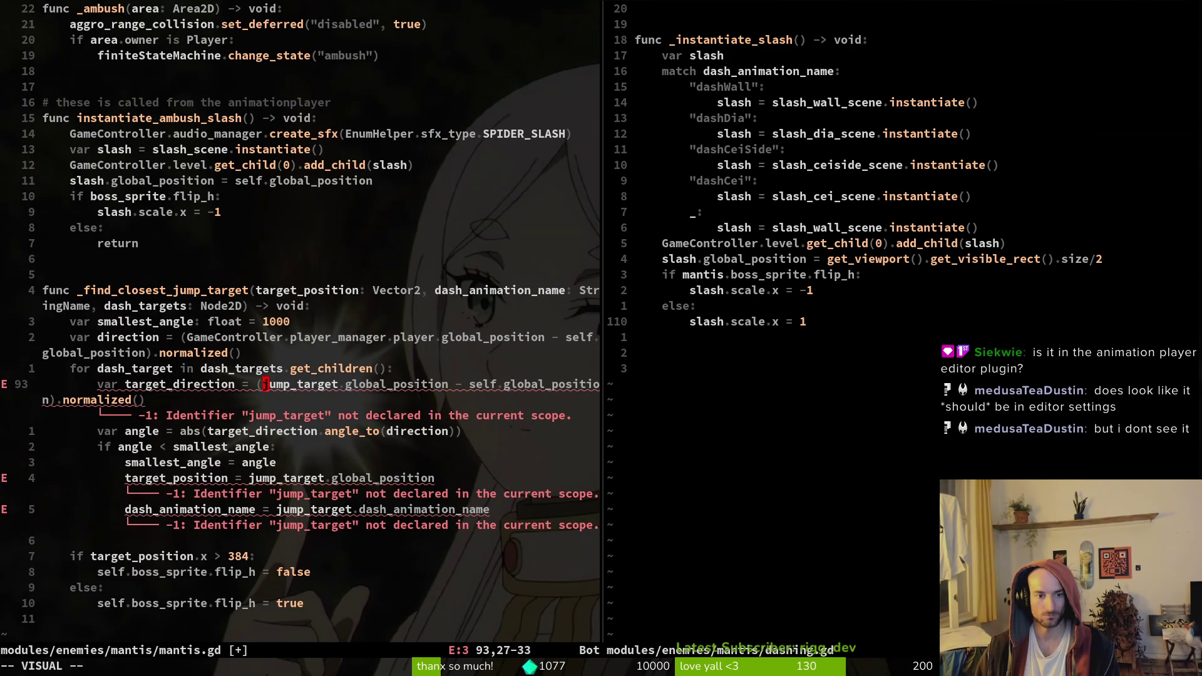
{"action": "key", "text": "i"}
{"action": "key", "text": "w"}
{"action": "key", "text": "p"}
Change jump_target to dash_target on line 97
{"action": "key", "text": "j"}
{"action": "key", "text": "j"}
{"action": "key", "text": "j"}
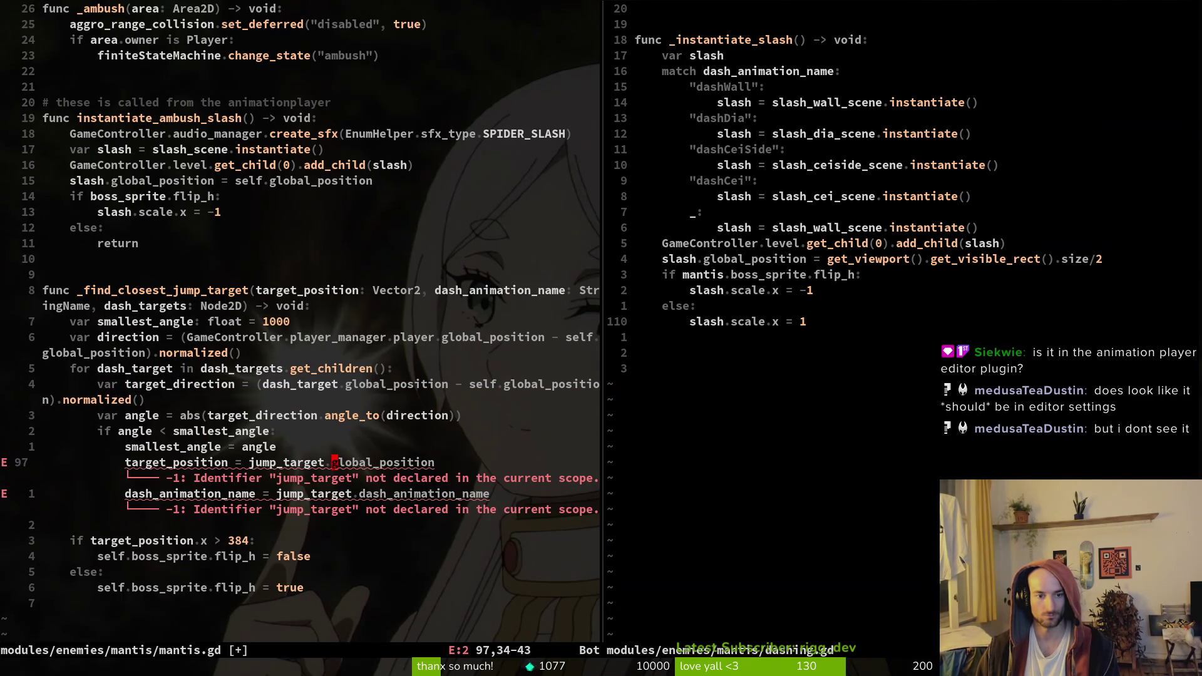
{"action": "key", "text": "i"}
{"action": "key", "text": "p"}
{"action": "key", "text": "Escape"}
{"action": "key", "text": "b"}
{"action": "key", "text": "b"}
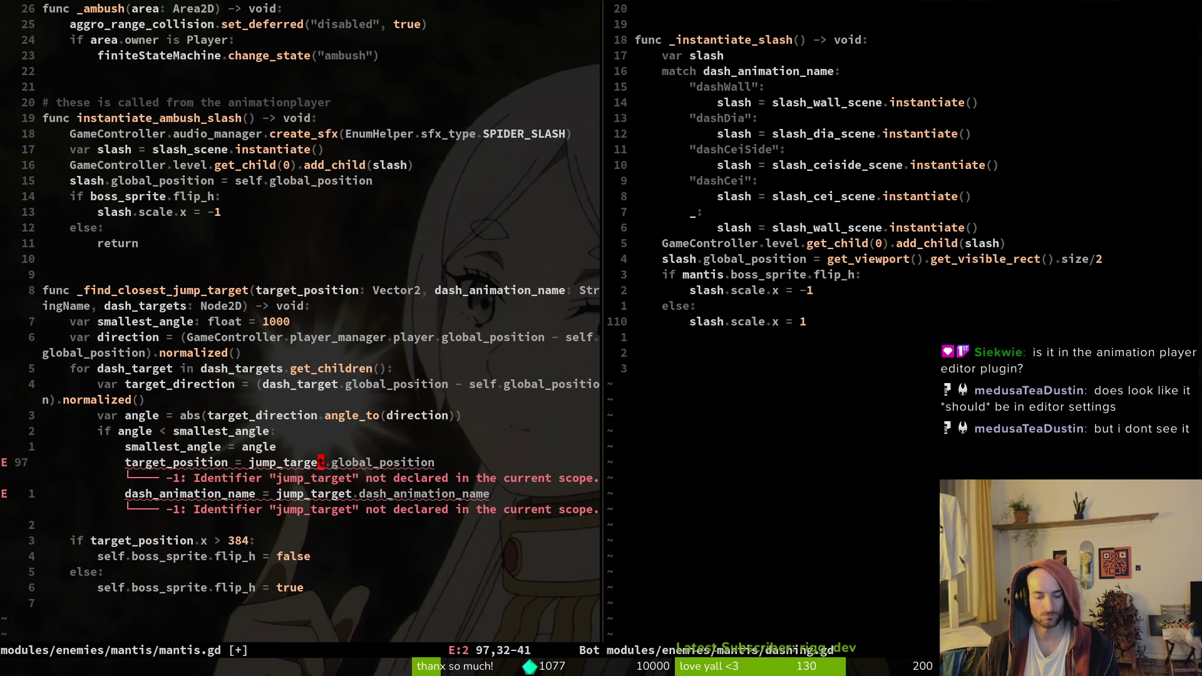
{"action": "type", "text": "ciwdash_target"}
{"action": "key", "text": "Escape"}
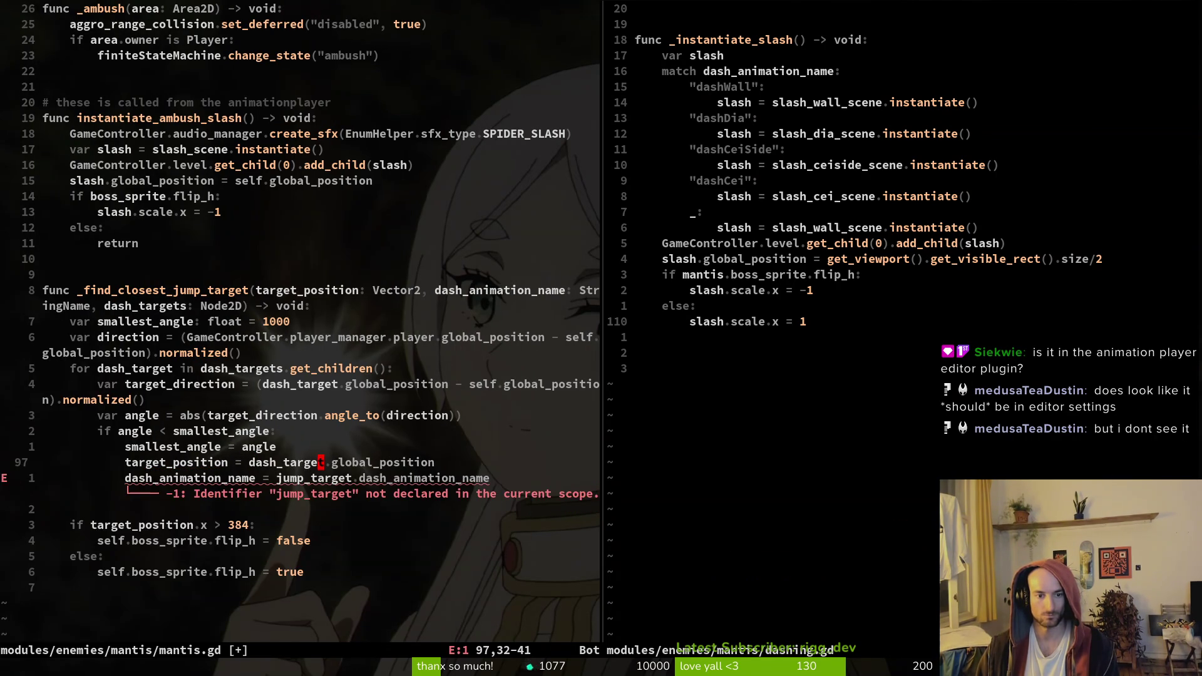
Replace jump_target with dash_target on line 98 and save mantis.gd
{"action": "key", "text": "i"}
{"action": "key", "text": "w"}
{"action": "key", "text": "y"}
{"action": "key", "text": "j"}
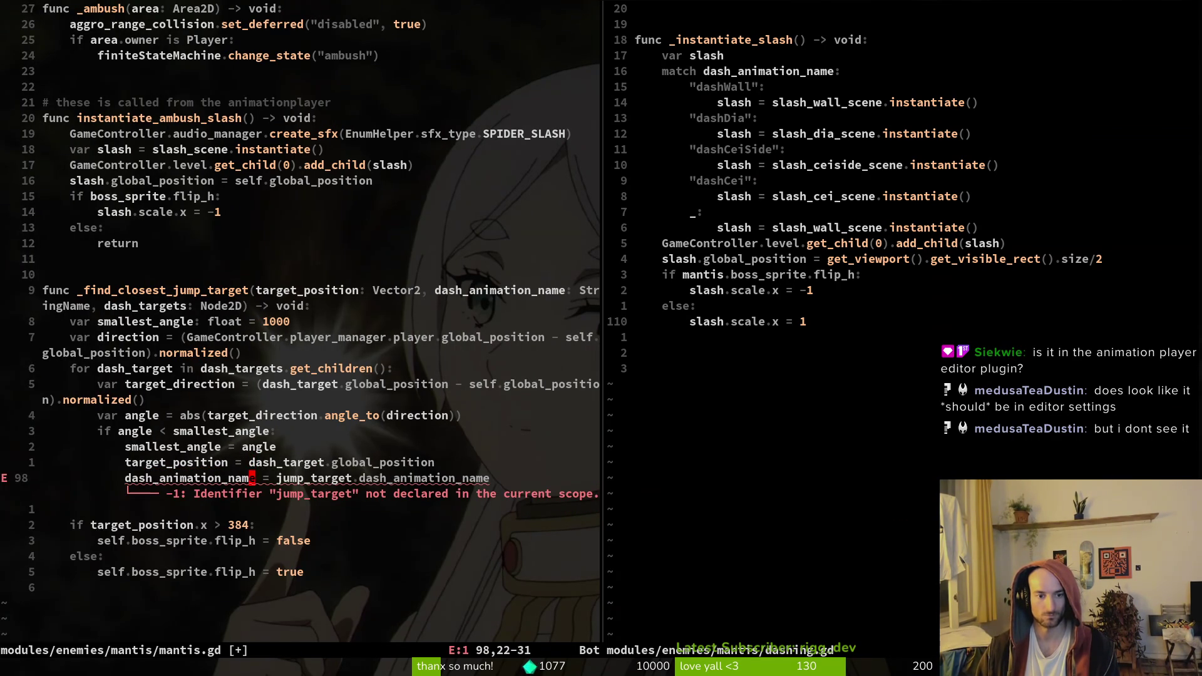
{"action": "key", "text": "c"}
{"action": "key", "text": "i"}
{"action": "key", "text": "w"}
{"action": "key", "text": "ctrl+r"}
{"action": "key", "text": "0"}
{"action": "key", "text": "Escape"}
{"action": "type", "text": ":w"}
{"action": "key", "text": "Return"}
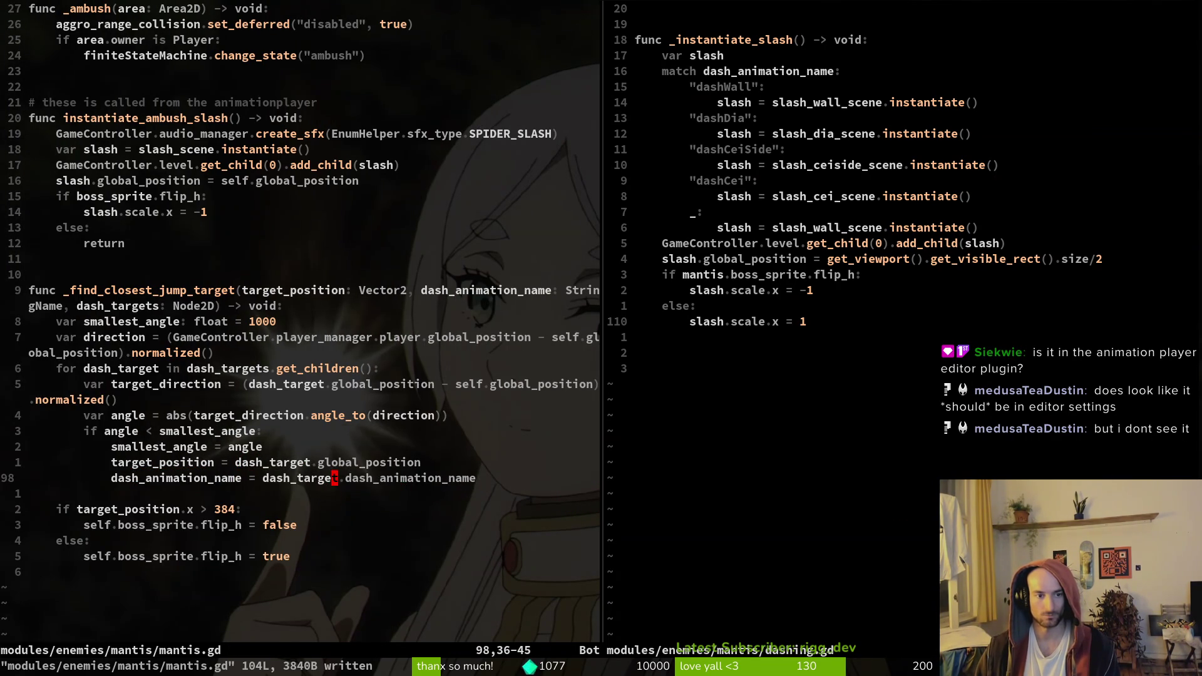
{"action": "key", "text": "ctrl+w"}
{"action": "key", "text": "l"}
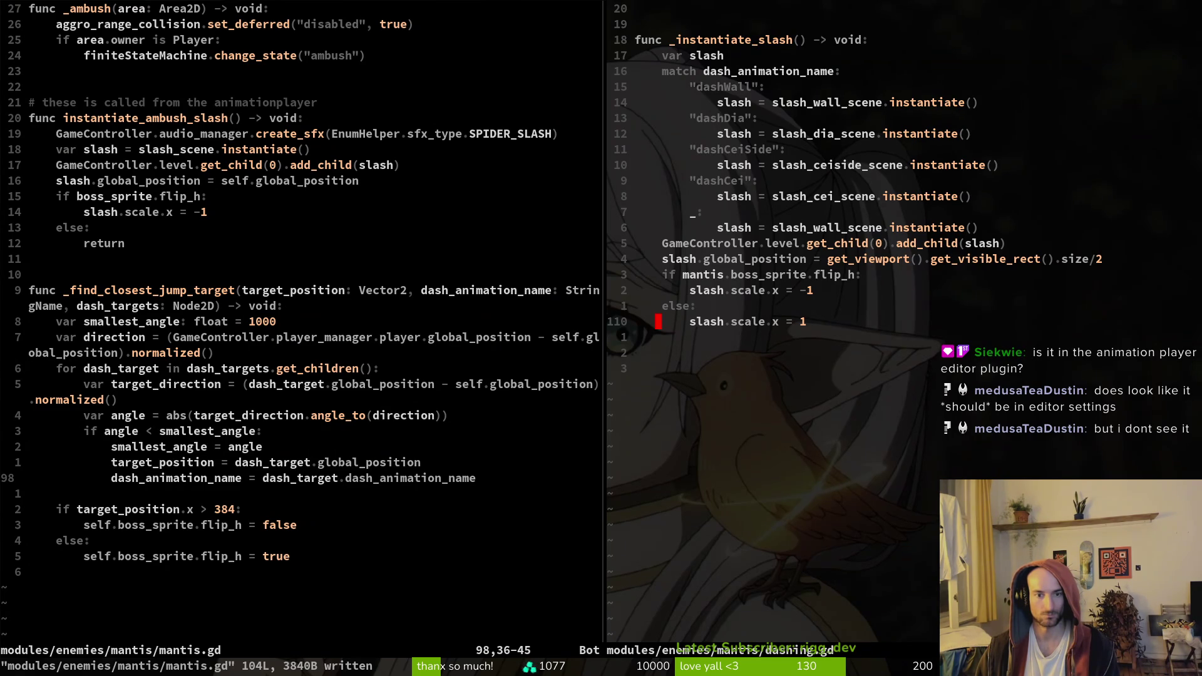
{"action": "key", "text": "alt+Tab"}
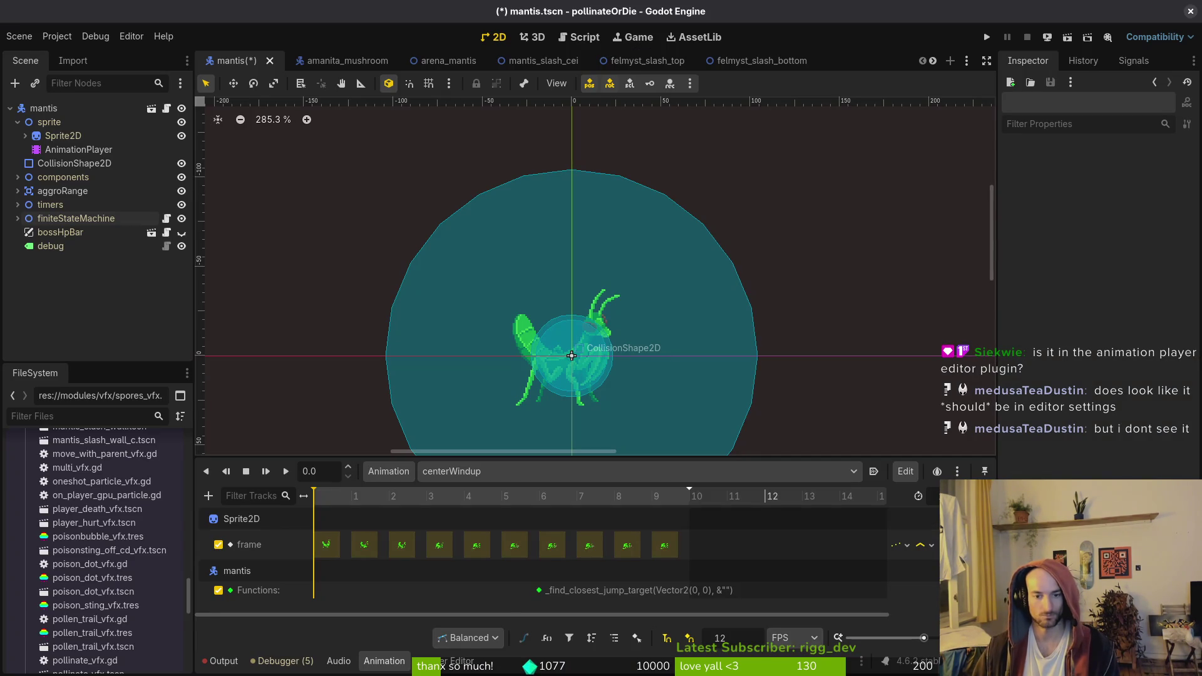
Inspect the new call key's arguments, then undo back to the dashing function track
{"action": "left_click", "coordinate": [539, 592]}
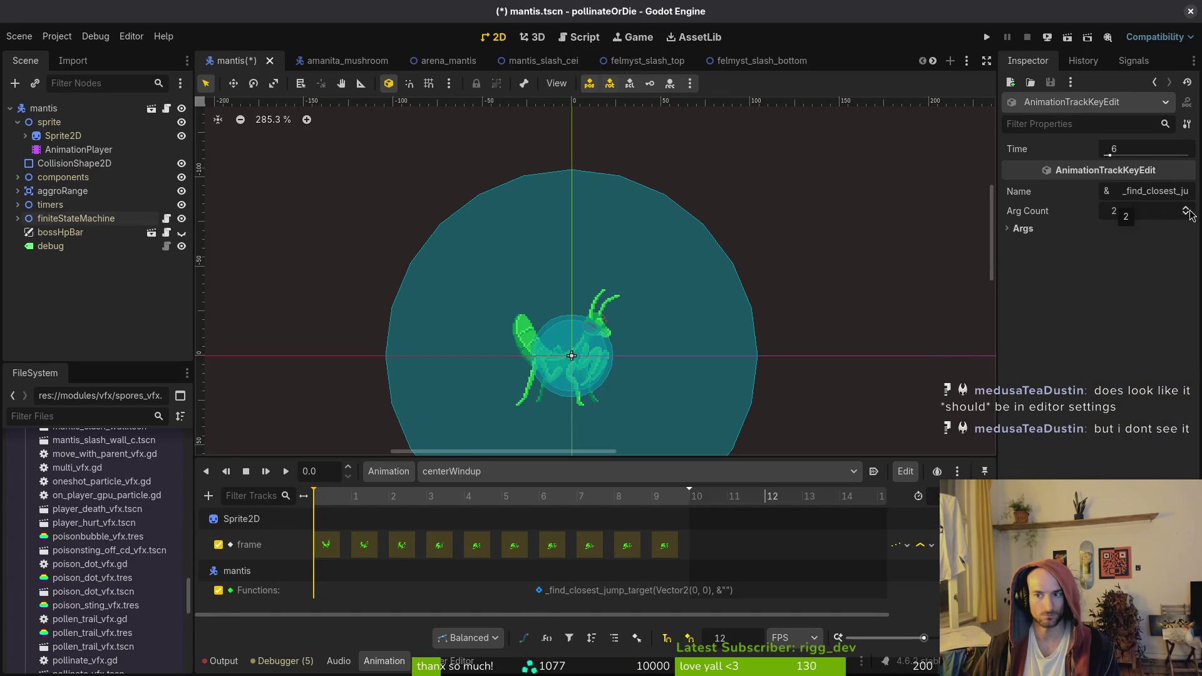
{"action": "left_click", "coordinate": [1005, 230]}
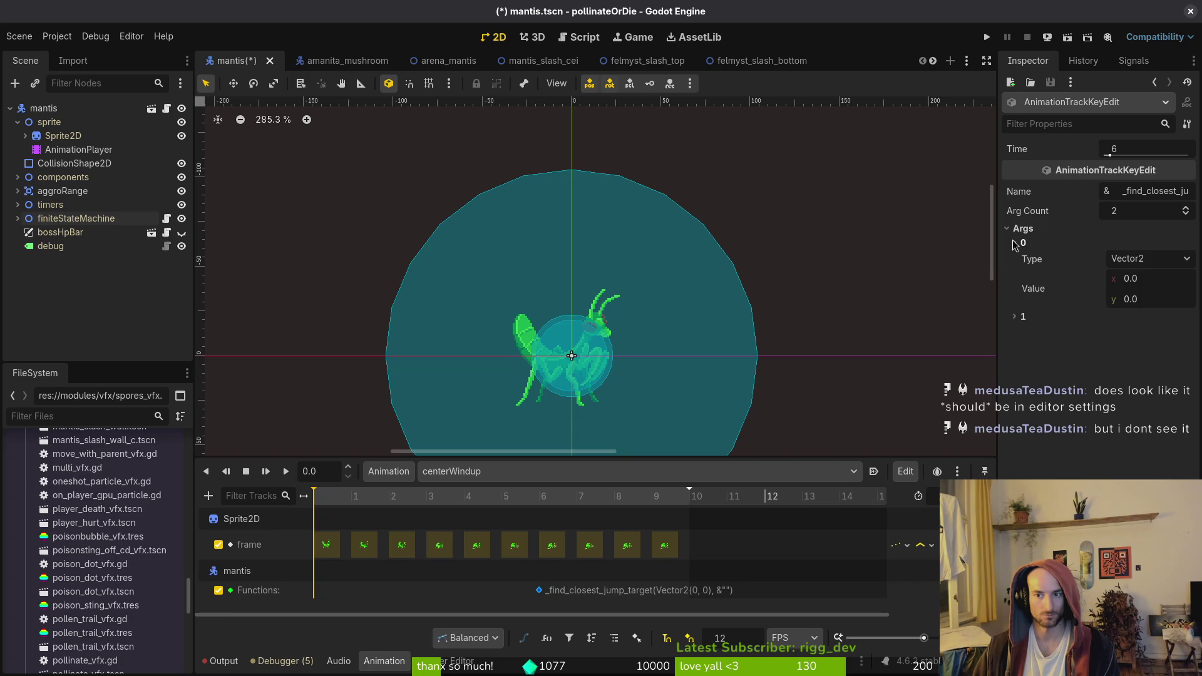
{"action": "left_click", "coordinate": [1015, 319]}
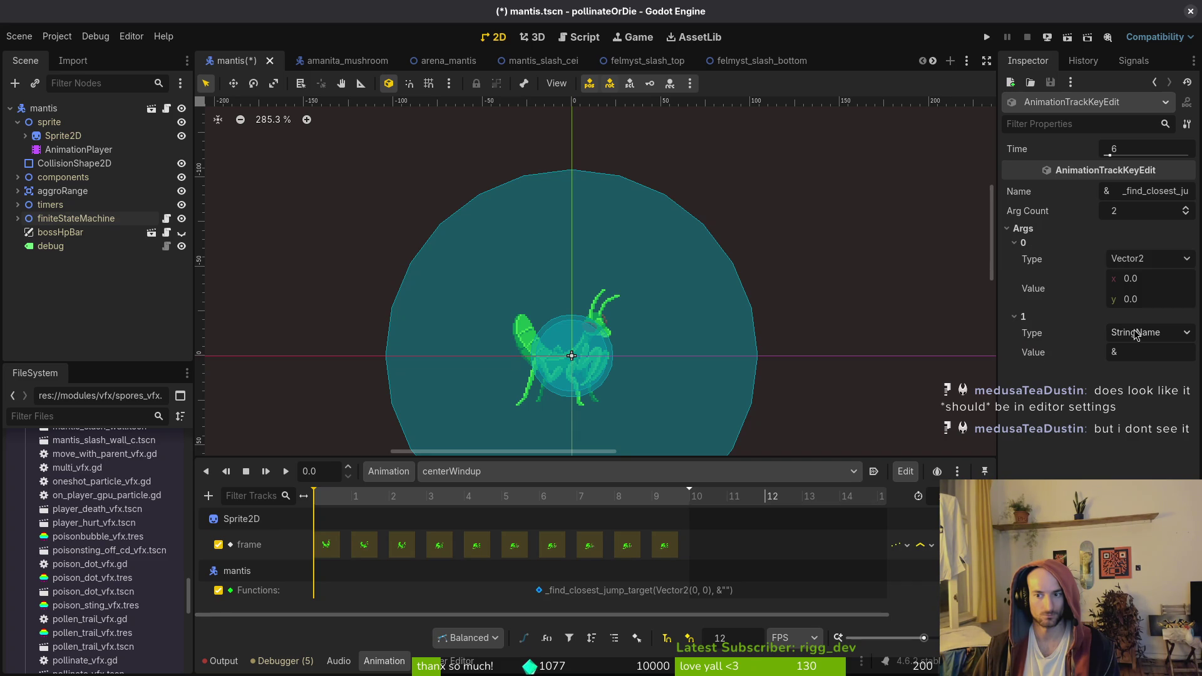
{"action": "left_click", "coordinate": [542, 601]}
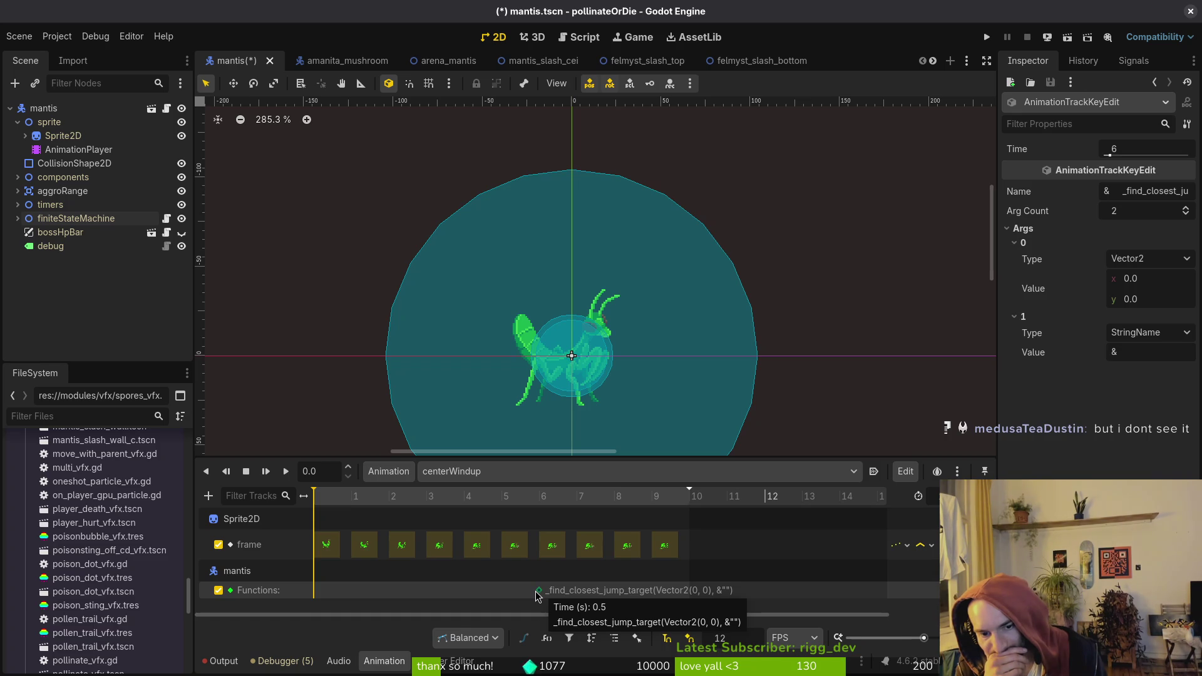
{"action": "key", "text": "ctrl+z"}
{"action": "key", "text": "ctrl+z"}
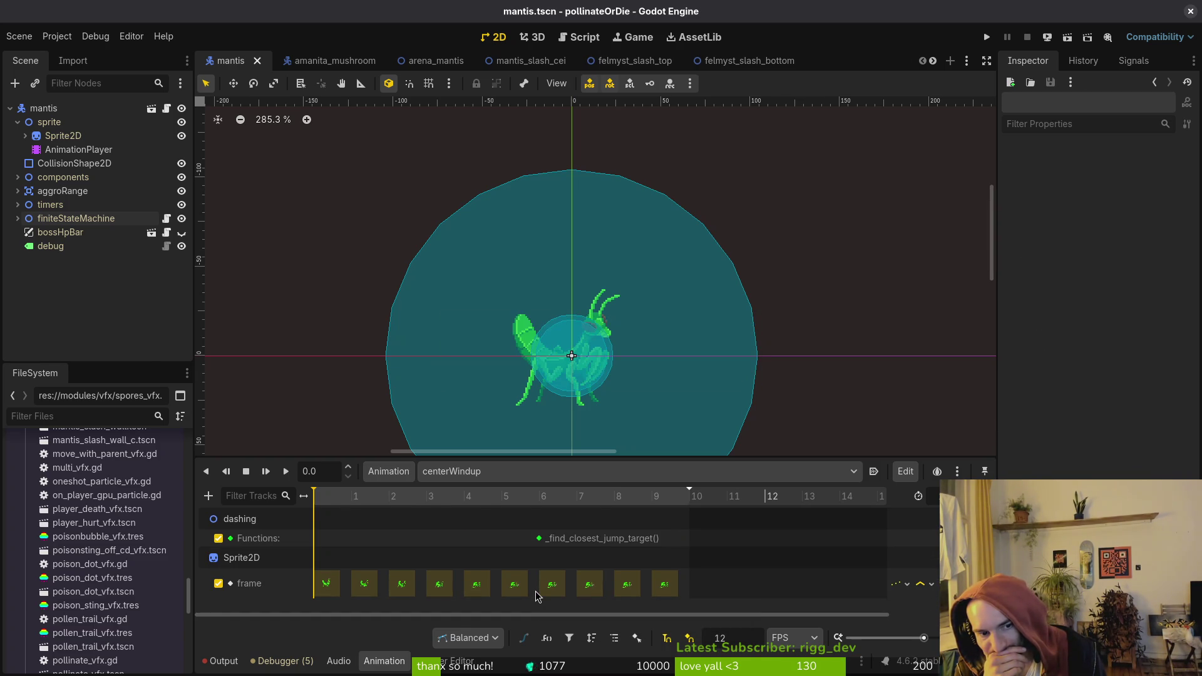
Restore the deleted _find_closest_jump_target function in dashing.gd and save it
{"action": "key", "text": "alt+Tab"}
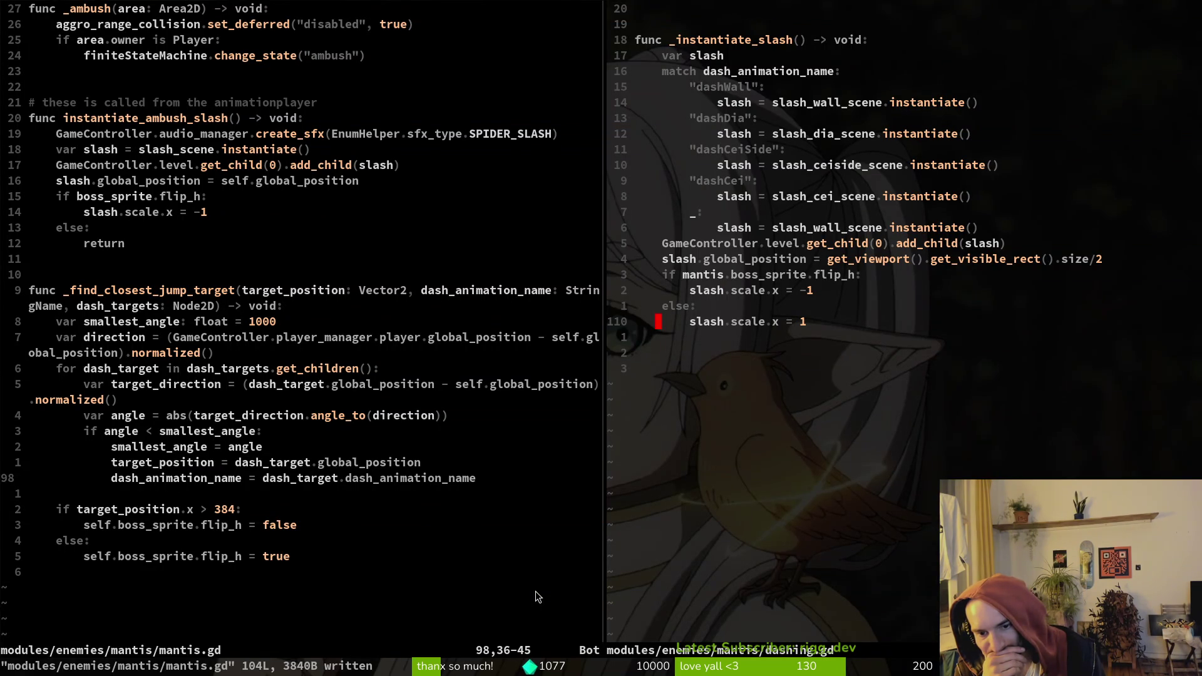
{"action": "type", "text": "u:w"}
{"action": "key", "text": "Return"}
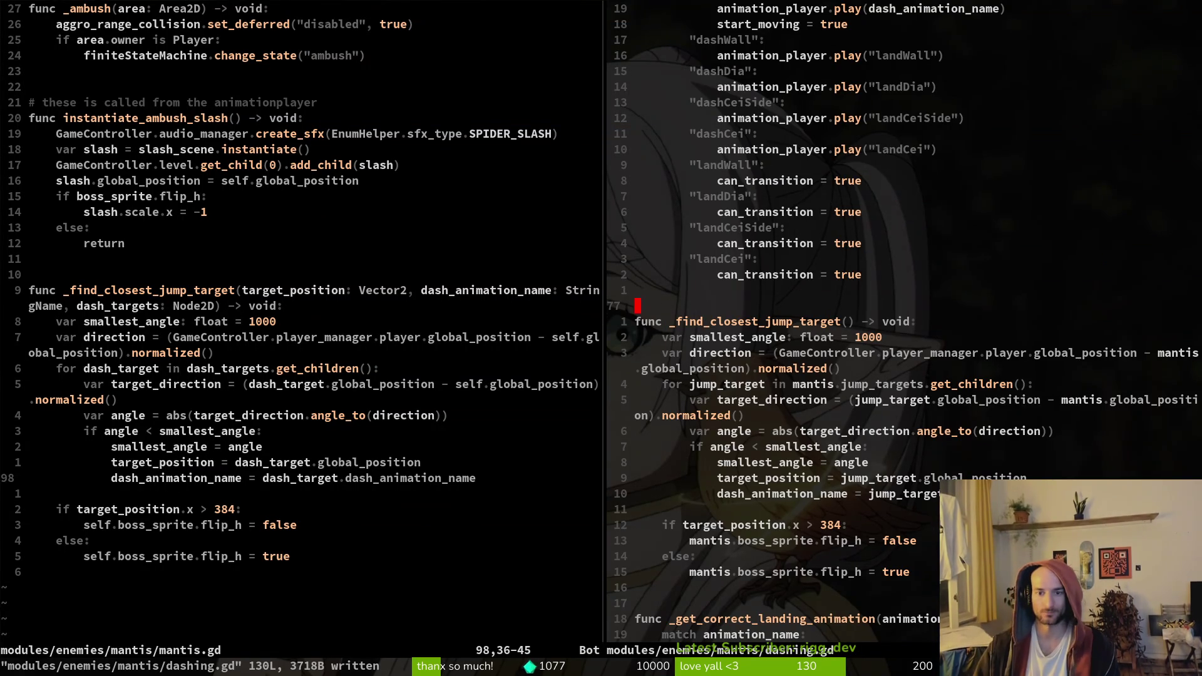
Cut the _find_closest_jump_target function out of mantis.gd
{"action": "key", "text": "ctrl+w"}
{"action": "key", "text": "h"}
{"action": "key", "text": "k"}
{"action": "key", "text": "k"}
{"action": "key", "text": "k"}
{"action": "key", "text": "k"}
{"action": "key", "text": "shift+v"}
{"action": "key", "text": "j"}
{"action": "key", "text": "j"}
{"action": "key", "text": "j"}
{"action": "key", "text": "j"}
{"action": "key", "text": "j"}
{"action": "key", "text": "j"}
{"action": "key", "text": "c"}
Paste the cut function into felmsyting.gd and save it
{"action": "key", "text": "Escape"}
{"action": "key", "text": "space"}
{"action": "key", "text": "f"}
{"action": "key", "text": "f"}
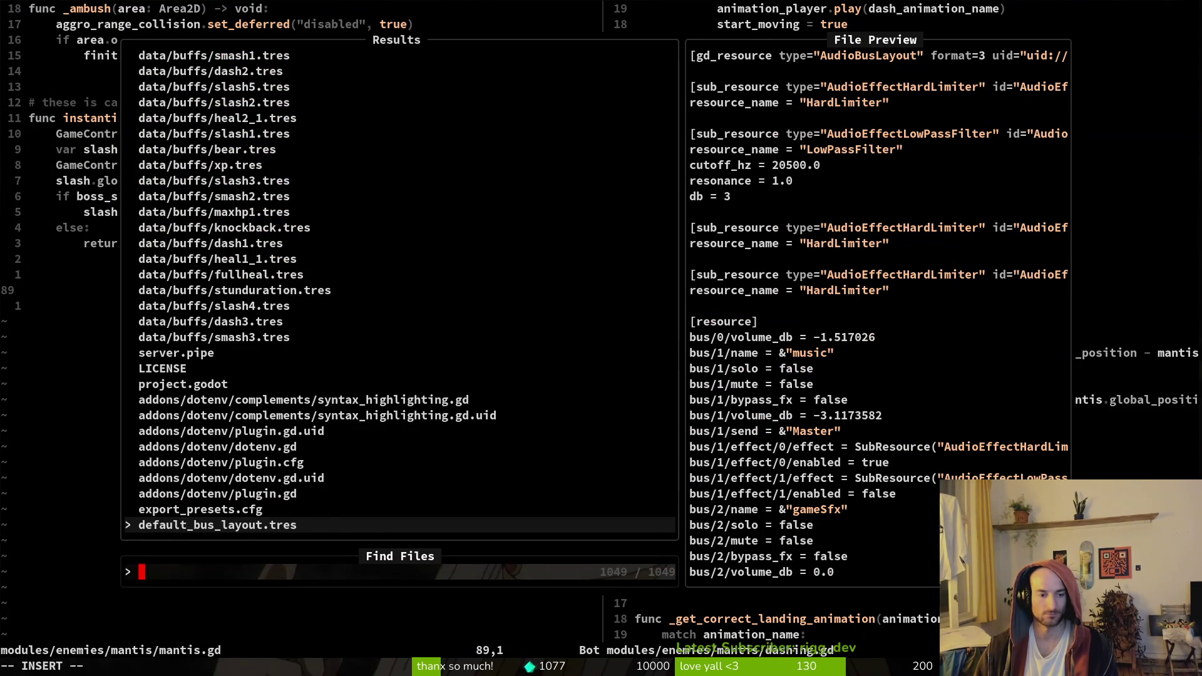
{"action": "type", "text": "felmy"}
{"action": "key", "text": "Down"}
{"action": "key", "text": "Up"}
{"action": "key", "text": "Up"}
{"action": "key", "text": "Up"}
{"action": "key", "text": "Up"}
{"action": "key", "text": "Return"}
{"action": "key", "text": "p"}
{"action": "key", "text": "["}
{"action": "key", "text": "space"}
{"action": "key", "text": "["}
{"action": "key", "text": "space"}
{"action": "key", "text": "["}
{"action": "key", "text": "space"}
{"action": "key", "text": "["}
{"action": "key", "text": "space"}
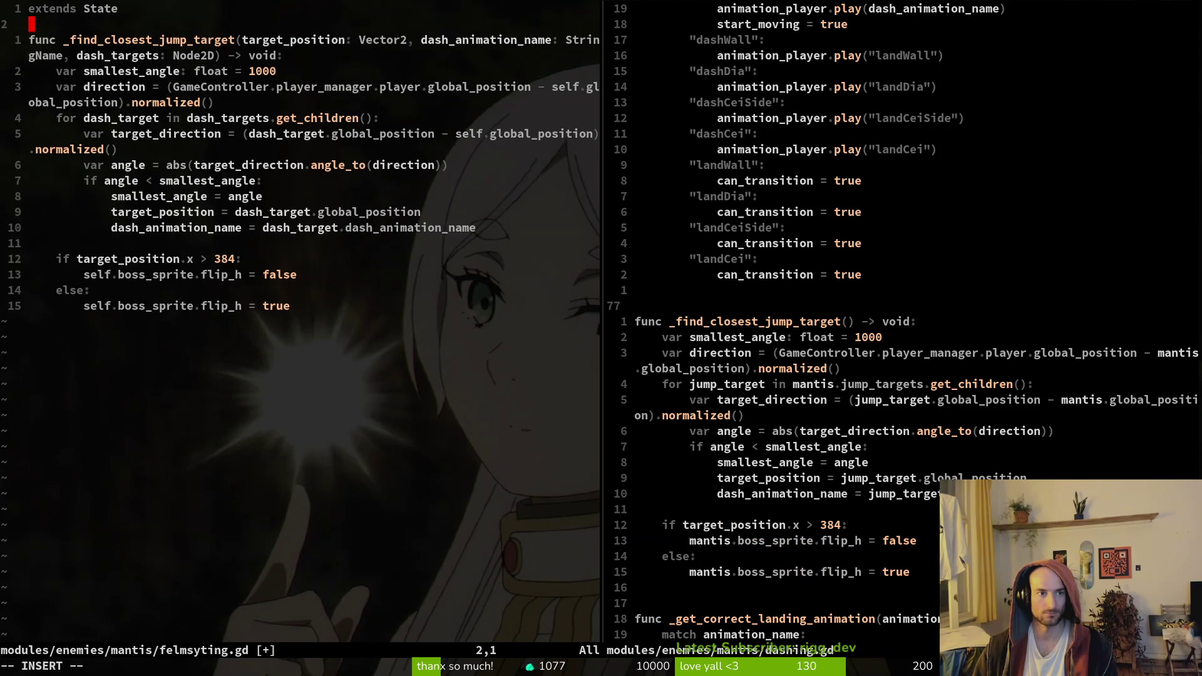
{"action": "type", "text": ":w"}
{"action": "key", "text": "Return"}
{"action": "key", "text": "j"}
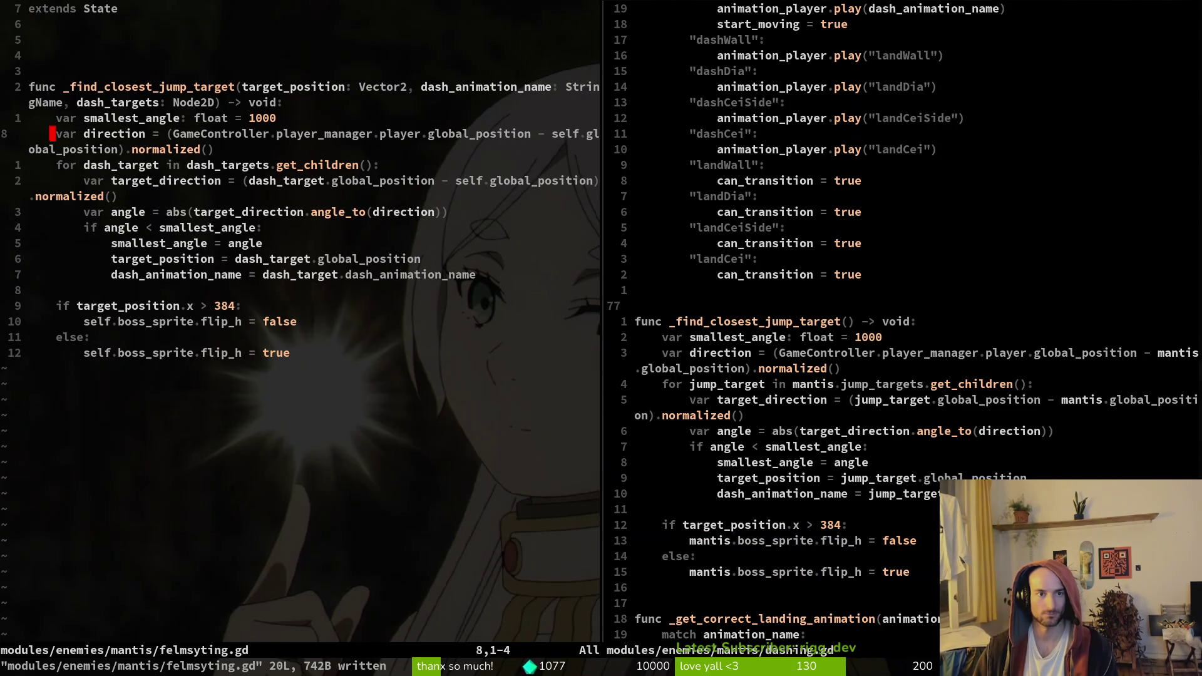
Overwrite it with the parameterless _find_closest_jump_target copied from dashing.gd and save
{"action": "key", "text": "ctrl+l"}
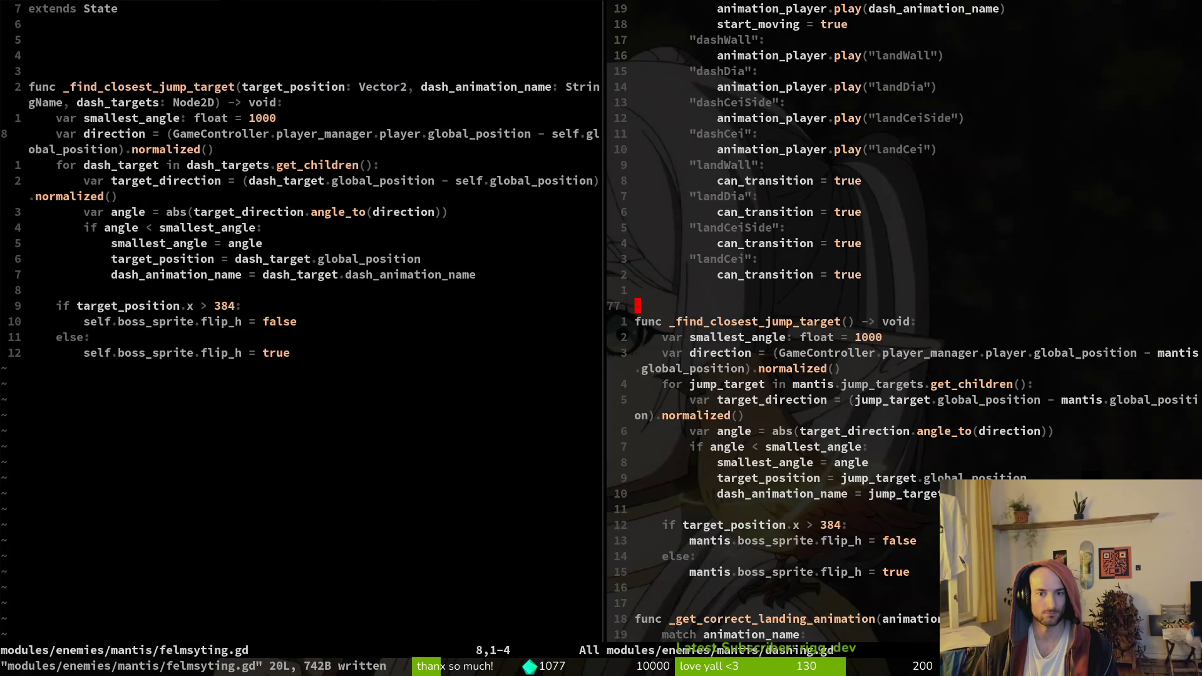
{"action": "key", "text": "shift+v"}
{"action": "key", "text": "j"}
{"action": "key", "text": "j"}
{"action": "key", "text": "j"}
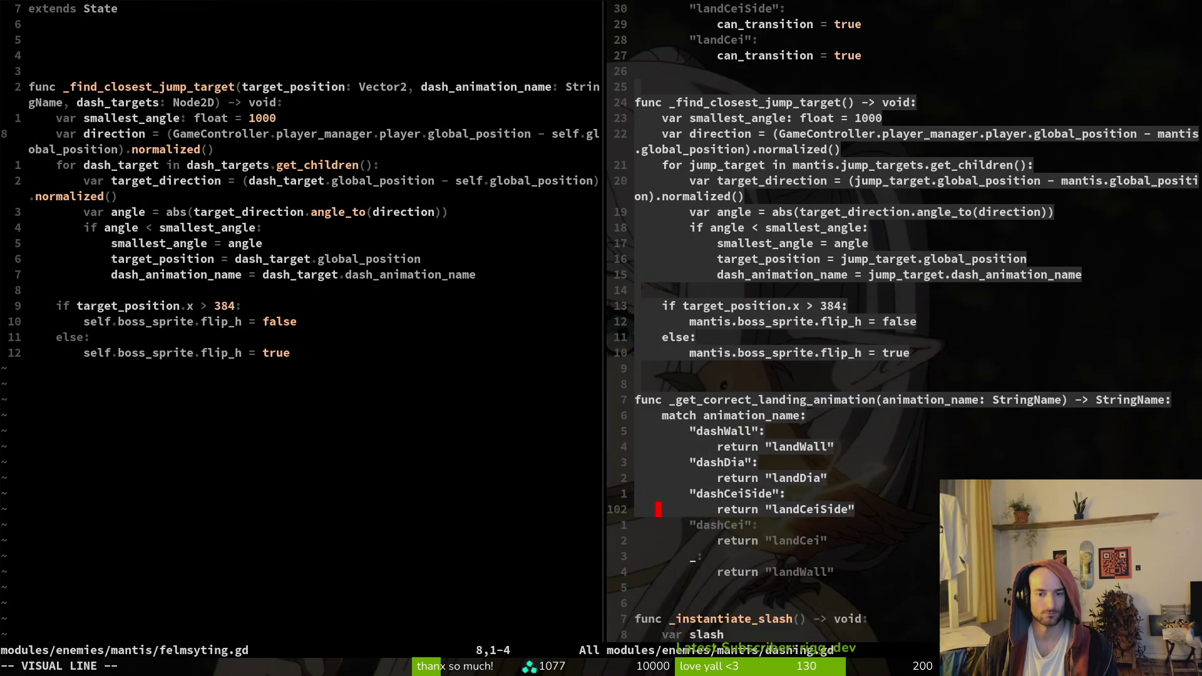
{"action": "key", "text": "k"}
{"action": "key", "text": "k"}
{"action": "key", "text": "k"}
{"action": "type", "text": "d"}
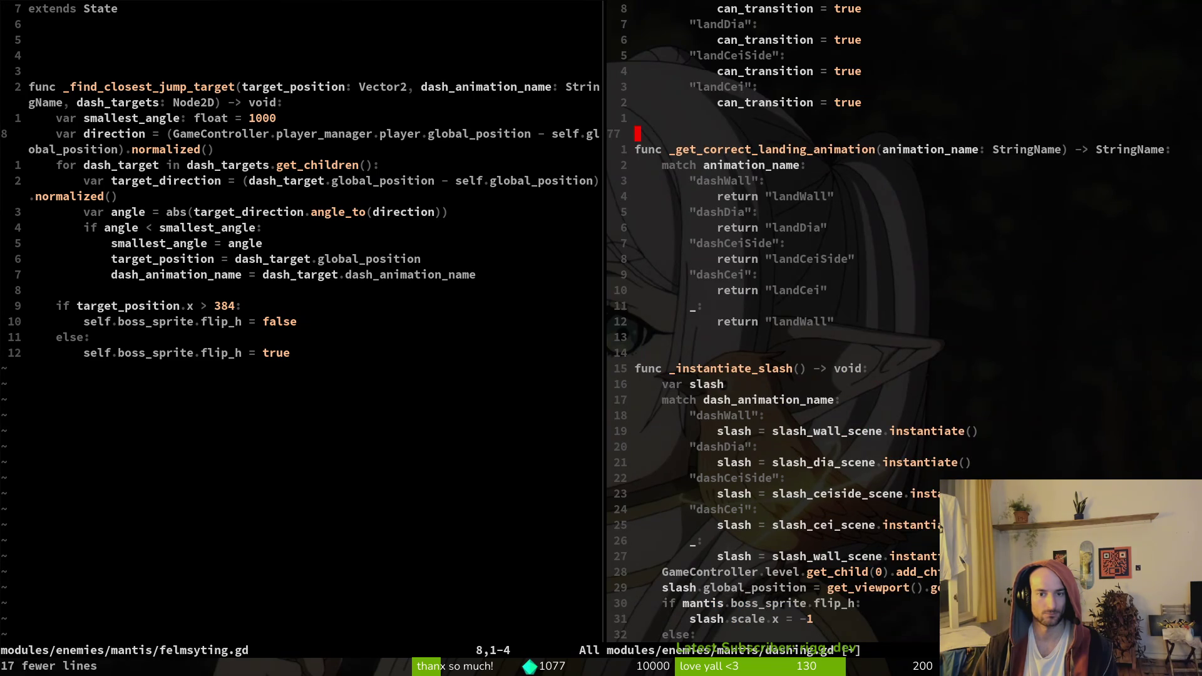
{"action": "type", "text": "p:w"}
{"action": "key", "text": "Return"}
{"action": "key", "text": "ctrl+h"}
{"action": "key", "text": "k"}
{"action": "key", "text": "k"}
{"action": "key", "text": "shift+v"}
{"action": "key", "text": "j"}
{"action": "key", "text": "j"}
{"action": "key", "text": "j"}
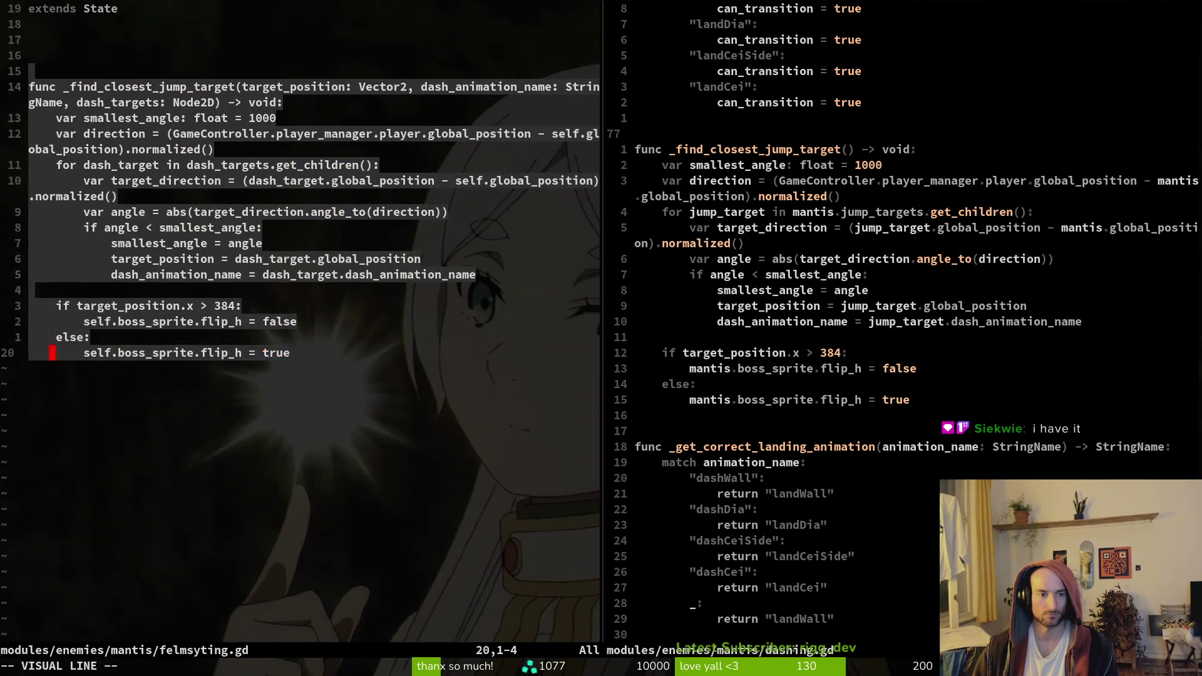
{"action": "type", "text": "p:w"}
{"action": "key", "text": "Return"}
{"action": "key", "text": "j"}
{"action": "key", "text": "j"}
{"action": "key", "text": "j"}
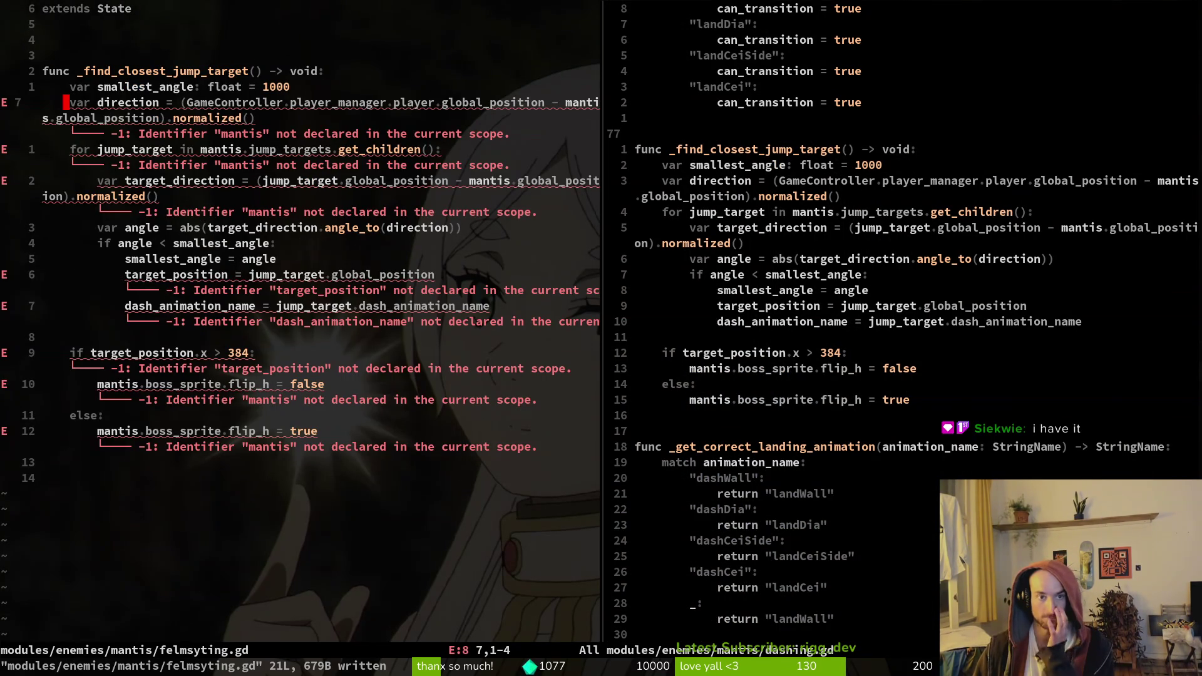
Substitute dash_target for every jump_target in felmsyting.gd, giving _find_closest_dash_target, and save
{"action": "key", "text": "j"}
{"action": "key", "text": "j"}
{"action": "key", "text": "k"}
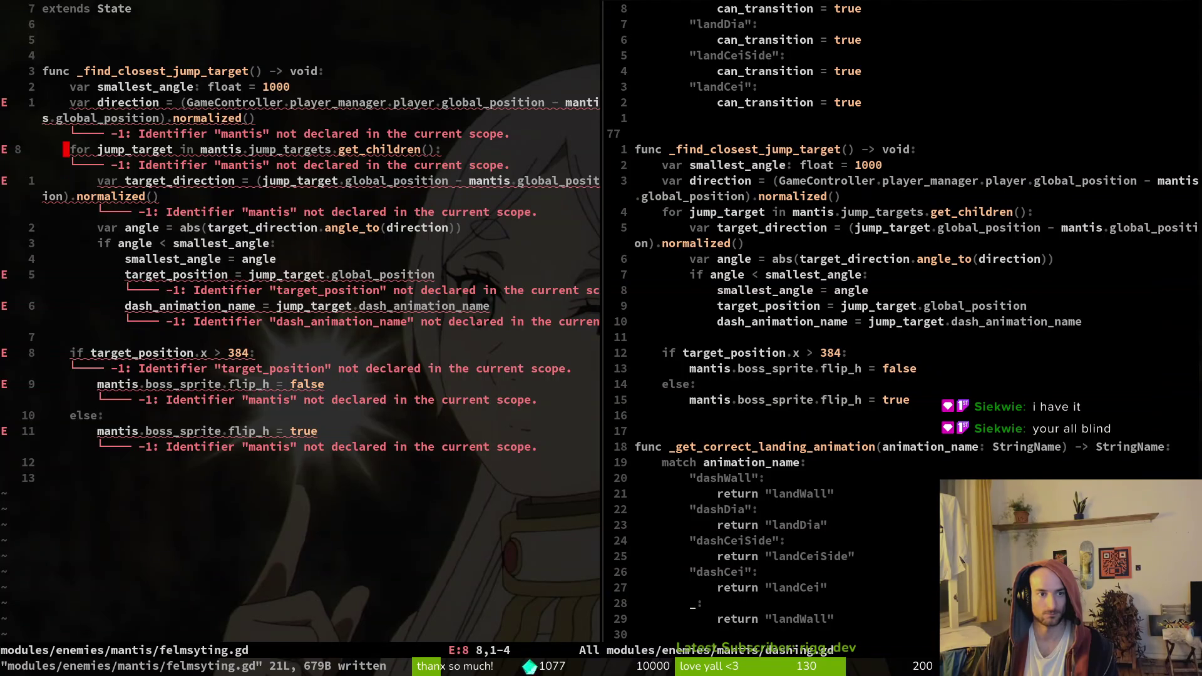
{"action": "key", "text": "w"}
{"action": "key", "text": "w"}
{"action": "key", "text": "b"}
{"action": "type", "text": ":%s/"}
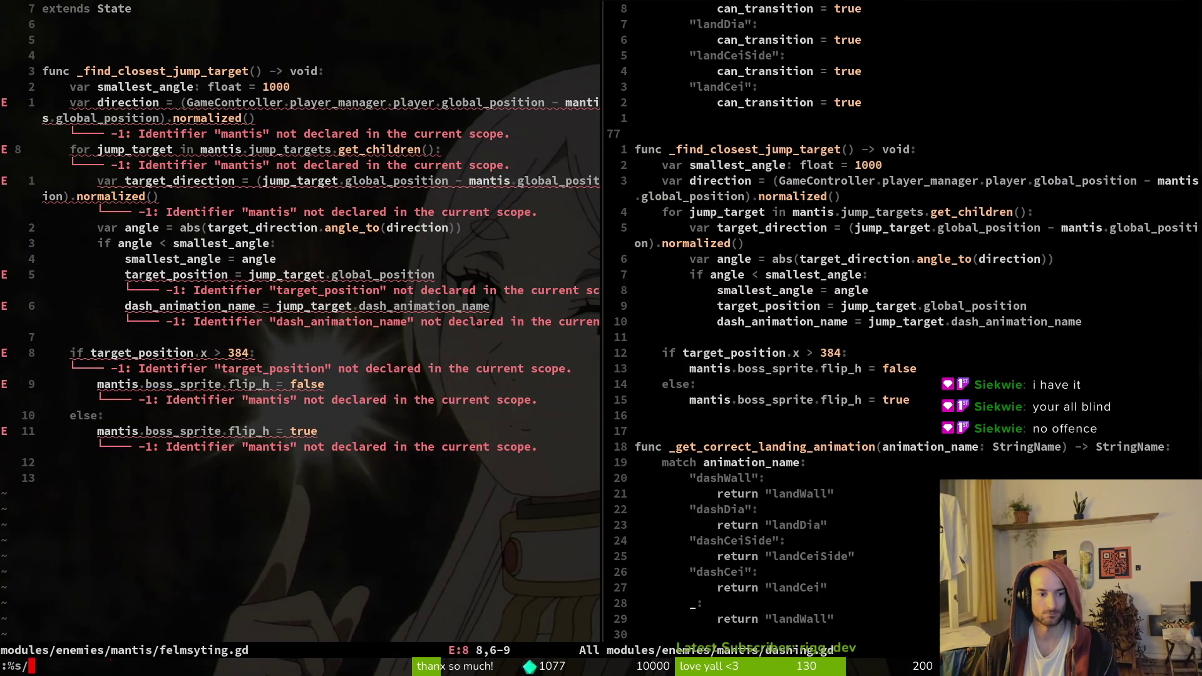
{"action": "type", "text": "jump_target/dash_target"}
{"action": "key", "text": "Return"}
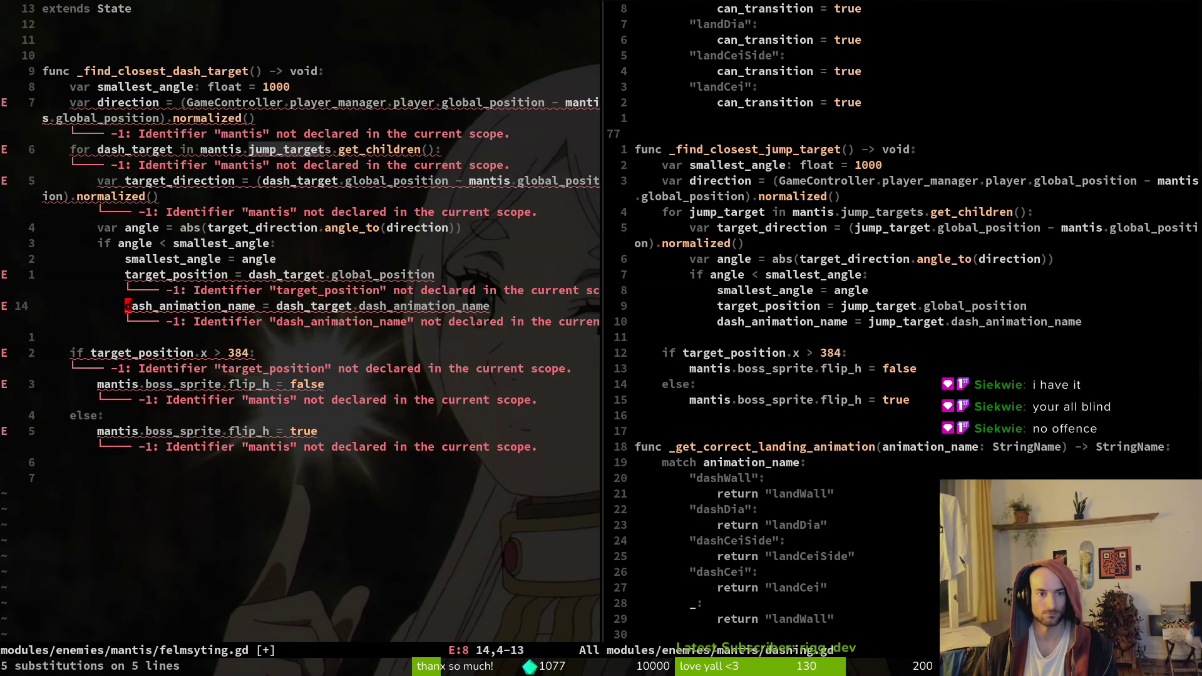
{"action": "type", "text": ":w"}
{"action": "key", "text": "Return"}
{"action": "key", "text": "k"}
{"action": "key", "text": "k"}
{"action": "key", "text": "k"}
{"action": "key", "text": "j"}
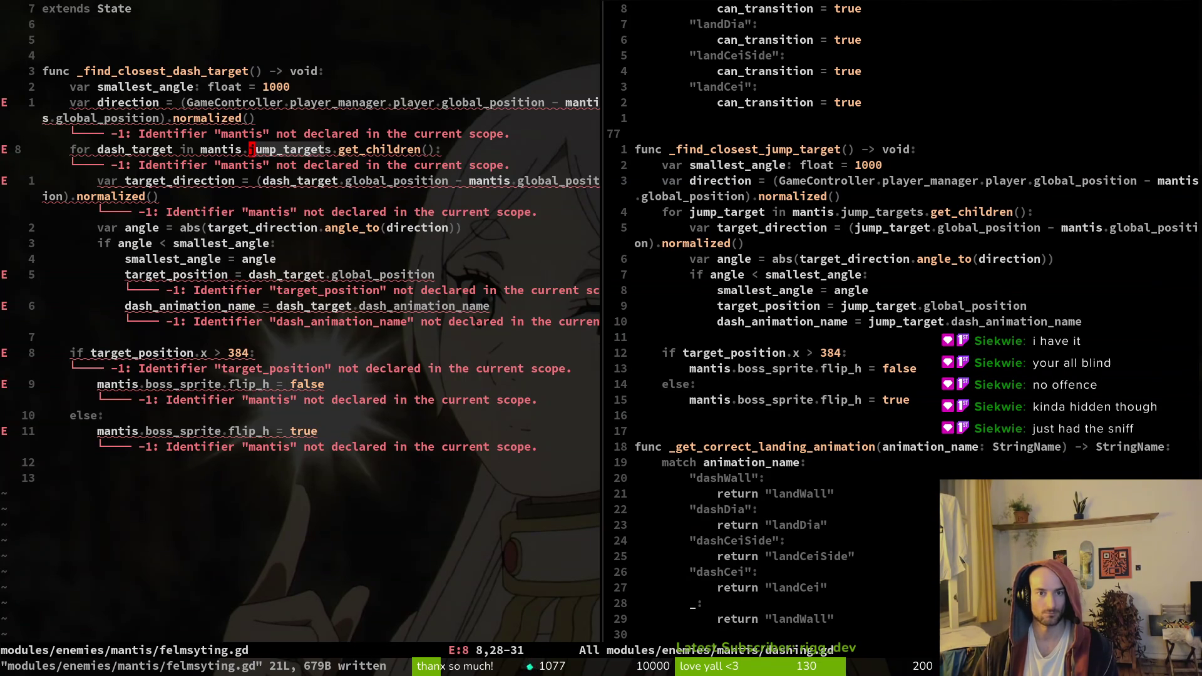
{"action": "key", "text": "ctrl+w"}
{"action": "key", "text": "l"}
{"action": "key", "text": "g"}
{"action": "key", "text": "g"}
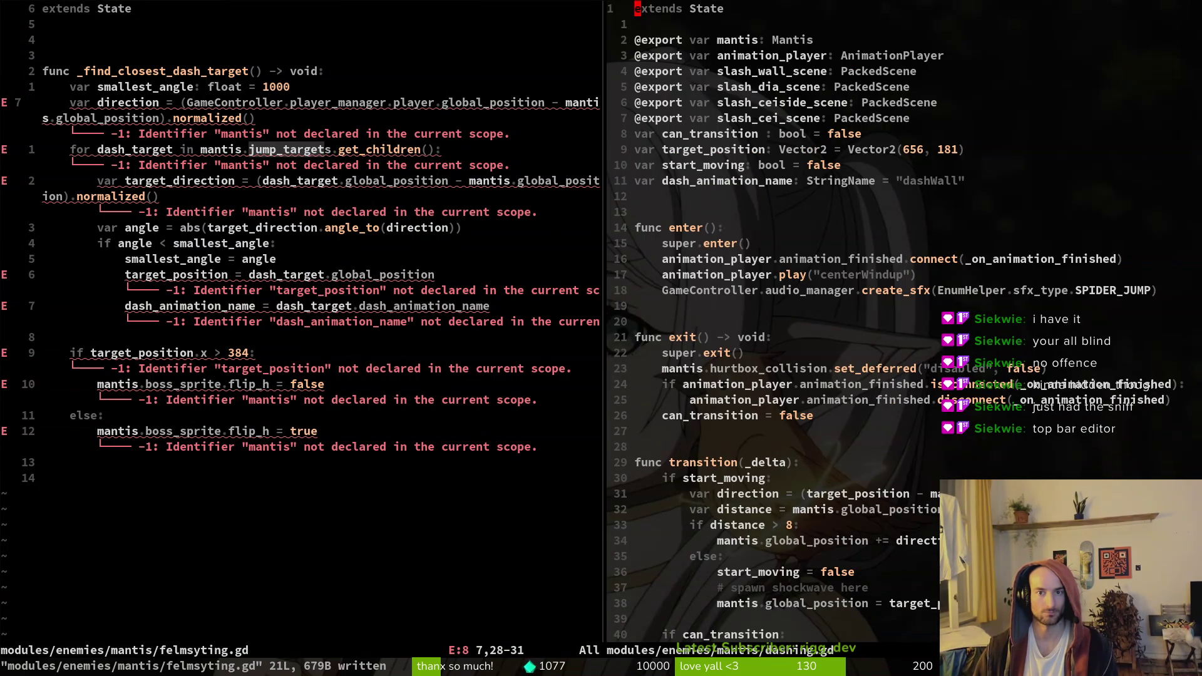
{"action": "key", "text": "j"}
{"action": "key", "text": "shift+v"}
{"action": "key", "text": "j"}
{"action": "key", "text": "y"}
{"action": "key", "text": "ctrl+w"}
{"action": "key", "text": "h"}
{"action": "key", "text": "g"}
{"action": "key", "text": "g"}
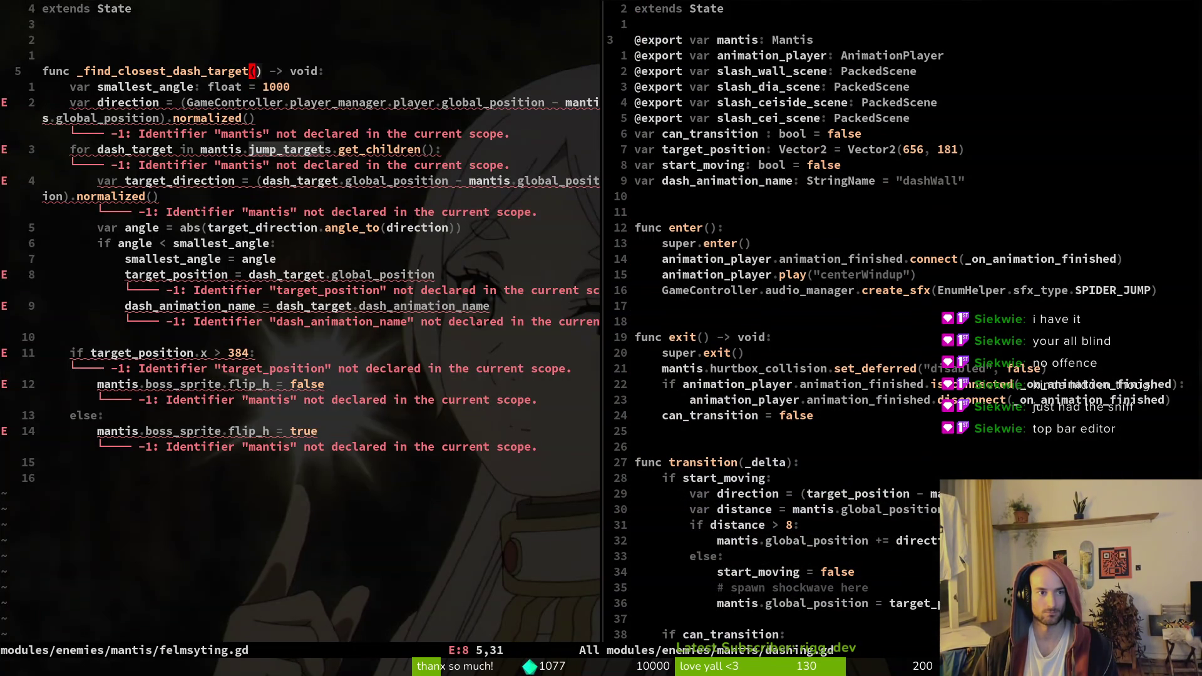
{"action": "type", "text": "p:w"}
{"action": "key", "text": "Return"}
{"action": "key", "text": "j"}
Add the target_position, start_moving and dash_animation_name variables below the mantis export and save
{"action": "key", "text": "ctrl+w"}
{"action": "key", "text": "l"}
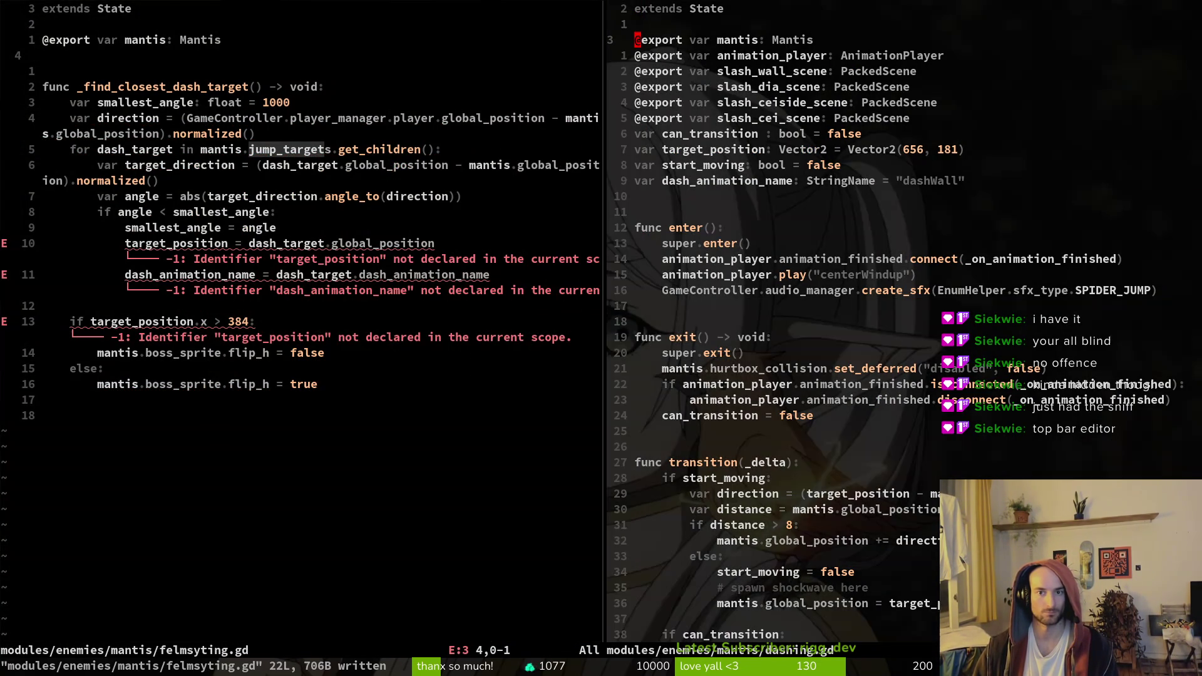
{"action": "key", "text": "j"}
{"action": "key", "text": "j"}
{"action": "key", "text": "j"}
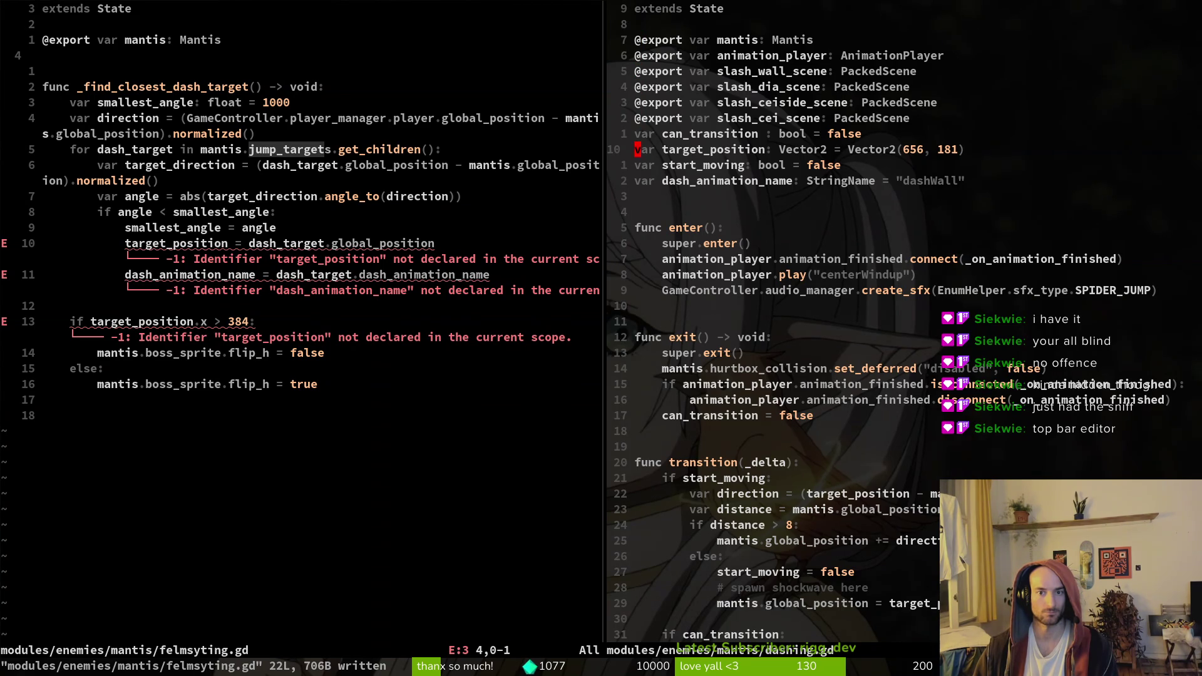
{"action": "key", "text": "shift+v"}
{"action": "key", "text": "j"}
{"action": "key", "text": "j"}
{"action": "key", "text": "y"}
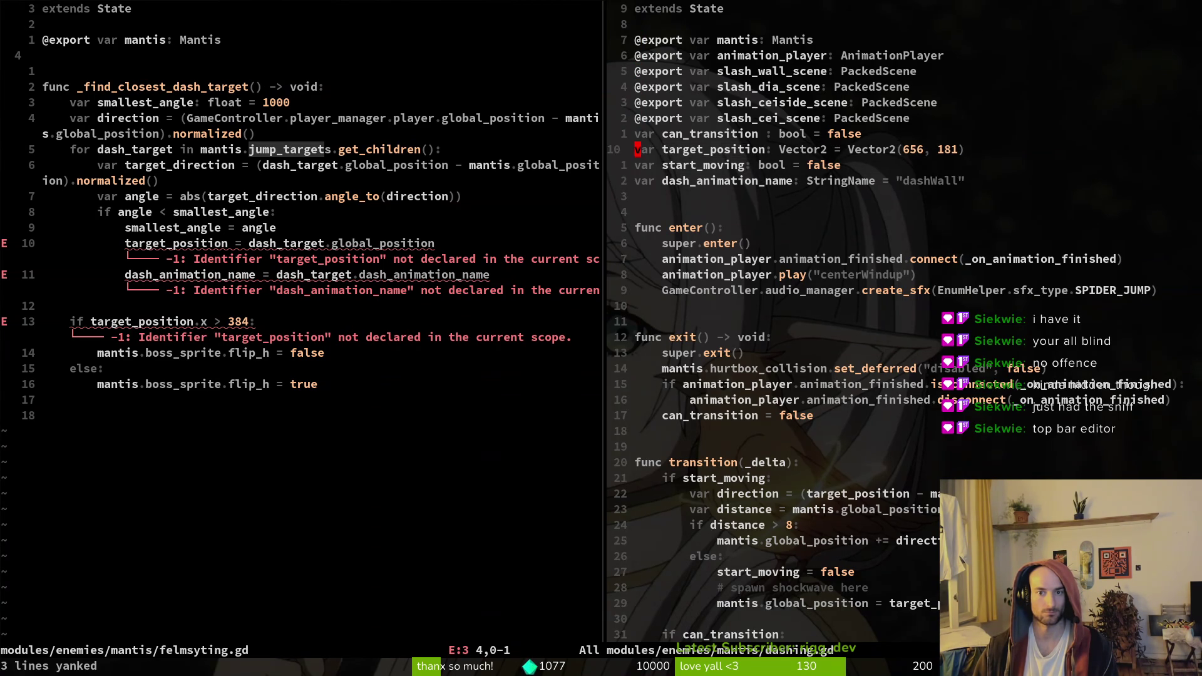
{"action": "key", "text": "ctrl+w"}
{"action": "key", "text": "h"}
{"action": "key", "text": "p"}
{"action": "key", "text": "k"}
{"action": "key", "text": "d"}
{"action": "key", "text": "d"}
{"action": "key", "text": "j"}
{"action": "key", "text": "j"}
{"action": "key", "text": "o"}
{"action": "key", "text": "Escape"}
{"action": "type", "text": ":w"}
{"action": "key", "text": "Return"}
{"action": "key", "text": "j"}
Save dashing.gd and return to the Godot editor
{"action": "key", "text": "shift+v"}
{"action": "type", "text": "du:w"}
{"action": "key", "text": "Return"}
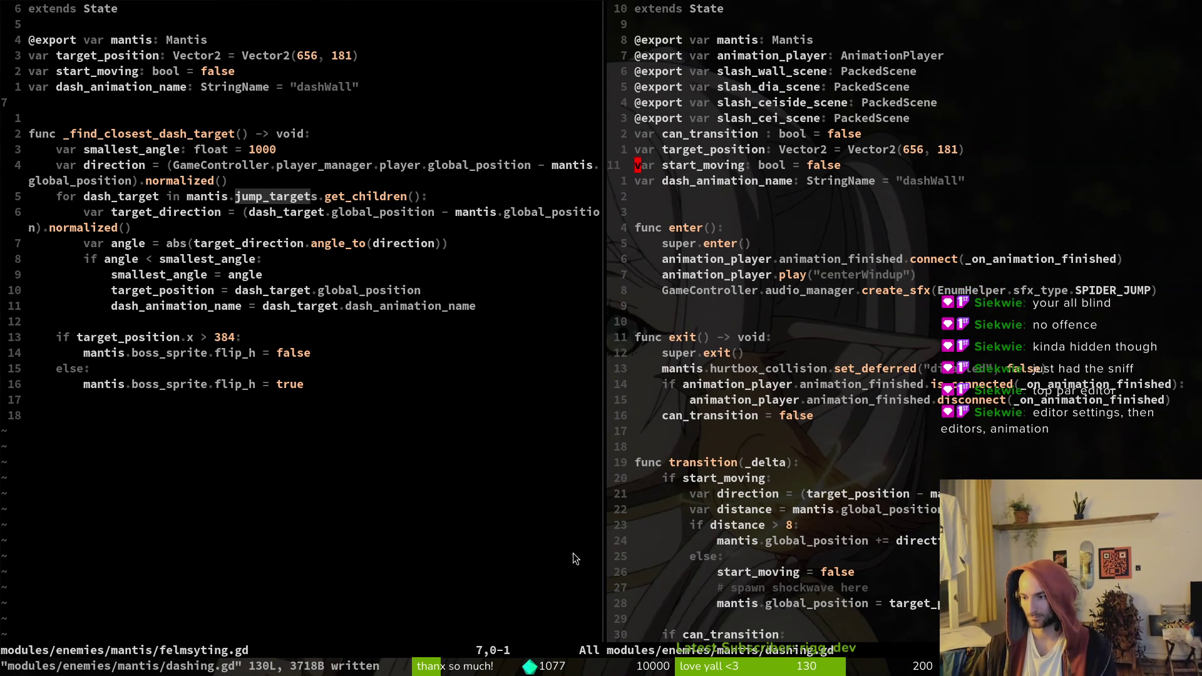
{"action": "key", "text": "alt+Tab"}
Show Editor Settings filtered by 'default' at Editors > Animation, checking Default FPS Mode unchanged
{"action": "left_click", "coordinate": [132, 35]}
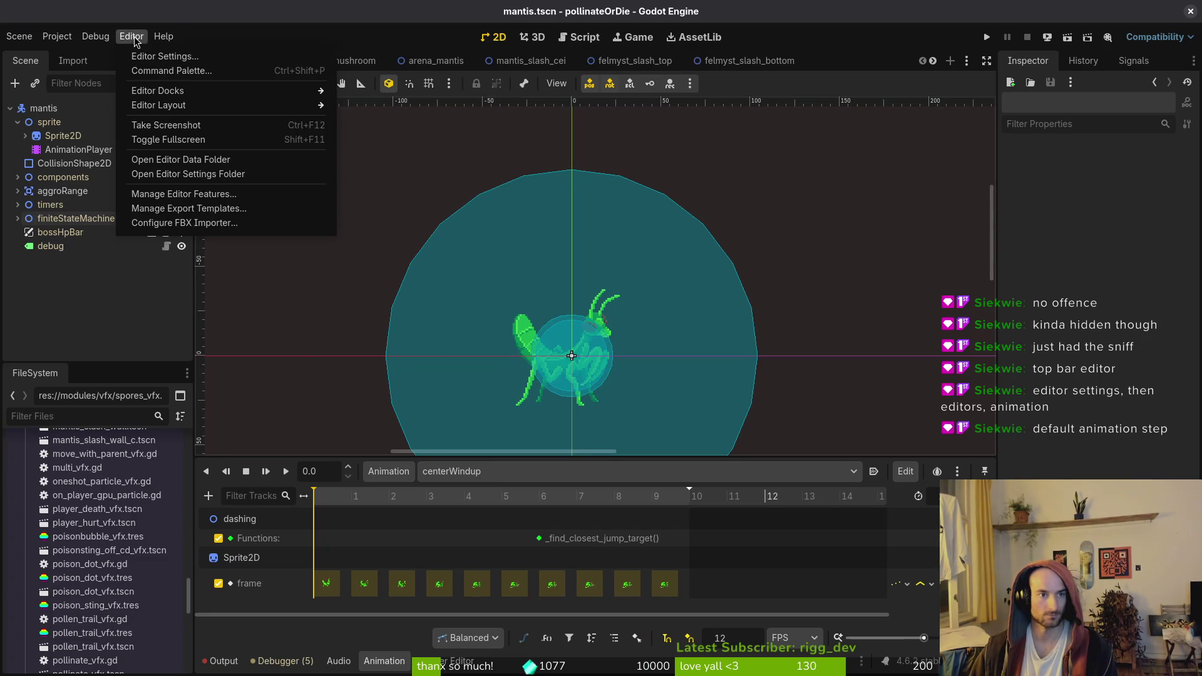
{"action": "left_click", "coordinate": [161, 50]}
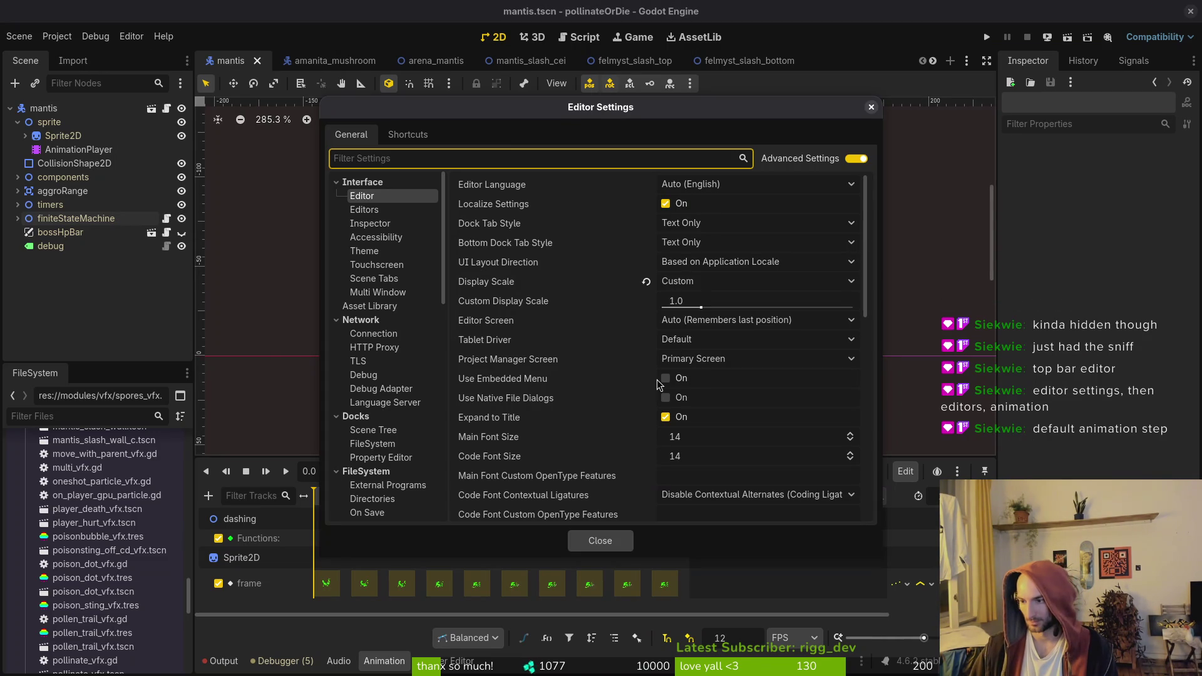
{"action": "left_click", "coordinate": [404, 160]}
{"action": "type", "text": "default"}
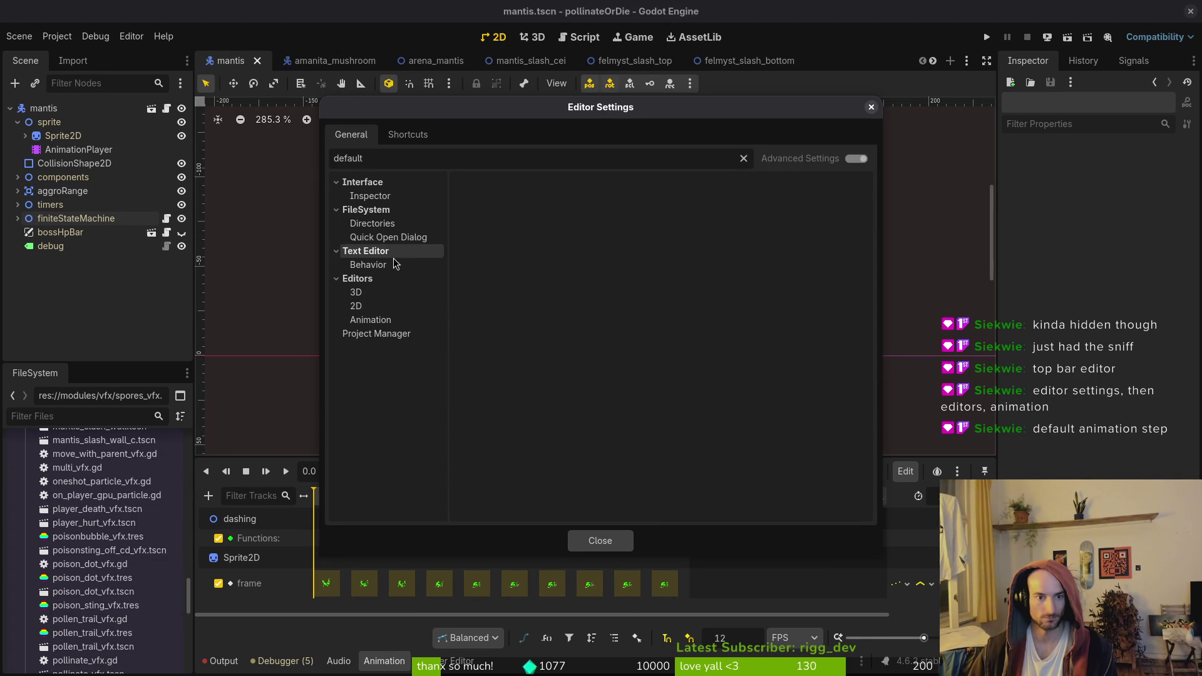
{"action": "left_click", "coordinate": [370, 321]}
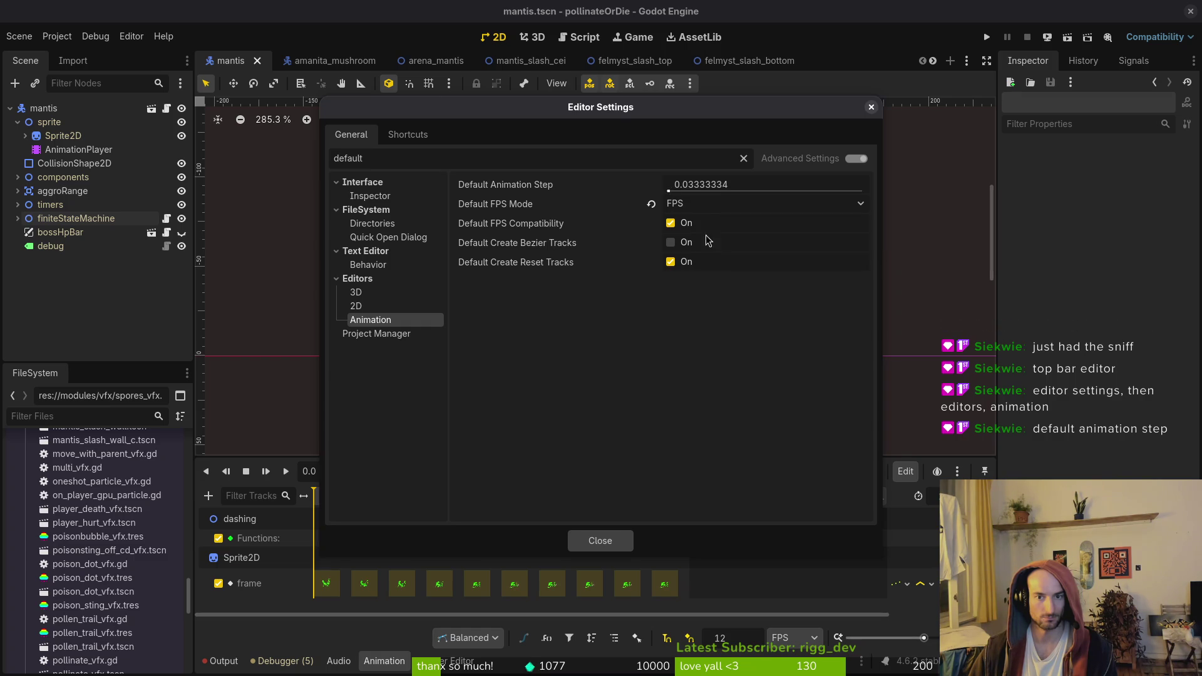
{"action": "left_click", "coordinate": [692, 205]}
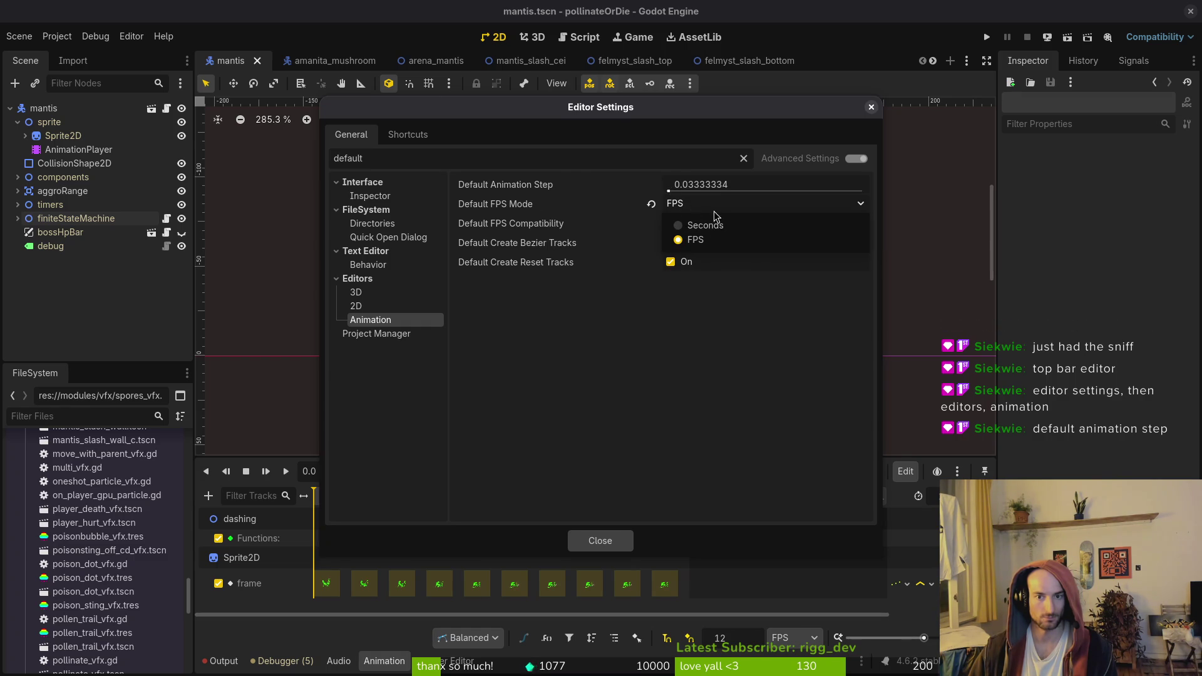
{"action": "left_click", "coordinate": [571, 180]}
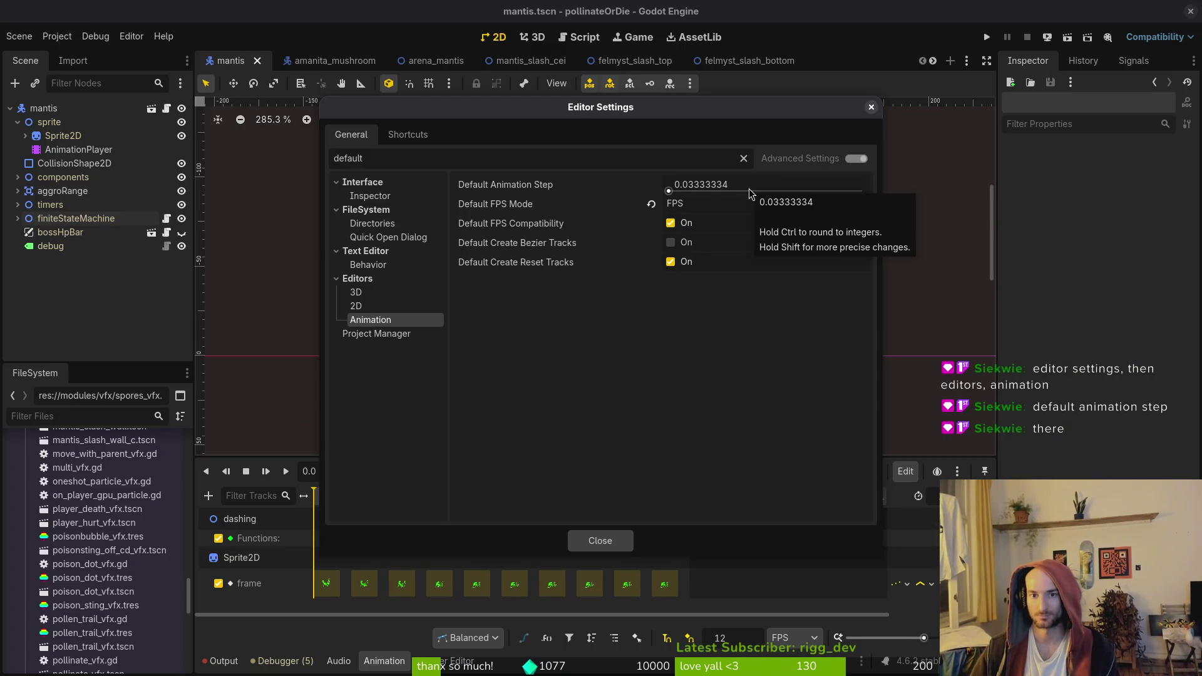
Compute 100÷12 in the calculator to get the step value
{"action": "left_click", "coordinate": [752, 193]}
{"action": "key", "text": "Escape"}
{"action": "type", "text": "0.12"}
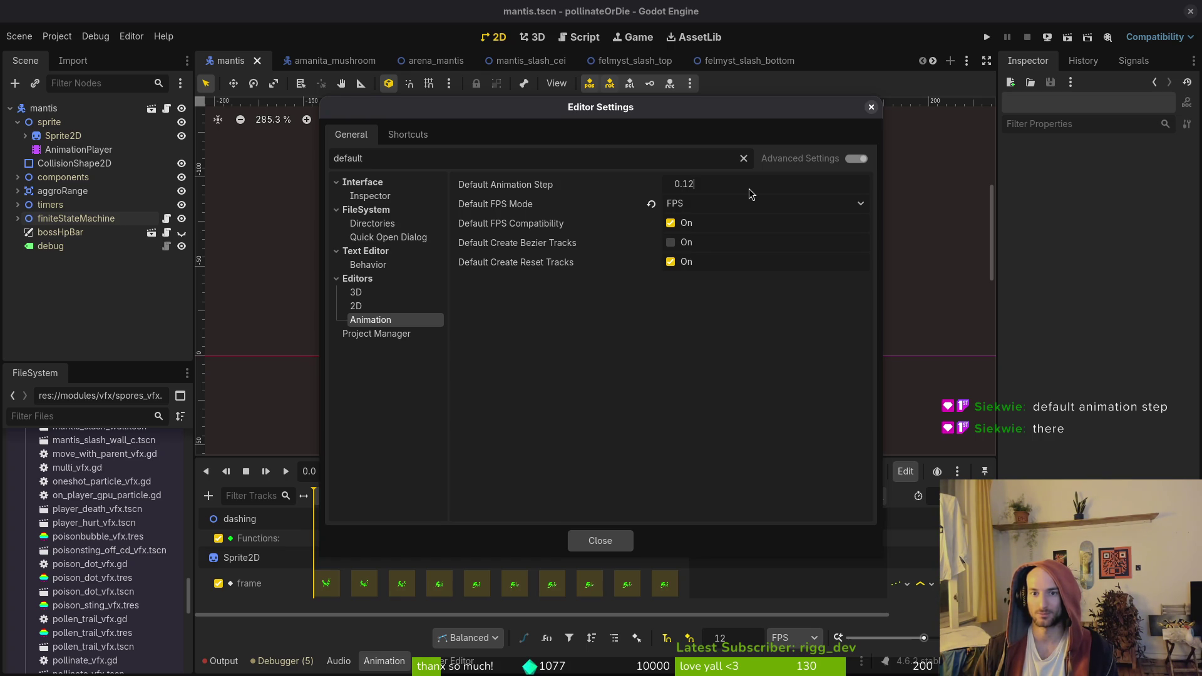
{"action": "type", "text": "45"}
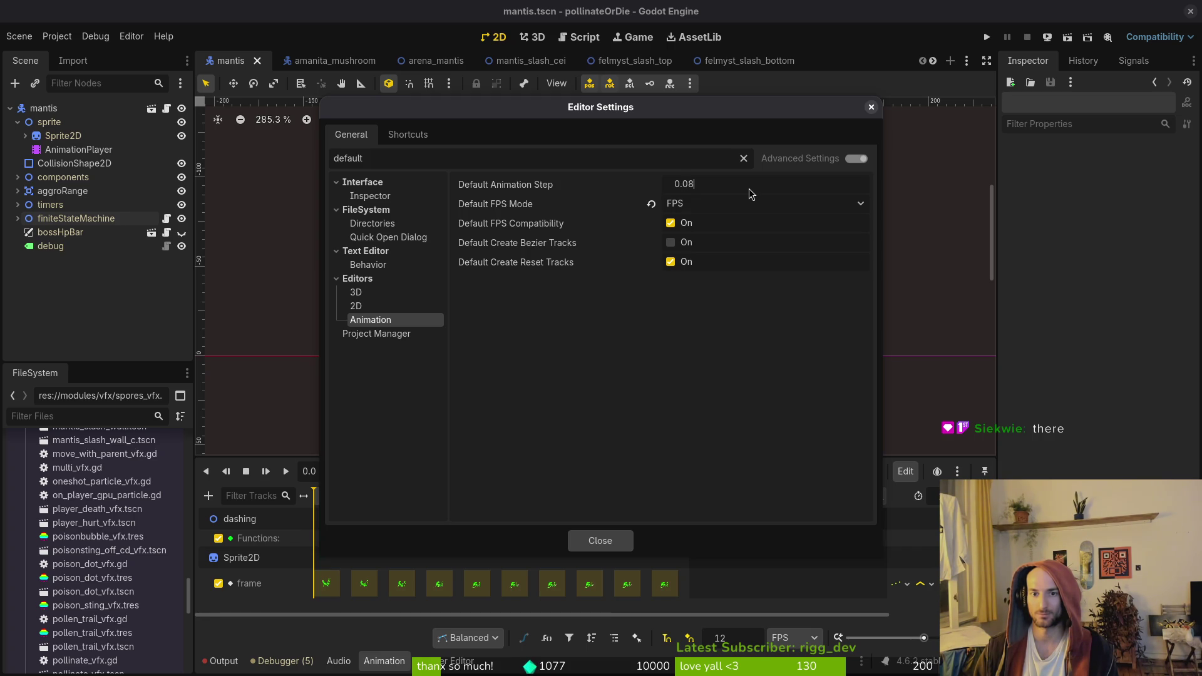
{"action": "key", "text": "super"}
{"action": "type", "text": "calc"}
{"action": "key", "text": "Return"}
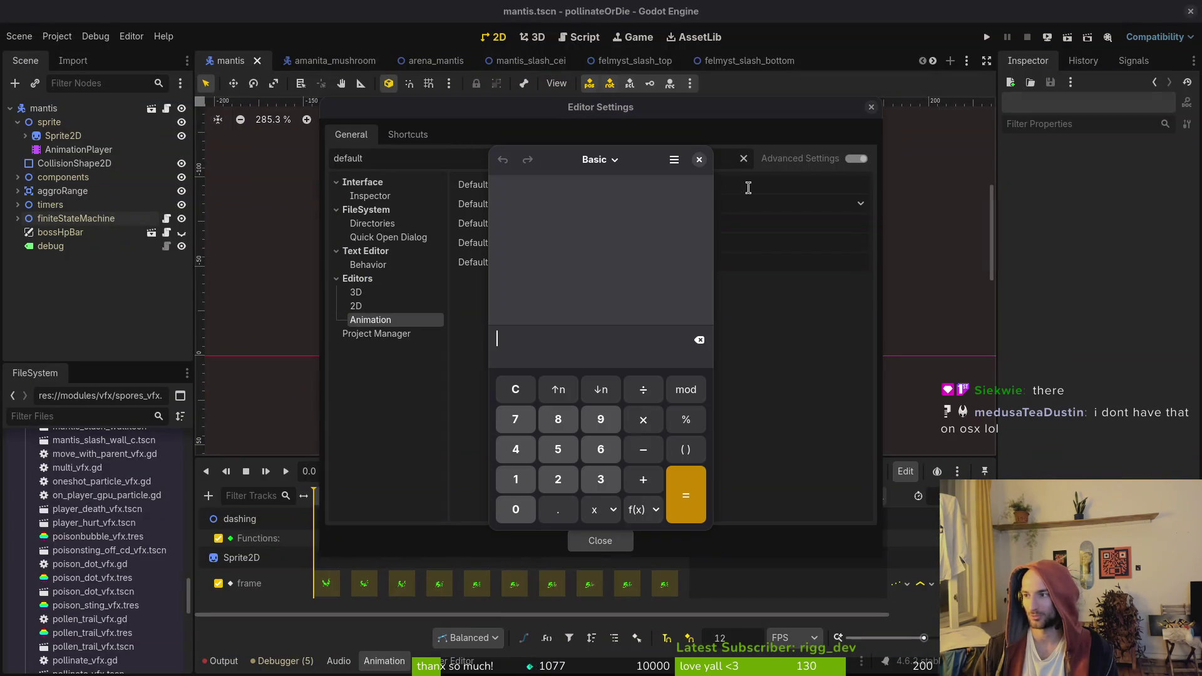
{"action": "type", "text": "100÷12"}
{"action": "key", "text": "Return"}
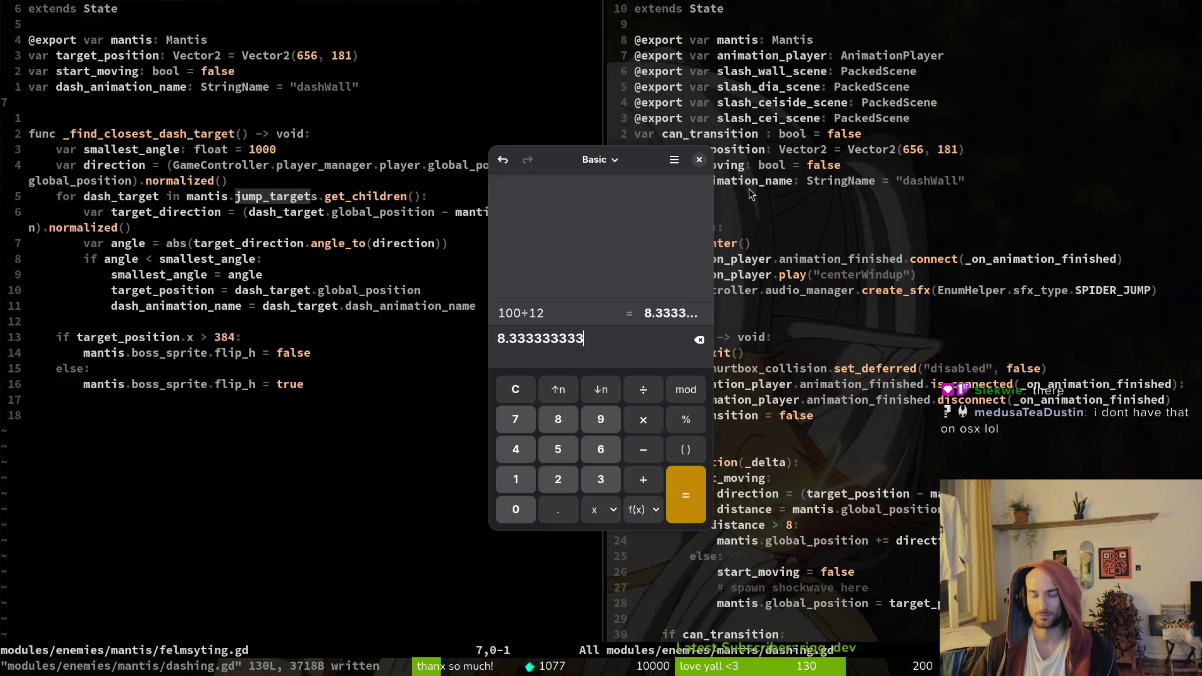
Enter 0.08333333333 as the Default Animation Step, giving 0.08333333, and close Editor Settings
{"action": "left_click", "coordinate": [749, 188]}
{"action": "type", "text": "0.08333333333"}
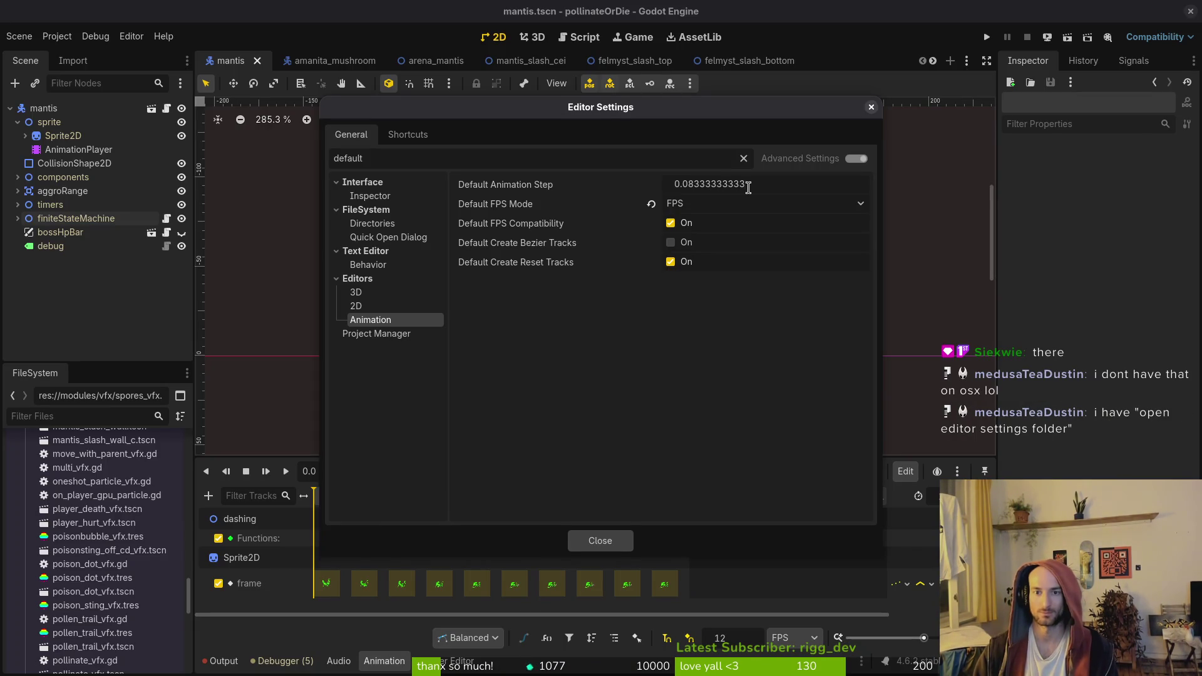
{"action": "key", "text": "Return"}
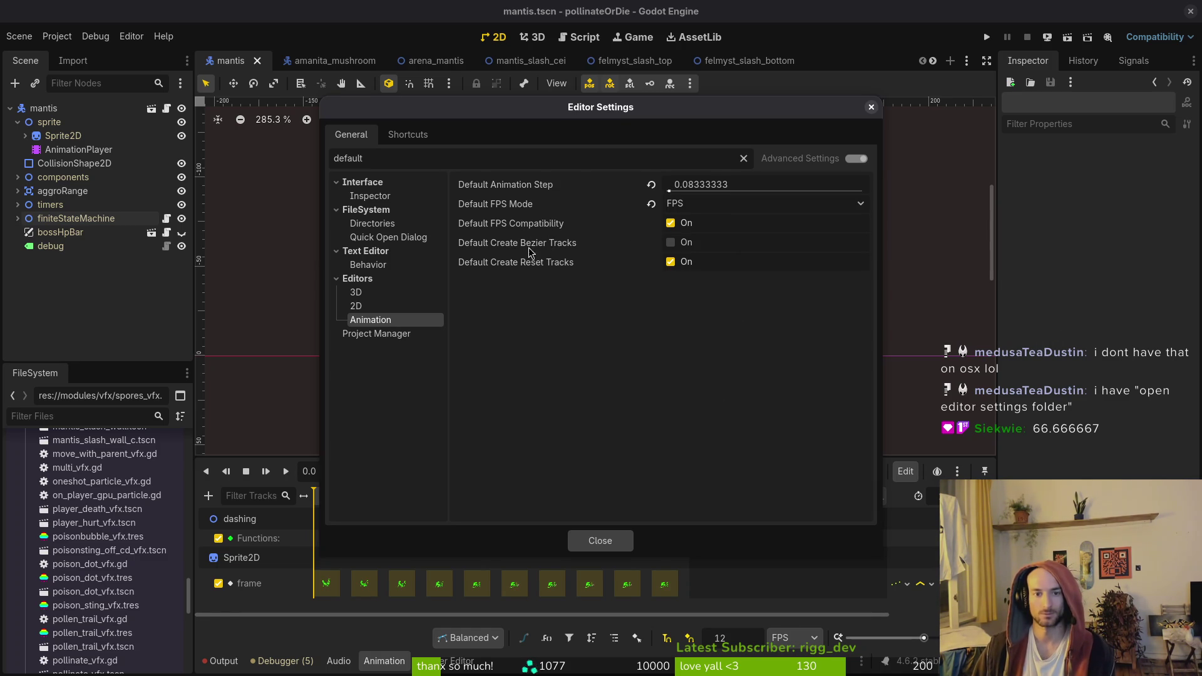
{"action": "left_click", "coordinate": [606, 547]}
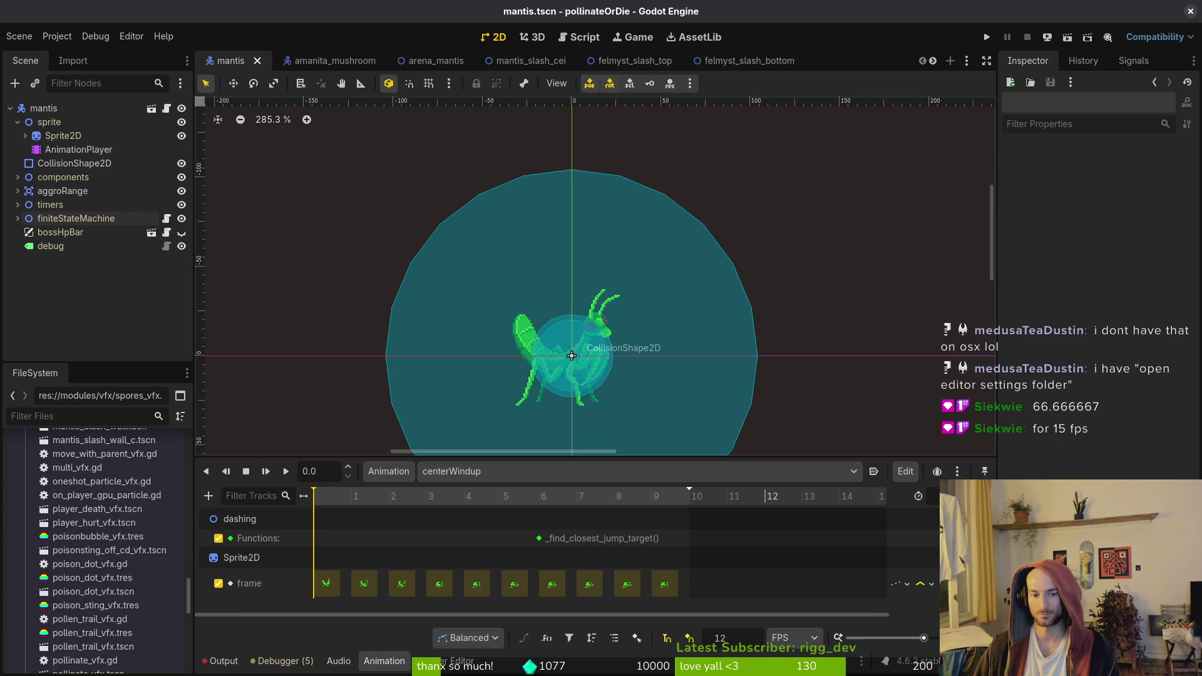
Compute 1/12 (0.083333333) in the calculator, then close it
{"action": "key", "text": "alt+Tab"}
{"action": "key", "text": "alt+Tab"}
{"action": "key", "text": "super+c"}
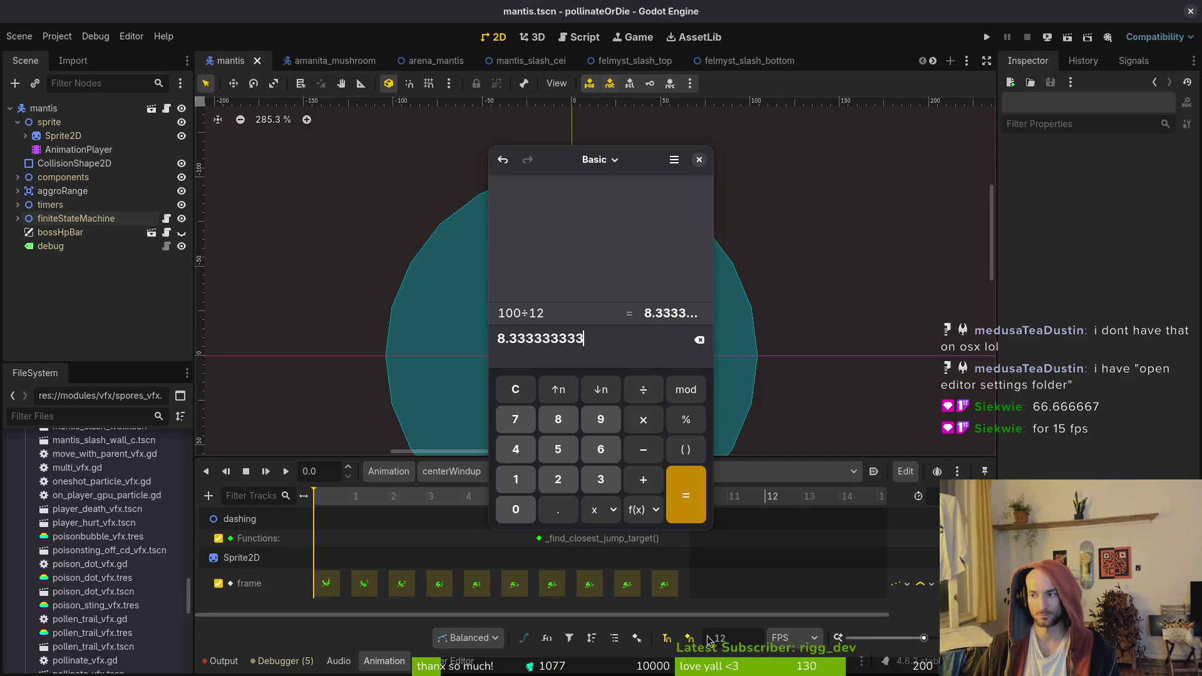
{"action": "type", "text": "1/12"}
{"action": "key", "text": "Return"}
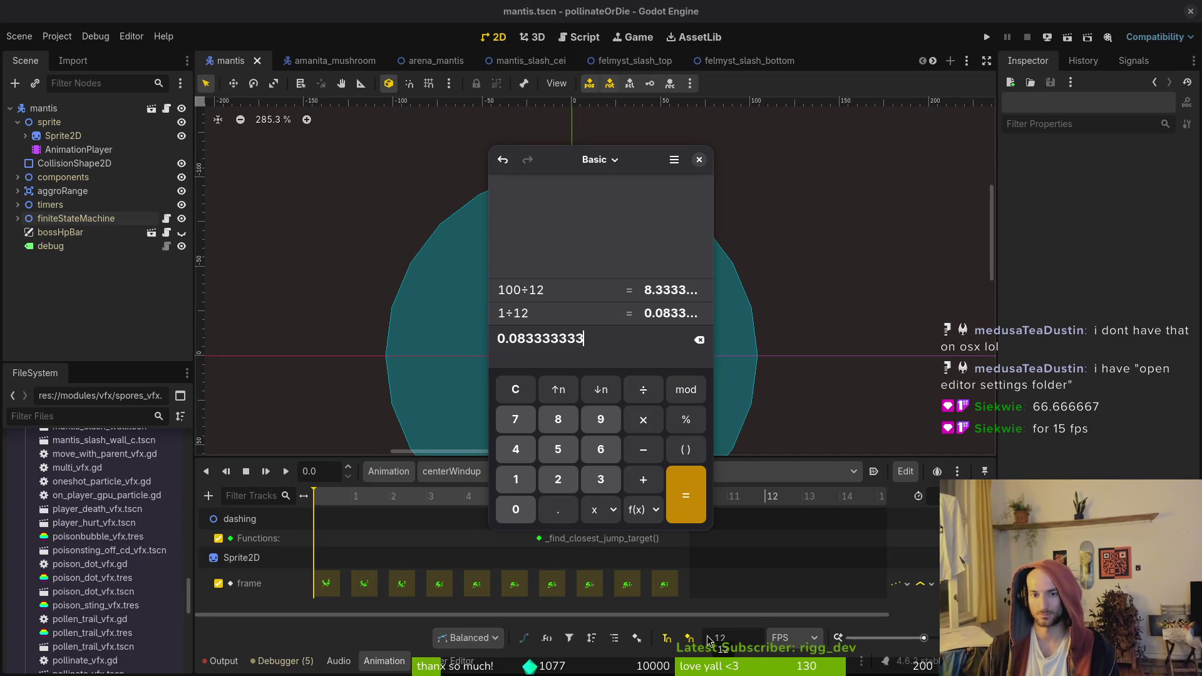
{"action": "double_click", "coordinate": [598, 338]}
{"action": "left_click", "coordinate": [700, 160]}
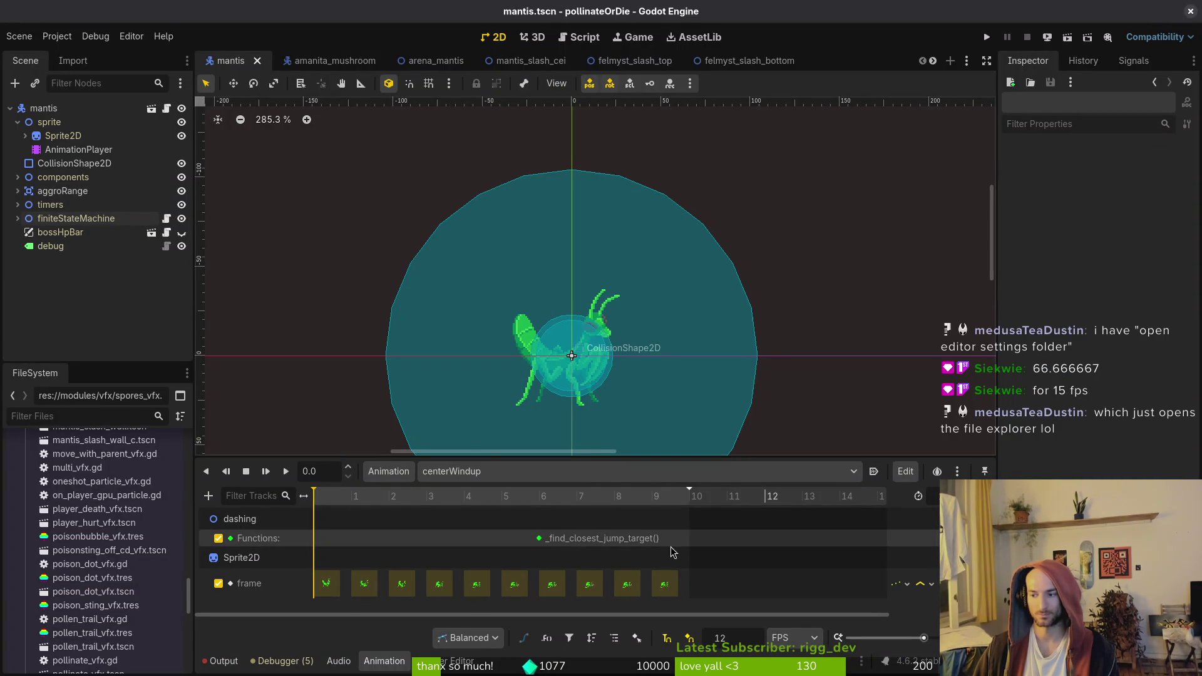
Save the mantis scene and return to Neovim
{"action": "key", "text": "ctrl+s"}
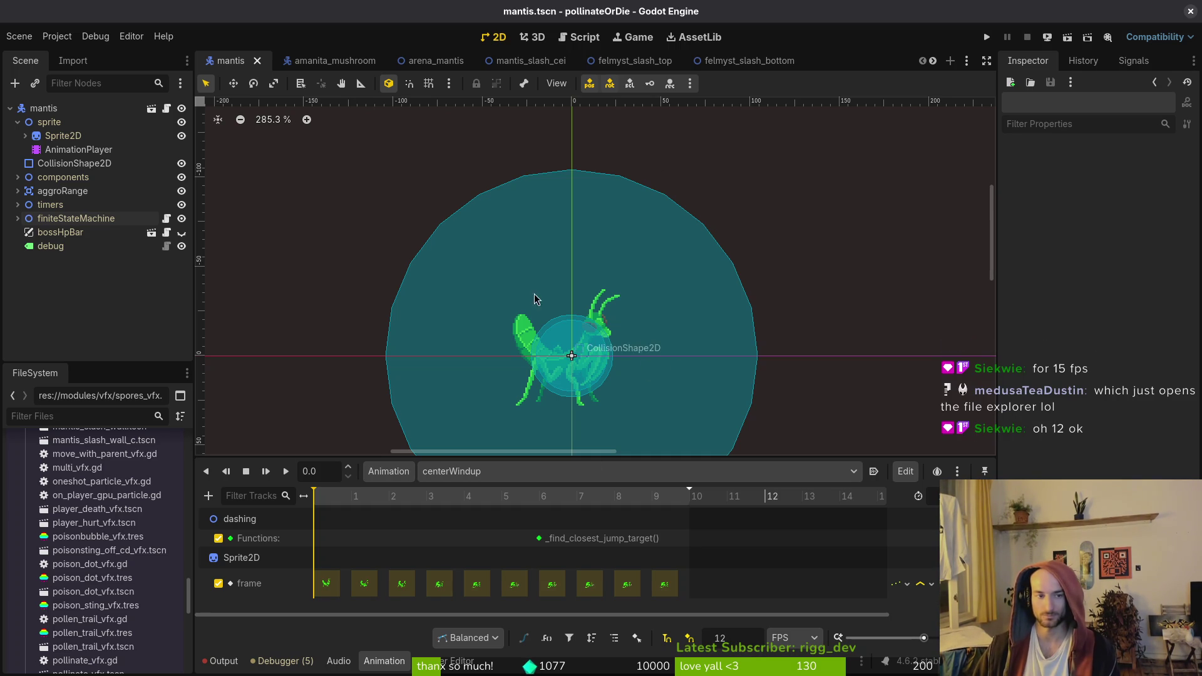
{"action": "scroll", "coordinate": [533, 299], "scroll_direction": "down", "scroll_amount": 3}
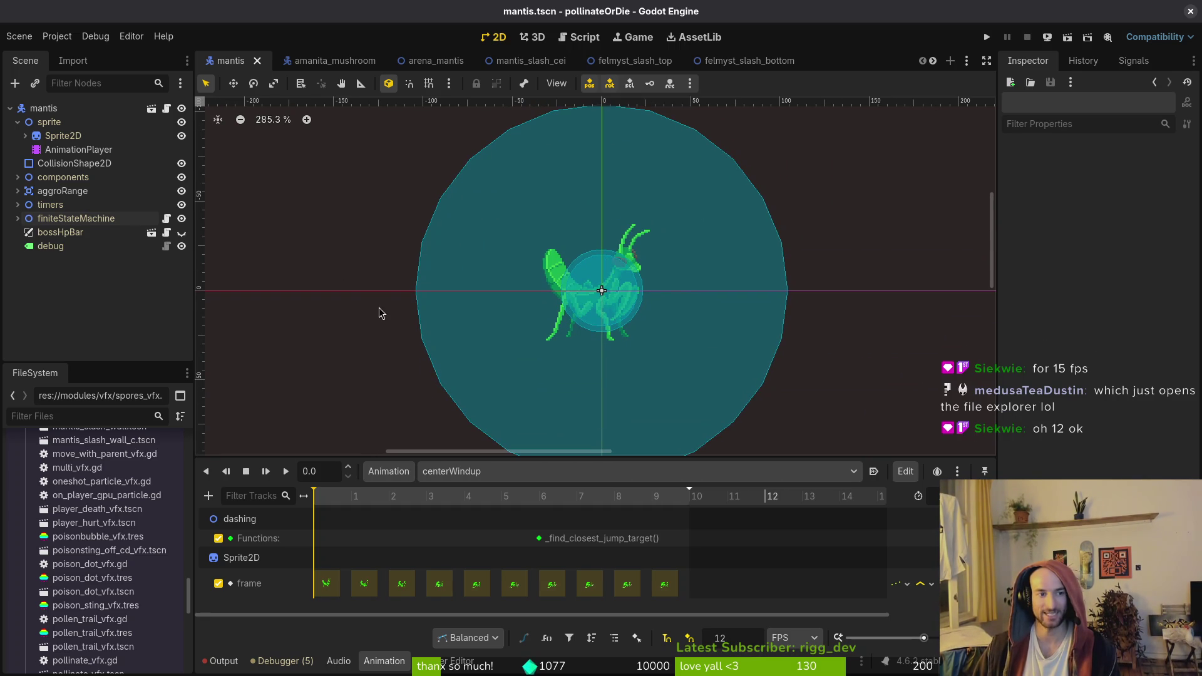
{"action": "key", "text": "alt+Tab"}
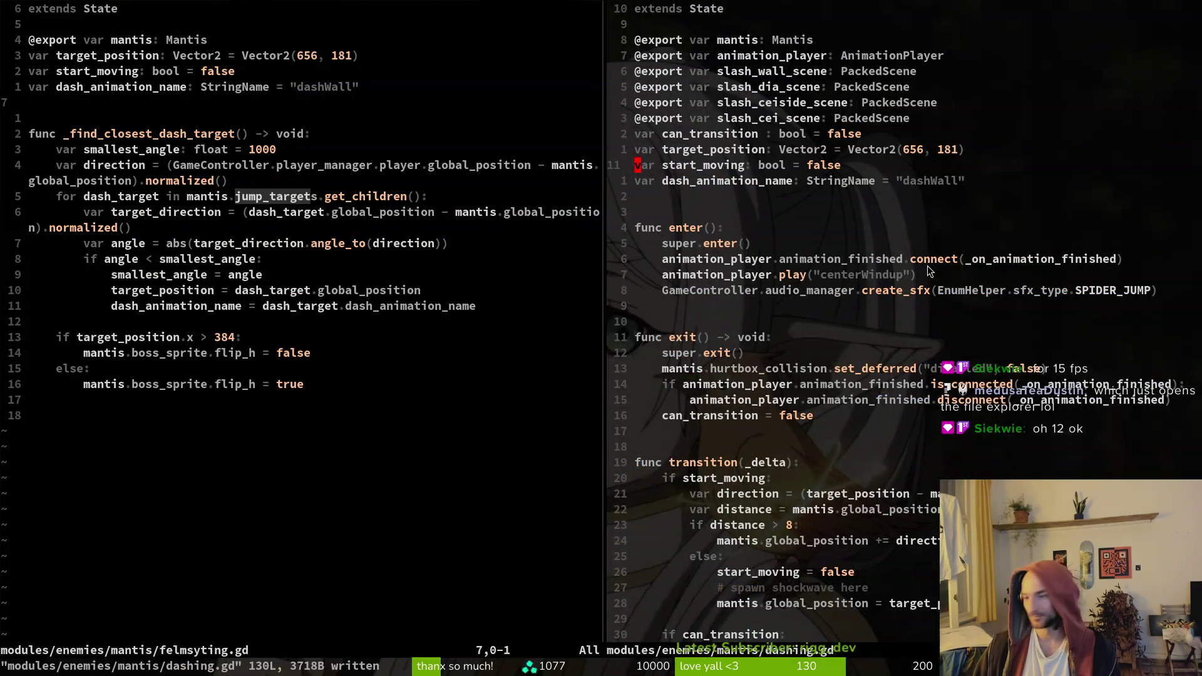
Try renaming the dashWall animation to felmystBot, undo it, and save felmsyting.gd
{"action": "left_click", "coordinate": [734, 181]}
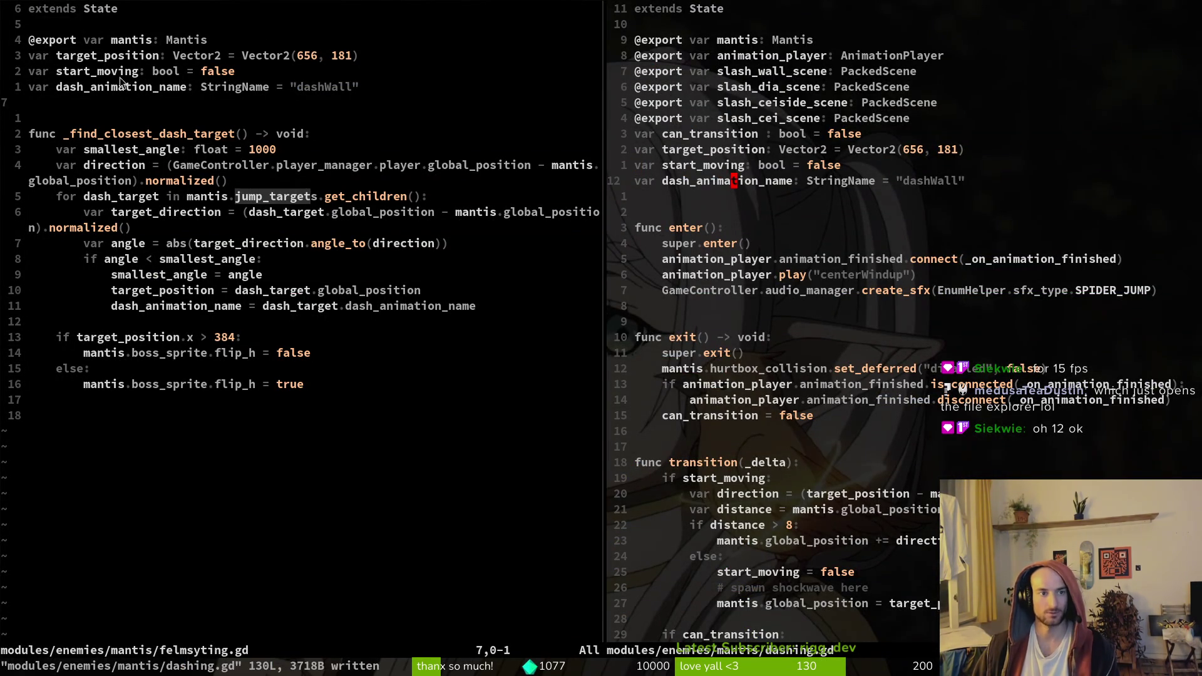
{"action": "left_click", "coordinate": [318, 88]}
{"action": "key", "text": "c"}
{"action": "key", "text": "i"}
{"action": "key", "text": "quotedbl"}
{"action": "type", "text": "felmystBot"}
{"action": "key", "text": "alt+Tab"}
{"action": "key", "text": "alt+Tab"}
{"action": "key", "text": "Escape"}
{"action": "type", "text": "u:w"}
{"action": "key", "text": "Return"}
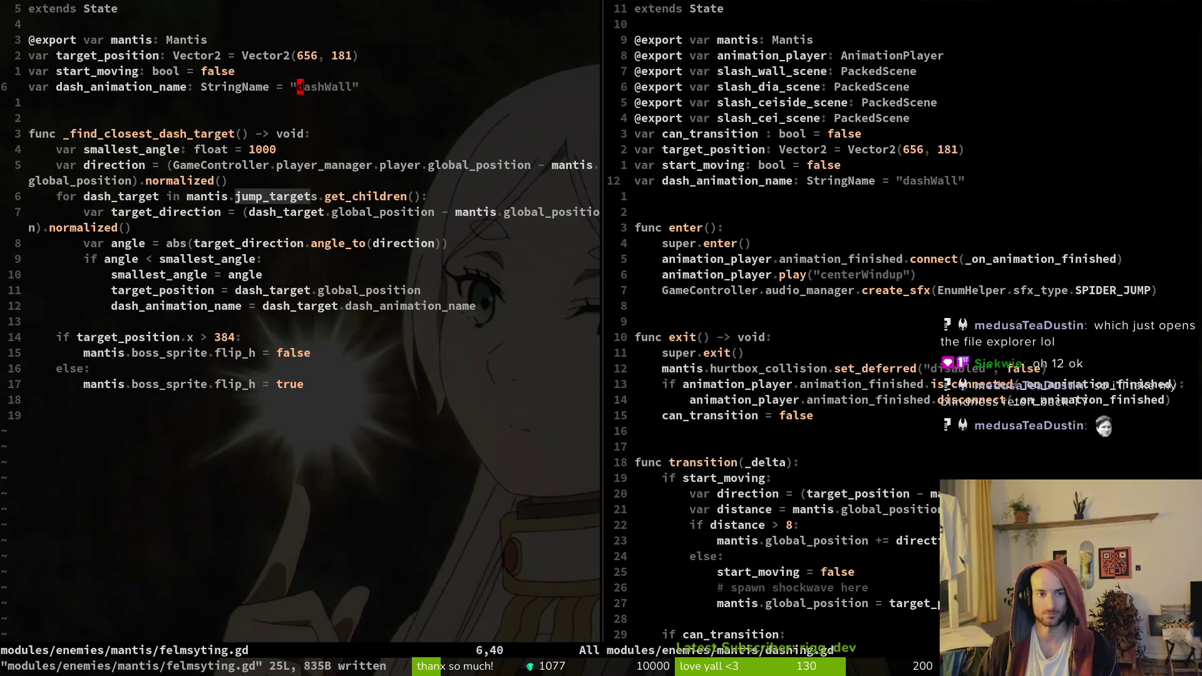
Make the felmsyting.gd loop iterate mantis.dash_targets instead of jump_targets and save
{"action": "key", "text": "j"}
{"action": "key", "text": "j"}
{"action": "key", "text": "j"}
{"action": "key", "text": "j"}
{"action": "key", "text": "j"}
{"action": "key", "text": "j"}
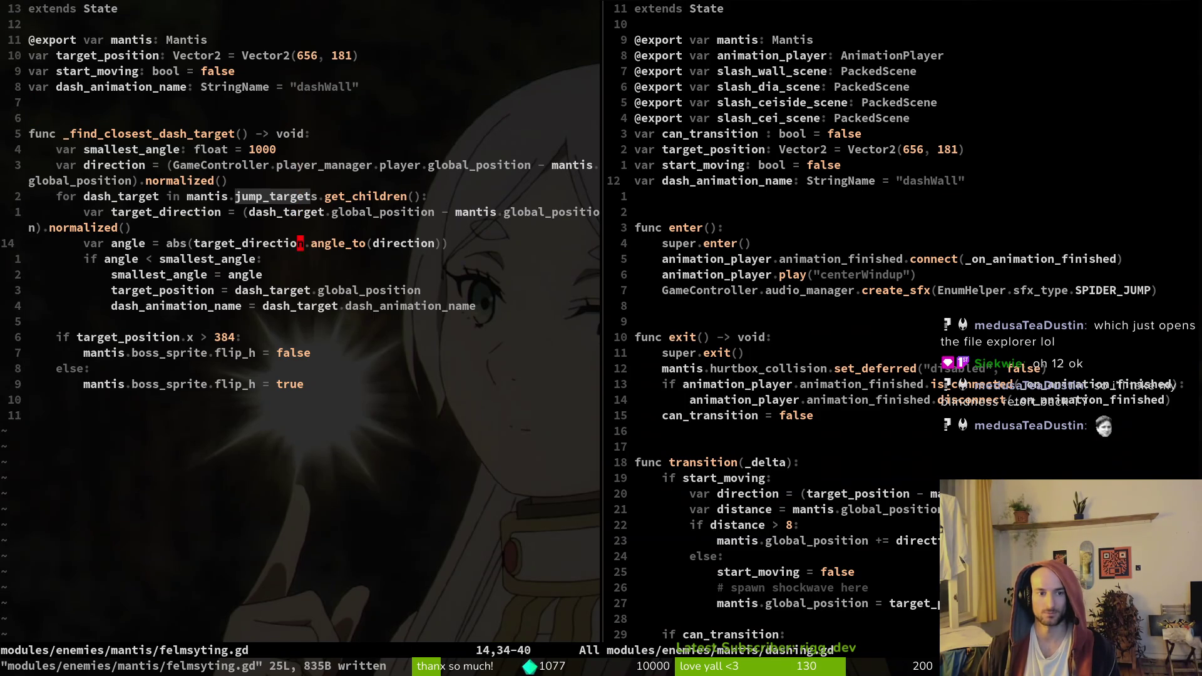
{"action": "key", "text": "k"}
{"action": "key", "text": "k"}
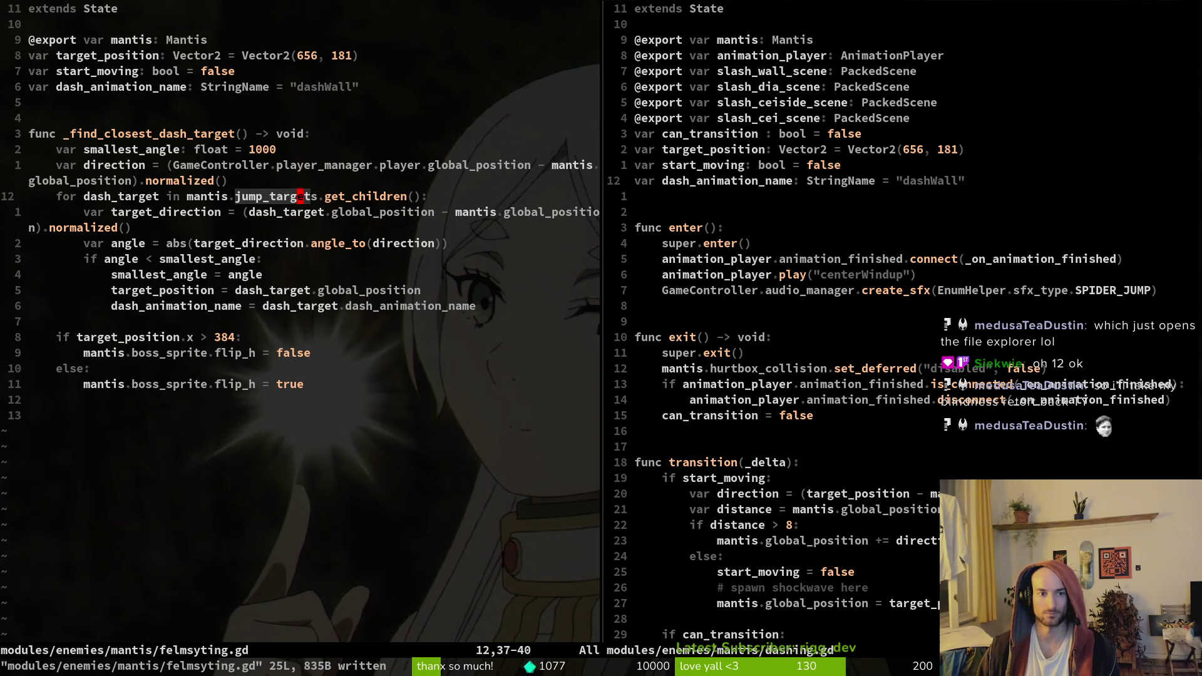
{"action": "type", "text": "ciwdash_"}
{"action": "type", "text": "targets"}
{"action": "key", "text": "Escape"}
{"action": "type", "text": ":w"}
{"action": "key", "text": "Return"}
Yank jump_targets in dashing.gd and grep the project for it, finding 4 matches
{"action": "key", "text": "ctrl+w"}
{"action": "key", "text": "l"}
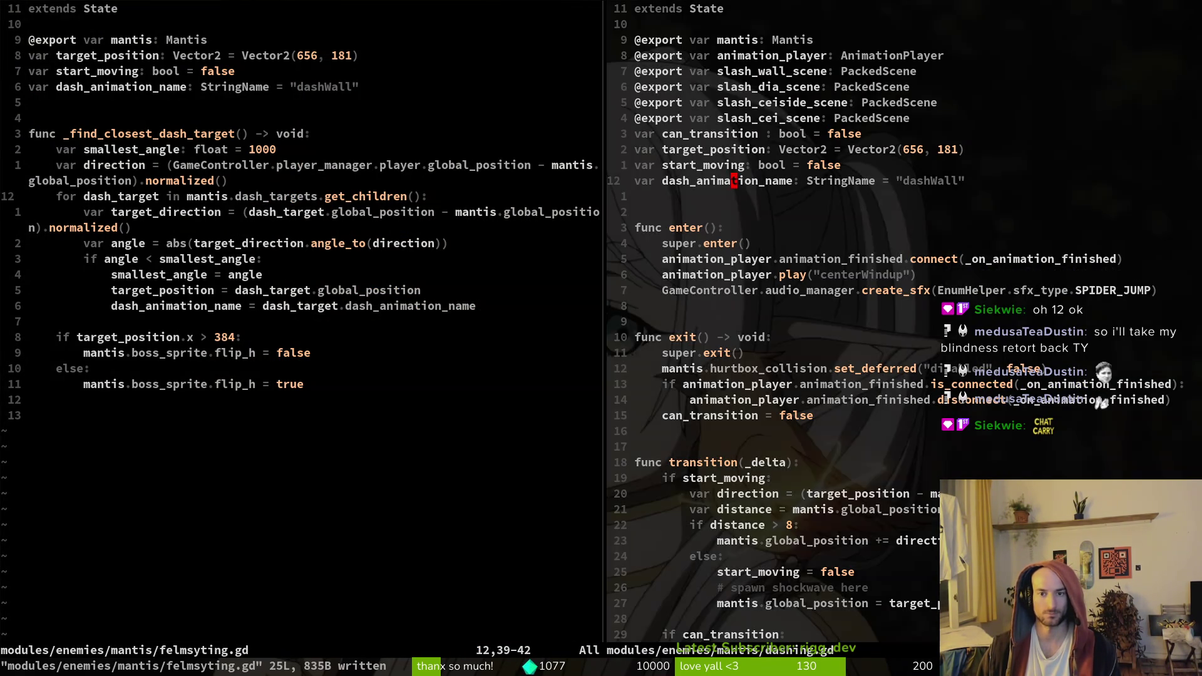
{"action": "key", "text": "ctrl+d"}
{"action": "key", "text": "ctrl+d"}
{"action": "key", "text": "ctrl+d"}
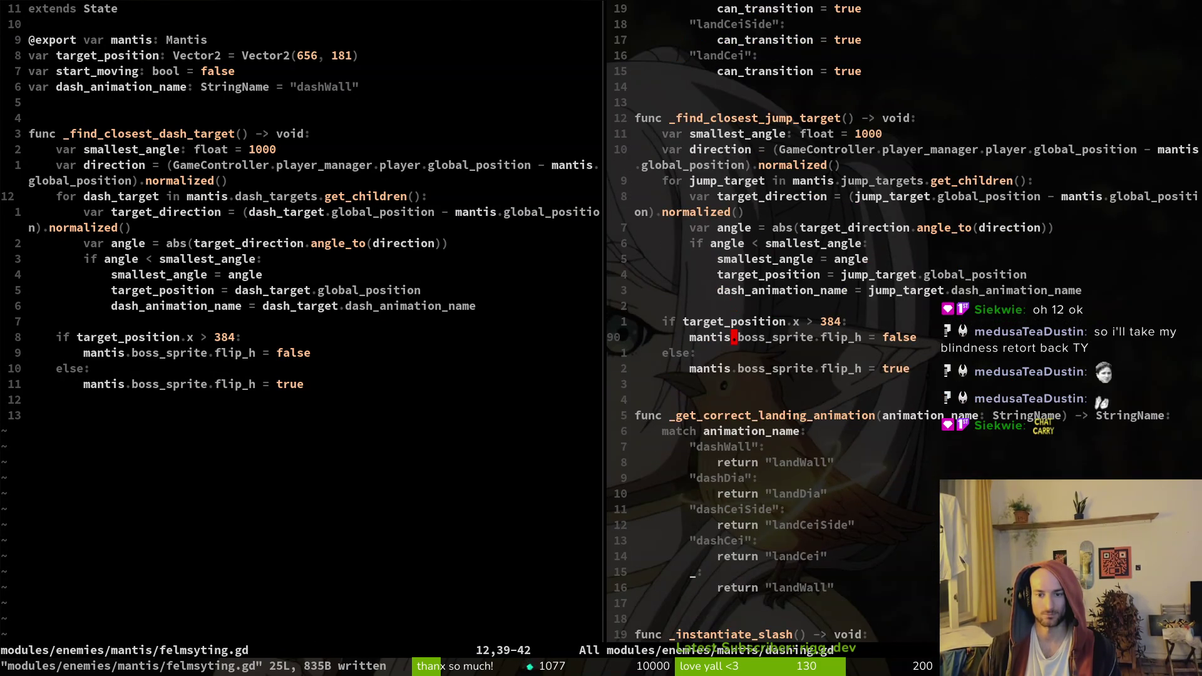
{"action": "key", "text": "k"}
{"action": "key", "text": "k"}
{"action": "key", "text": "k"}
{"action": "key", "text": "k"}
{"action": "key", "text": "k"}
{"action": "key", "text": "w"}
{"action": "key", "text": "w"}
{"action": "key", "text": "w"}
{"action": "key", "text": "w"}
{"action": "key", "text": "v"}
{"action": "key", "text": "i"}
{"action": "key", "text": "w"}
{"action": "key", "text": "y"}
{"action": "key", "text": "space"}
{"action": "type", "text": "psjump_targets"}
{"action": "key", "text": "Return"}
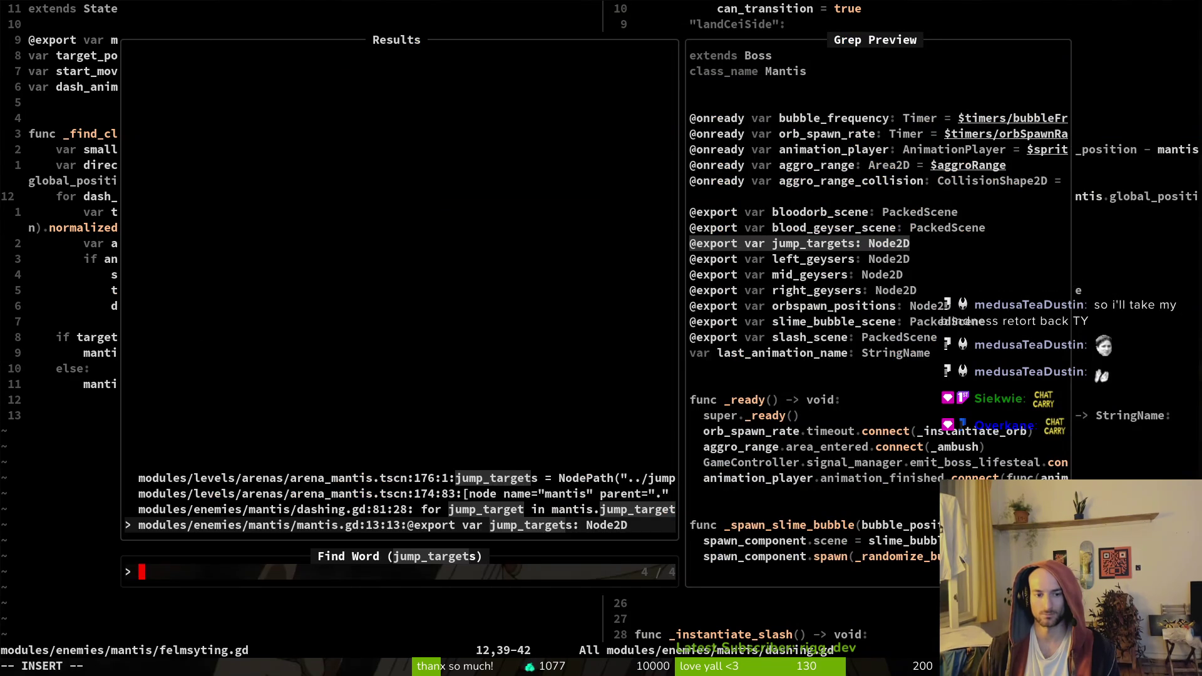
In mantis.gd, rename the jump_targets export to dash_targets, add a felmyst_targets copy, and save
{"action": "key", "text": "Return"}
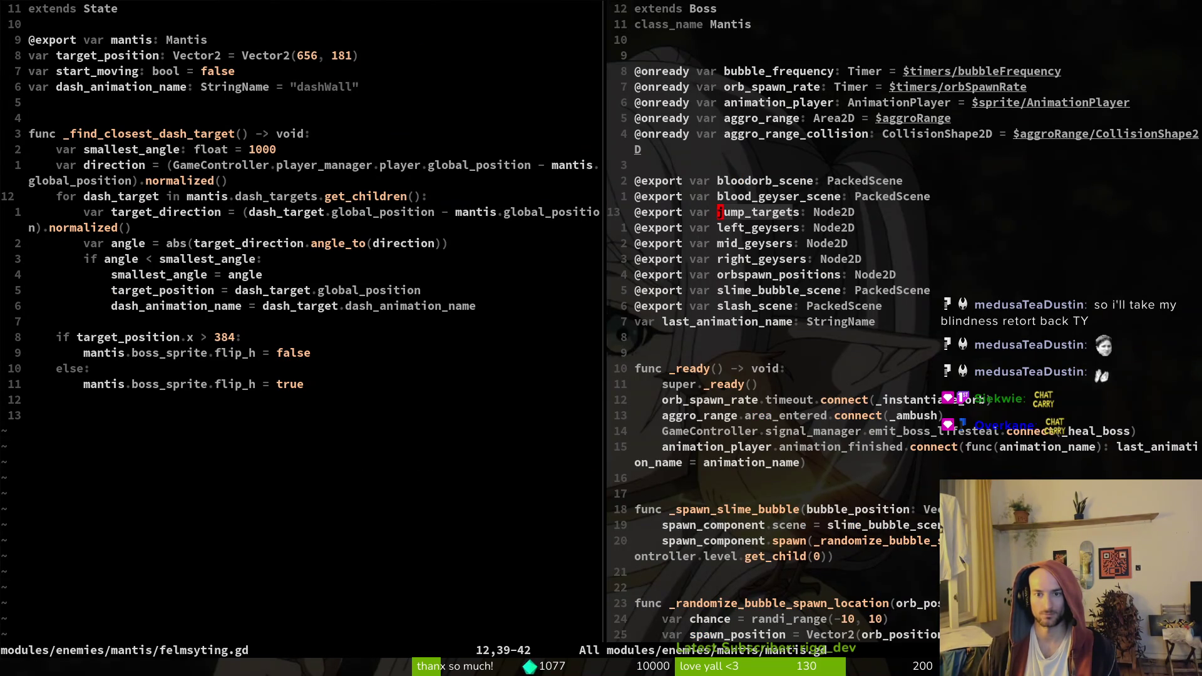
{"action": "type", "text": "ciwdash_targets"}
{"action": "key", "text": "Escape"}
{"action": "key", "text": "y"}
{"action": "key", "text": "y"}
{"action": "type", "text": "pciwfelmyst_targets"}
{"action": "key", "text": "Escape"}
{"action": "type", "text": ":w"}
{"action": "key", "text": "Return"}
Make dashing.gd's loop use dash_targets, save it, and close the other split
{"action": "key", "text": "ctrl+6"}
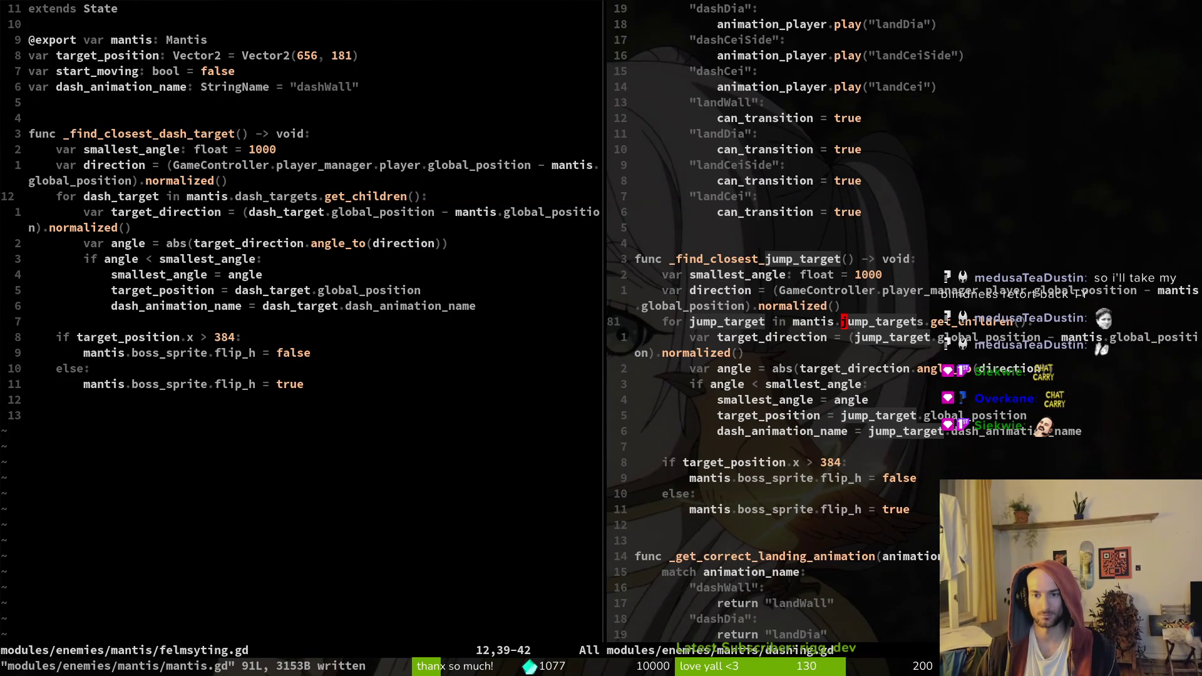
{"action": "type", "text": "vecdash_targets"}
{"action": "key", "text": "Escape"}
{"action": "type", "text": ":w"}
{"action": "key", "text": "Return"}
{"action": "type", "text": ":q"}
{"action": "key", "text": "Return"}
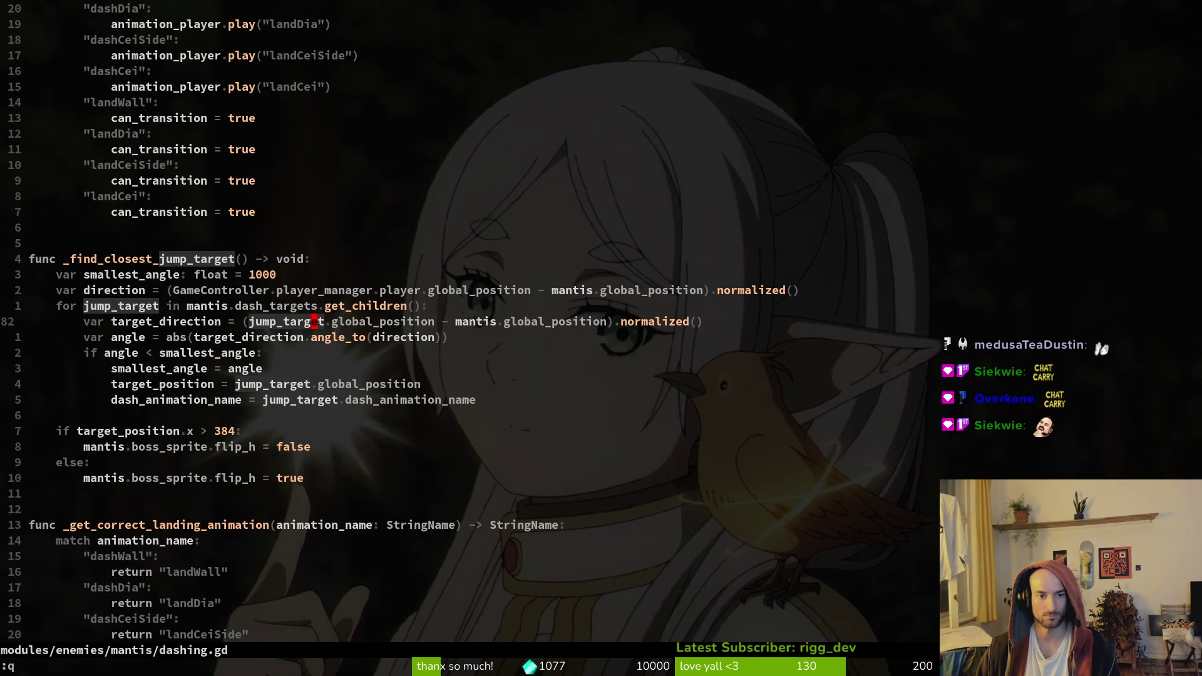
Change jump_target to dash_target on the target_direction line and select the loop variable name
{"action": "type", "text": "jciwdash_"}
{"action": "type", "text": "target"}
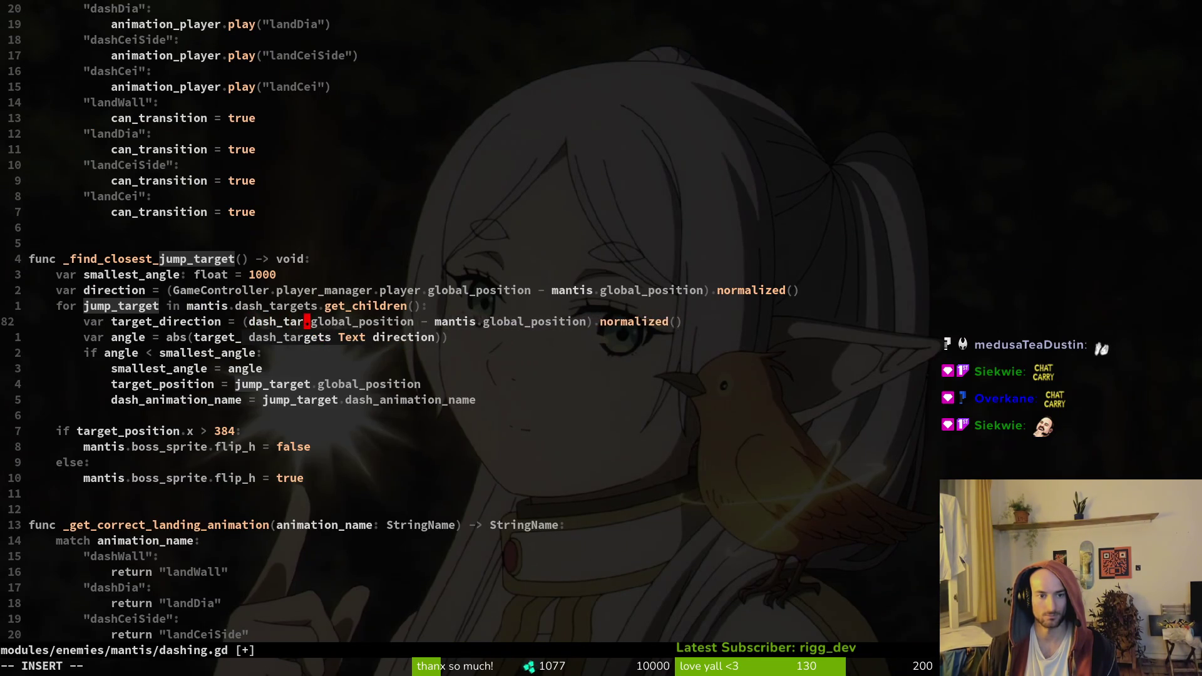
{"action": "key", "text": "Escape"}
{"action": "key", "text": "b"}
{"action": "key", "text": "b"}
{"action": "key", "text": "b"}
{"action": "key", "text": "k"}
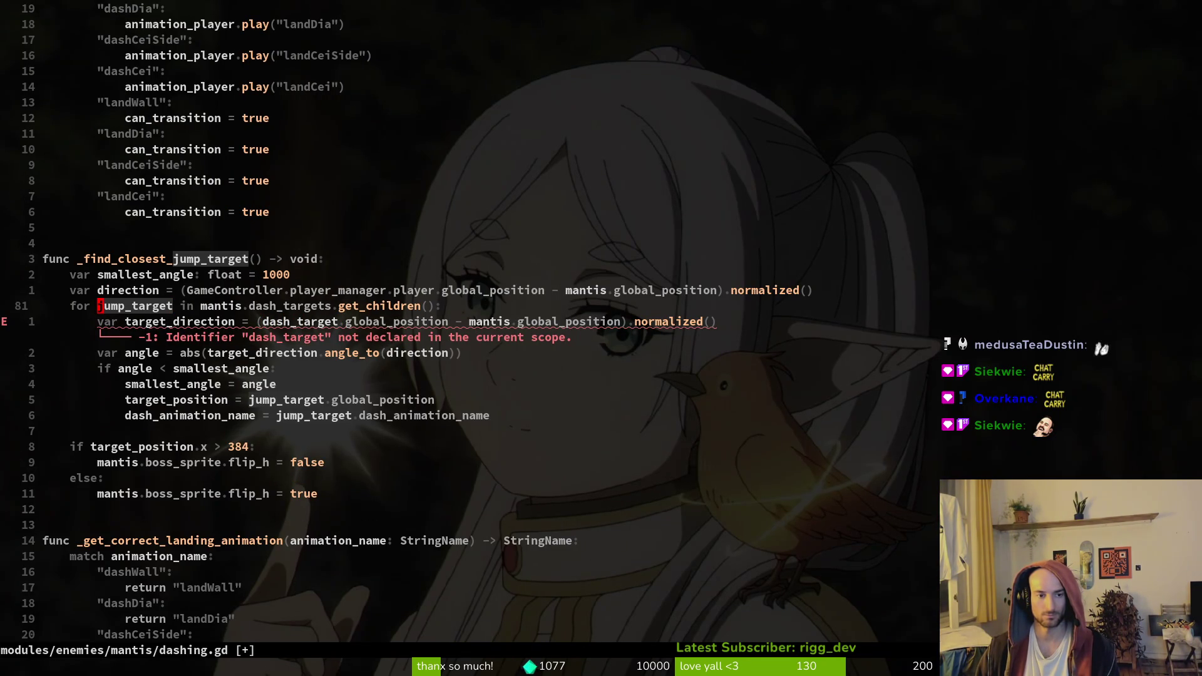
{"action": "key", "text": "j"}
{"action": "key", "text": "w"}
{"action": "key", "text": "w"}
{"action": "key", "text": "w"}
{"action": "key", "text": "v"}
{"action": "key", "text": "e"}
Run a file-wide jump_targets substitution using CopyQ history entries, then save dashing.gd
{"action": "type", "text": "y"}
{"action": "type", "text": ":%s/"}
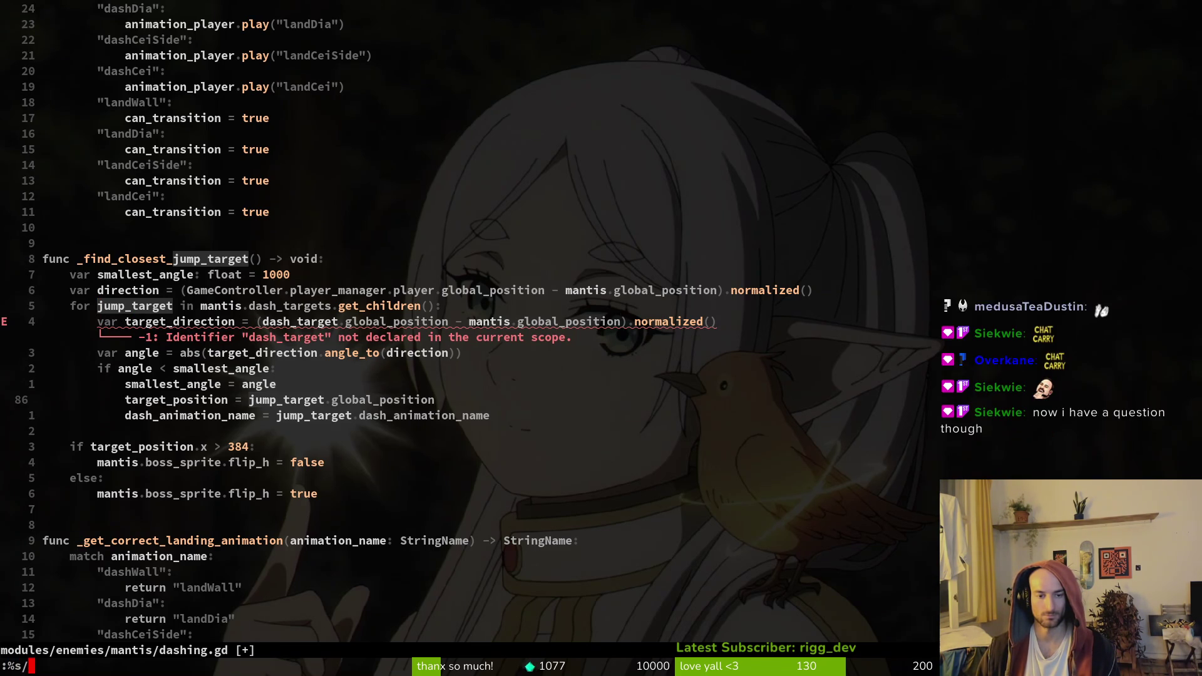
{"action": "type", "text": "jump_targets"}
{"action": "key", "text": "Up"}
{"action": "key", "text": "Return"}
{"action": "type", "text": "/"}
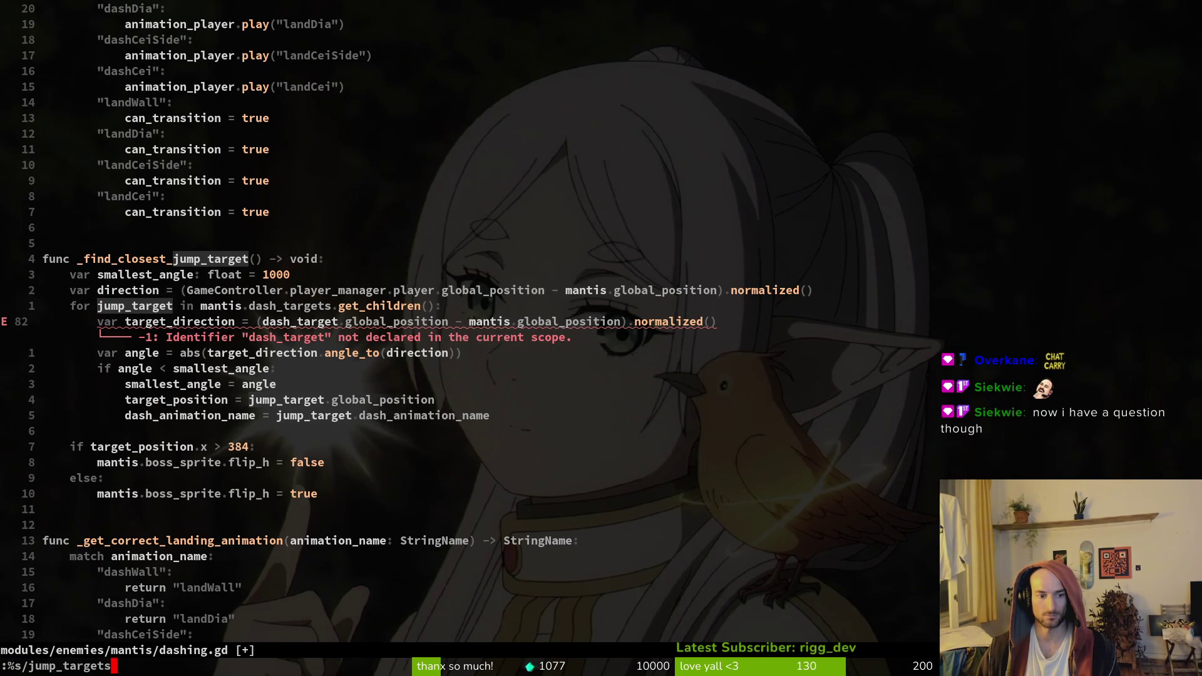
{"action": "key", "text": "super+v"}
{"action": "key", "text": "Down"}
{"action": "key", "text": "Down"}
{"action": "key", "text": "Return"}
{"action": "key", "text": "Return"}
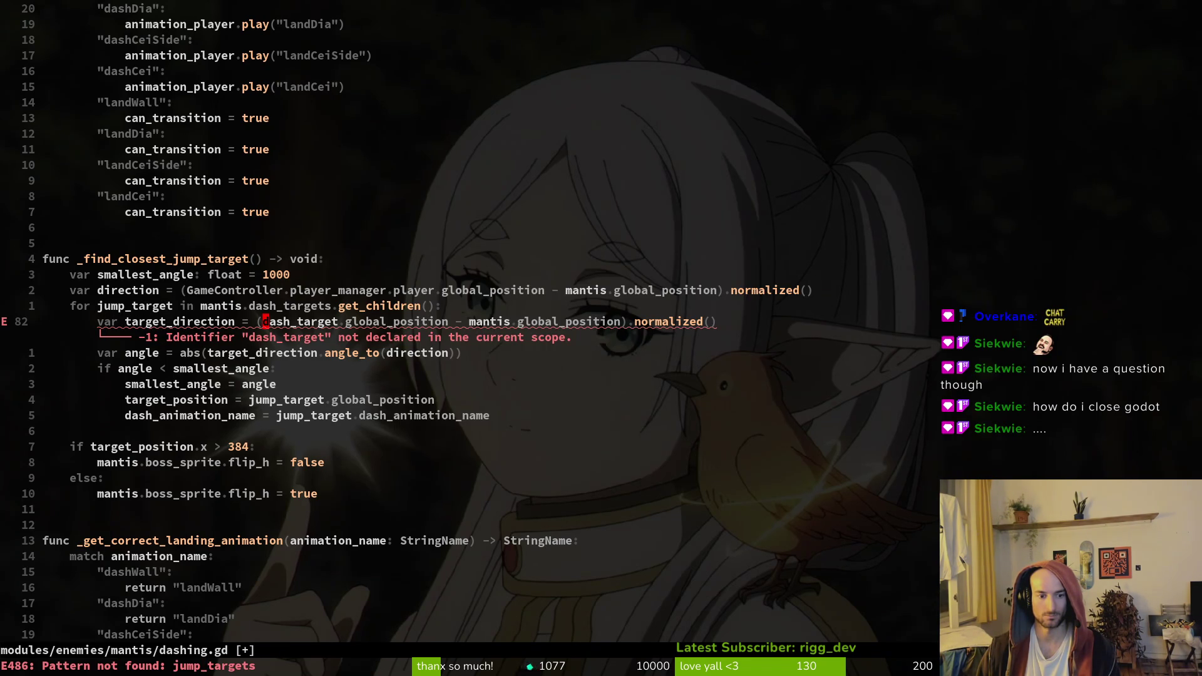
{"action": "type", "text": ":w"}
{"action": "key", "text": "Return"}
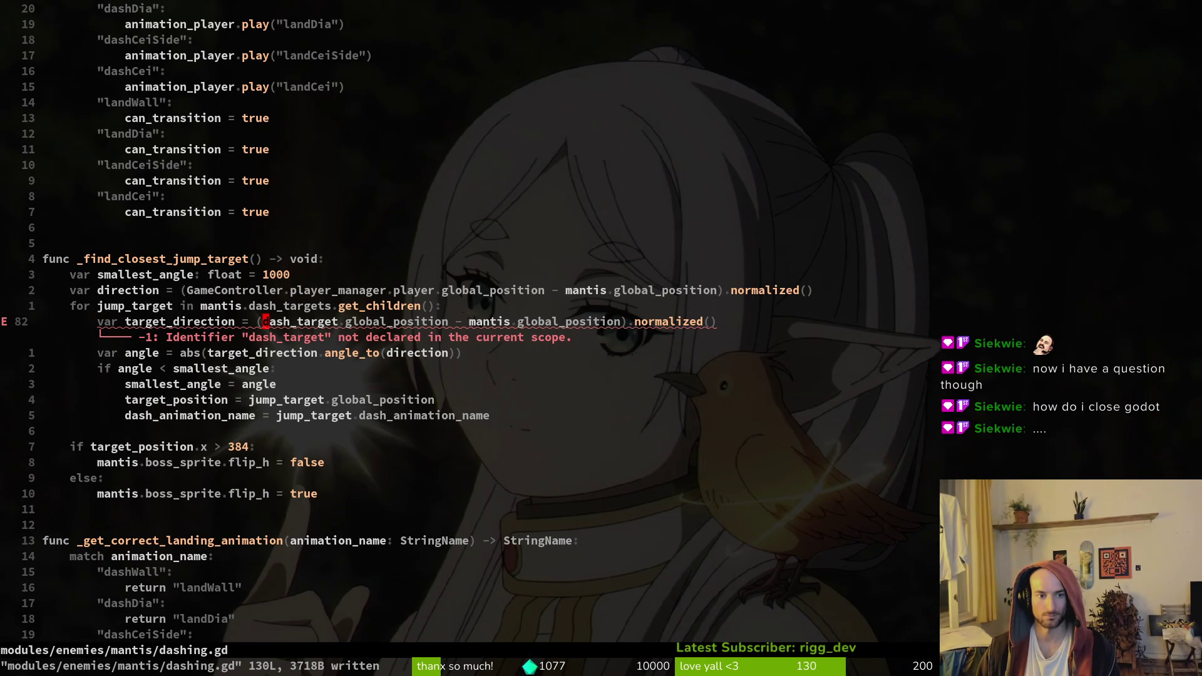
{"action": "key", "text": "braceleft"}
{"action": "key", "text": "braceleft"}
{"action": "key", "text": "braceleft"}
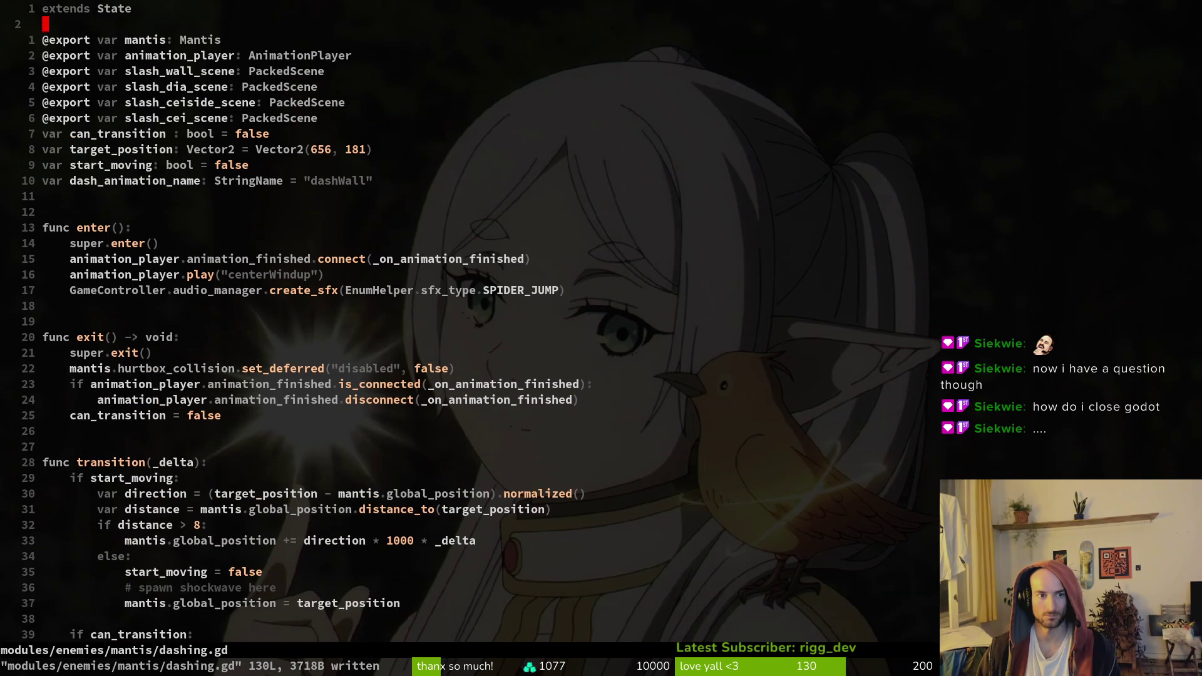
Rename the jump_target loop variable to dash_target and save dashing.gd
{"action": "key", "text": "ctrl+o"}
{"action": "key", "text": "j"}
{"action": "key", "text": "j"}
{"action": "key", "text": "j"}
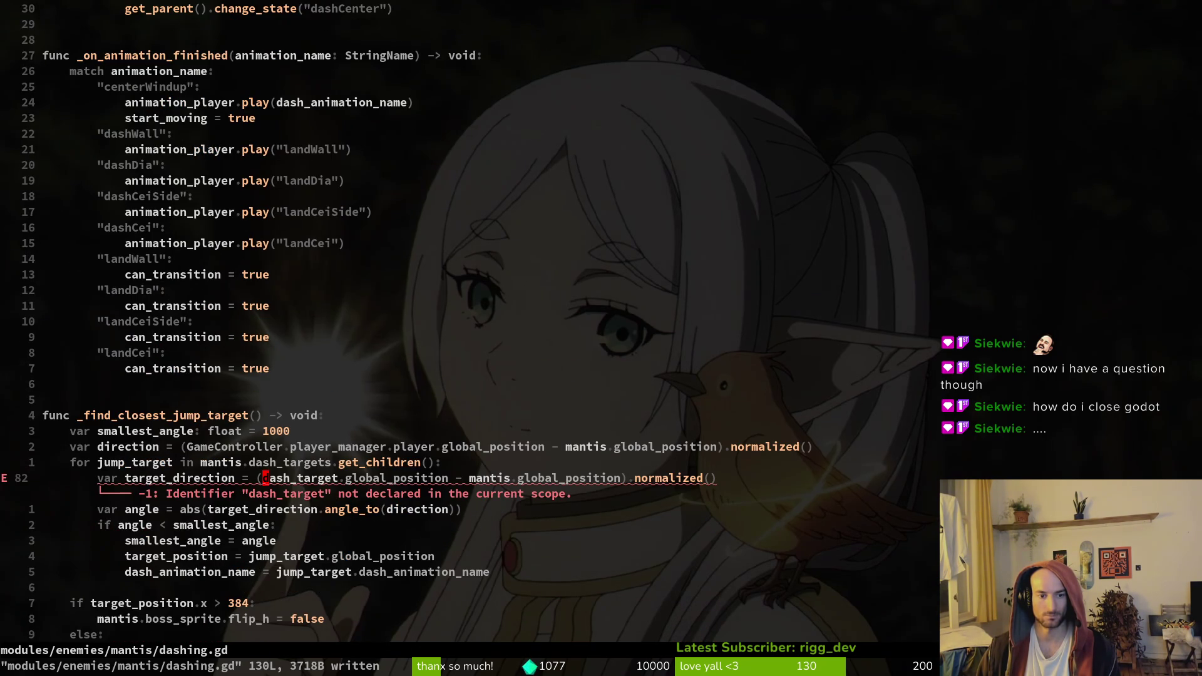
{"action": "key", "text": "k"}
{"action": "key", "text": "b"}
{"action": "key", "text": "b"}
{"action": "key", "text": "b"}
{"action": "type", "text": "bcwdas"}
{"action": "type", "text": "_target"}
{"action": "key", "text": "Escape"}
{"action": "type", "text": ":w"}
{"action": "key", "text": "Return"}
Replace every jump_target with dash_target throughout dashing.gd, save, and return to Godot
{"action": "key", "text": "5"}
{"action": "key", "text": "j"}
{"action": "key", "text": "w"}
{"action": "key", "text": "w"}
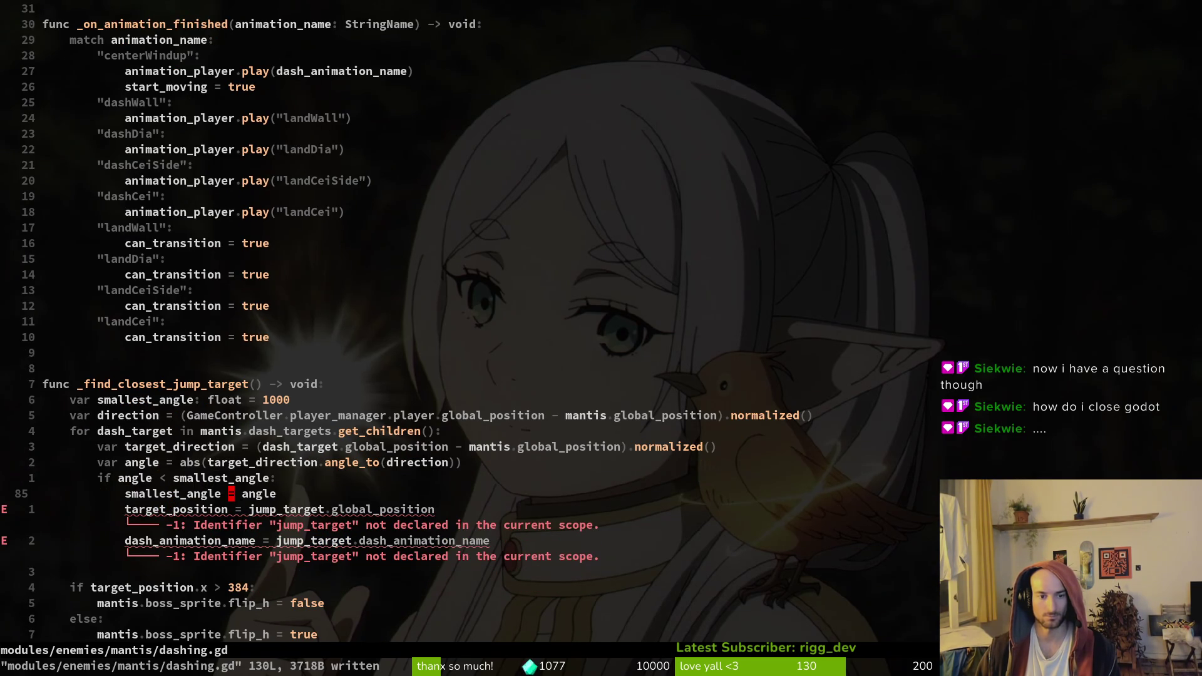
{"action": "key", "text": "Return"}
{"action": "key", "text": "k"}
{"action": "key", "text": "w"}
{"action": "key", "text": "w"}
{"action": "type", "text": "yiw"}
{"action": "type", "text": ":%s/"}
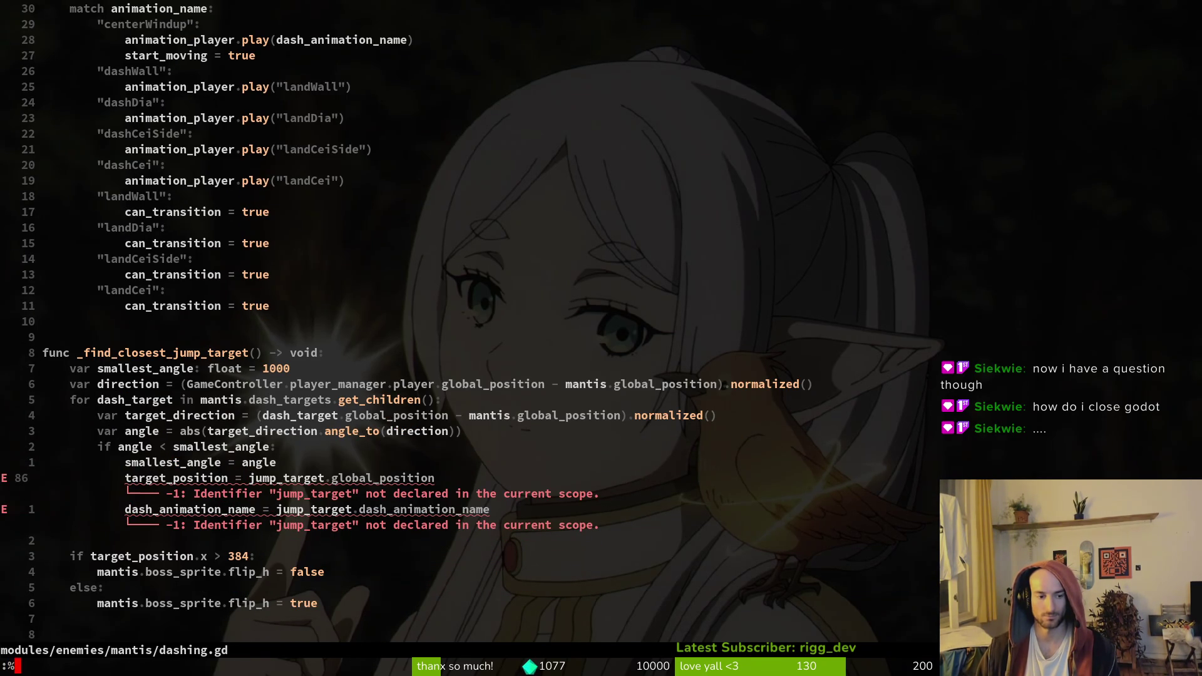
{"action": "key", "text": "ctrl+r"}
{"action": "key", "text": "quotedbl"}
{"action": "type", "text": "/dash_"}
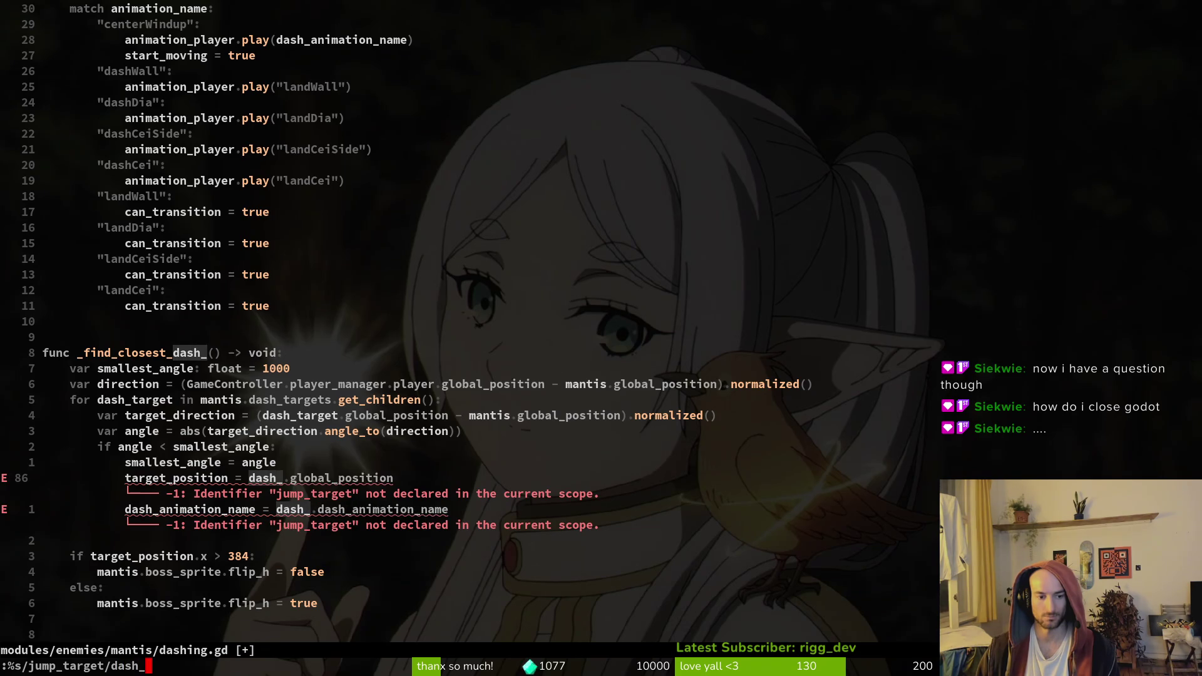
{"action": "type", "text": "target"}
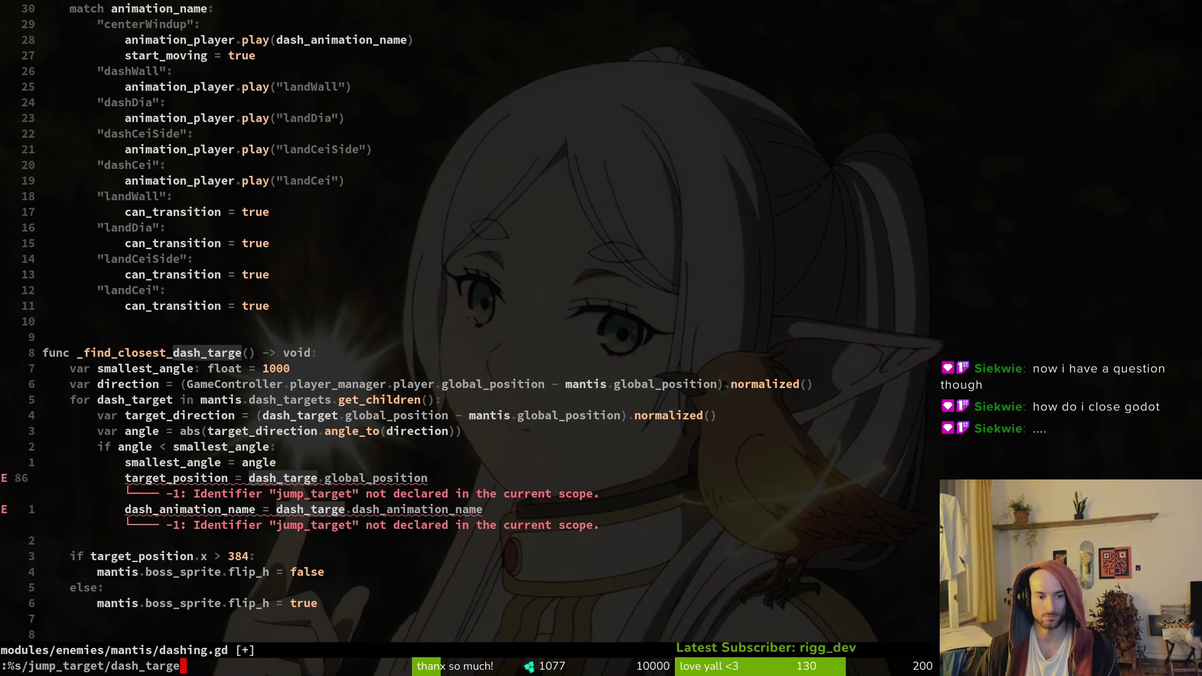
{"action": "key", "text": "Return"}
{"action": "type", "text": ":w"}
{"action": "key", "text": "Return"}
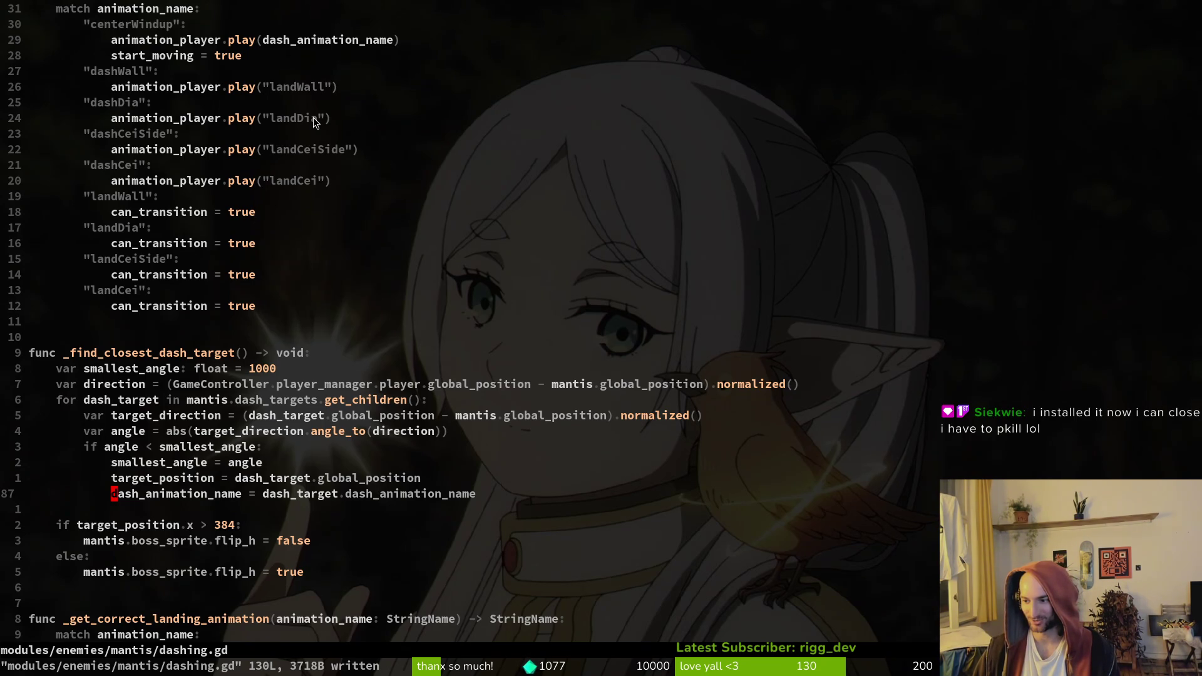
{"action": "key", "text": "alt+Tab"}
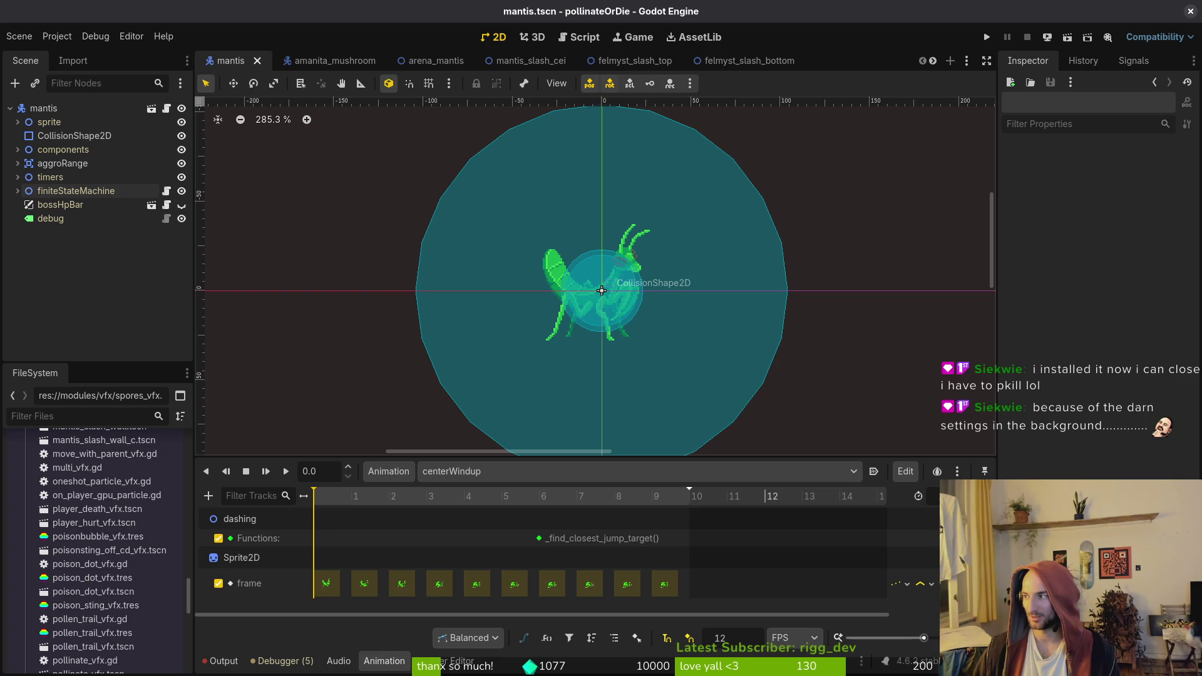
{"action": "left_click", "coordinate": [133, 37]}
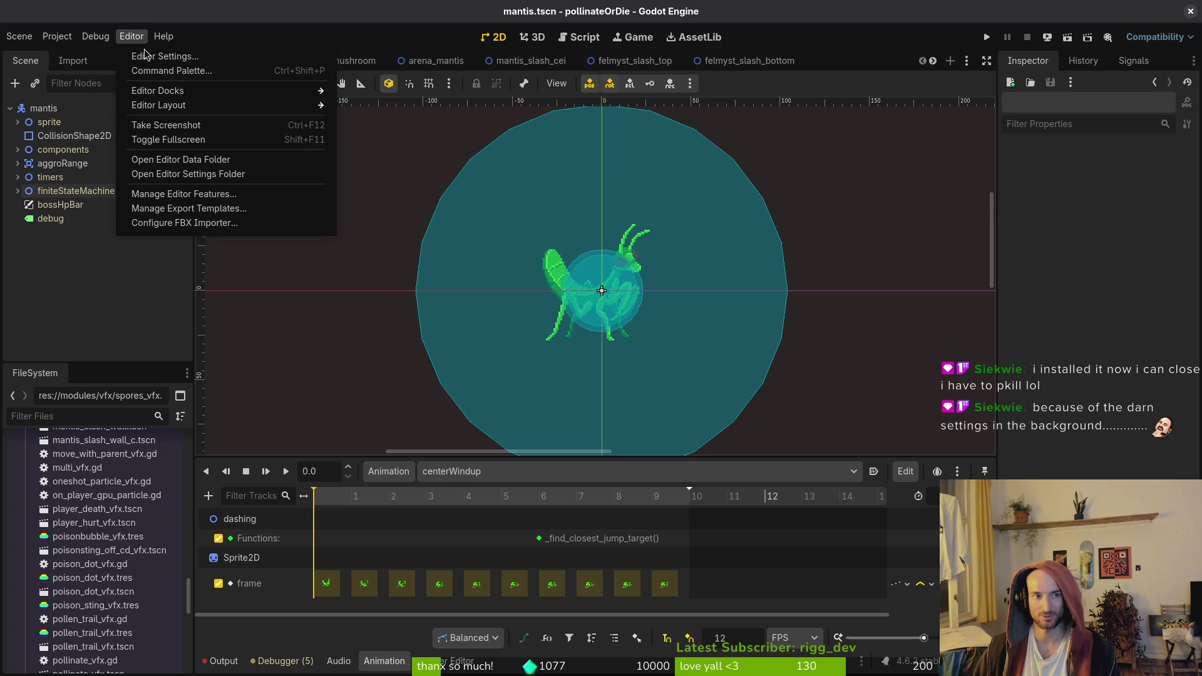
{"action": "left_click", "coordinate": [147, 54]}
{"action": "left_click", "coordinate": [871, 107]}
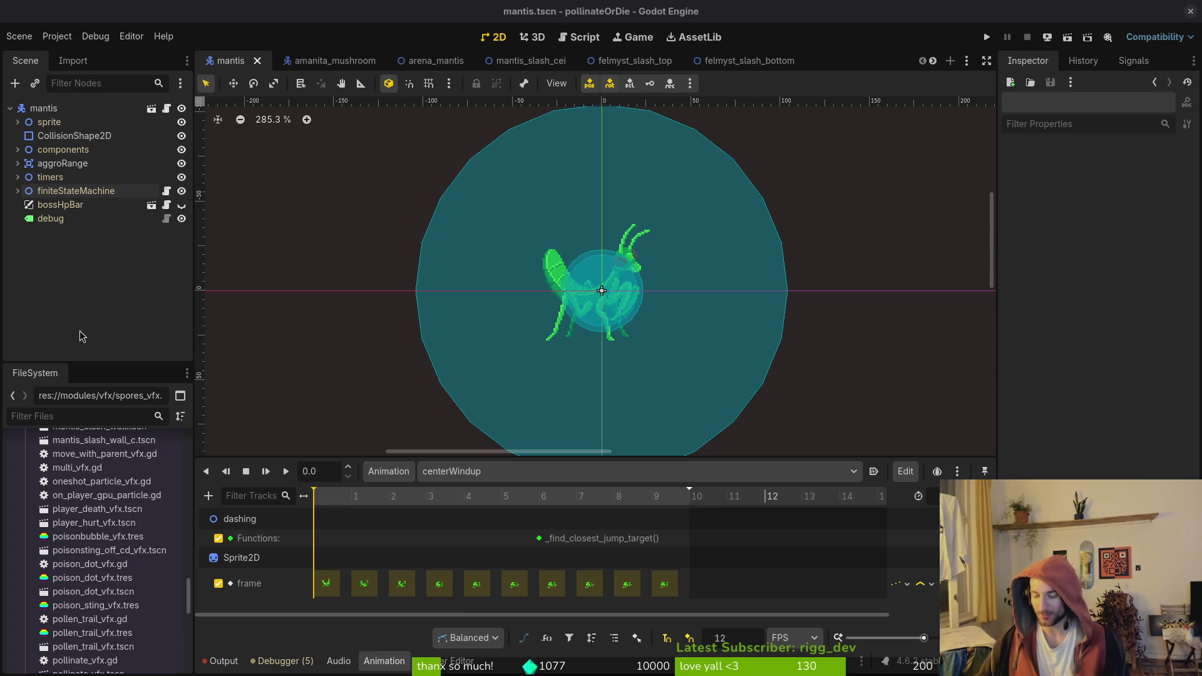
{"action": "scroll", "coordinate": [644, 318], "scroll_direction": "down", "scroll_amount": 2}
{"action": "scroll", "coordinate": [645, 318], "scroll_direction": "right", "scroll_amount": 1}
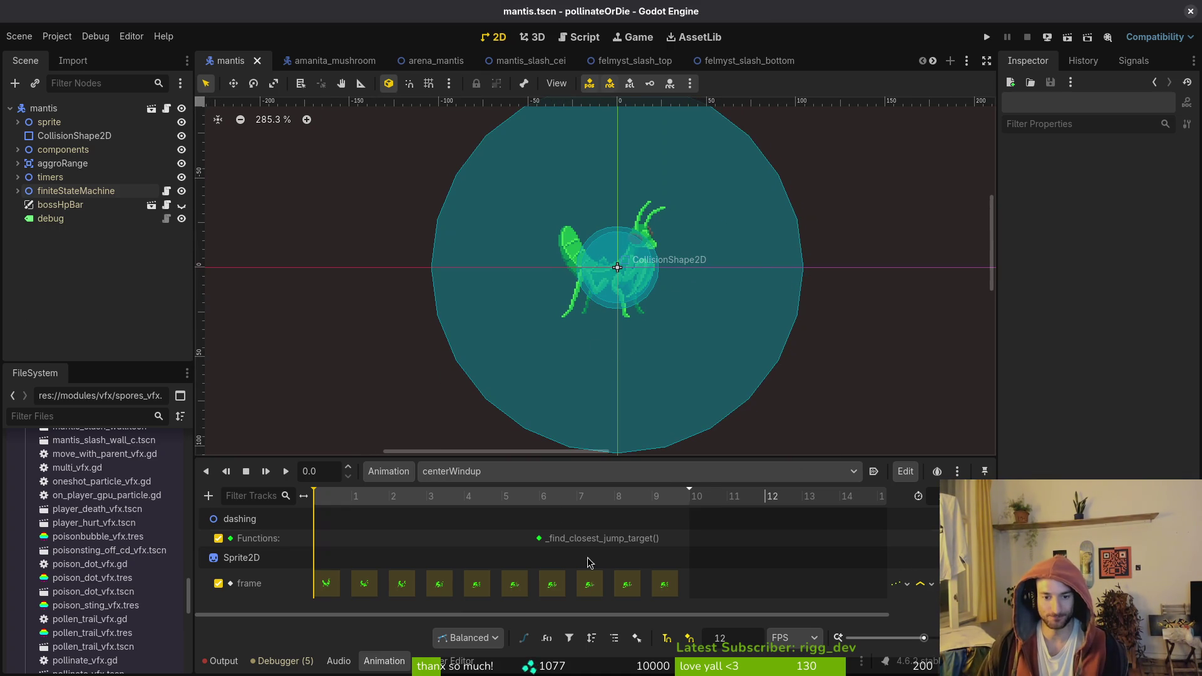
{"action": "left_click", "coordinate": [453, 467]}
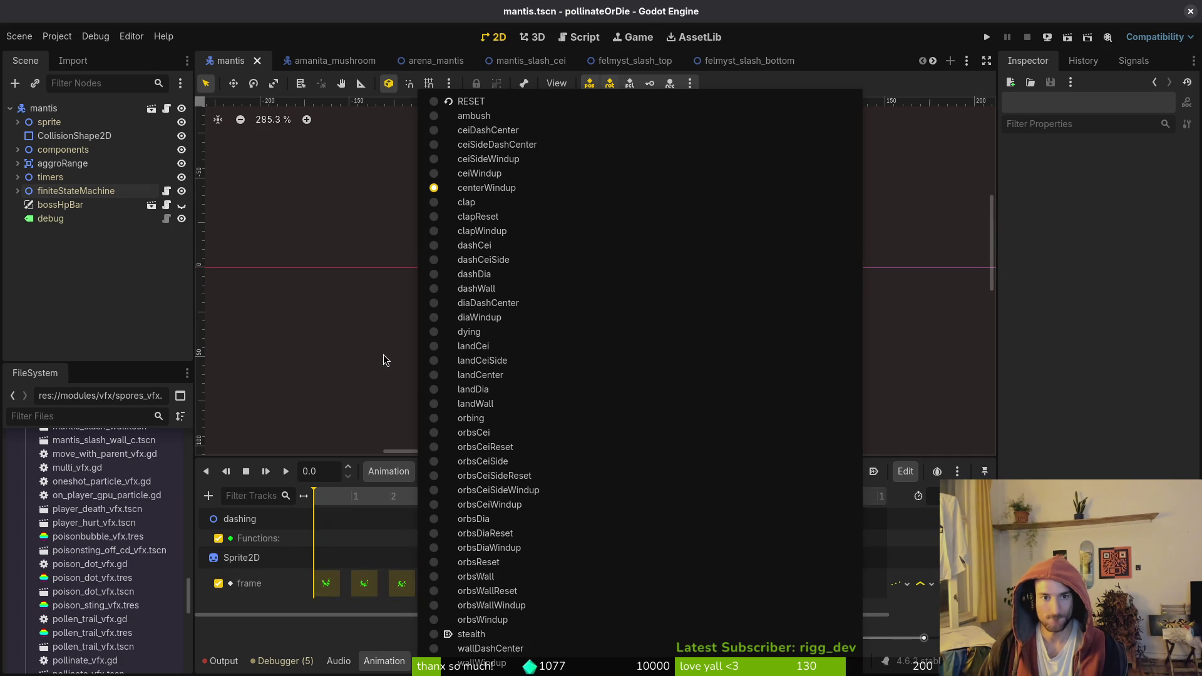
{"action": "left_click", "coordinate": [374, 389]}
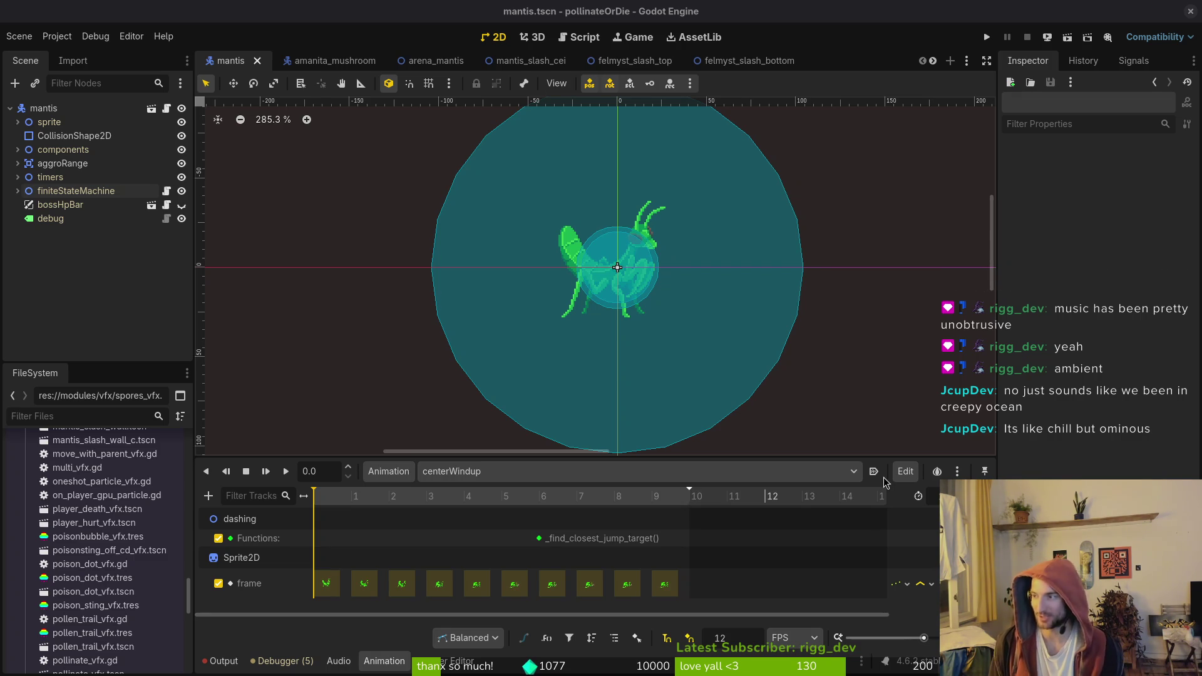
{"action": "key", "text": "alt+Tab"}
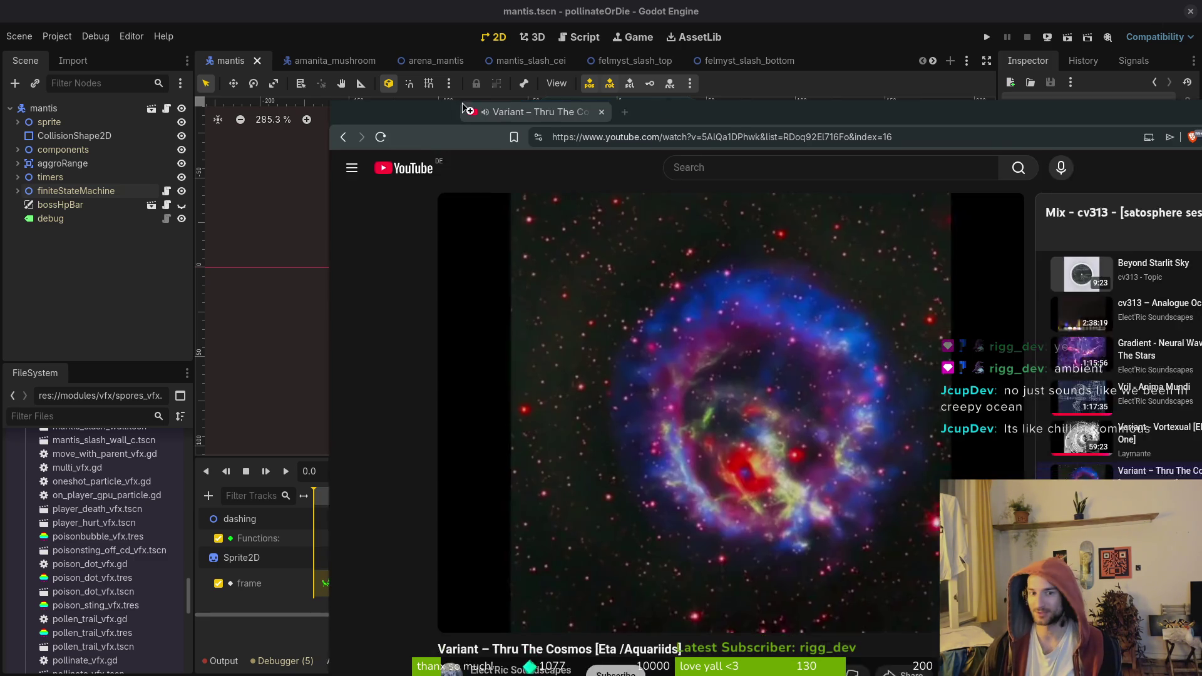
Move the Brave window up-left, scroll down through the video's comments, then close it
{"action": "left_click_drag", "start_coordinate": [462, 118], "coordinate": [256, 47]}
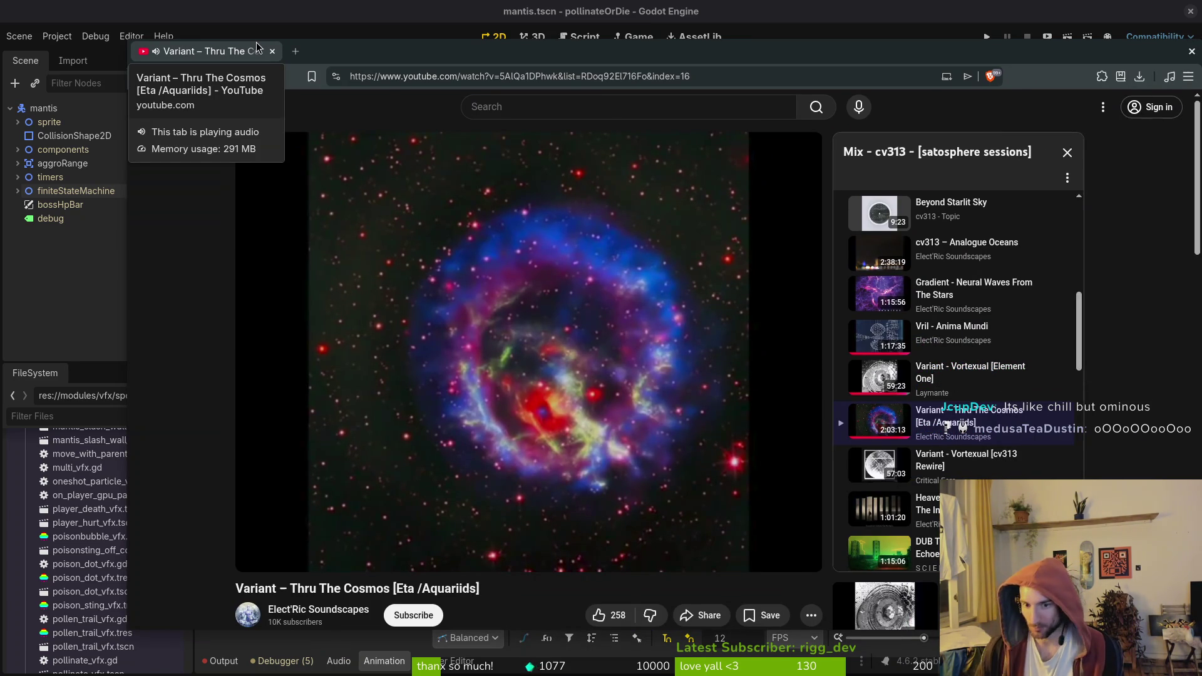
{"action": "scroll", "coordinate": [990, 440], "scroll_direction": "down", "scroll_amount": 2}
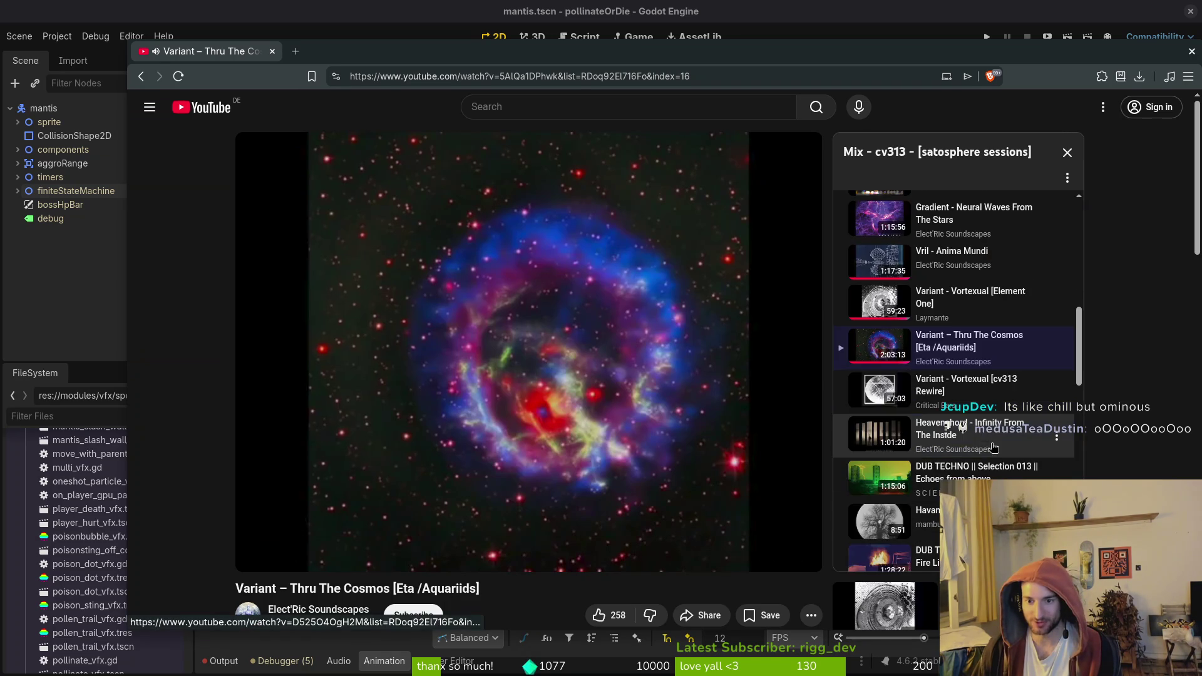
{"action": "scroll", "coordinate": [990, 440], "scroll_direction": "down", "scroll_amount": 10}
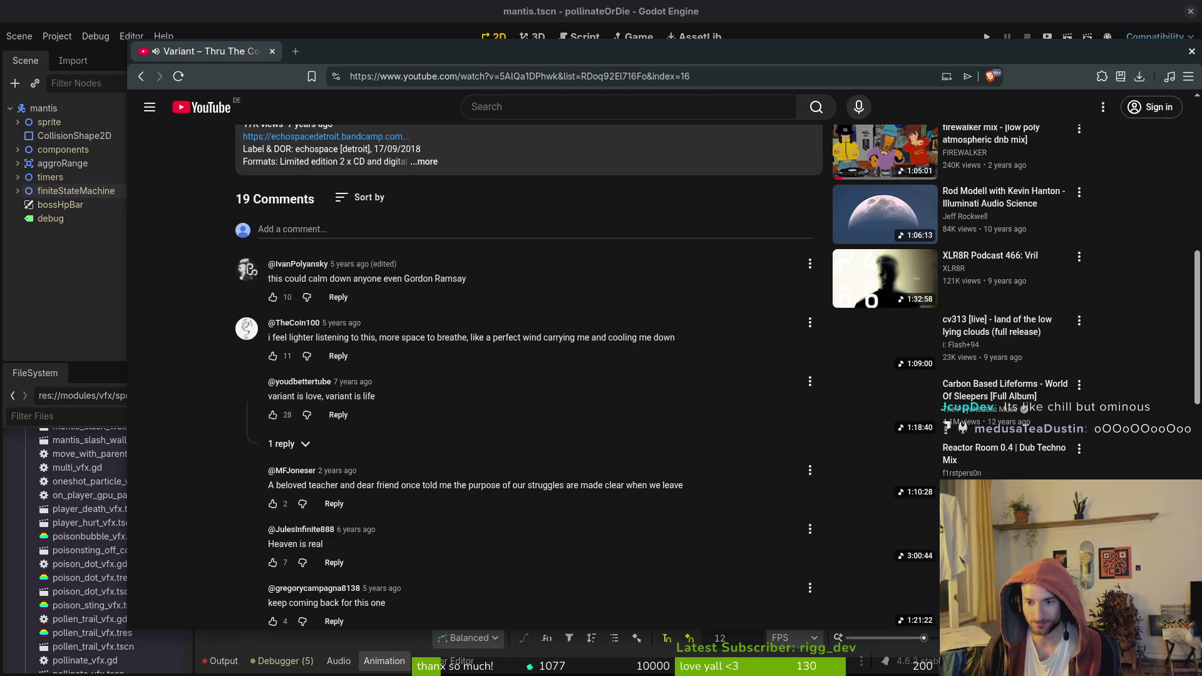
{"action": "scroll", "coordinate": [963, 345], "scroll_direction": "down", "scroll_amount": 3}
{"action": "scroll", "coordinate": [963, 345], "scroll_direction": "up", "scroll_amount": 3}
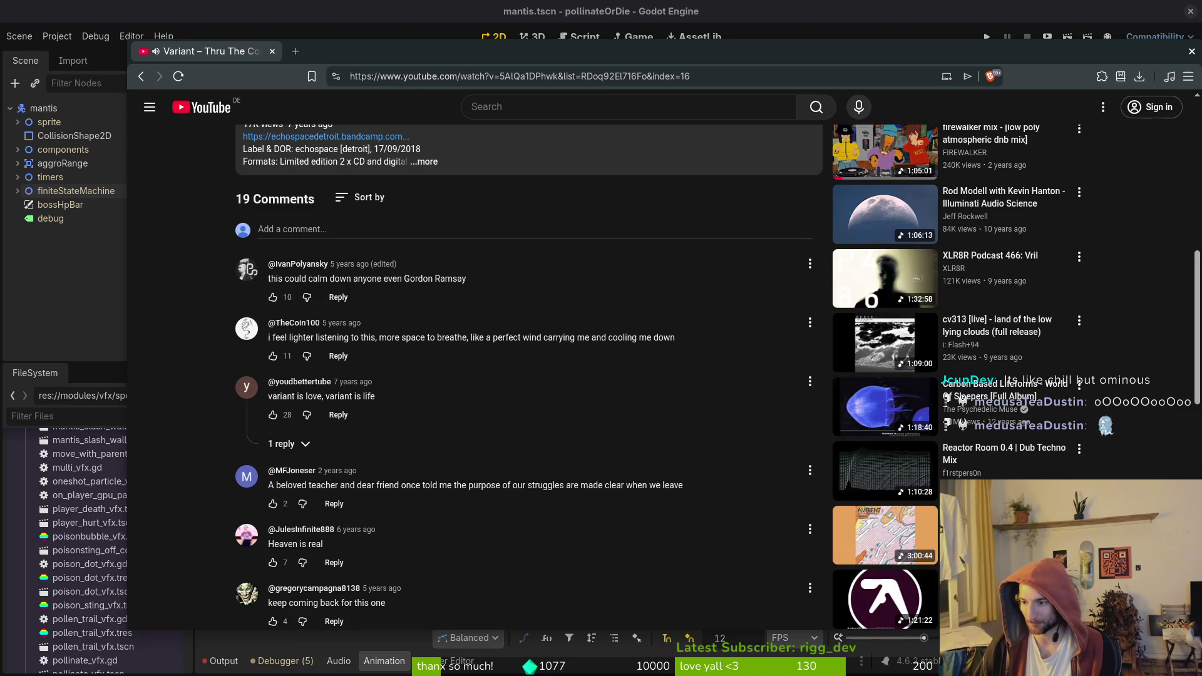
{"action": "left_click", "coordinate": [273, 52]}
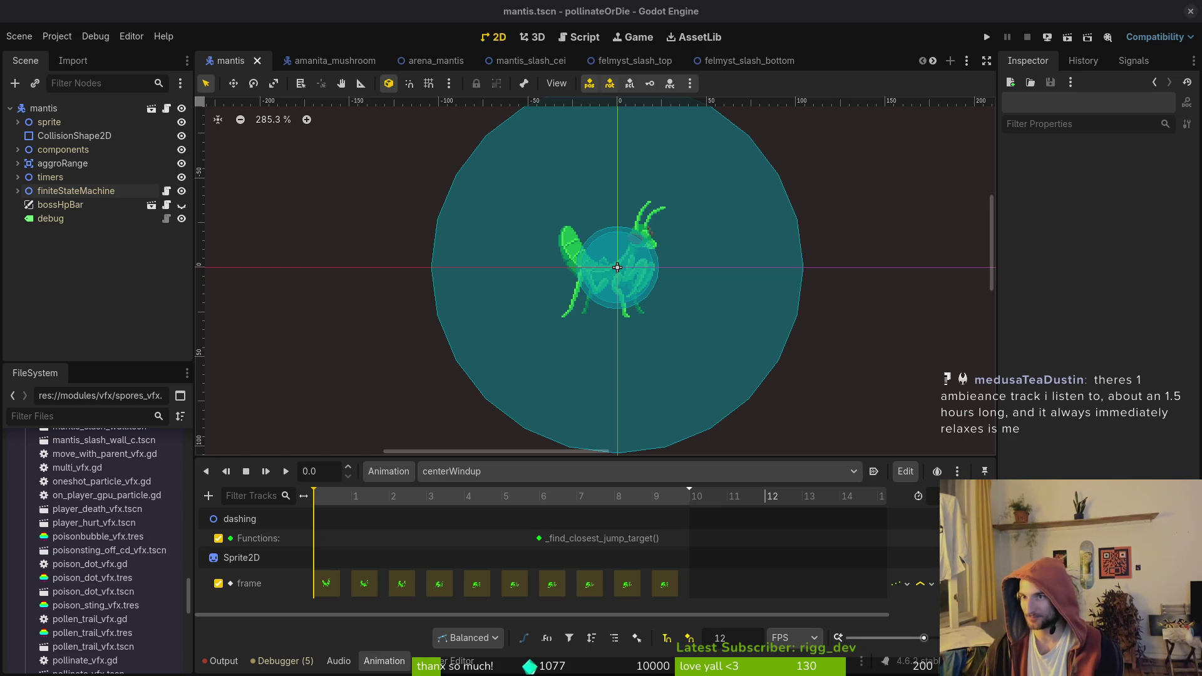
Bring the 'Variant – Thru The Cosmos' browser window back in front of Godot
{"action": "key", "text": "alt+Tab"}
Select the word 'Variant' in the video title and scroll through the 19 comments
{"action": "scroll", "coordinate": [347, 354], "scroll_direction": "up", "scroll_amount": 10}
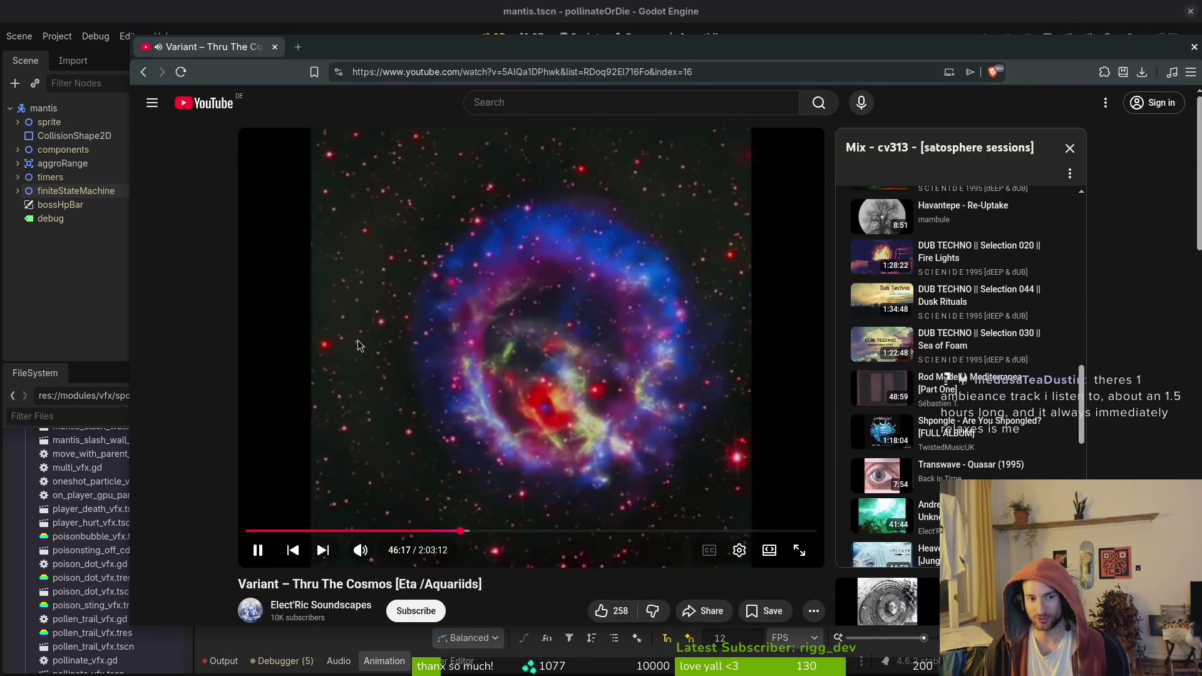
{"action": "left_click_drag", "start_coordinate": [238, 588], "coordinate": [281, 588]}
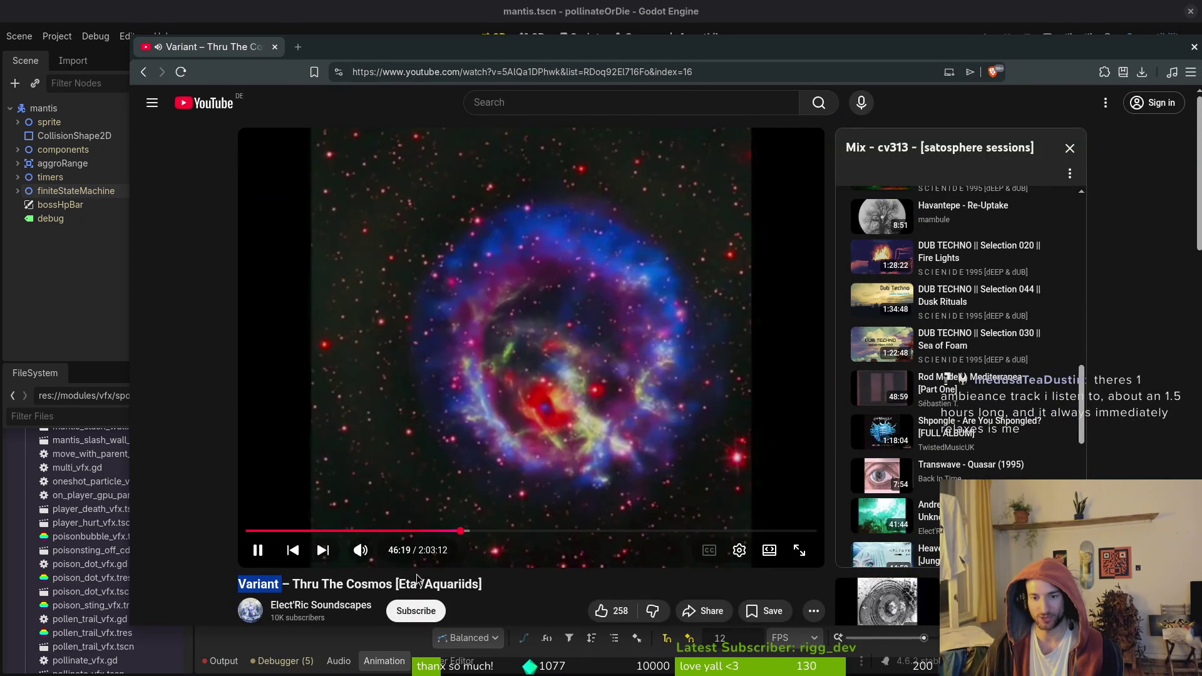
{"action": "scroll", "coordinate": [1146, 472], "scroll_direction": "down", "scroll_amount": 5}
{"action": "scroll", "coordinate": [936, 375], "scroll_direction": "down", "scroll_amount": 1}
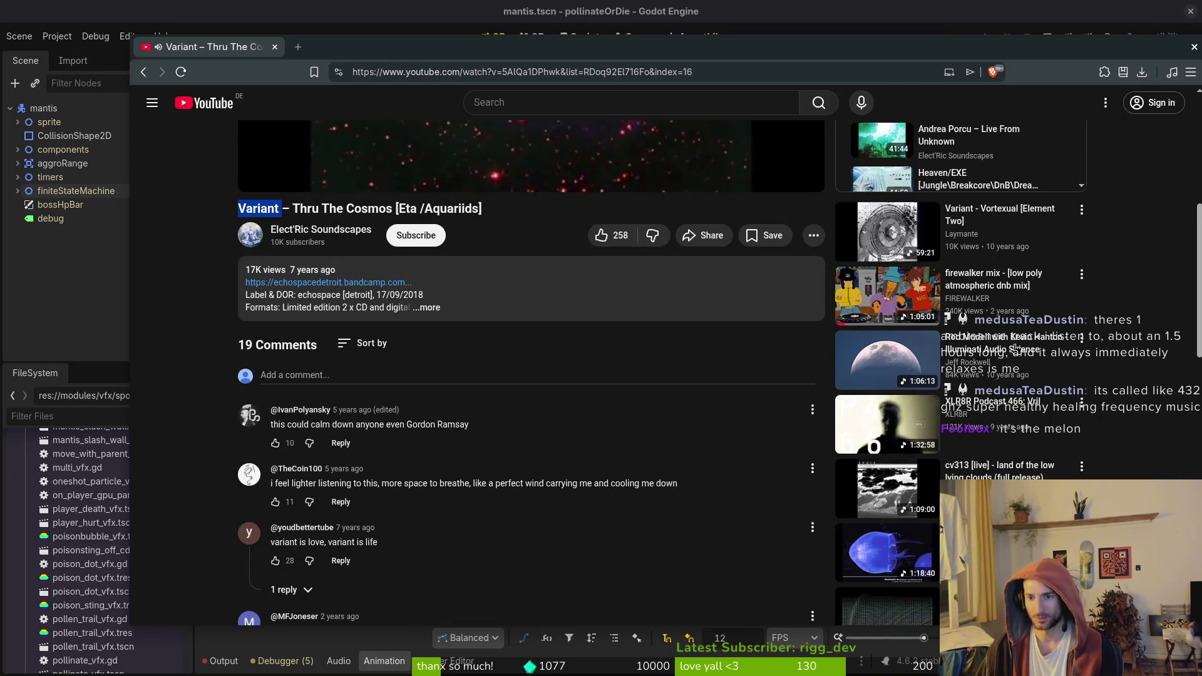
{"action": "scroll", "coordinate": [998, 195], "scroll_direction": "up", "scroll_amount": 5}
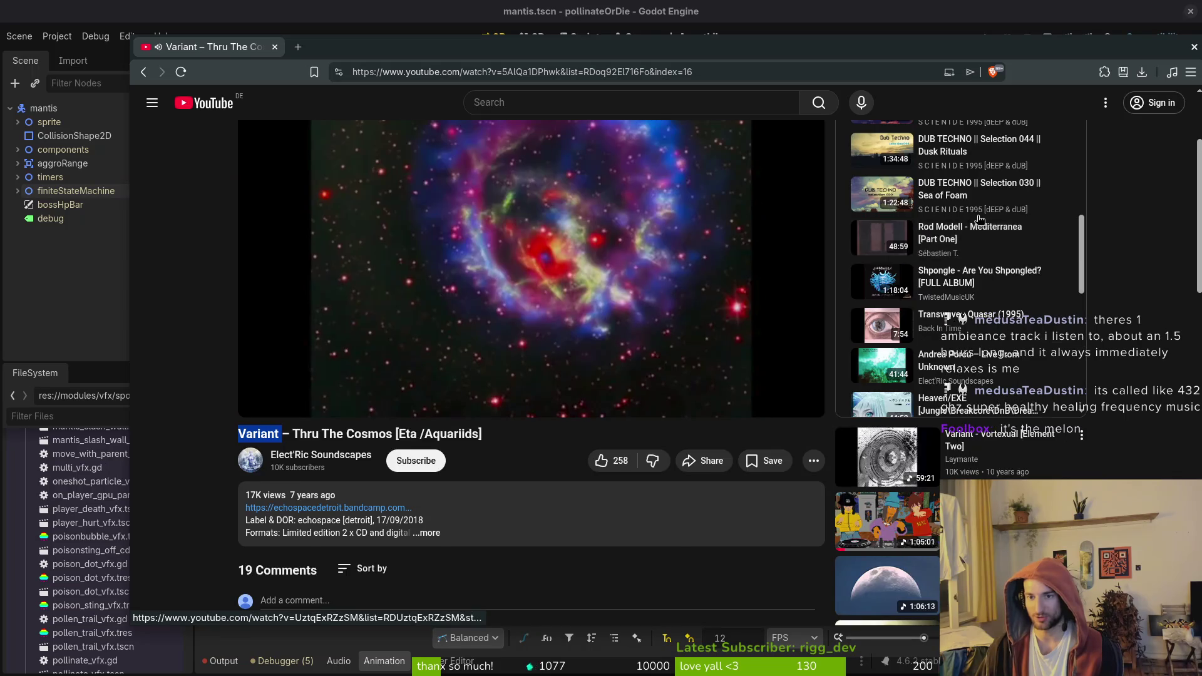